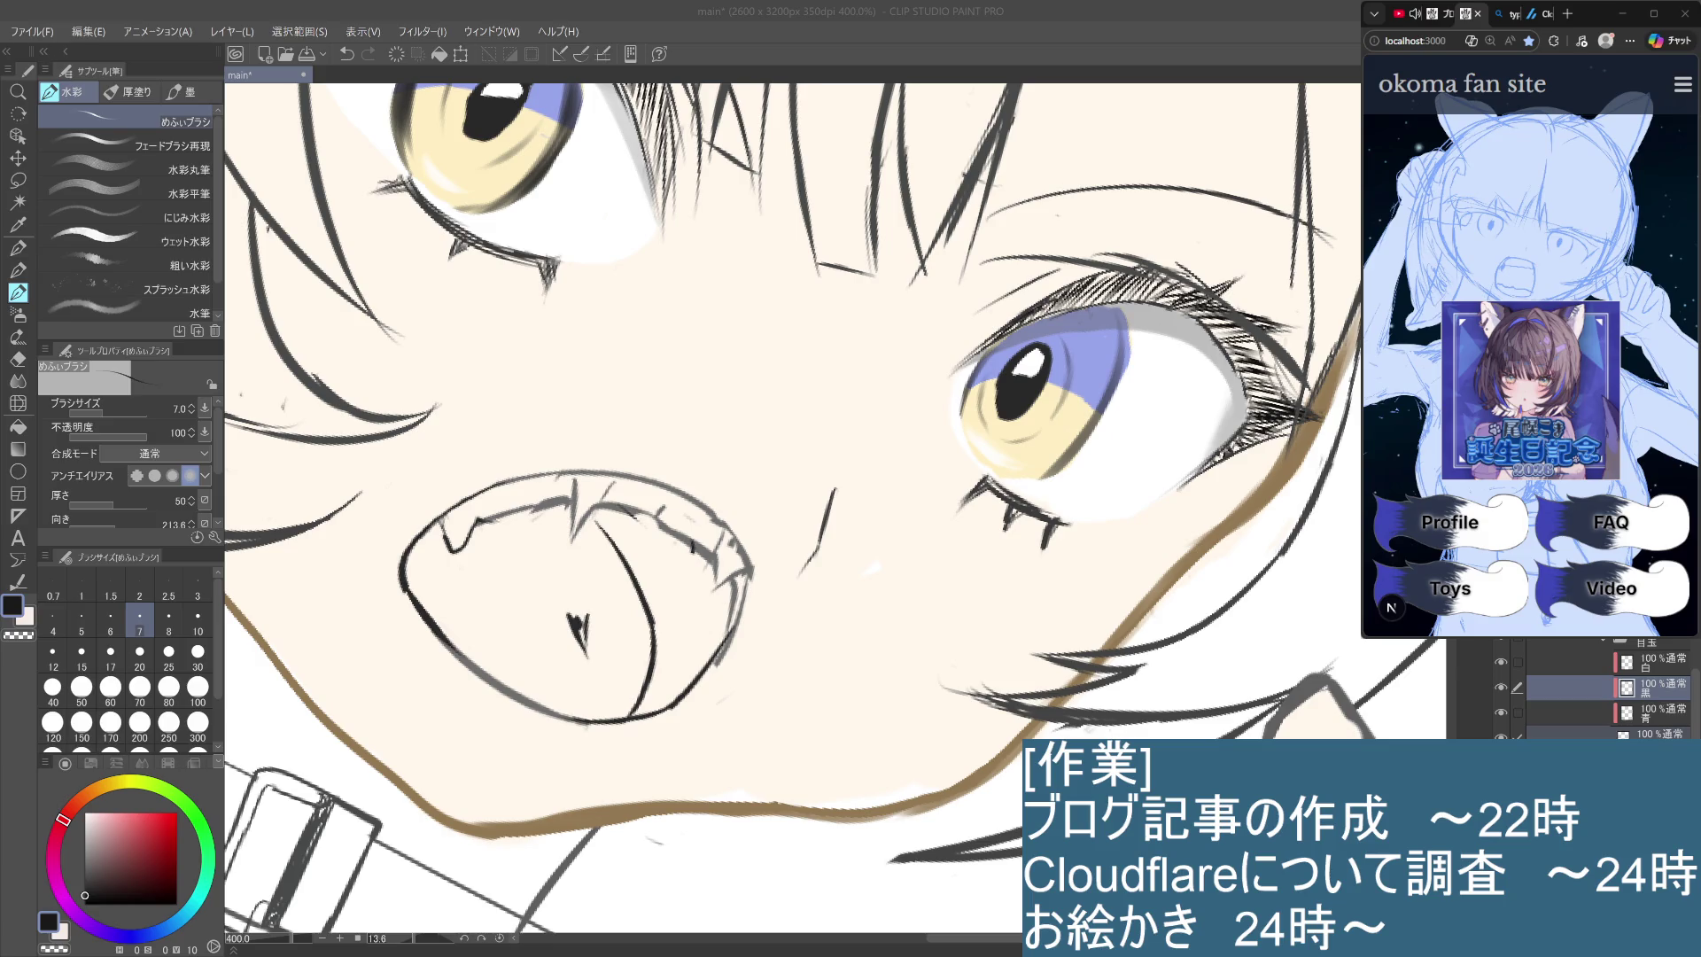
Soften the left iris's left and right edges with the watercolour brush.
{"action": "left_click", "coordinate": [1257, 570]}
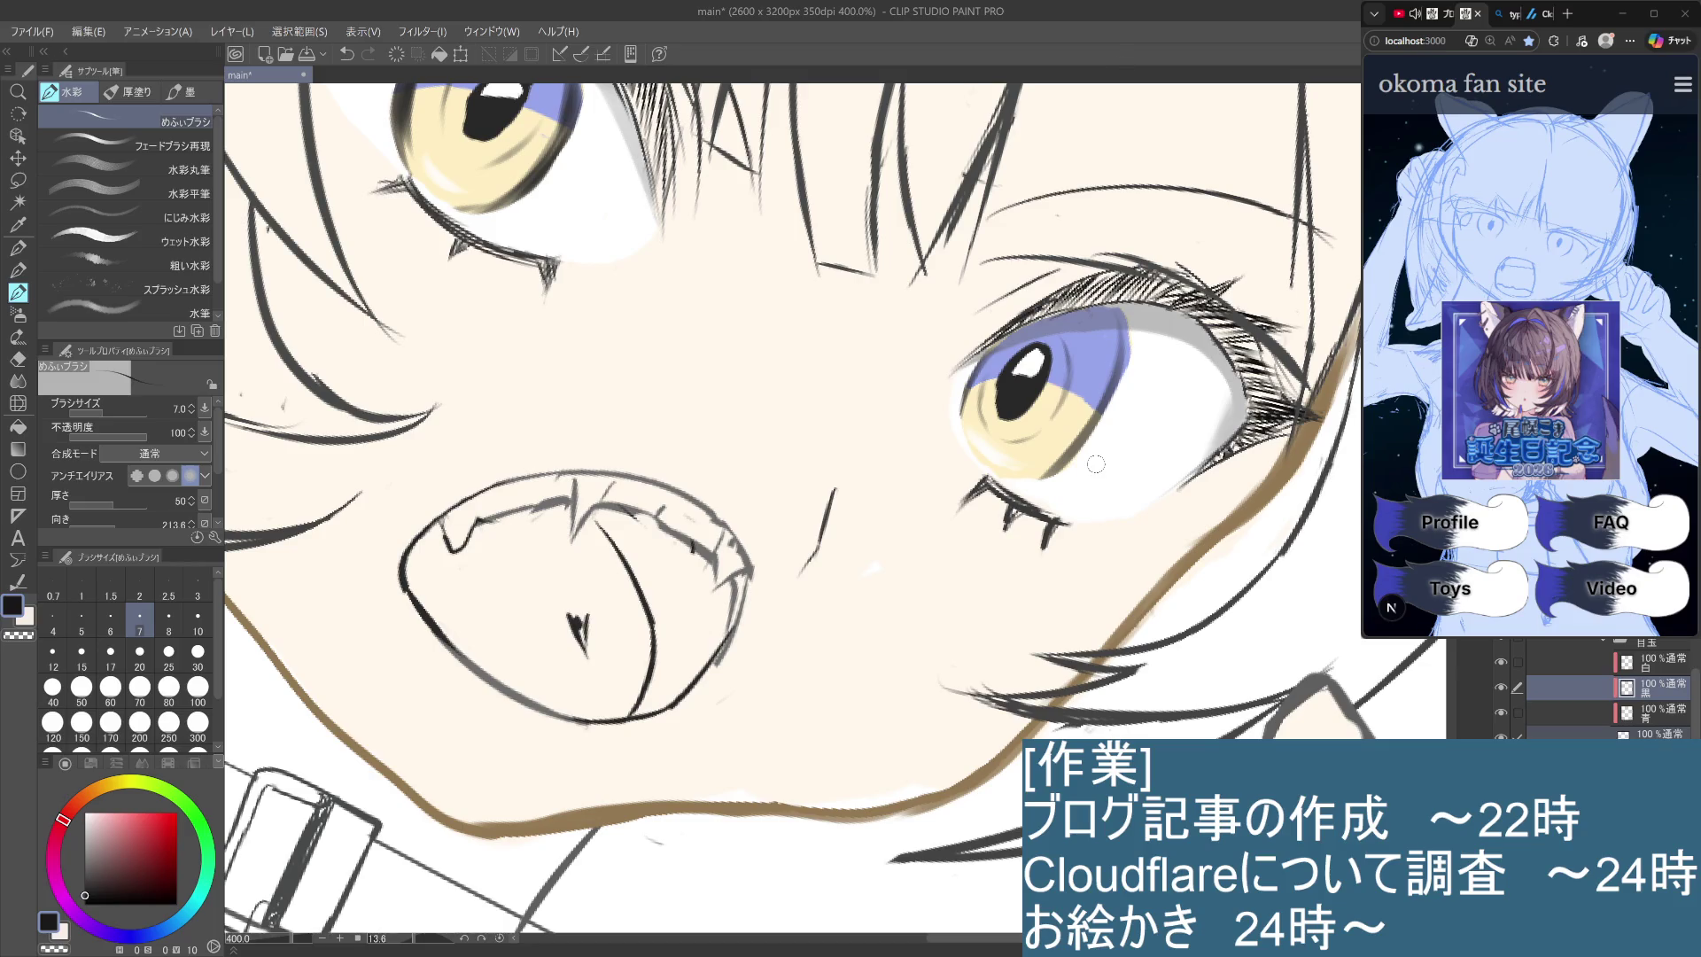
{"action": "scroll", "coordinate": [1096, 464], "scroll_direction": "down", "scroll_amount": 3}
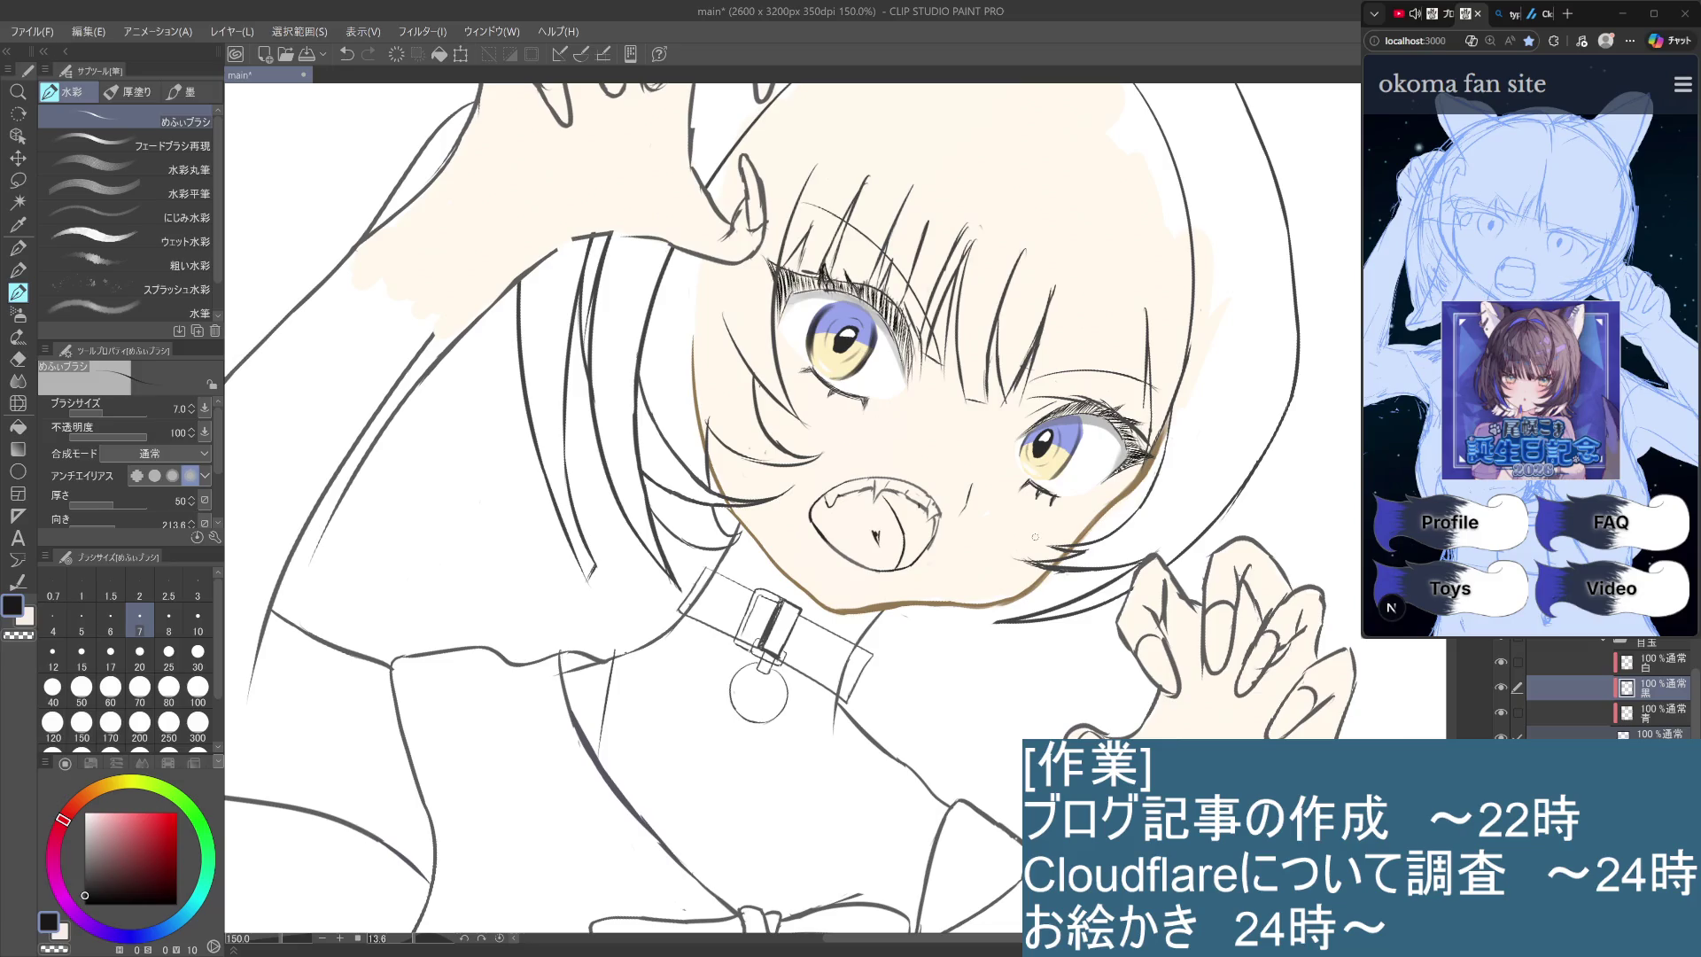
{"action": "scroll", "coordinate": [1034, 539], "scroll_direction": "up", "scroll_amount": 1}
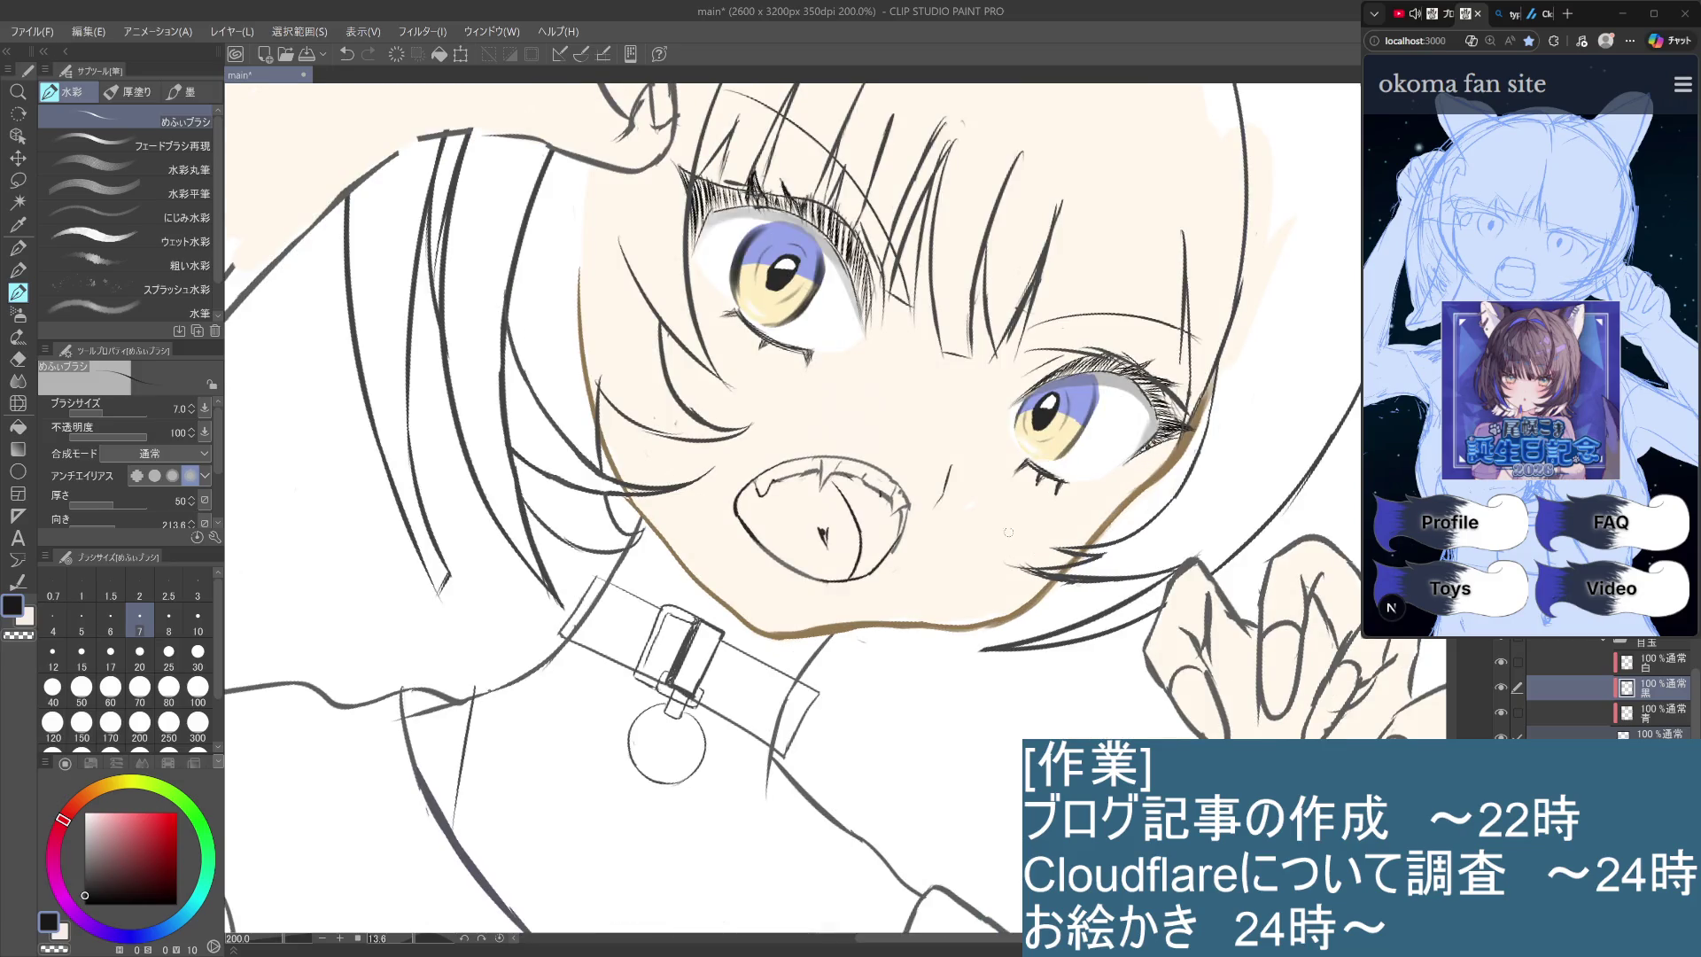
{"action": "scroll", "coordinate": [1008, 537], "scroll_direction": "up", "scroll_amount": 3}
{"action": "left_click_drag", "start_coordinate": [925, 517], "coordinate": [1086, 596]}
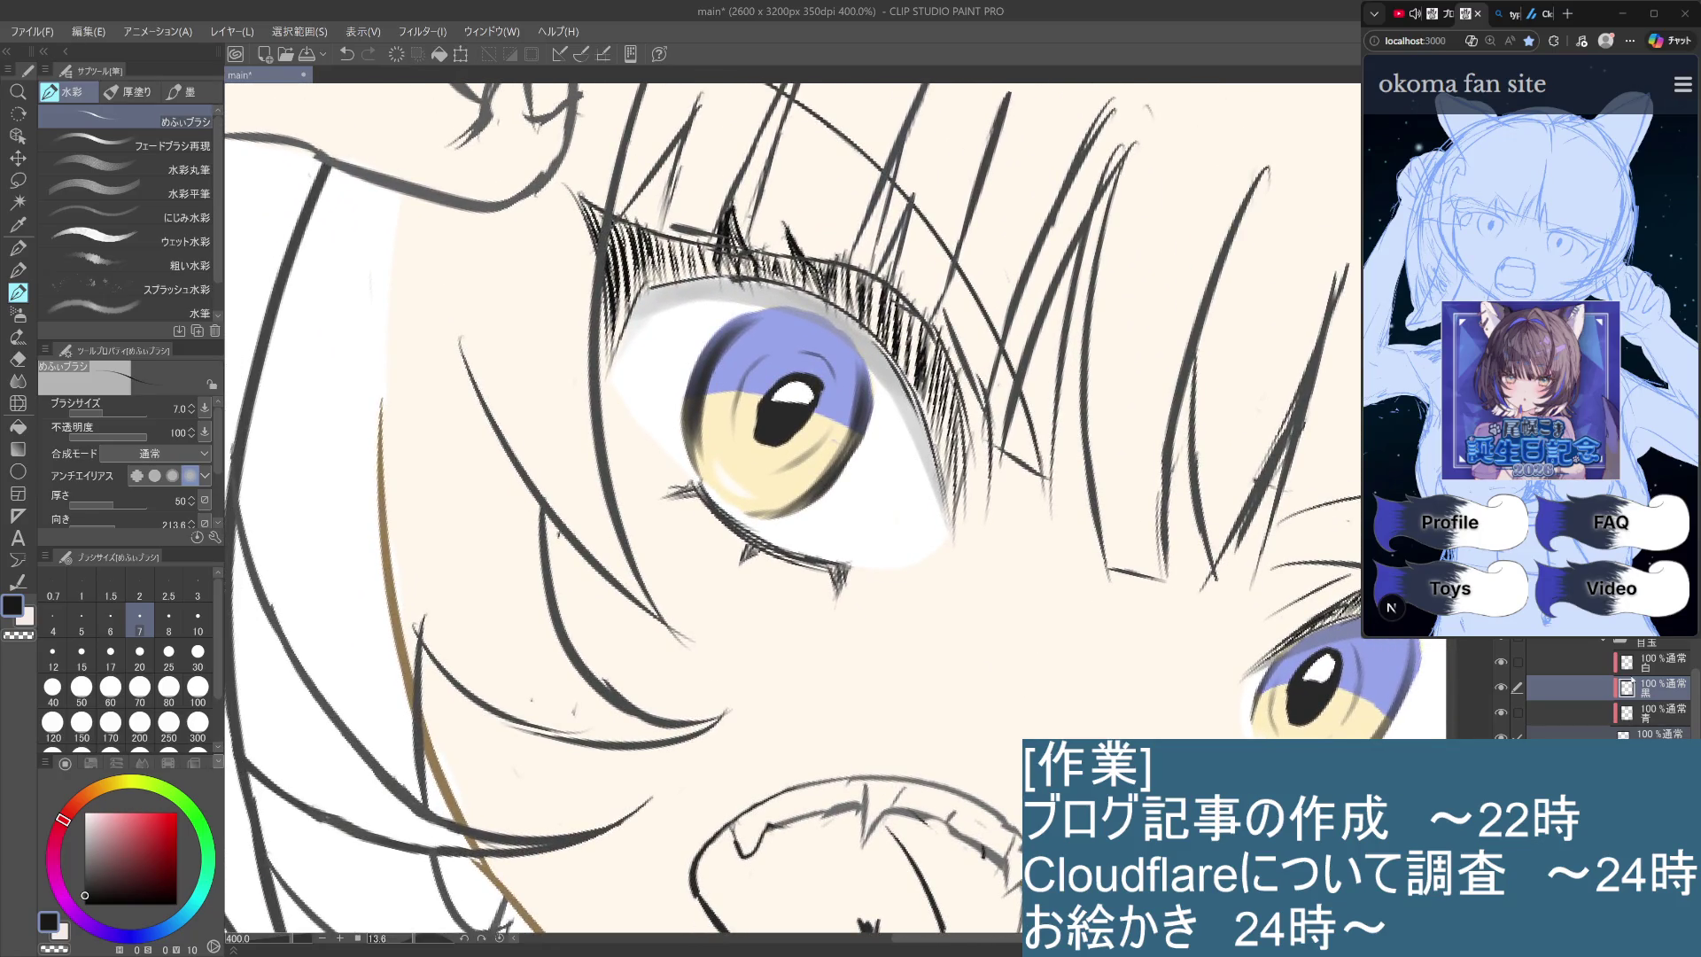
{"action": "mouse_move", "coordinate": [714, 356]}
{"action": "left_mouse_down"}
{"action": "mouse_move", "coordinate": [725, 425]}
{"action": "mouse_move", "coordinate": [706, 410]}
{"action": "mouse_move", "coordinate": [756, 332]}
{"action": "mouse_move", "coordinate": [719, 390]}
{"action": "left_mouse_up"}
{"action": "mouse_move", "coordinate": [849, 388]}
{"action": "left_mouse_down"}
{"action": "mouse_move", "coordinate": [816, 474]}
{"action": "mouse_move", "coordinate": [826, 454]}
{"action": "mouse_move", "coordinate": [755, 500]}
{"action": "mouse_move", "coordinate": [817, 476]}
{"action": "mouse_move", "coordinate": [774, 470]}
{"action": "left_mouse_up"}
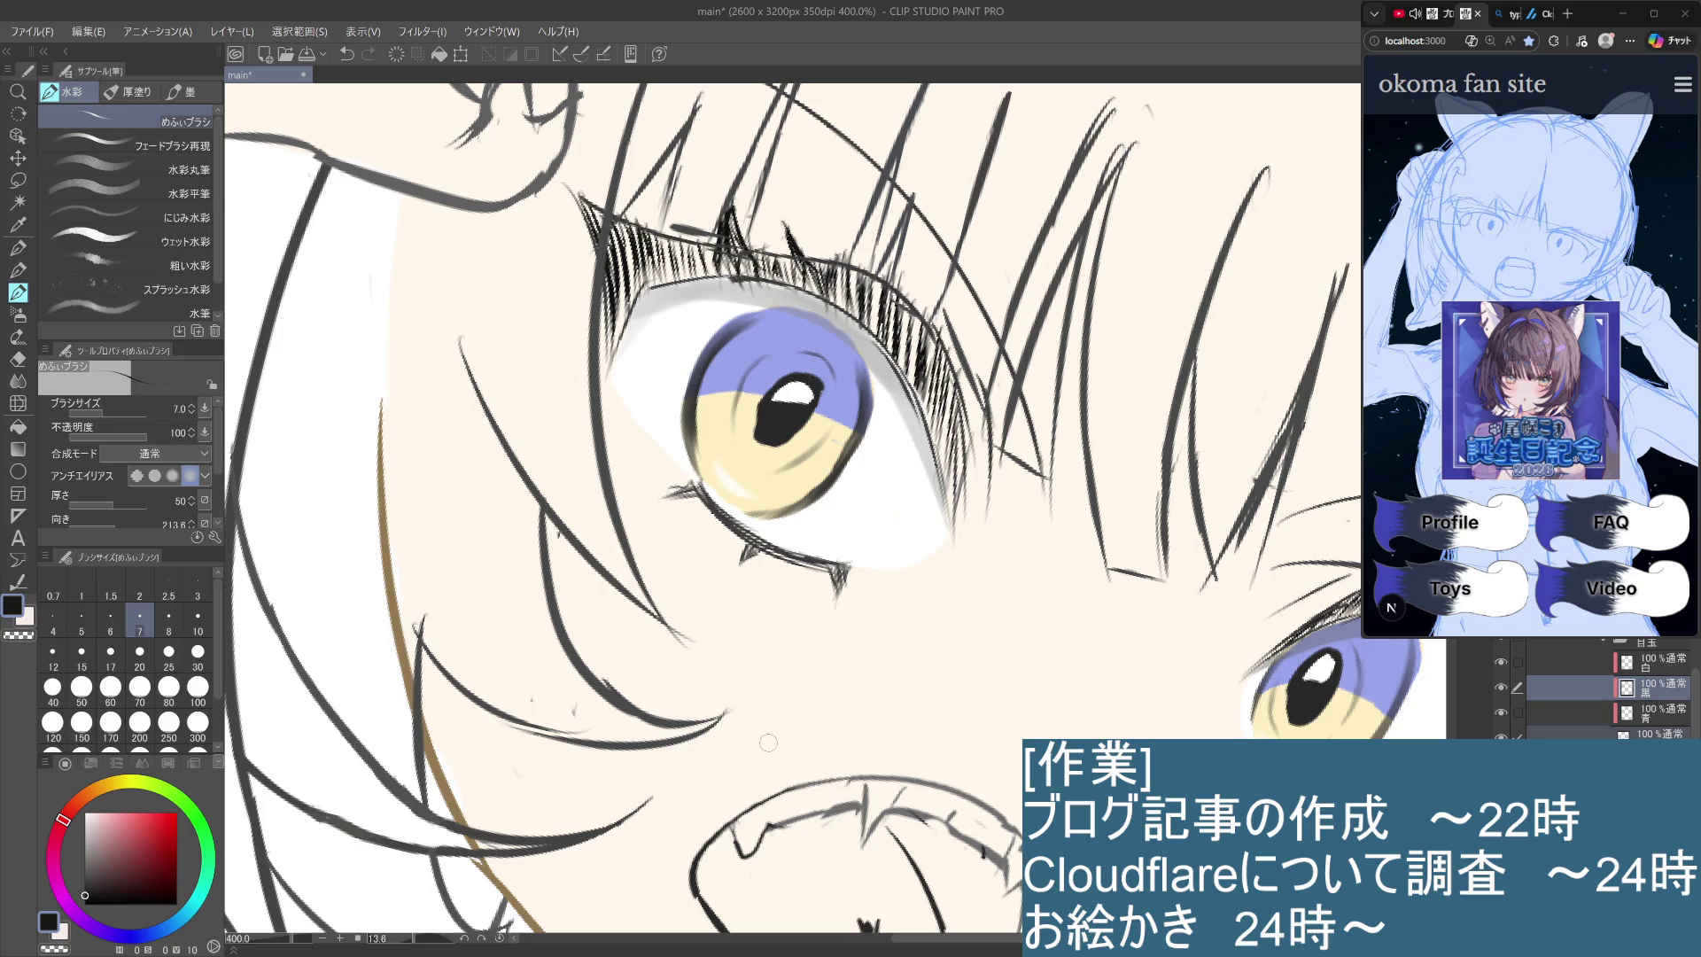
Make the 青 layer the active painting layer.
{"action": "left_click", "coordinate": [1655, 718]}
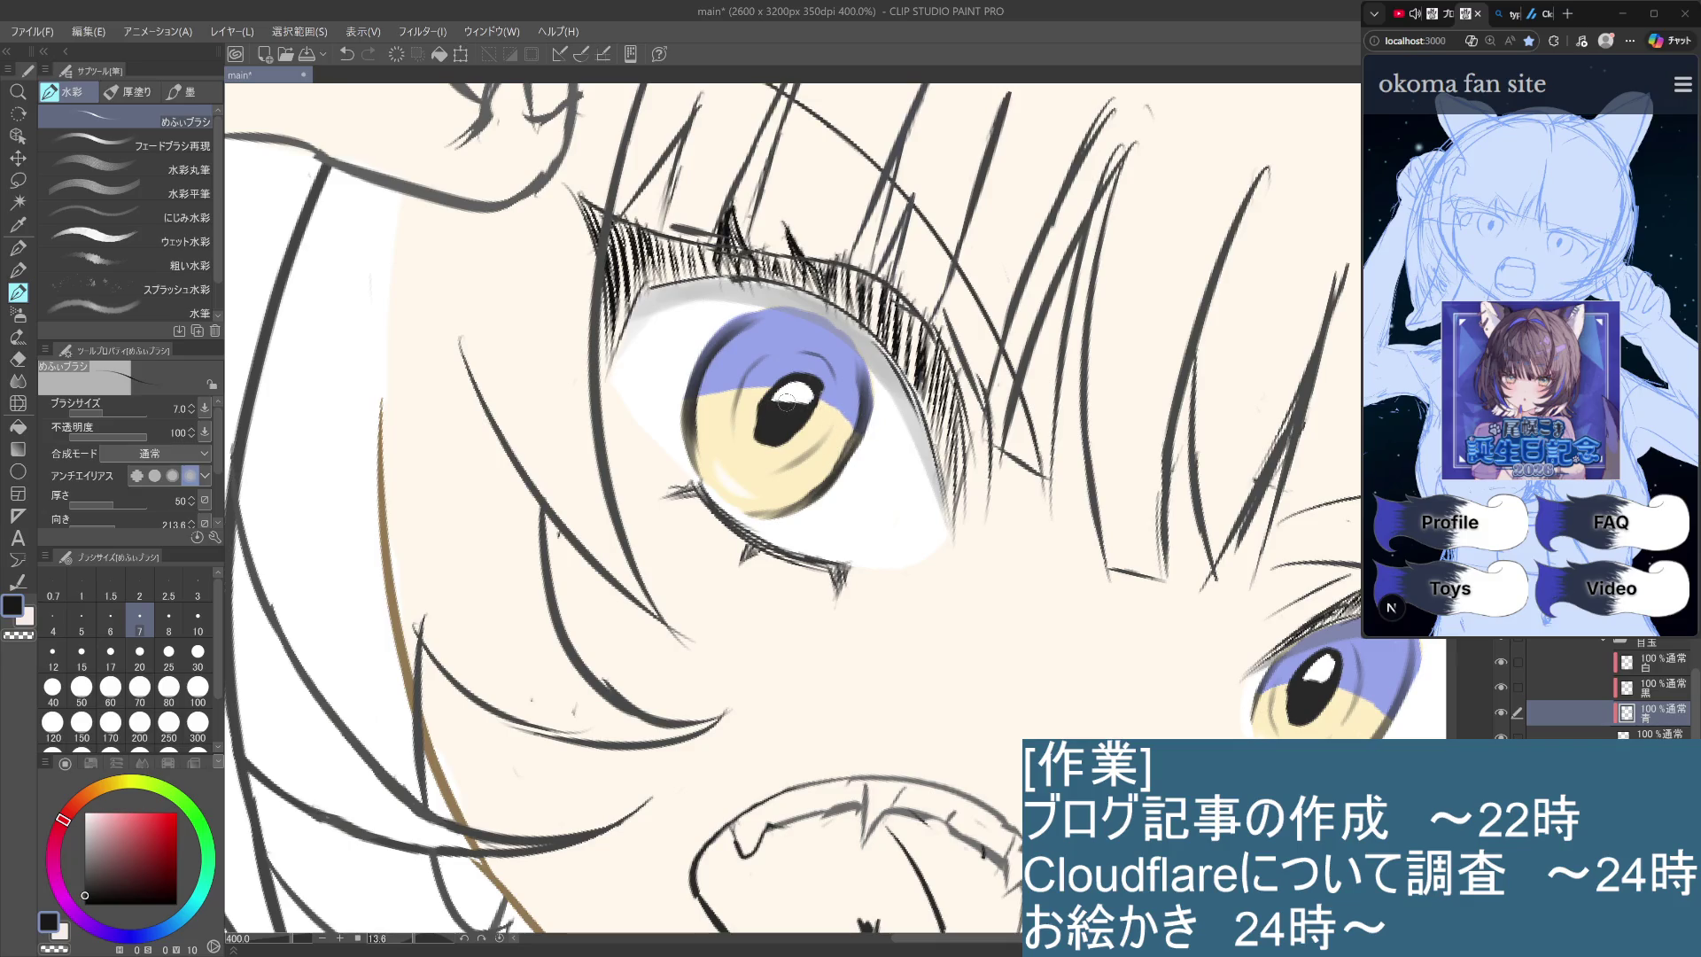
{"action": "scroll", "coordinate": [760, 401], "scroll_direction": "down", "scroll_amount": 2}
{"action": "scroll", "coordinate": [760, 400], "scroll_direction": "down", "scroll_amount": 2}
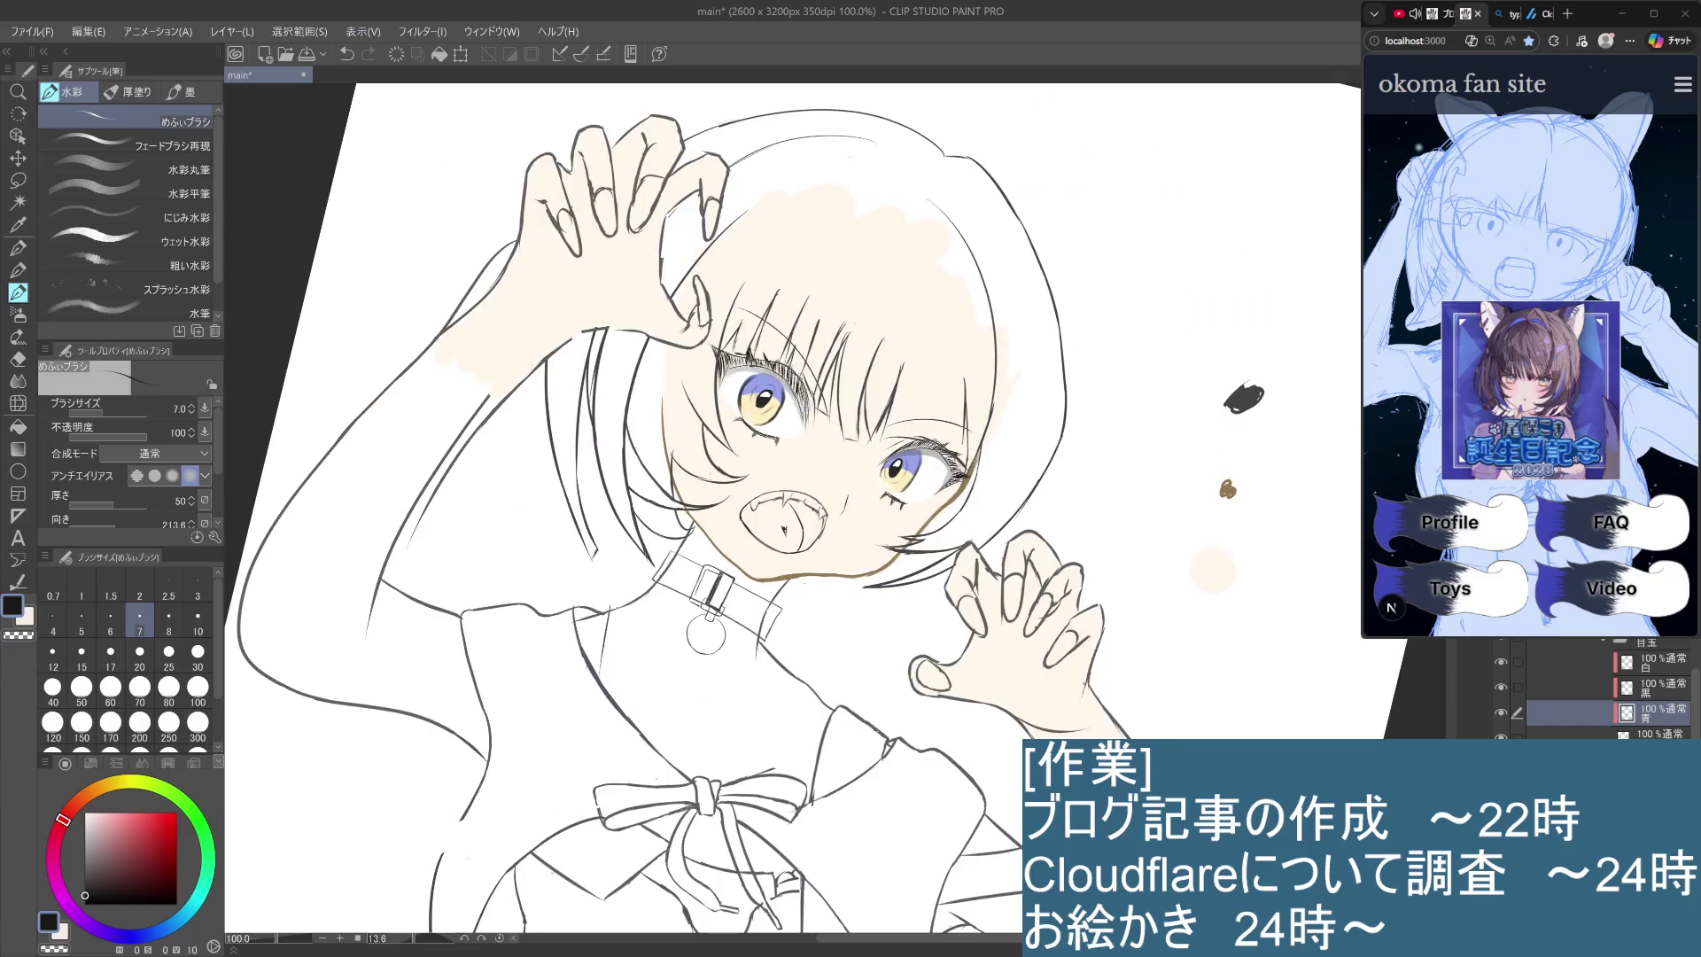
Sample a colour from the eye, try grey shading in the eye white, then undo it.
{"action": "scroll", "coordinate": [757, 407], "scroll_direction": "up", "scroll_amount": 2}
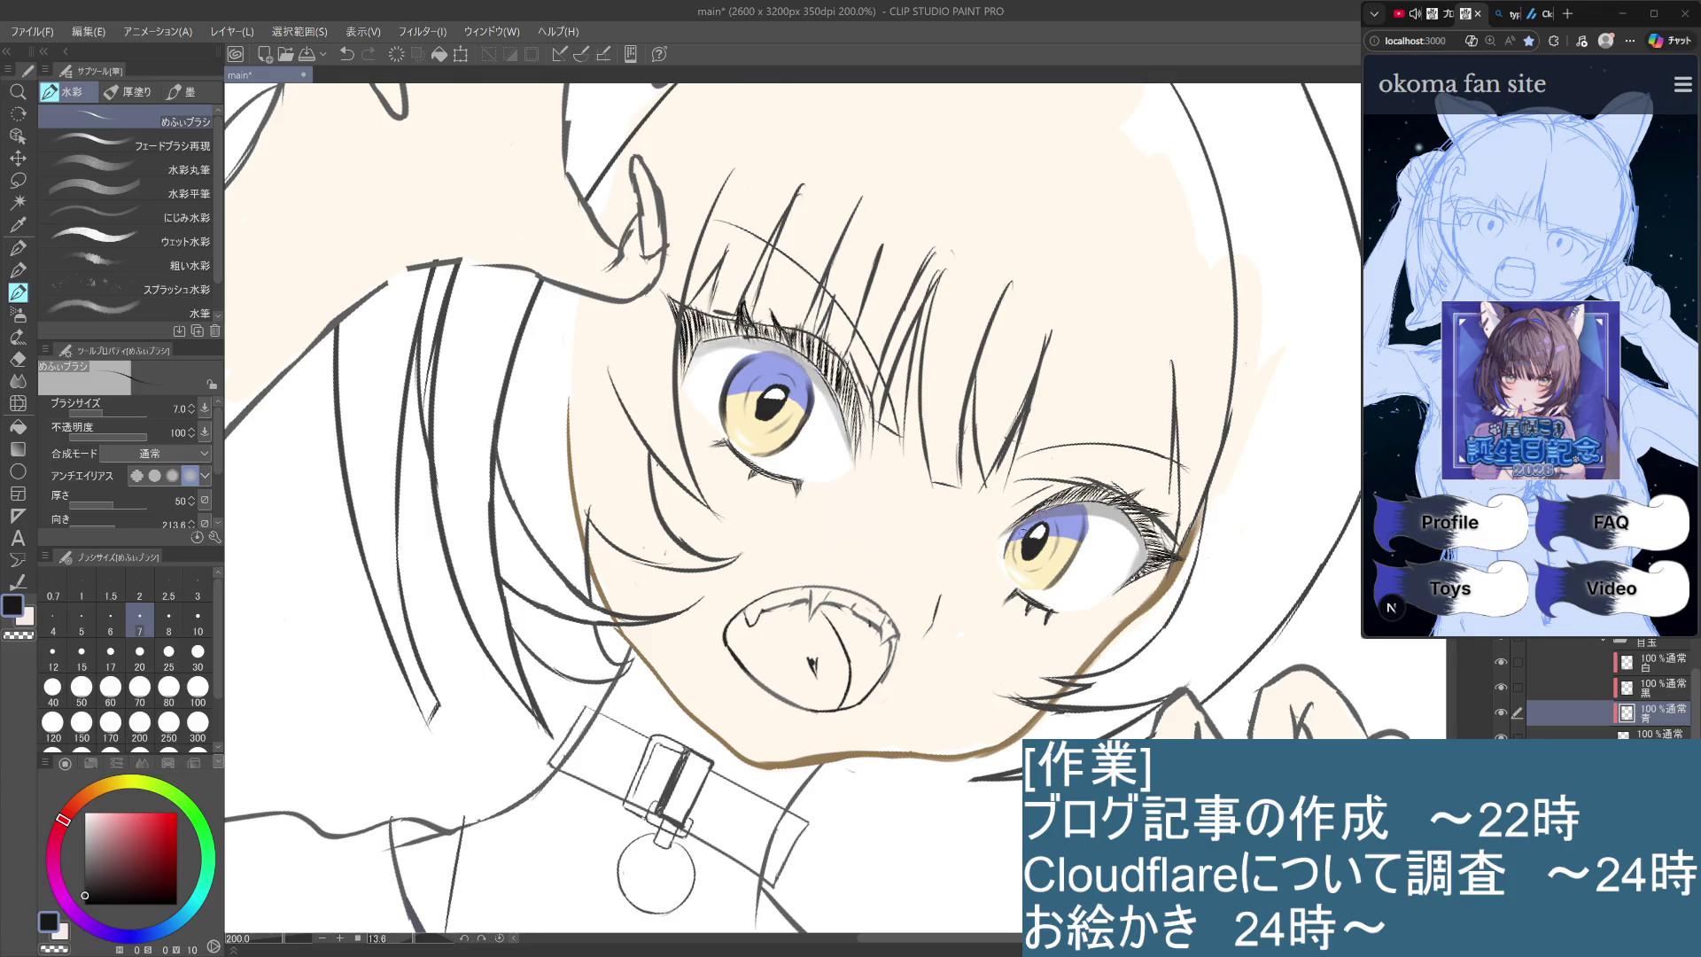
{"action": "key", "text": "i"}
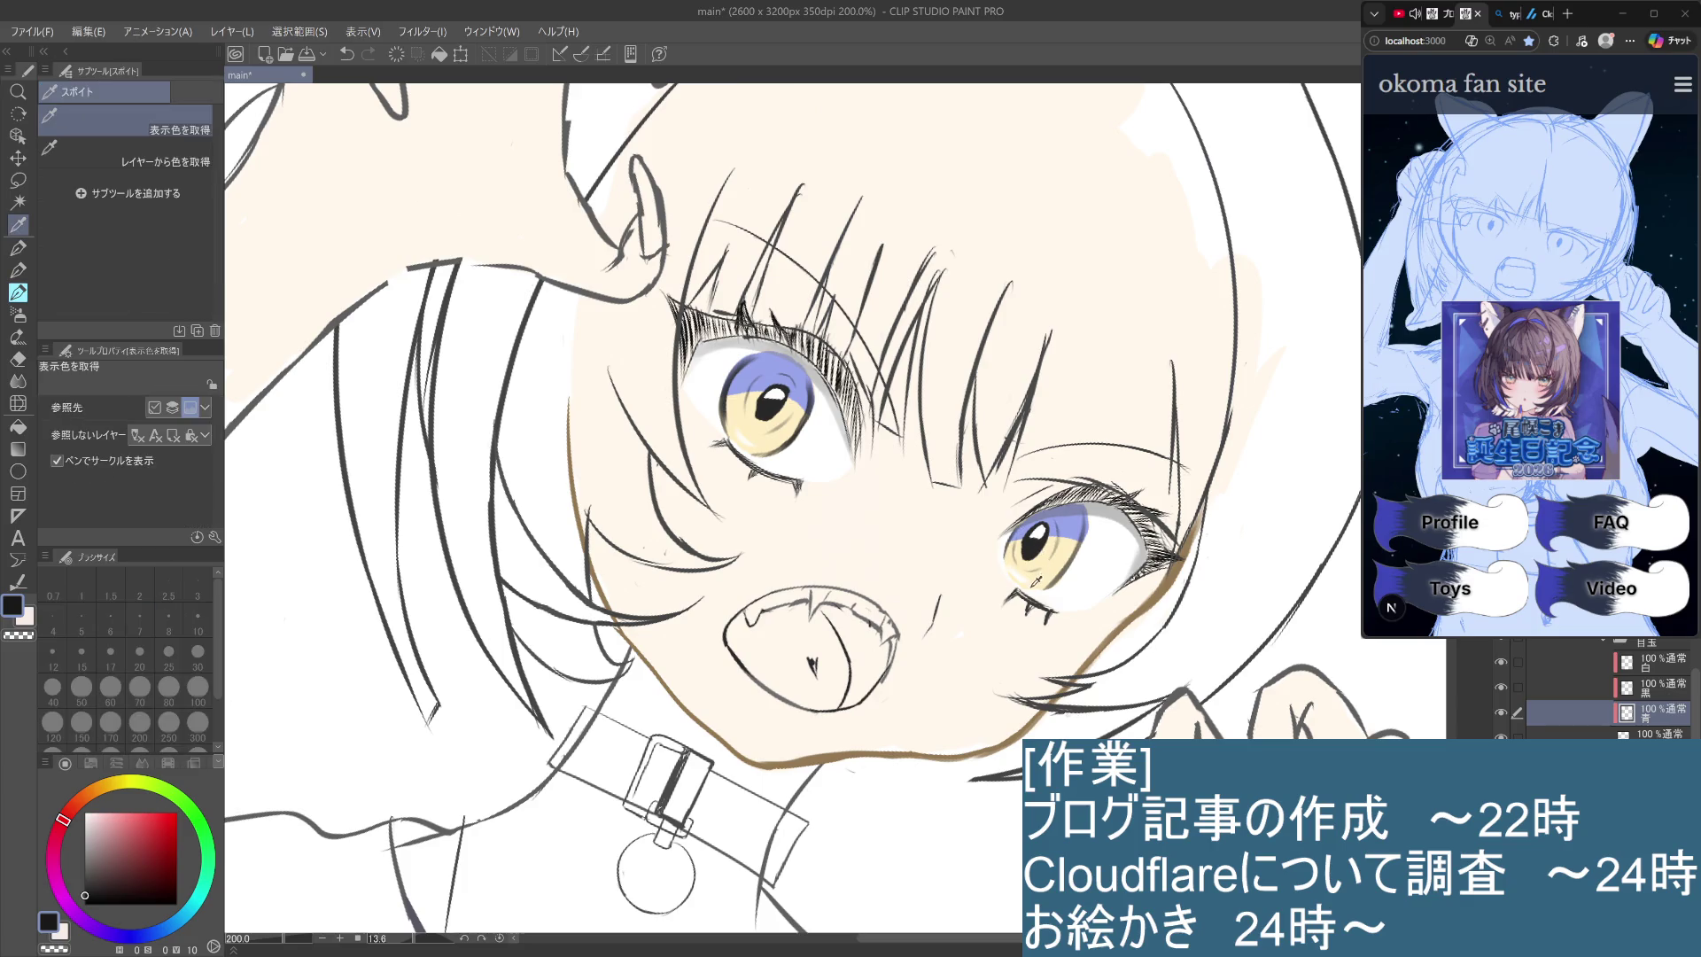
{"action": "left_click", "coordinate": [779, 372]}
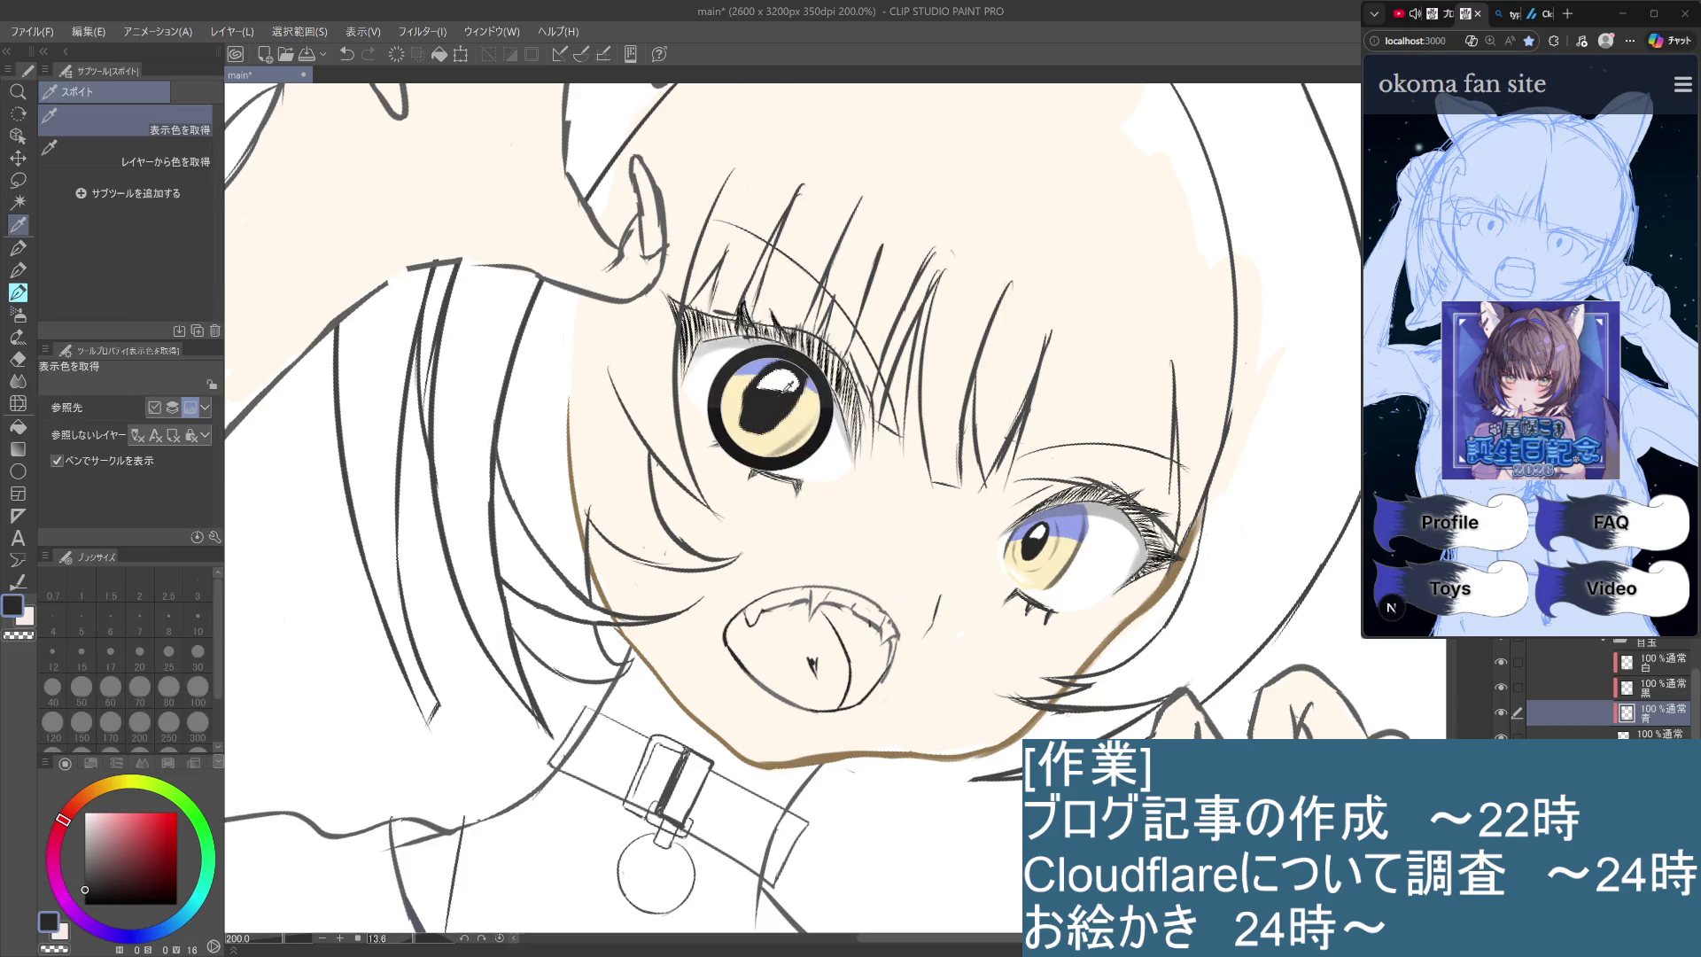
{"action": "key", "text": "p"}
{"action": "left_click_drag", "start_coordinate": [1090, 521], "coordinate": [1045, 588]}
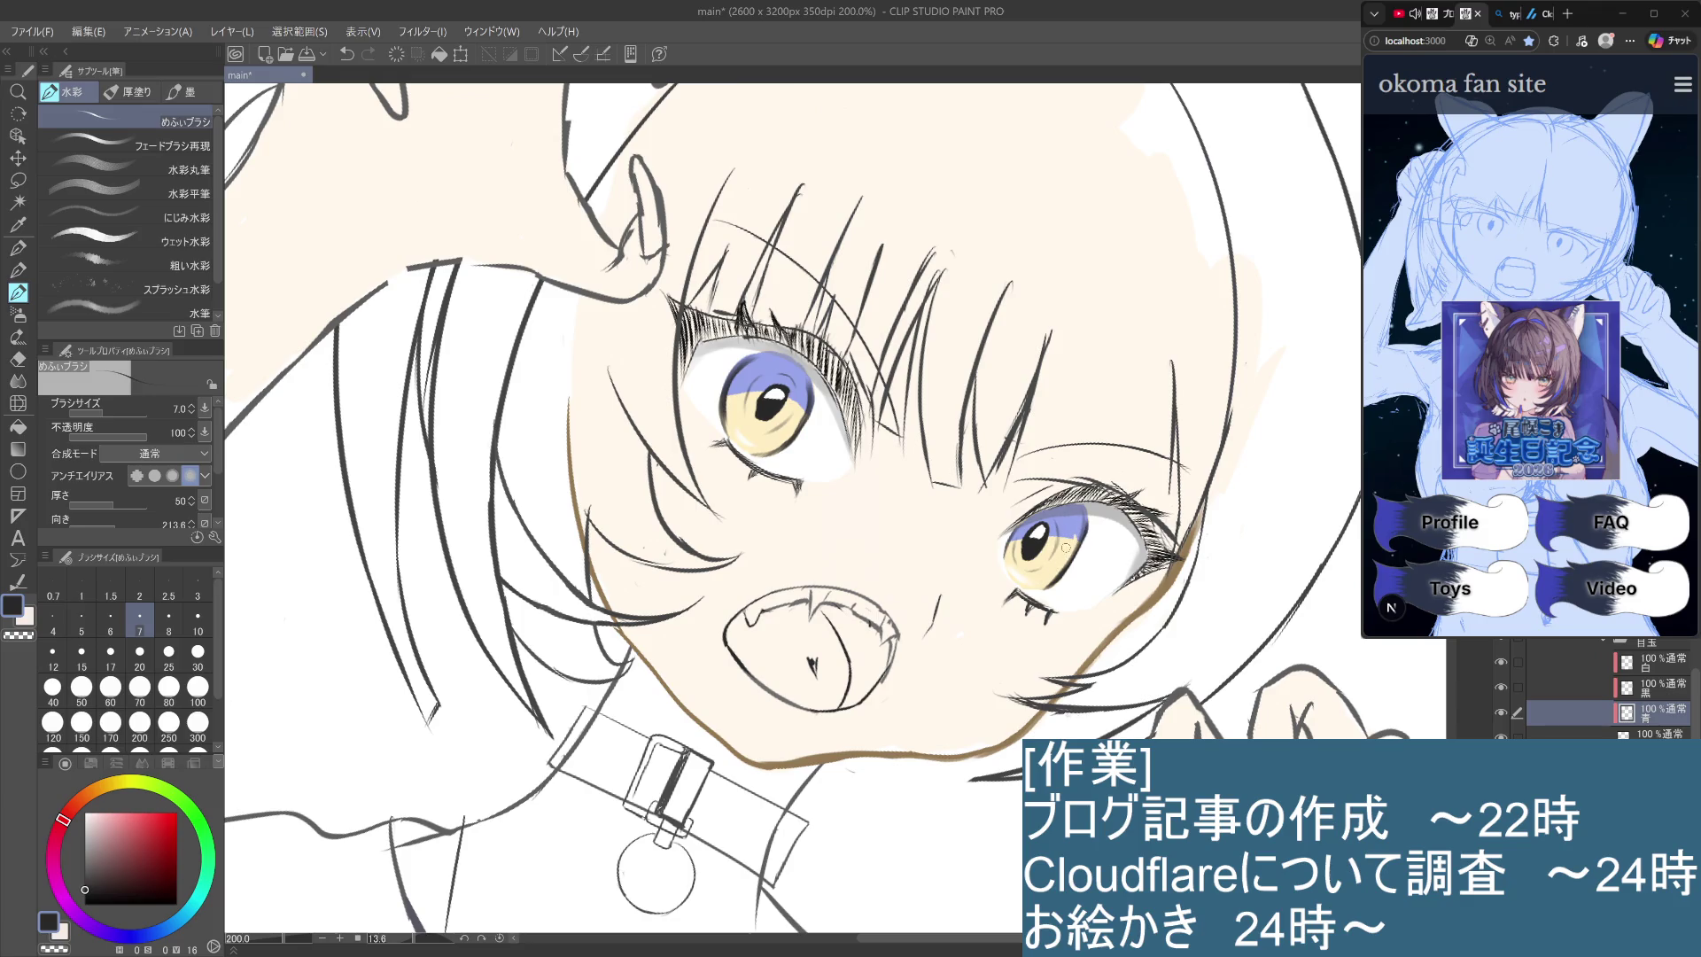
{"action": "key", "text": "ctrl+z"}
On the 黒 layer, darken the iris's right edge with faint strokes.
{"action": "left_click", "coordinate": [1664, 686]}
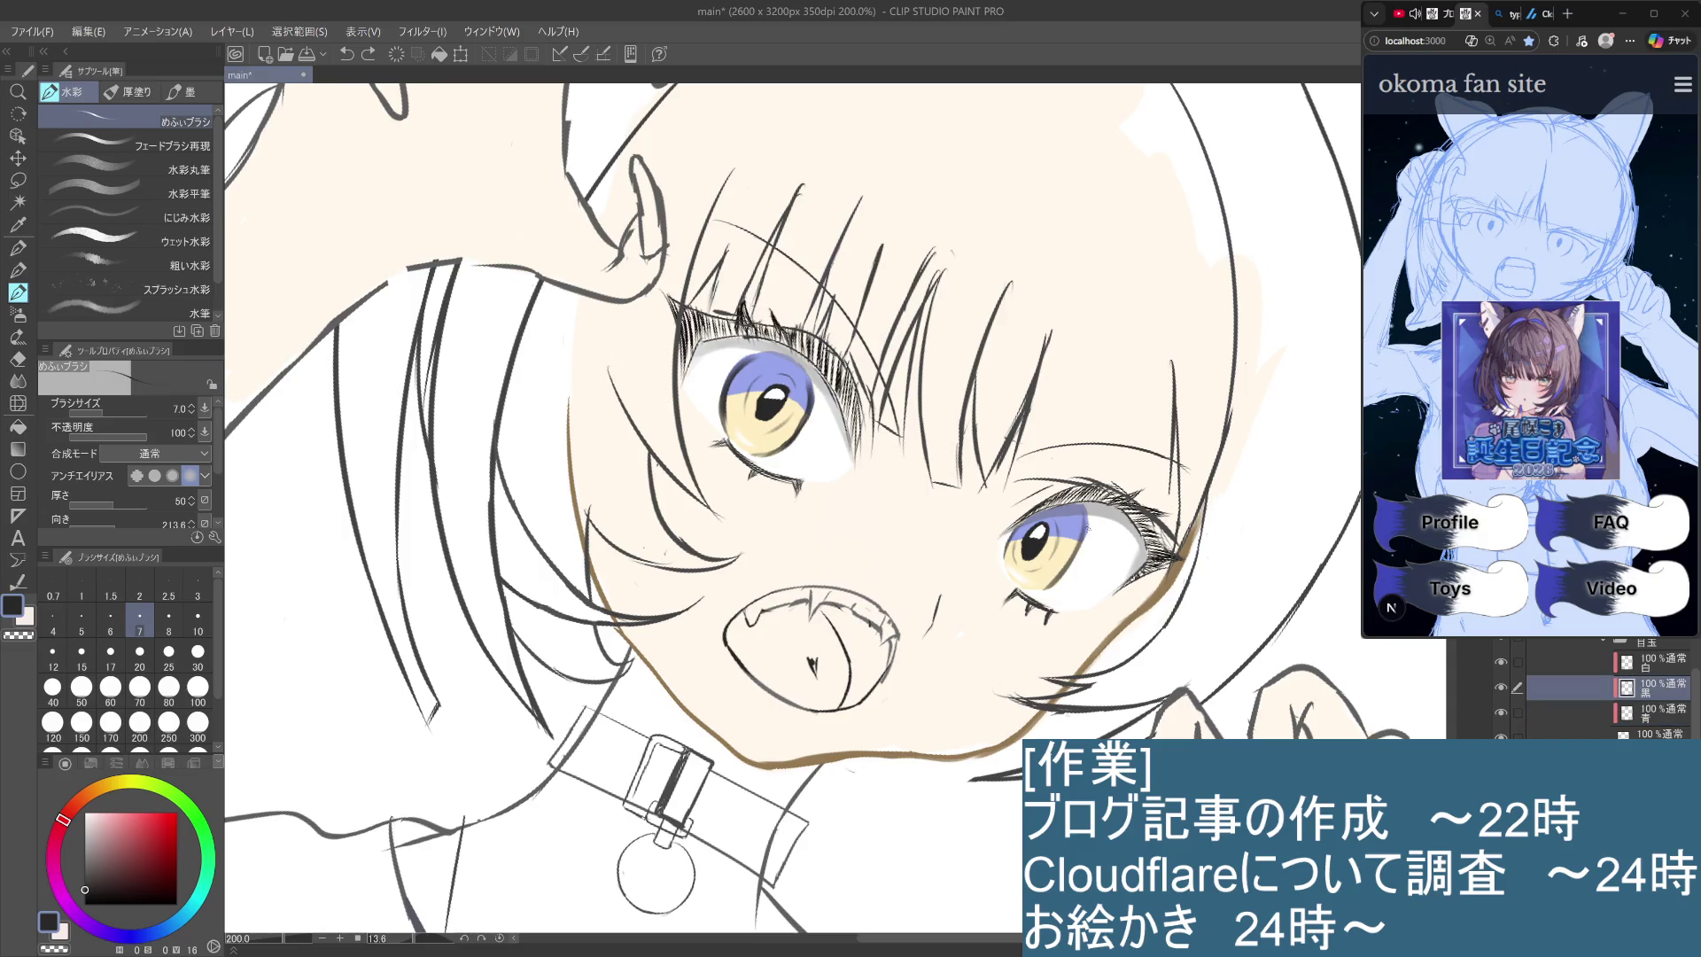
{"action": "left_click_drag", "start_coordinate": [1087, 517], "coordinate": [1081, 562]}
{"action": "mouse_move", "coordinate": [1066, 544]}
{"action": "left_mouse_down"}
{"action": "mouse_move", "coordinate": [1064, 565]}
{"action": "mouse_move", "coordinate": [1068, 544]}
{"action": "left_mouse_up"}
{"action": "scroll", "coordinate": [759, 381], "scroll_direction": "up", "scroll_amount": 4}
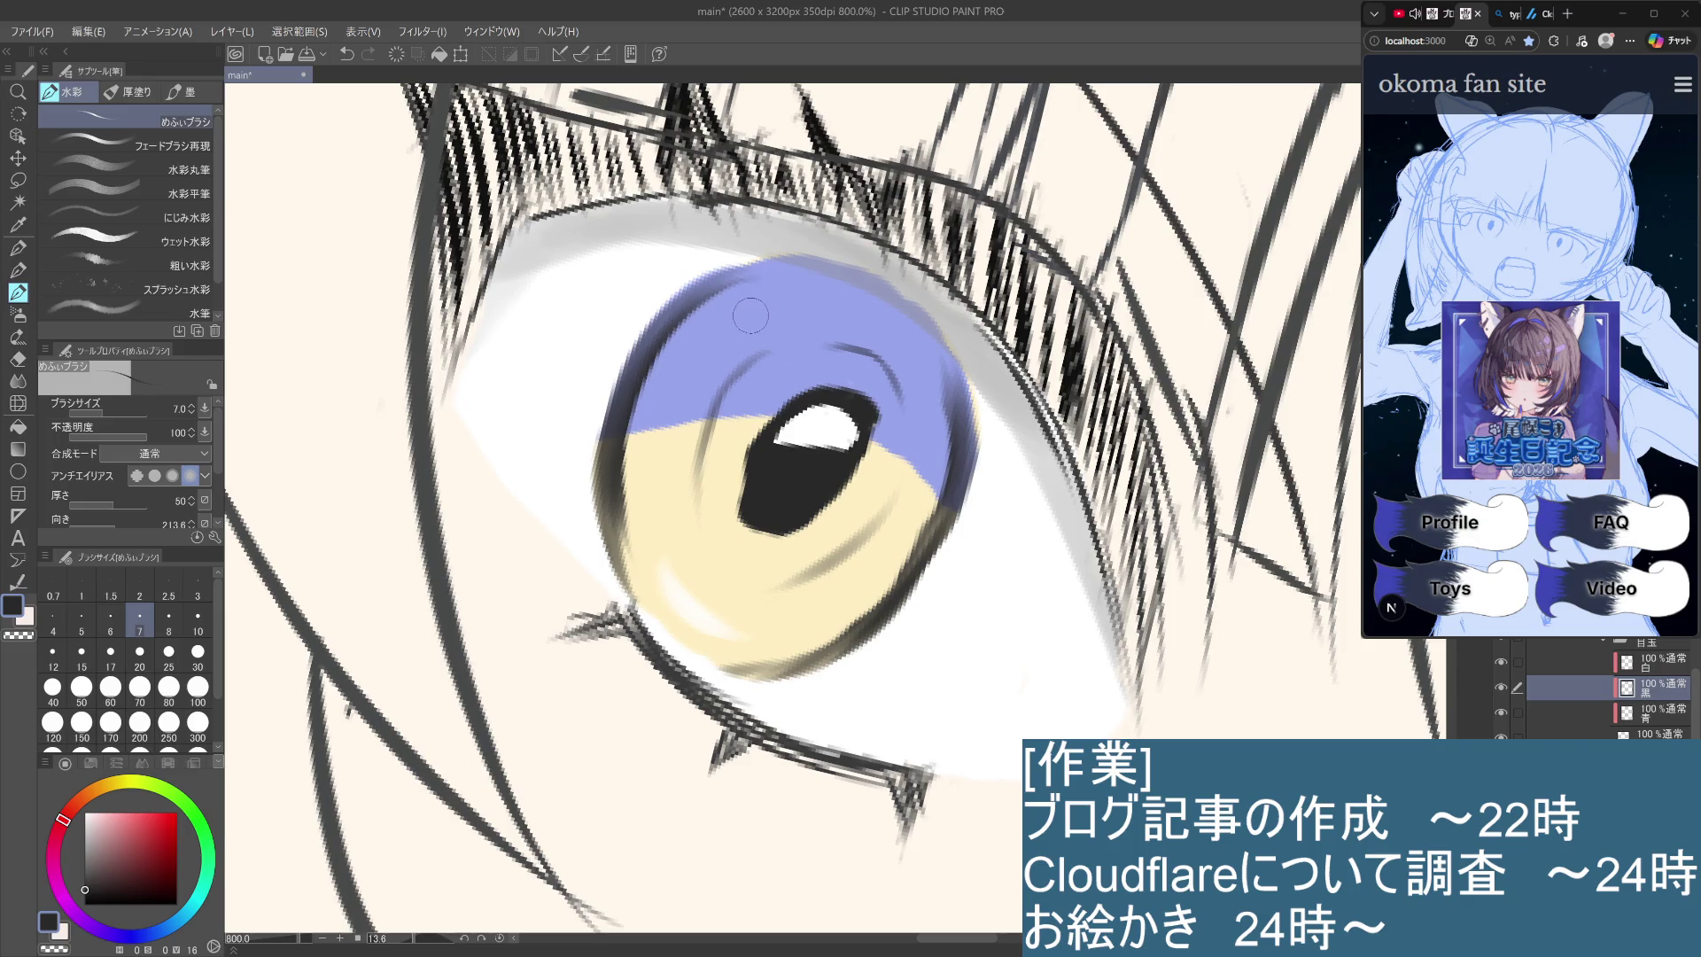
{"action": "scroll", "coordinate": [751, 316], "scroll_direction": "down", "scroll_amount": 7}
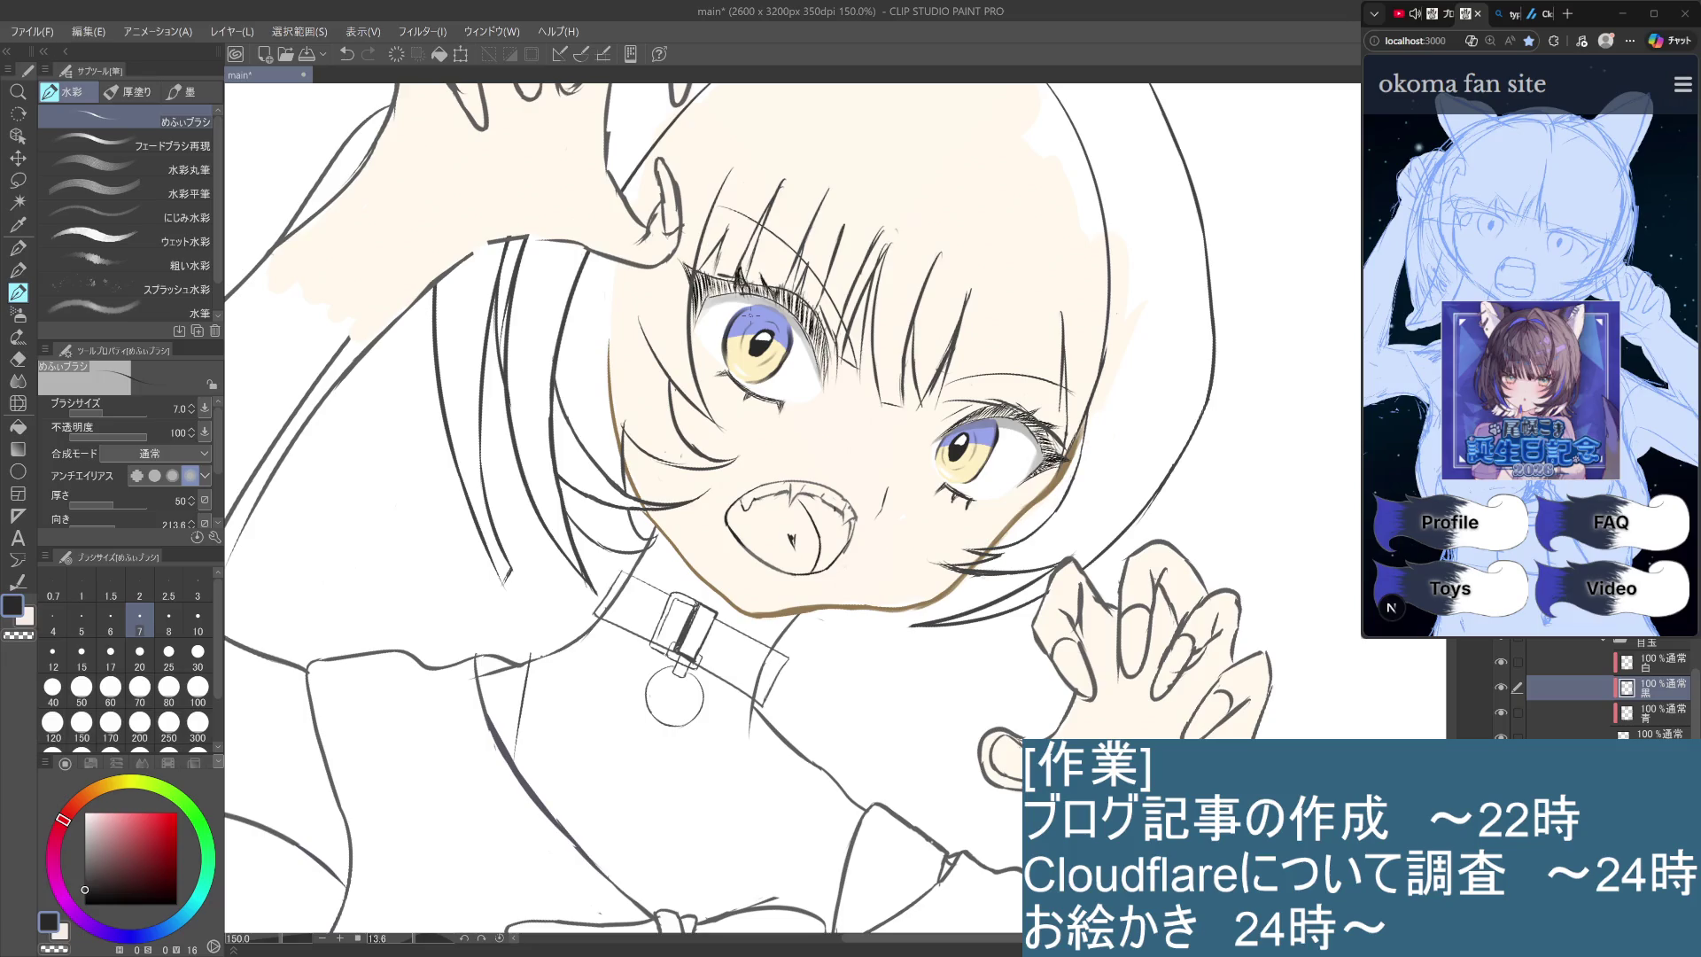
{"action": "scroll", "coordinate": [749, 313], "scroll_direction": "up", "scroll_amount": 4}
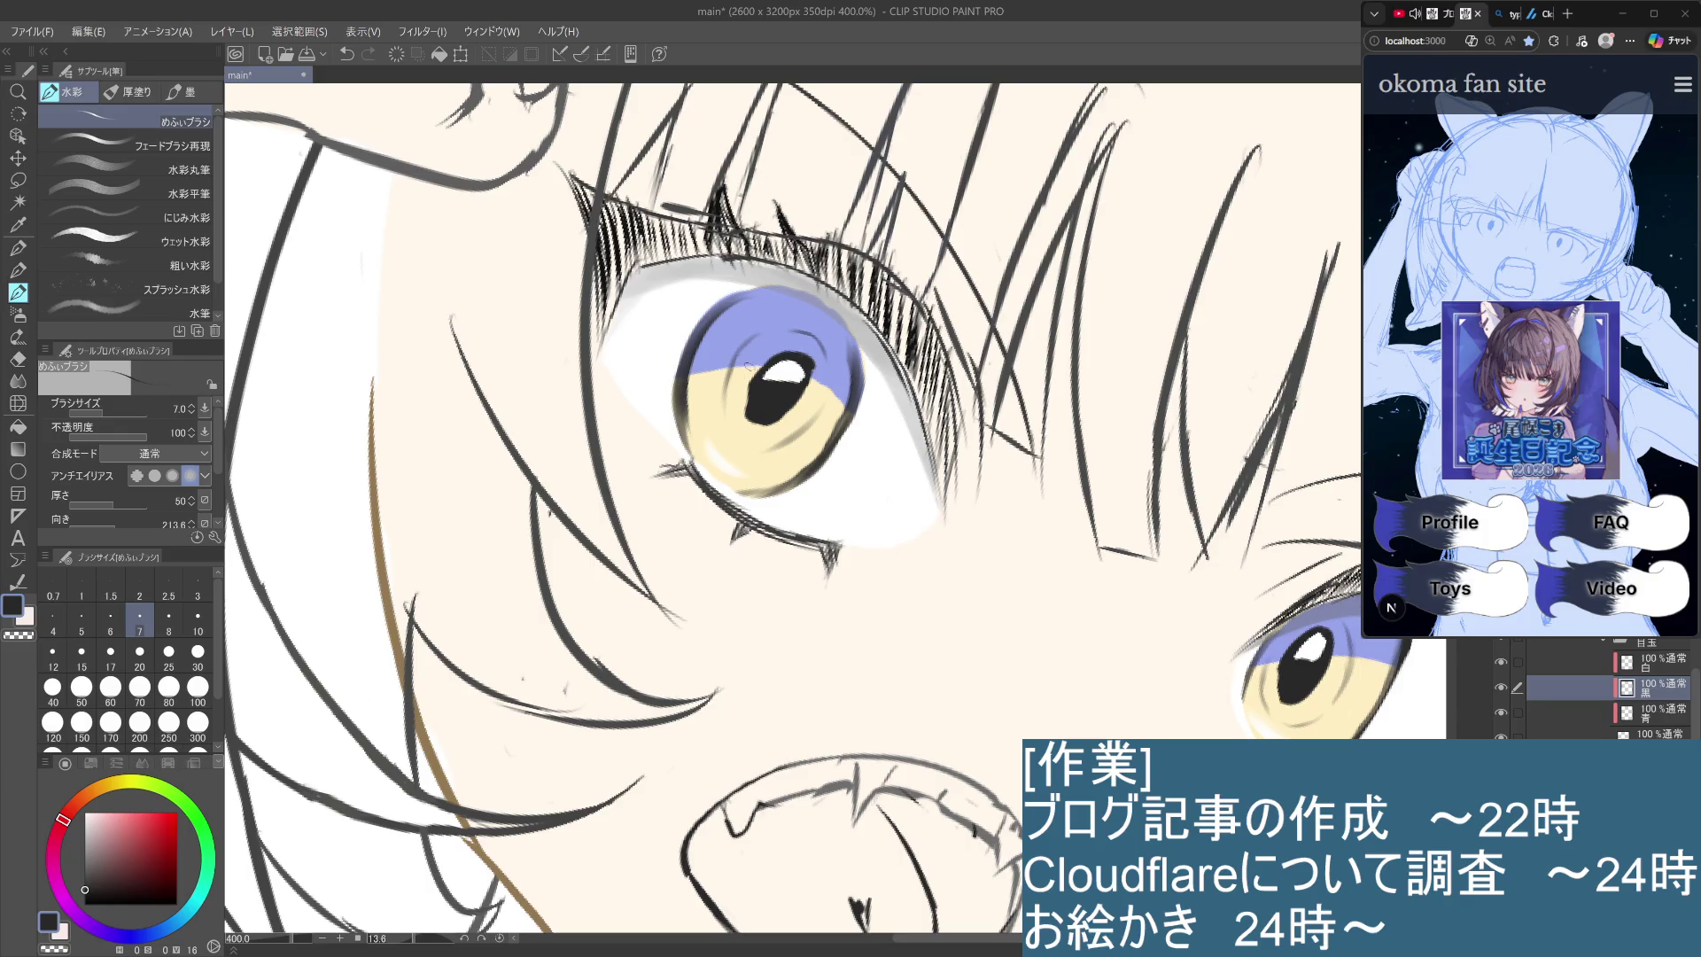
With a black pencil, draw thin arcs on the blue upper iris and a curve in the yellow.
{"action": "left_click", "coordinate": [21, 273]}
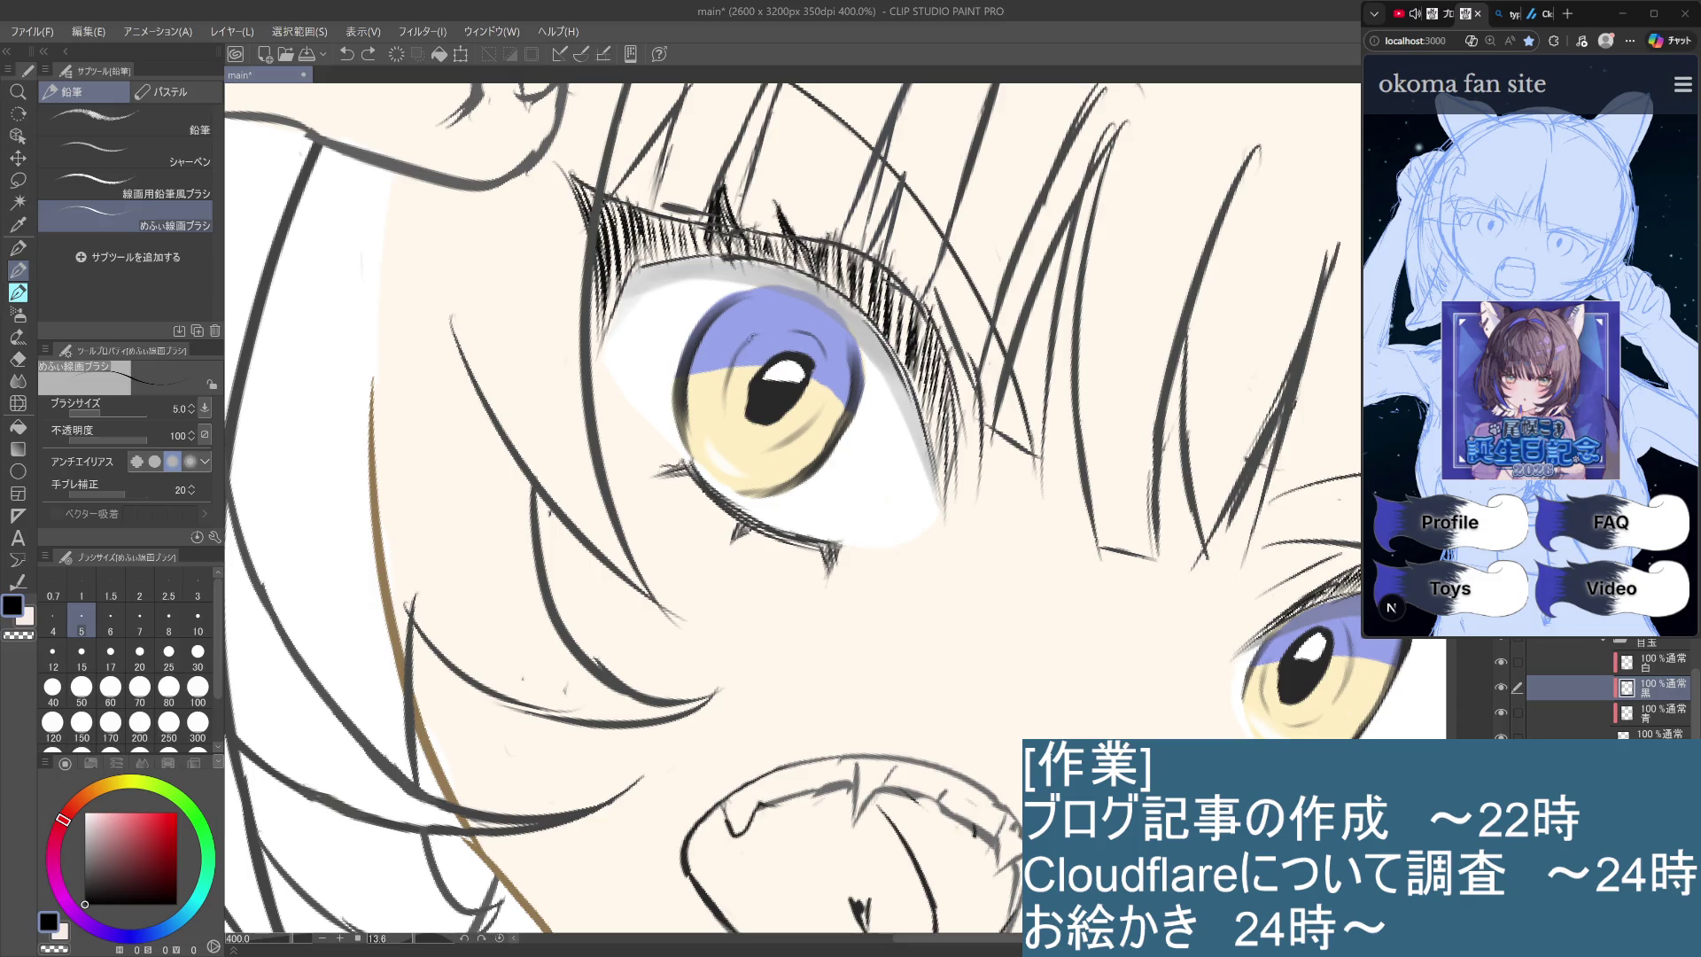
{"action": "left_click_drag", "start_coordinate": [753, 334], "coordinate": [725, 414]}
{"action": "key", "text": "ctrl+z"}
{"action": "key", "text": "ctrl+z"}
{"action": "key", "text": "ctrl+z"}
{"action": "left_click_drag", "start_coordinate": [753, 335], "coordinate": [725, 414]}
{"action": "left_click_drag", "start_coordinate": [794, 331], "coordinate": [824, 356]}
{"action": "key", "text": "ctrl+z"}
{"action": "key", "text": "ctrl+y"}
{"action": "key", "text": "ctrl+z"}
{"action": "key", "text": "ctrl+y"}
{"action": "key", "text": "ctrl+z"}
{"action": "left_click_drag", "start_coordinate": [794, 331], "coordinate": [818, 343]}
{"action": "key", "text": "ctrl+z"}
{"action": "mouse_move", "coordinate": [808, 424]}
{"action": "left_mouse_down"}
{"action": "mouse_move", "coordinate": [748, 457]}
{"action": "mouse_move", "coordinate": [760, 430]}
{"action": "left_mouse_up"}
{"action": "key", "text": "ctrl+z"}
{"action": "key", "text": "ctrl+z"}
{"action": "key", "text": "ctrl+z"}
{"action": "key", "text": "ctrl+z"}
Add a short hatching stroke in the yellow part of the iris.
{"action": "key", "text": "ctrl+alt+0"}
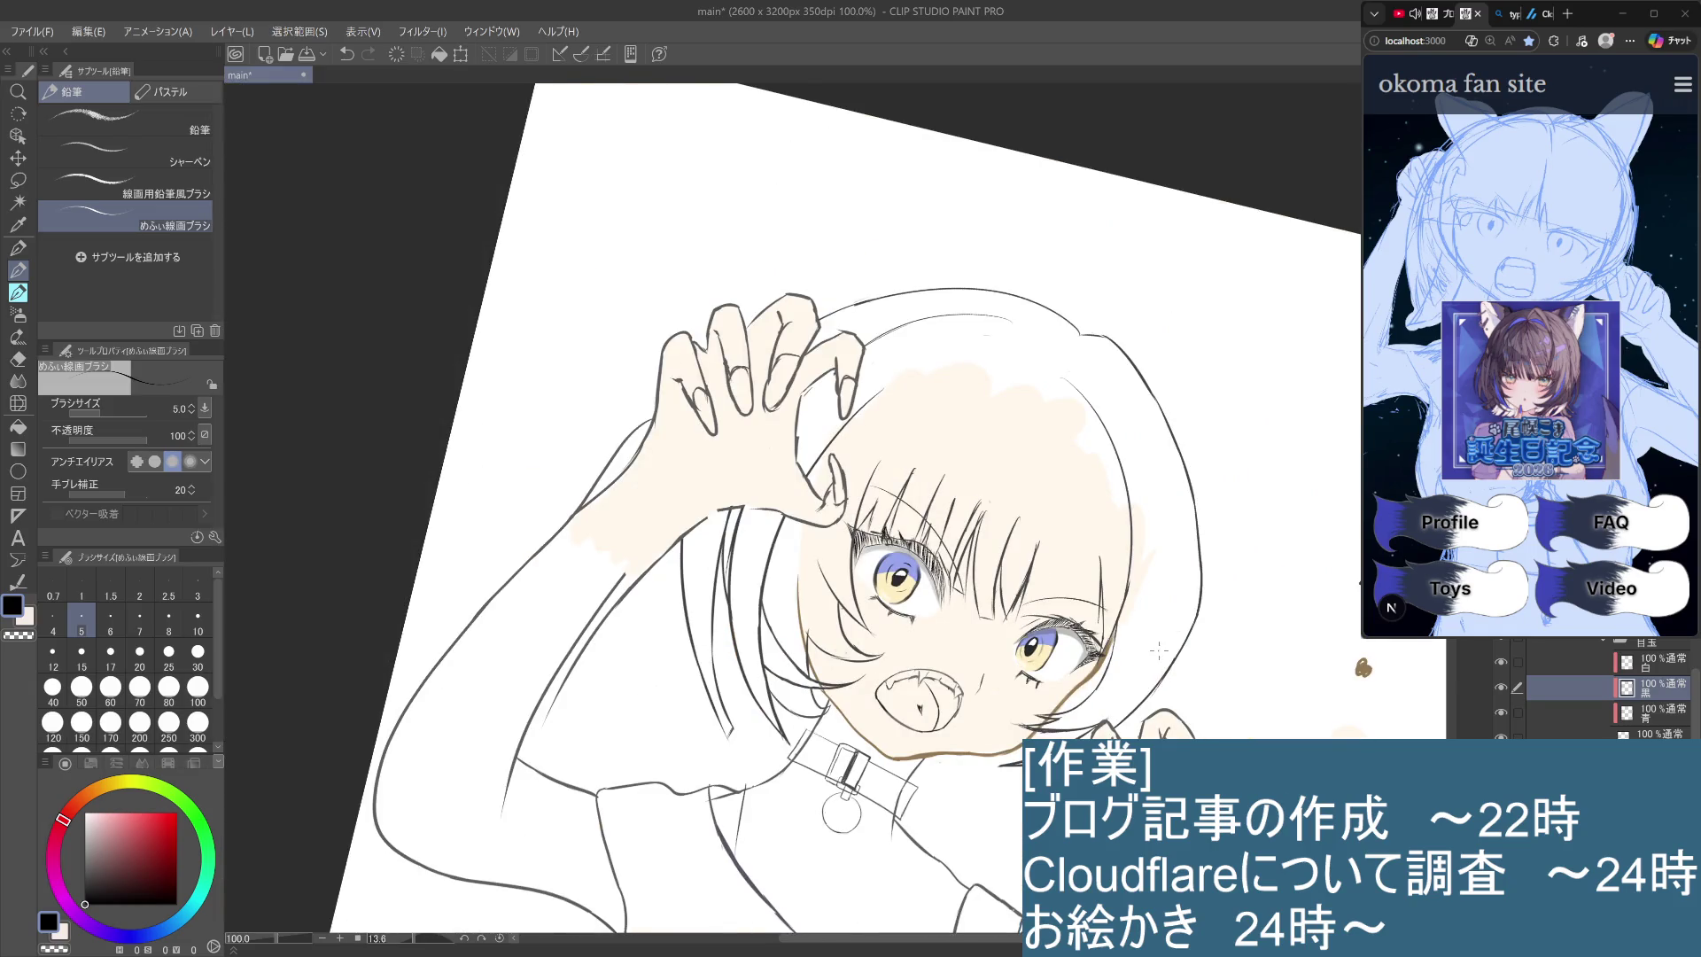
{"action": "scroll", "coordinate": [1154, 654], "scroll_direction": "up", "scroll_amount": 1}
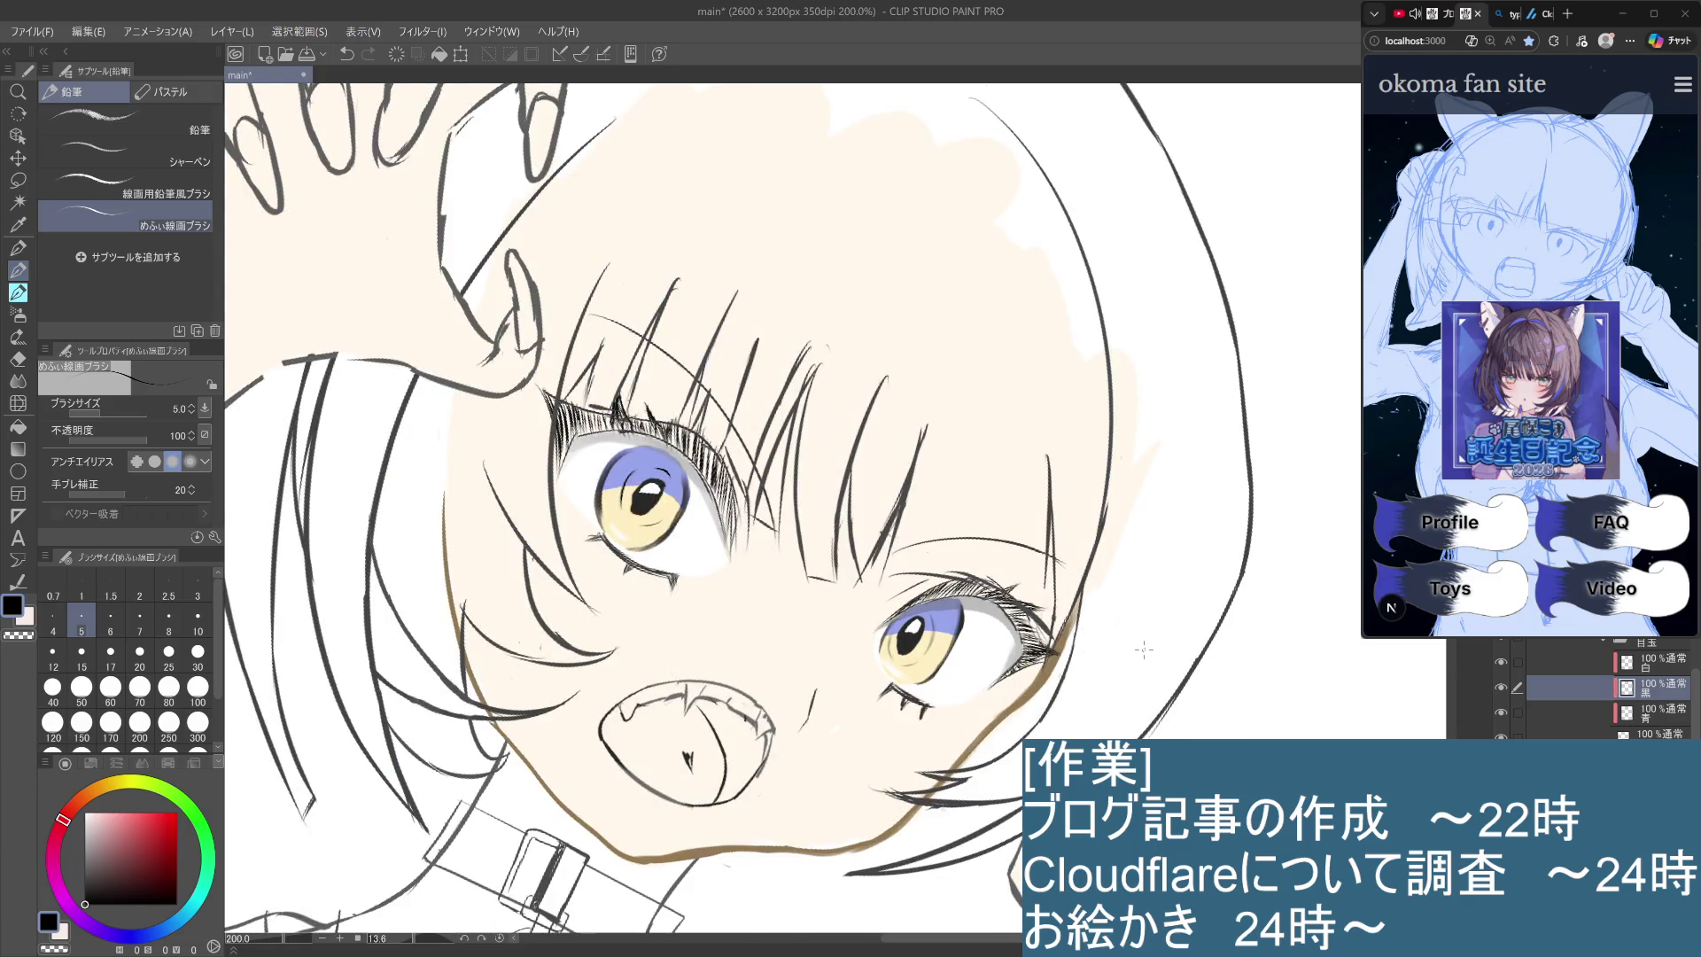
{"action": "scroll", "coordinate": [1019, 618], "scroll_direction": "up", "scroll_amount": 1}
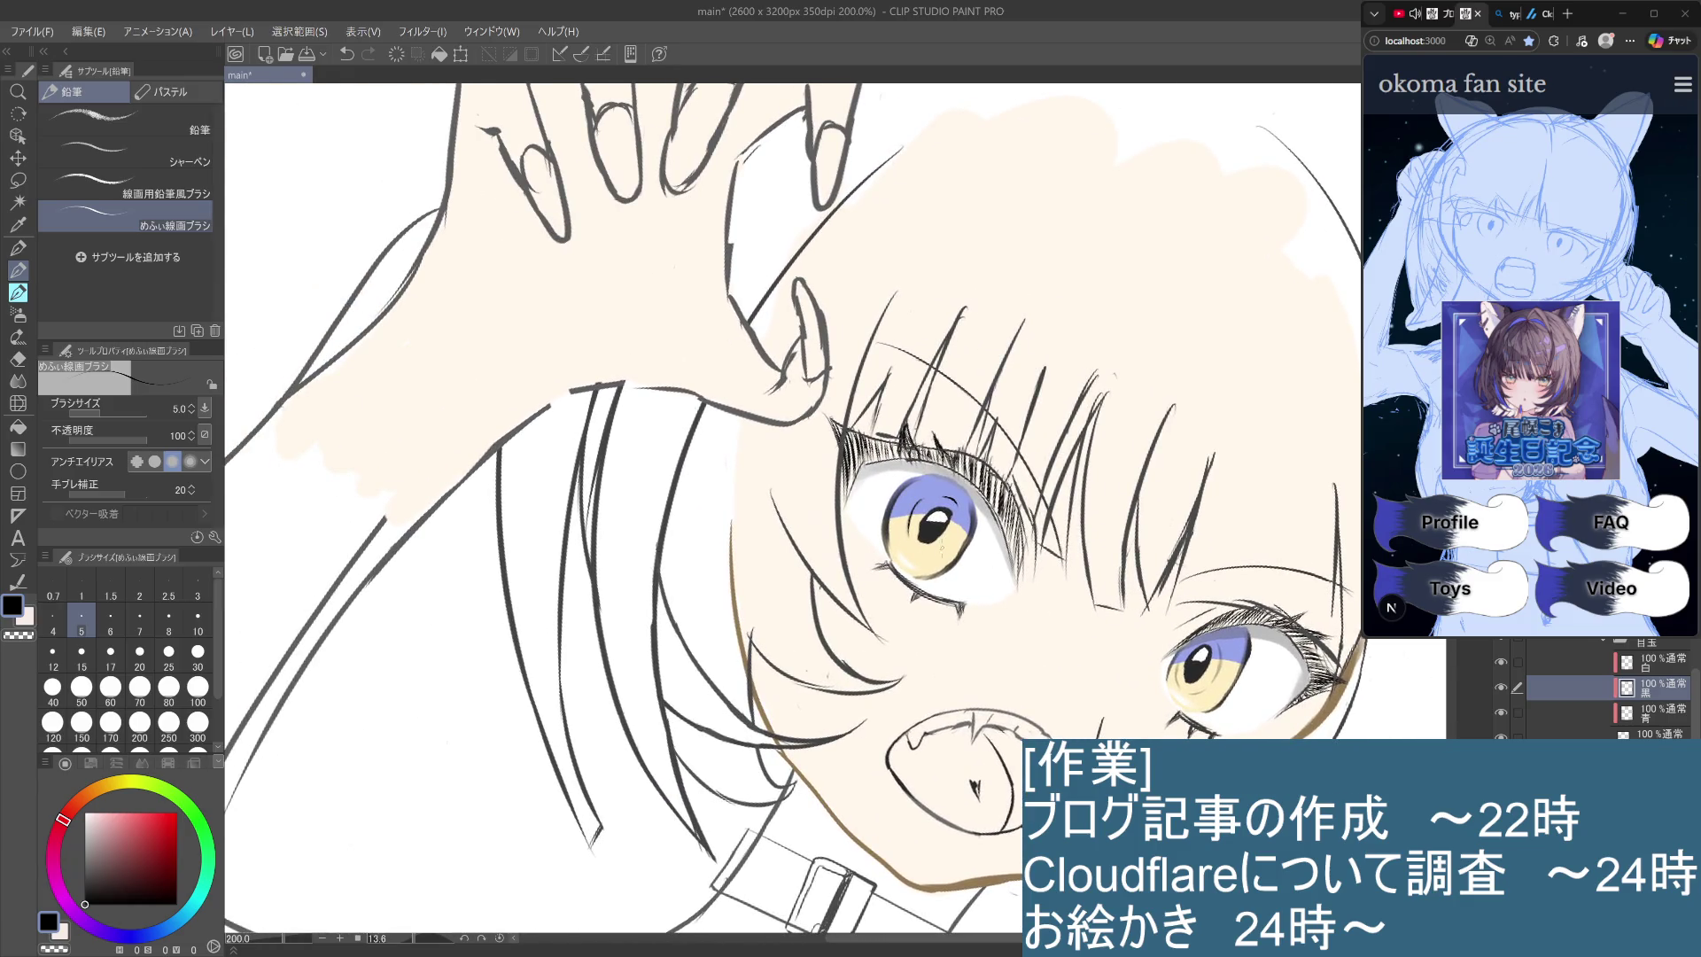
{"action": "left_click_drag", "start_coordinate": [938, 556], "coordinate": [945, 546]}
{"action": "scroll", "coordinate": [944, 547], "scroll_direction": "up", "scroll_amount": 1}
{"action": "scroll", "coordinate": [944, 547], "scroll_direction": "up", "scroll_amount": 1}
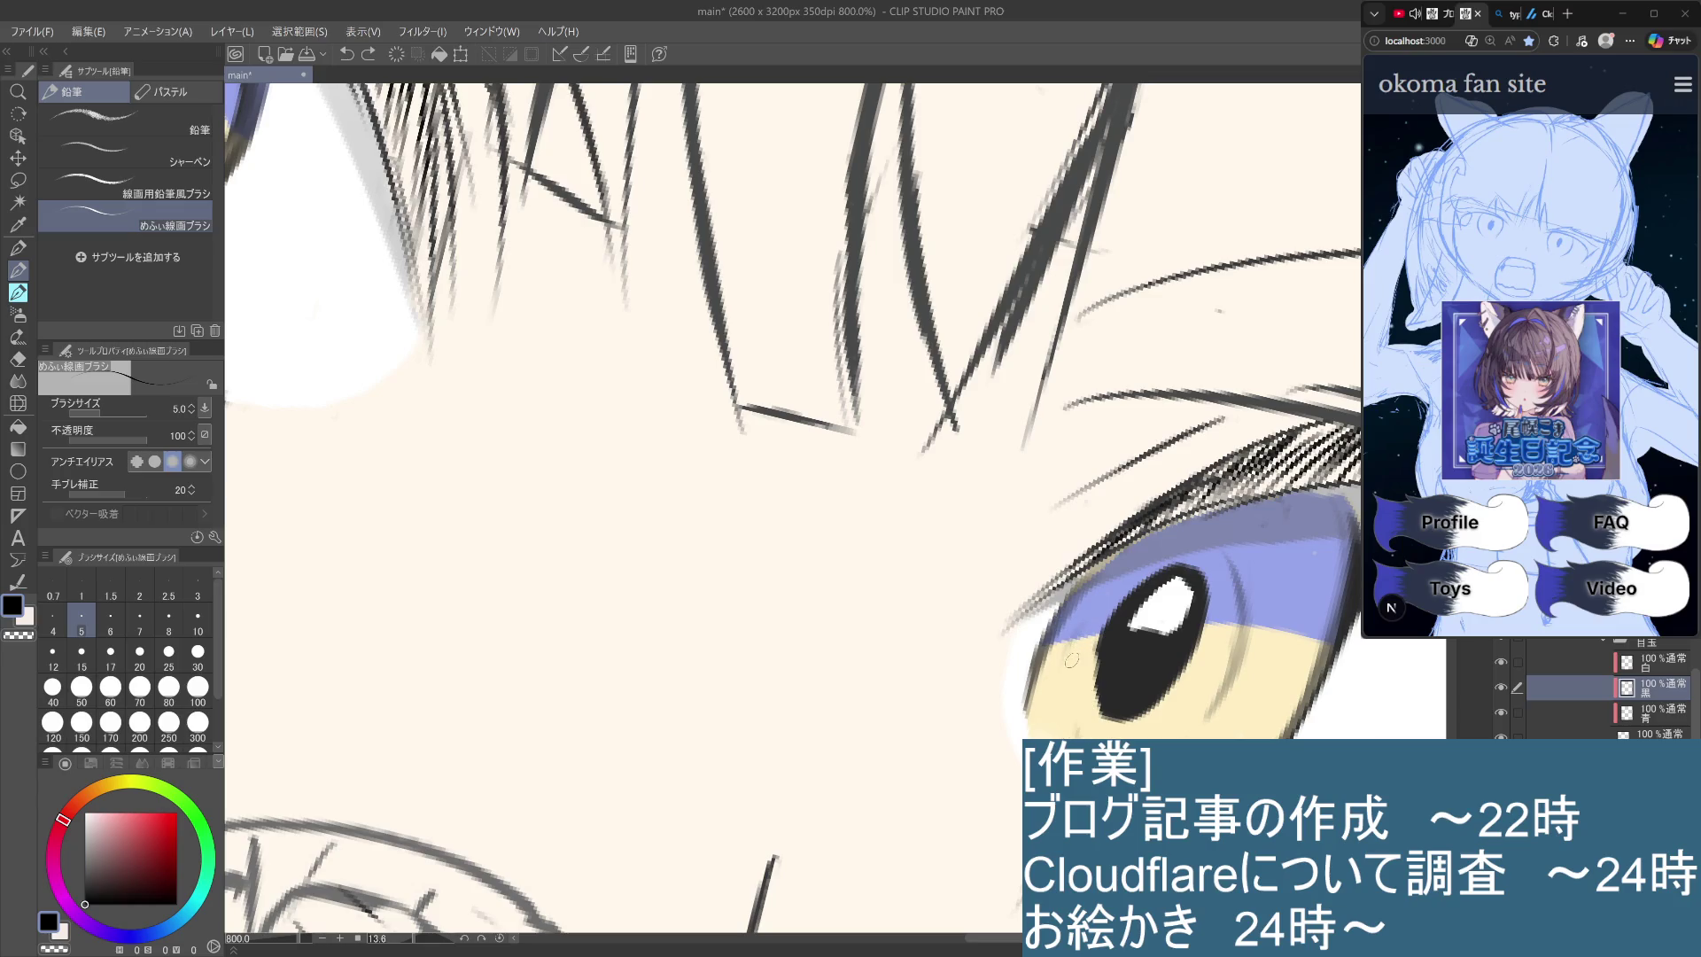
Draw thin dark lines down the iris's left and right edges.
{"action": "left_click_drag", "start_coordinate": [1071, 658], "coordinate": [1063, 728]}
{"action": "key", "text": "ctrl+z"}
{"action": "left_click_drag", "start_coordinate": [1070, 658], "coordinate": [1063, 732]}
{"action": "left_click_drag", "start_coordinate": [1222, 554], "coordinate": [1241, 666]}
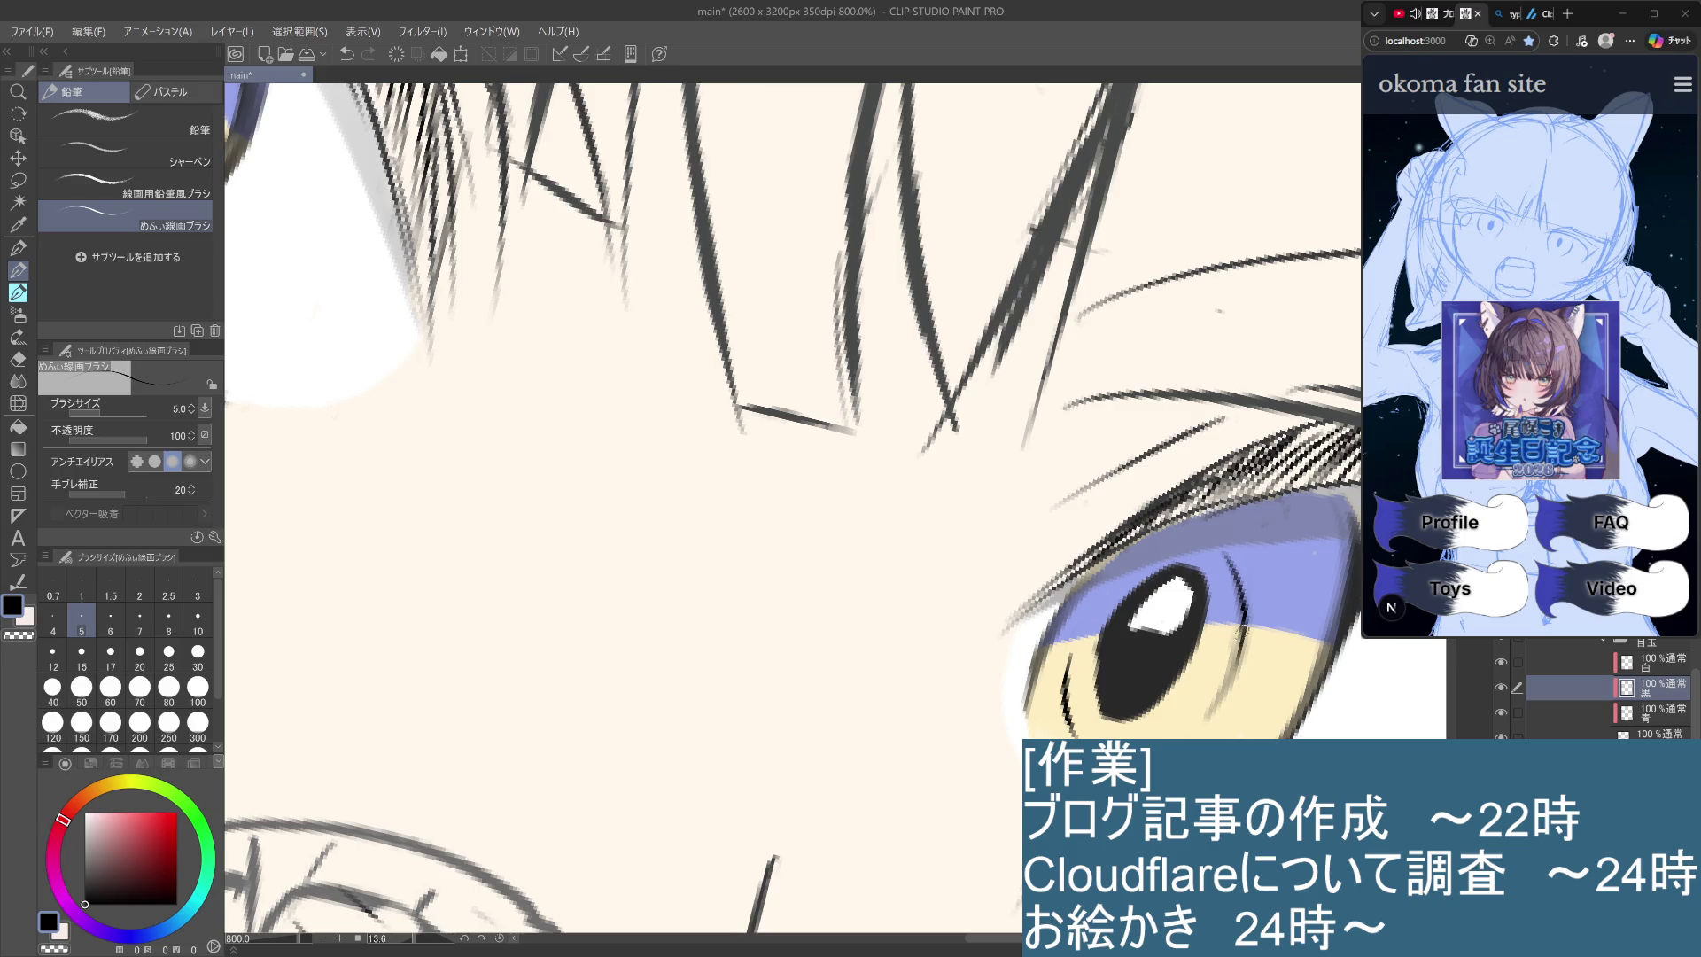
{"action": "key", "text": "ctrl+z"}
{"action": "left_click_drag", "start_coordinate": [1231, 553], "coordinate": [1227, 700]}
{"action": "key", "text": "ctrl+z"}
{"action": "key", "text": "ctrl+z"}
{"action": "mouse_move", "coordinate": [1231, 556]}
{"action": "left_mouse_down"}
{"action": "mouse_move", "coordinate": [1242, 671]}
{"action": "mouse_move", "coordinate": [1228, 702]}
{"action": "left_mouse_up"}
{"action": "key", "text": "ctrl+z"}
{"action": "left_click_drag", "start_coordinate": [1240, 625], "coordinate": [1209, 716]}
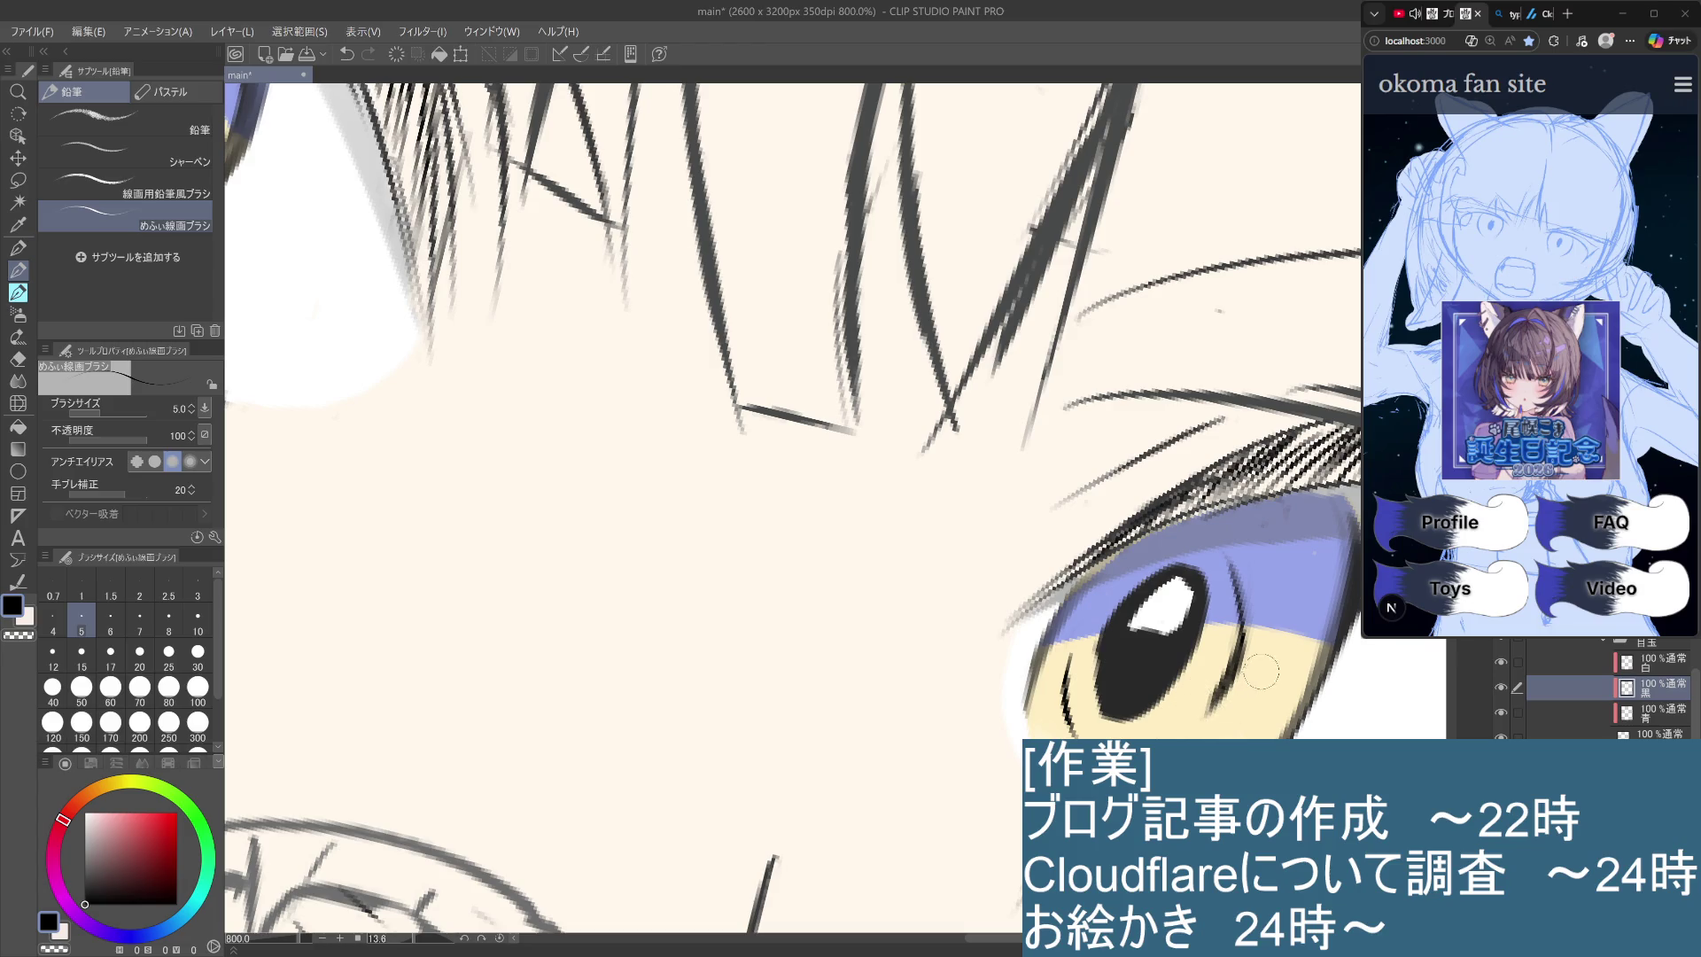
{"action": "scroll", "coordinate": [1247, 708], "scroll_direction": "down", "scroll_amount": 2}
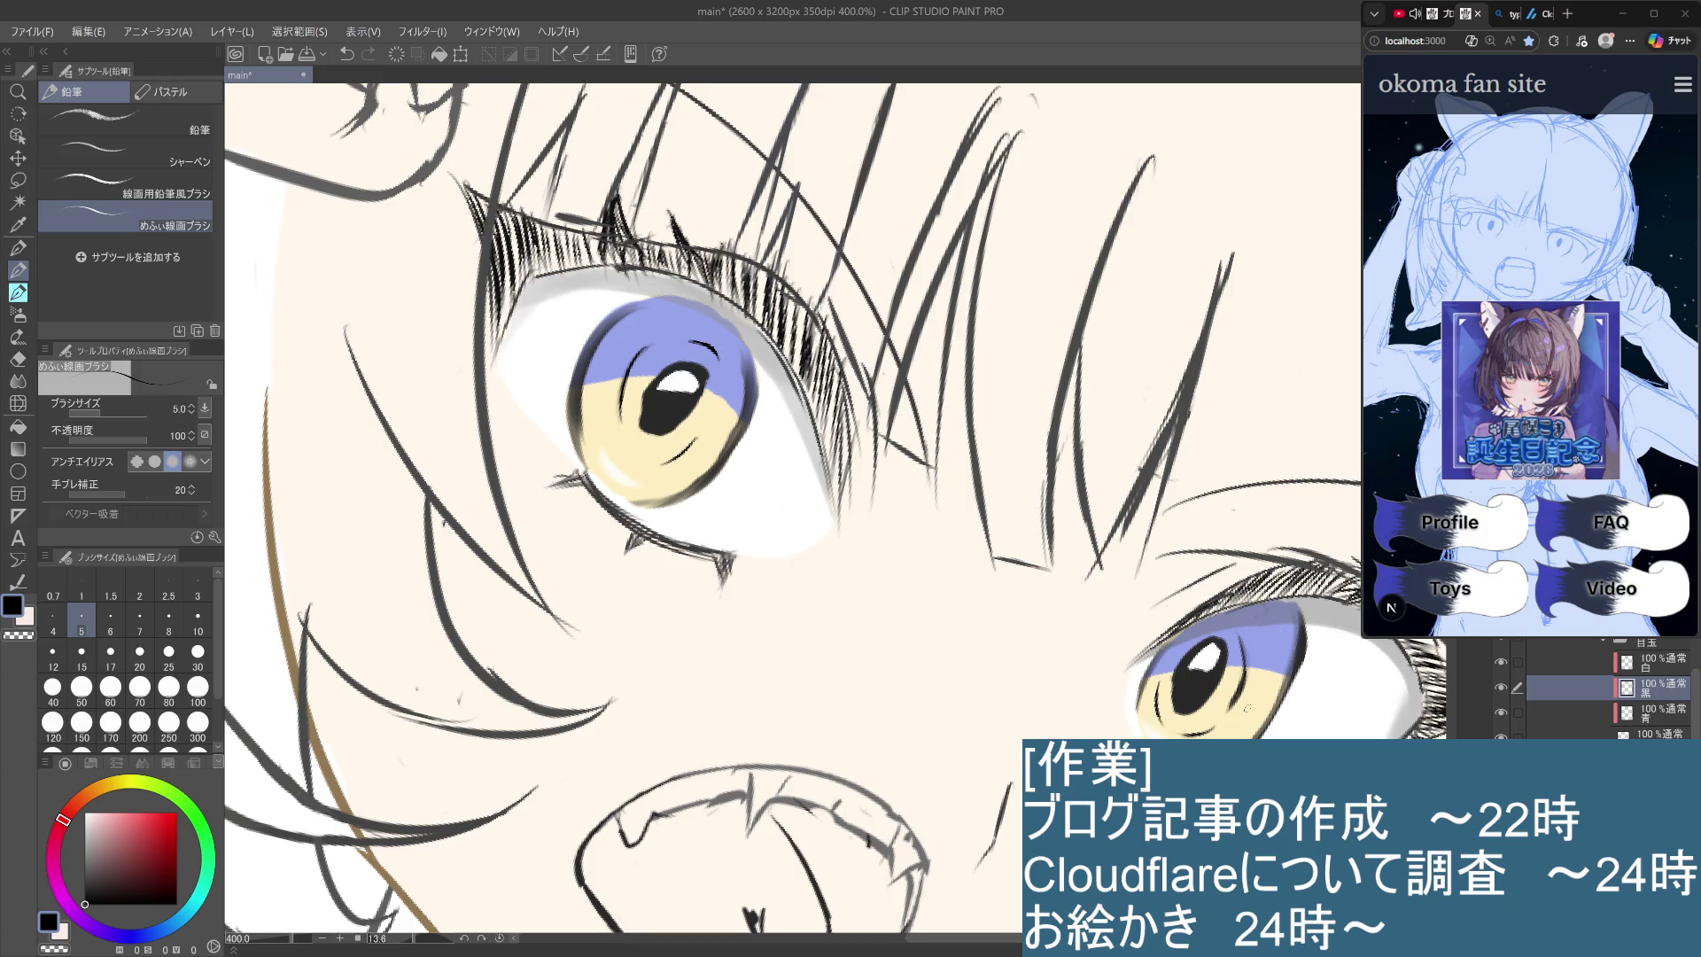
{"action": "left_click", "coordinate": [1661, 734]}
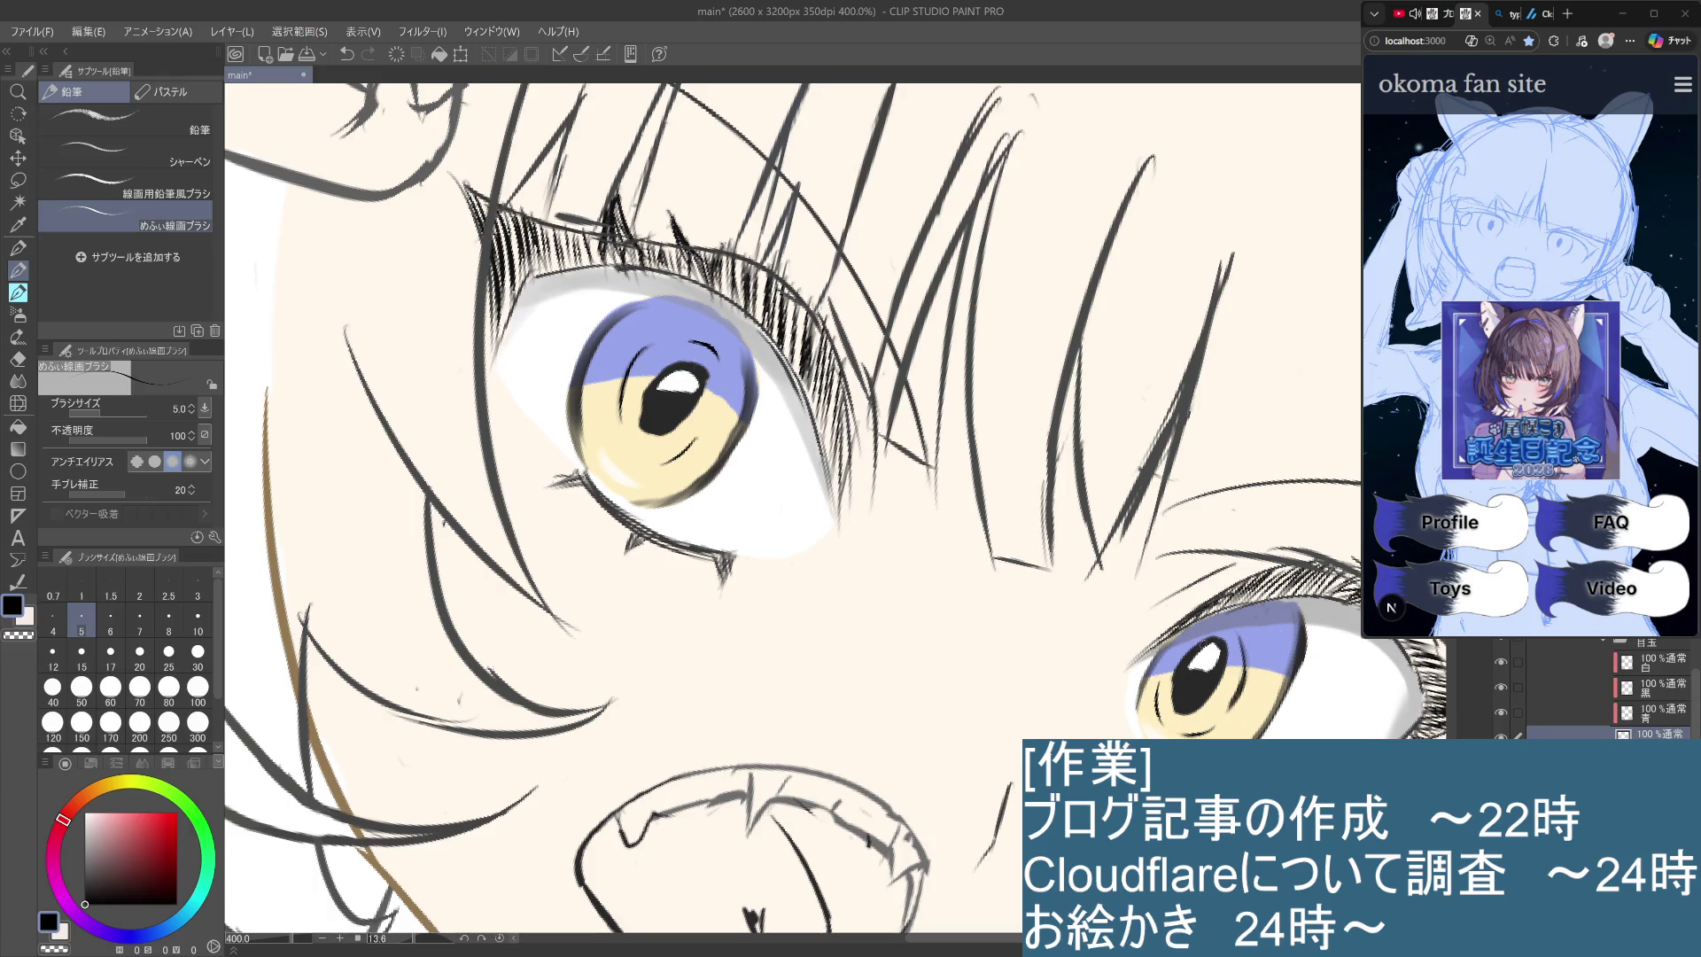
Try short strokes on the right eye on the 黒 layer, then undo them.
{"action": "key", "text": "ctrl+z"}
{"action": "left_click", "coordinate": [1653, 693]}
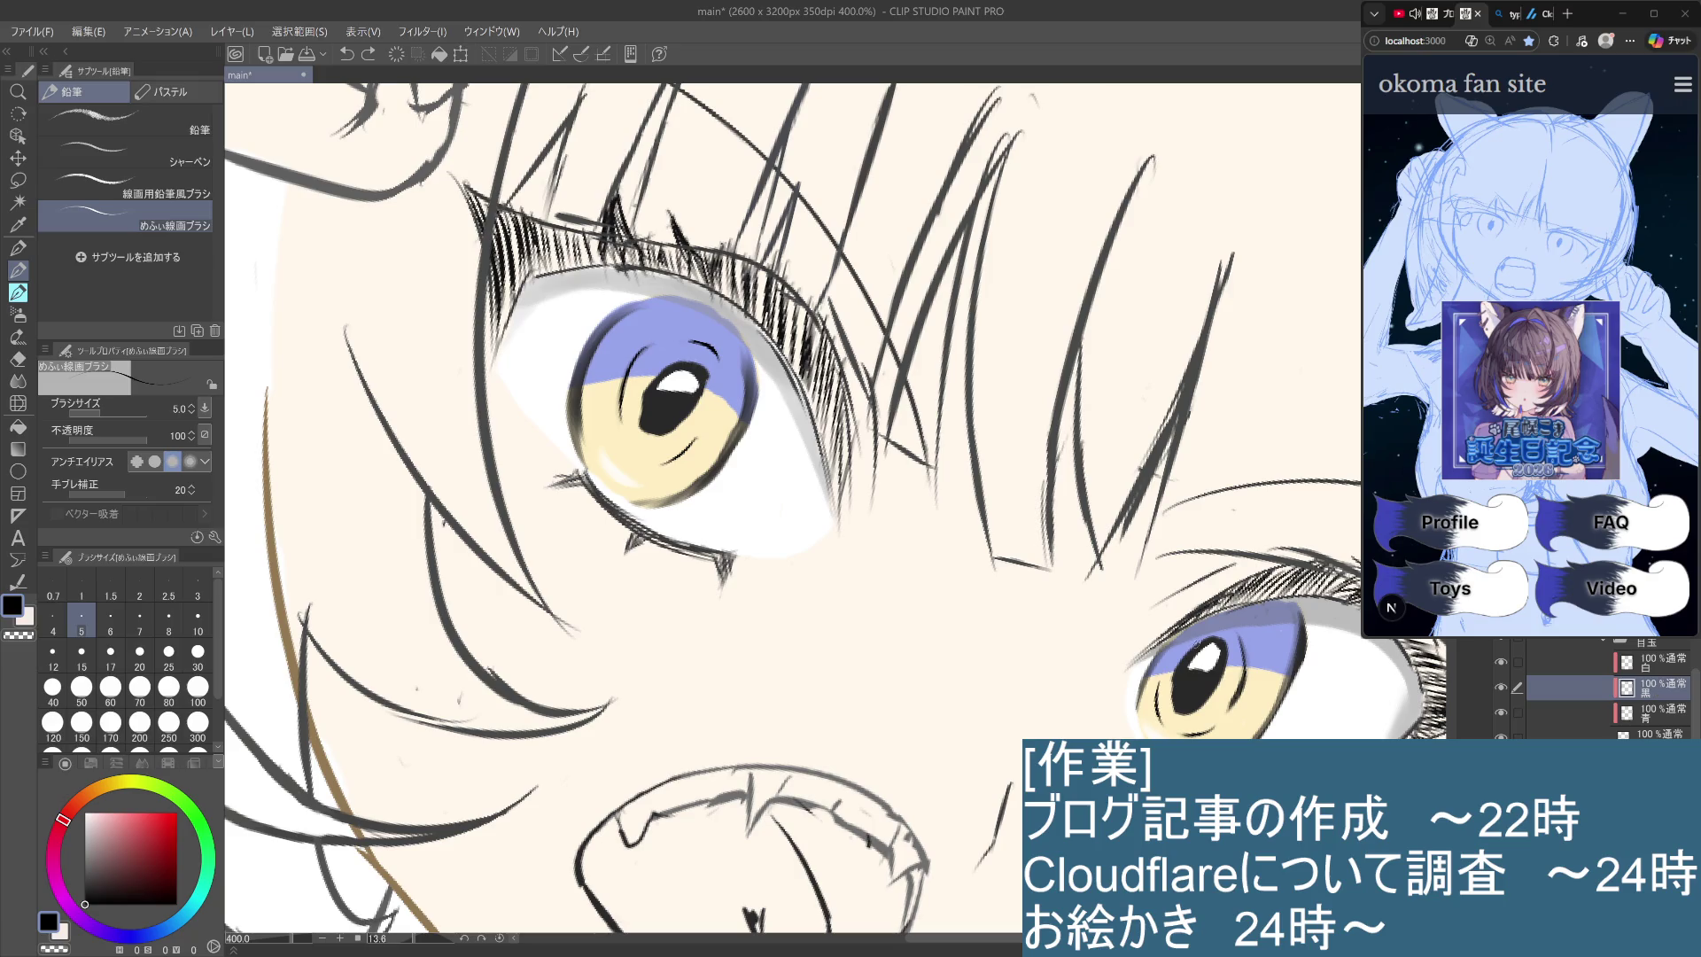
{"action": "left_click_drag", "start_coordinate": [1171, 657], "coordinate": [1207, 629]}
{"action": "key", "text": "ctrl+z"}
{"action": "left_click_drag", "start_coordinate": [1221, 624], "coordinate": [1172, 654]}
{"action": "key", "text": "ctrl+z"}
{"action": "key", "text": "ctrl+z"}
{"action": "key", "text": "ctrl+z"}
Select the 青 layer and pick the Blend (色混ぜ) tool.
{"action": "key", "text": "ctrl+alt+0"}
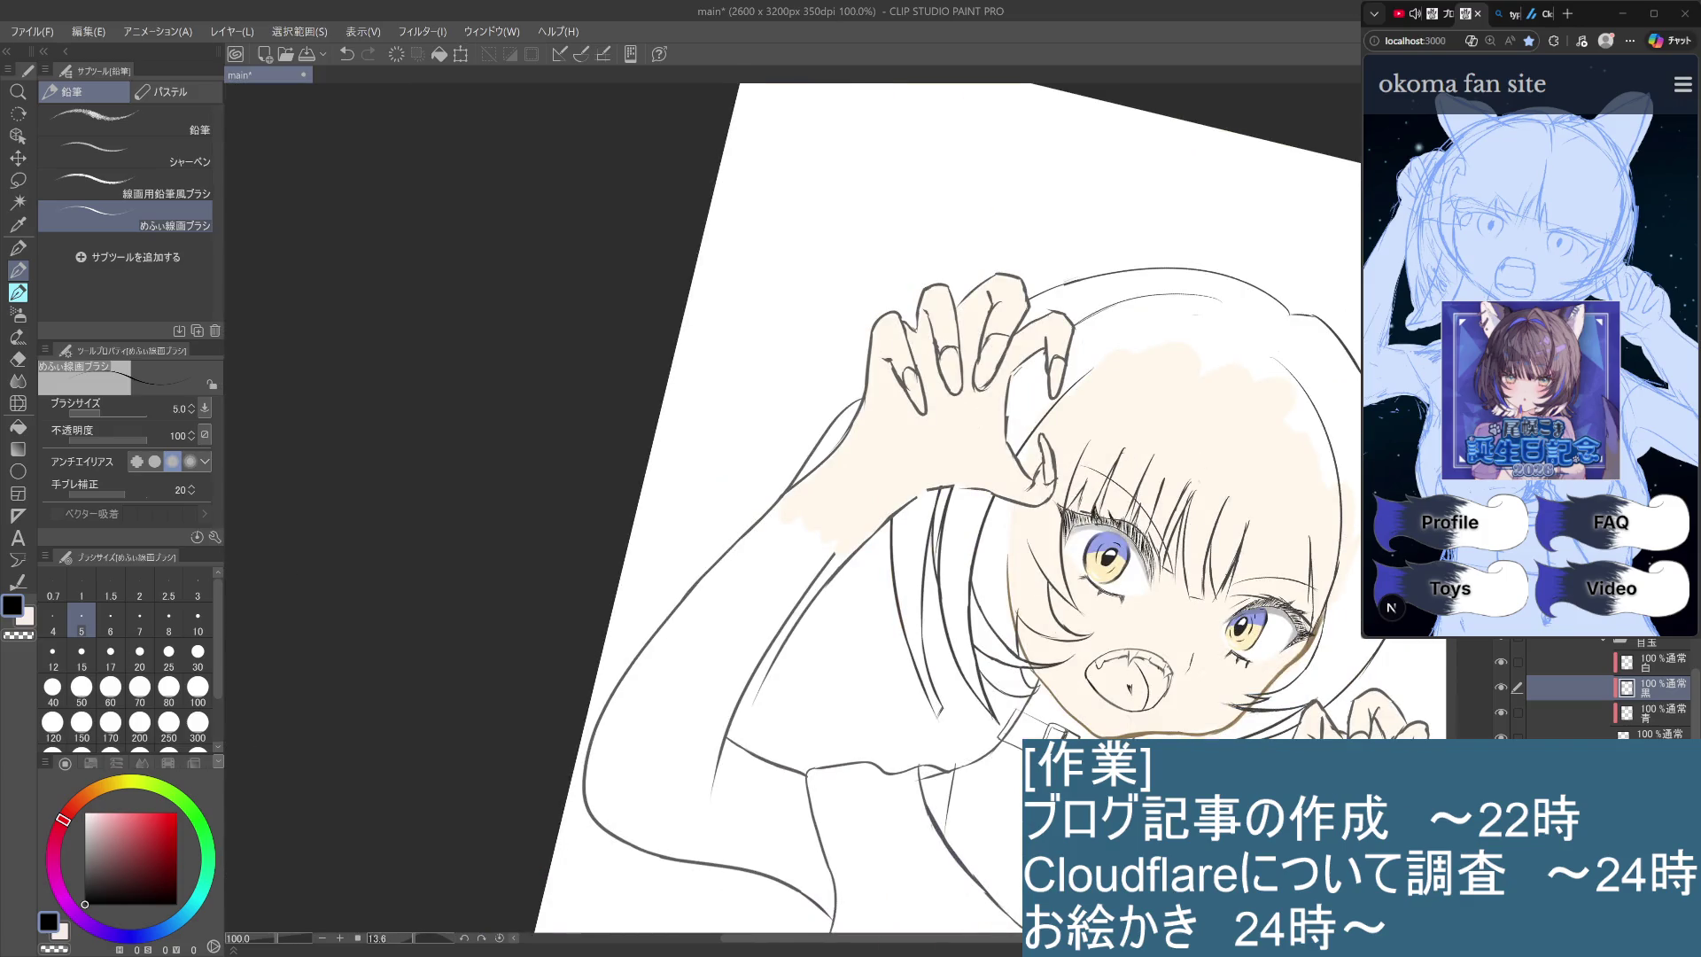
{"action": "scroll", "coordinate": [1258, 605], "scroll_direction": "up", "scroll_amount": 2}
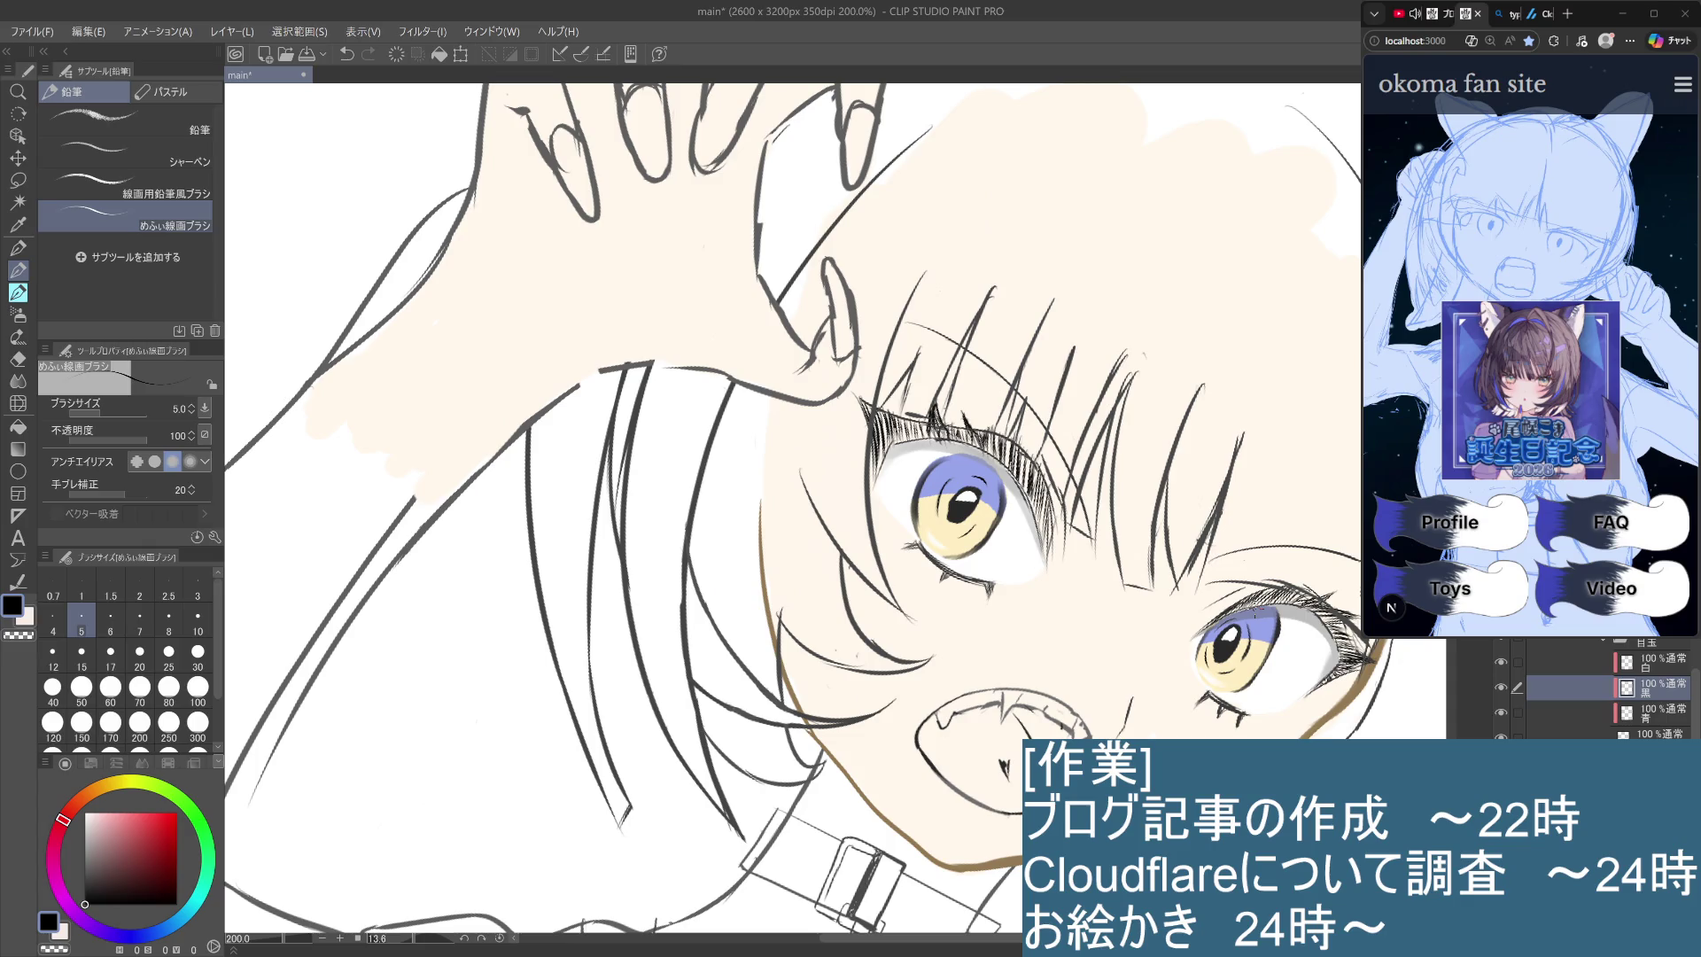
{"action": "left_click", "coordinate": [1663, 716]}
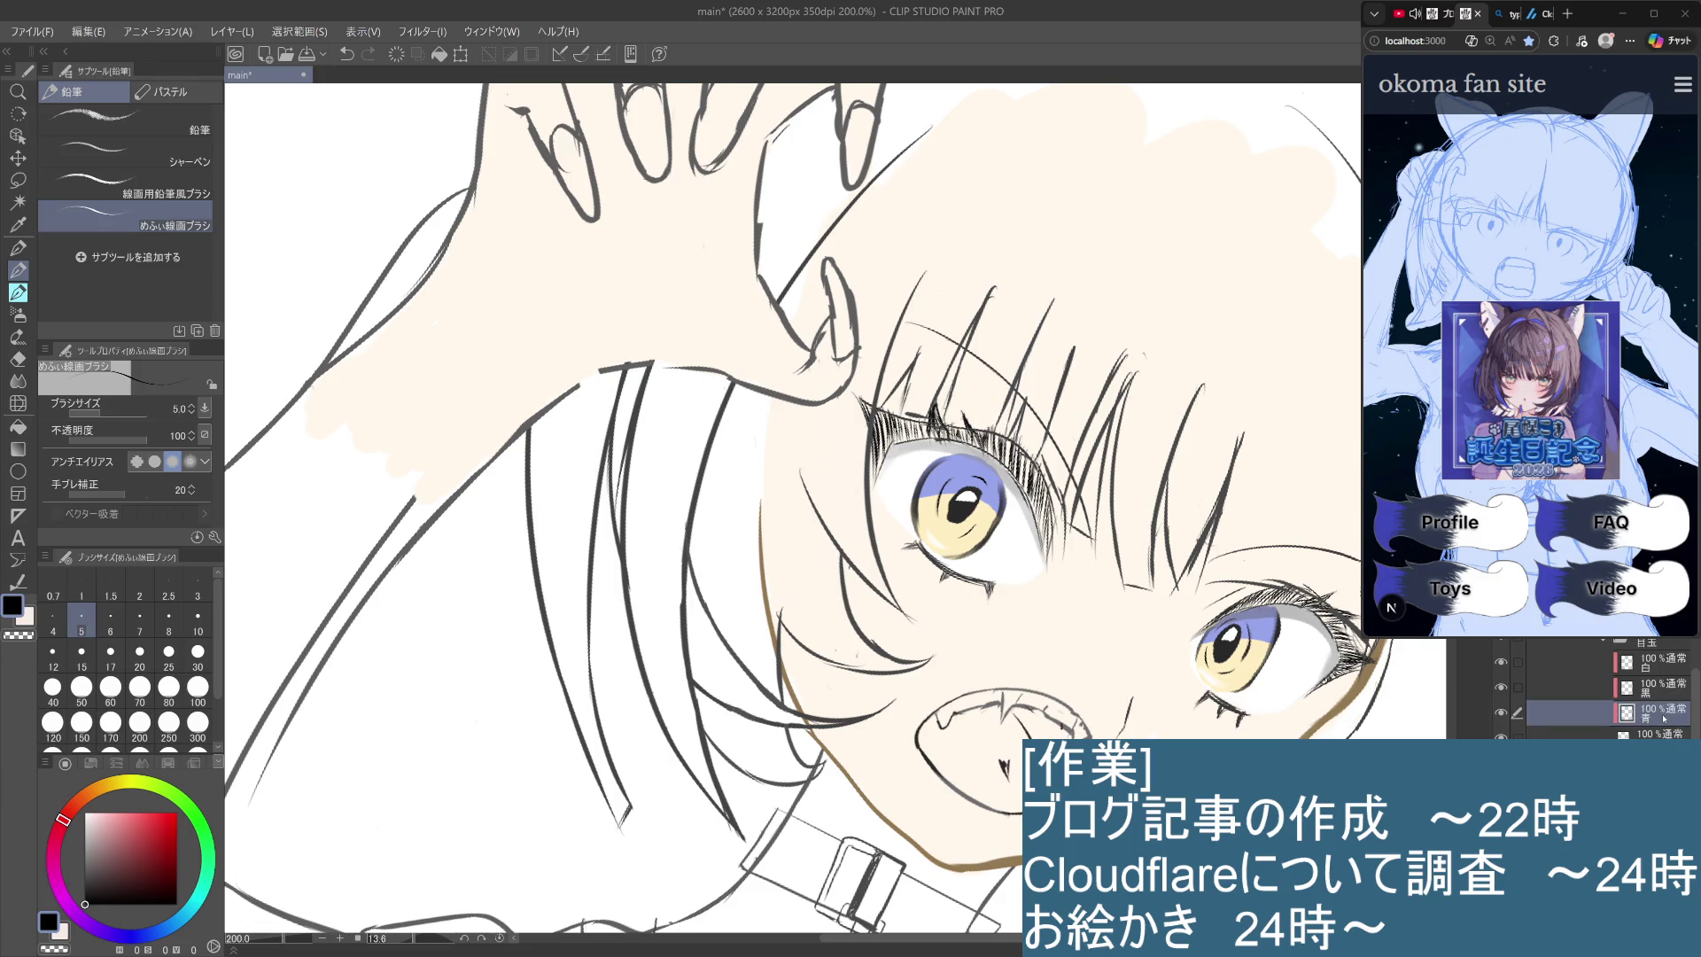
{"action": "scroll", "coordinate": [922, 578], "scroll_direction": "up", "scroll_amount": 3}
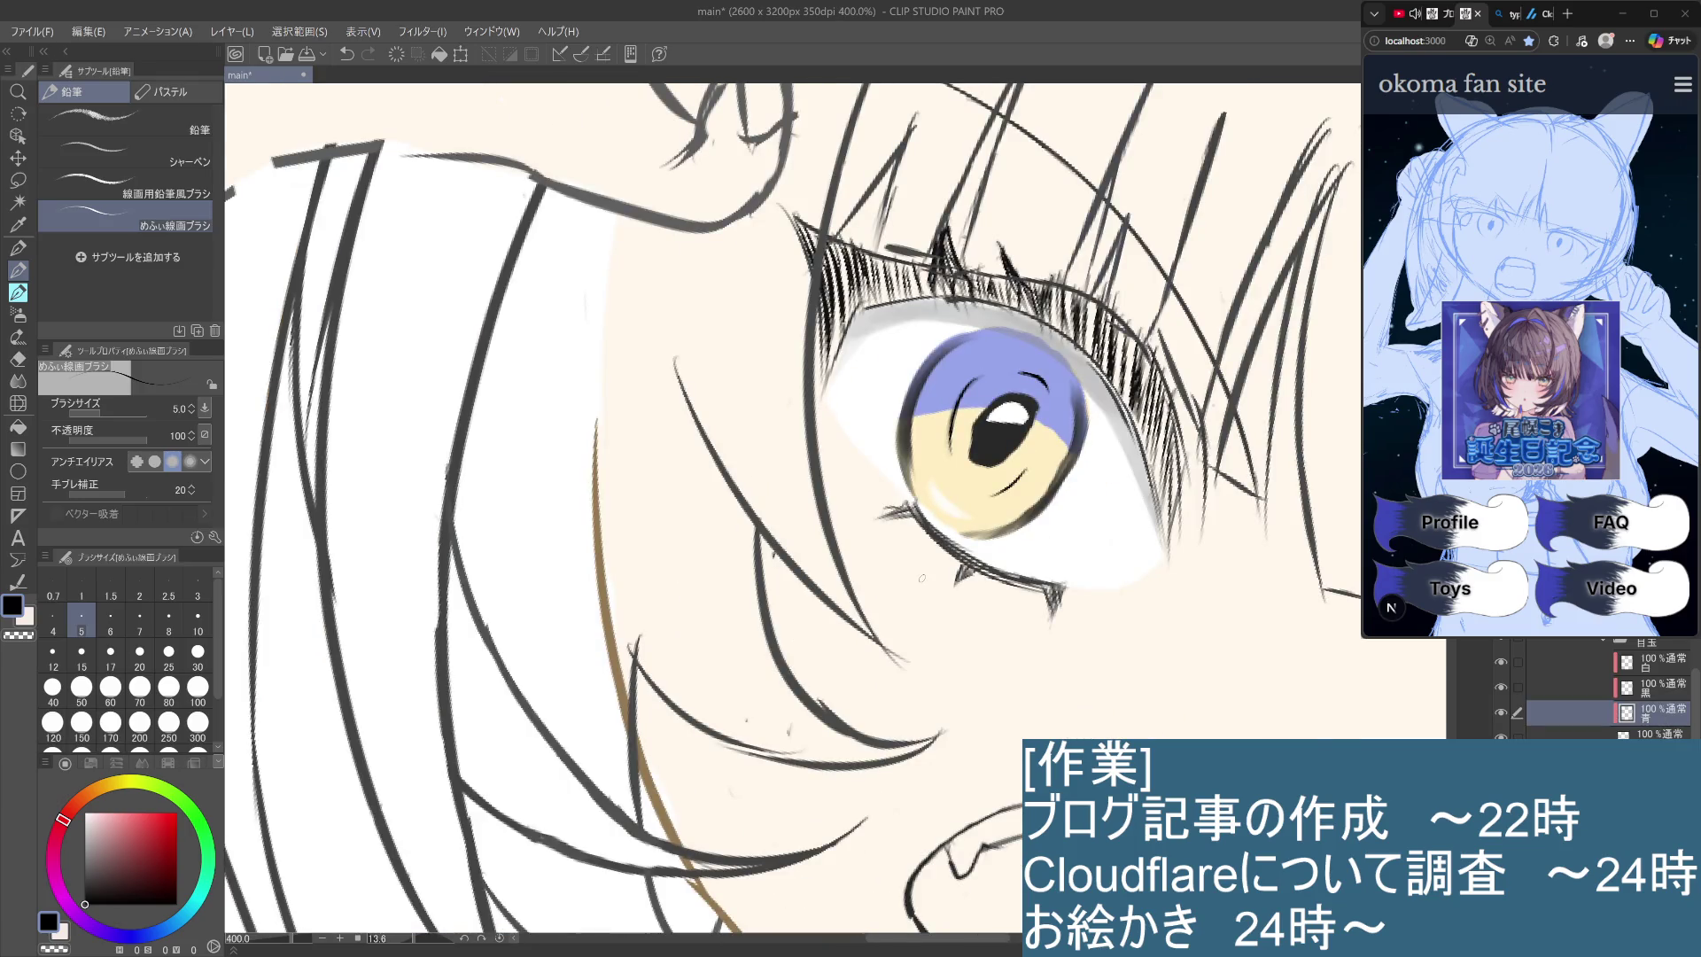
{"action": "left_click", "coordinate": [18, 381]}
{"action": "left_click", "coordinate": [124, 182]}
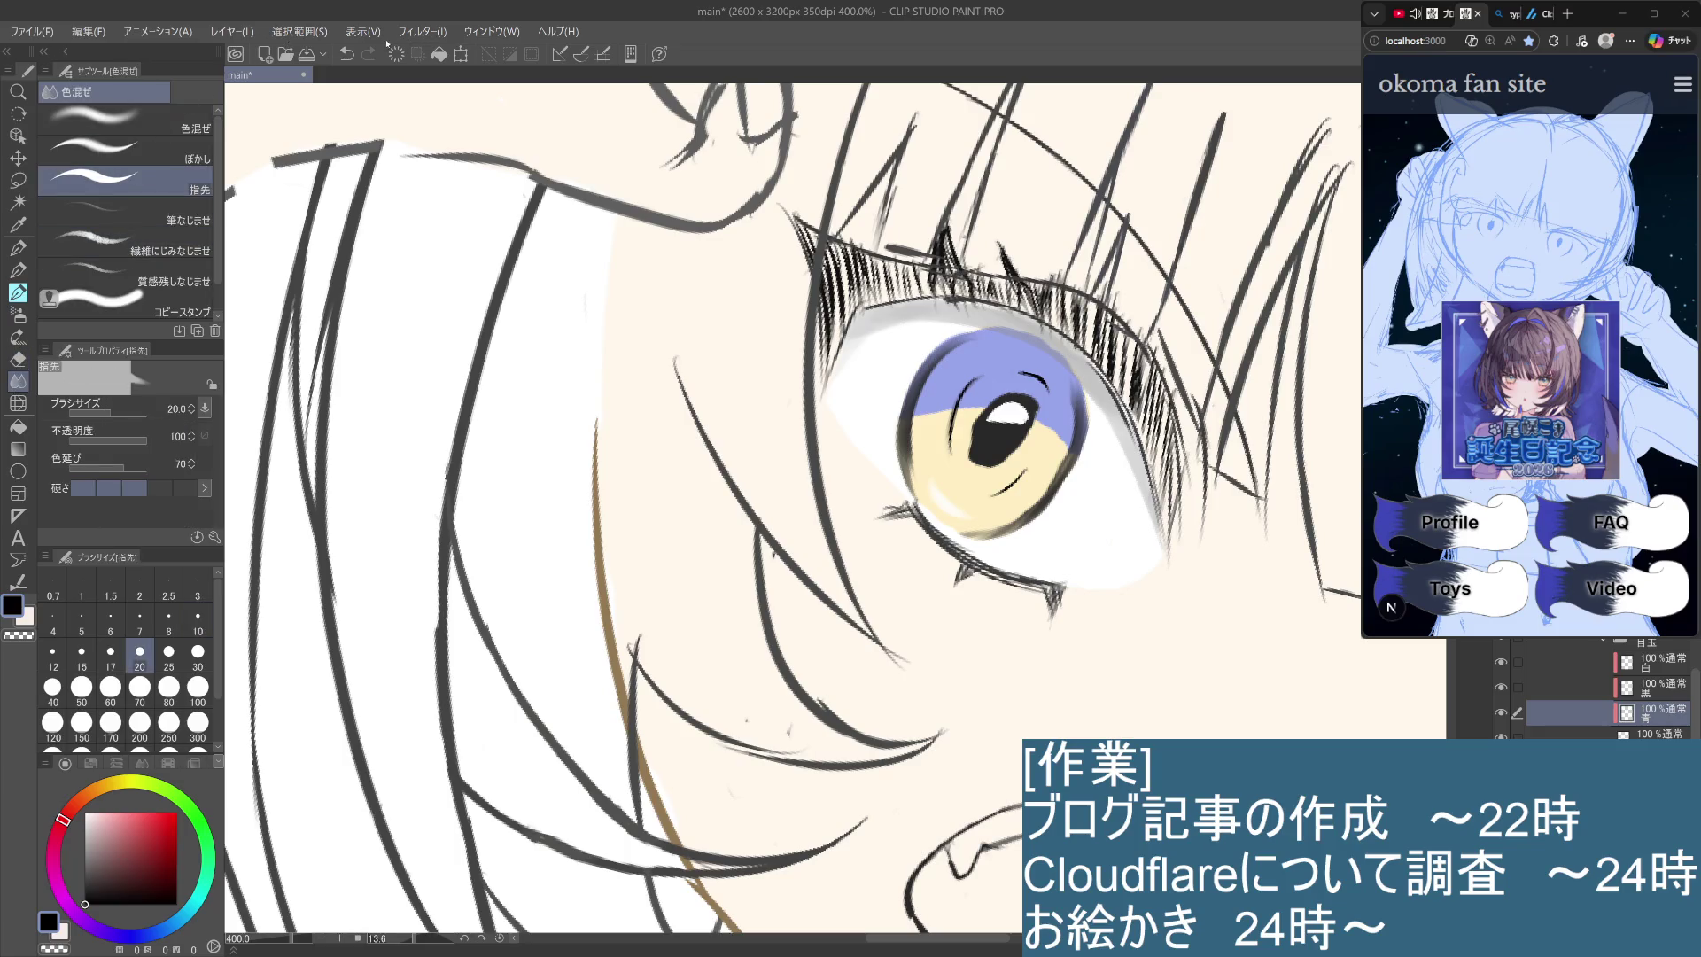
Blur the blue-yellow boundary in both irises using the ぼかし subtool at size 30.
{"action": "left_click", "coordinate": [193, 158]}
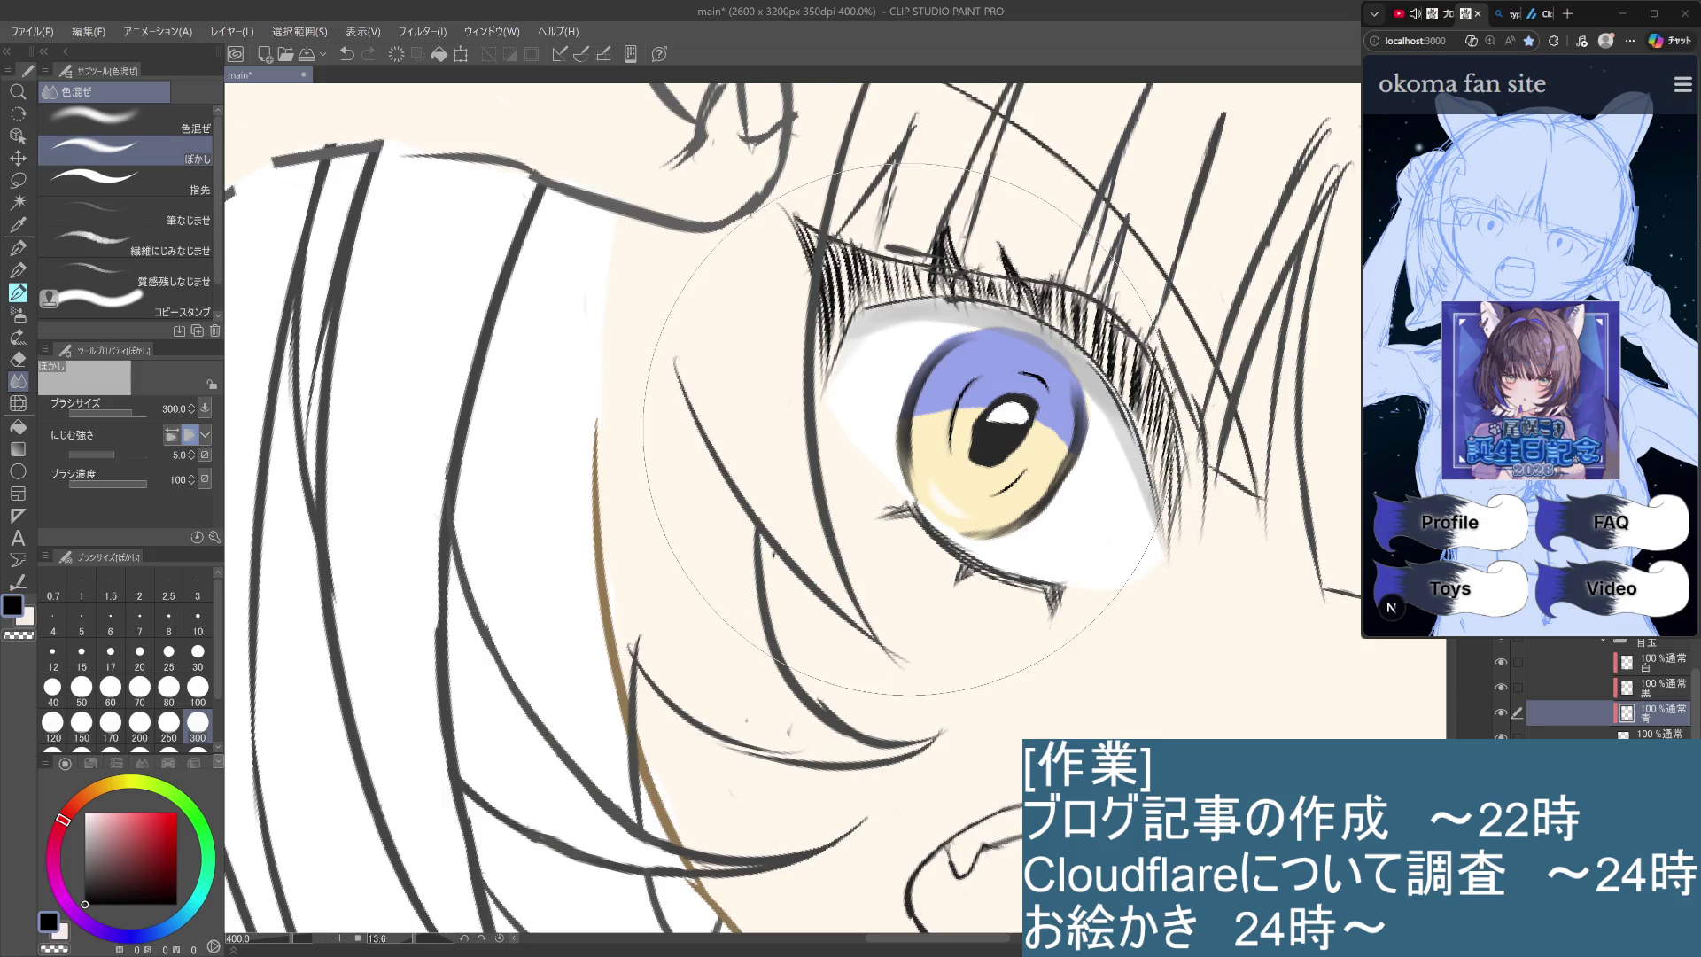
{"action": "left_click", "coordinate": [198, 649]}
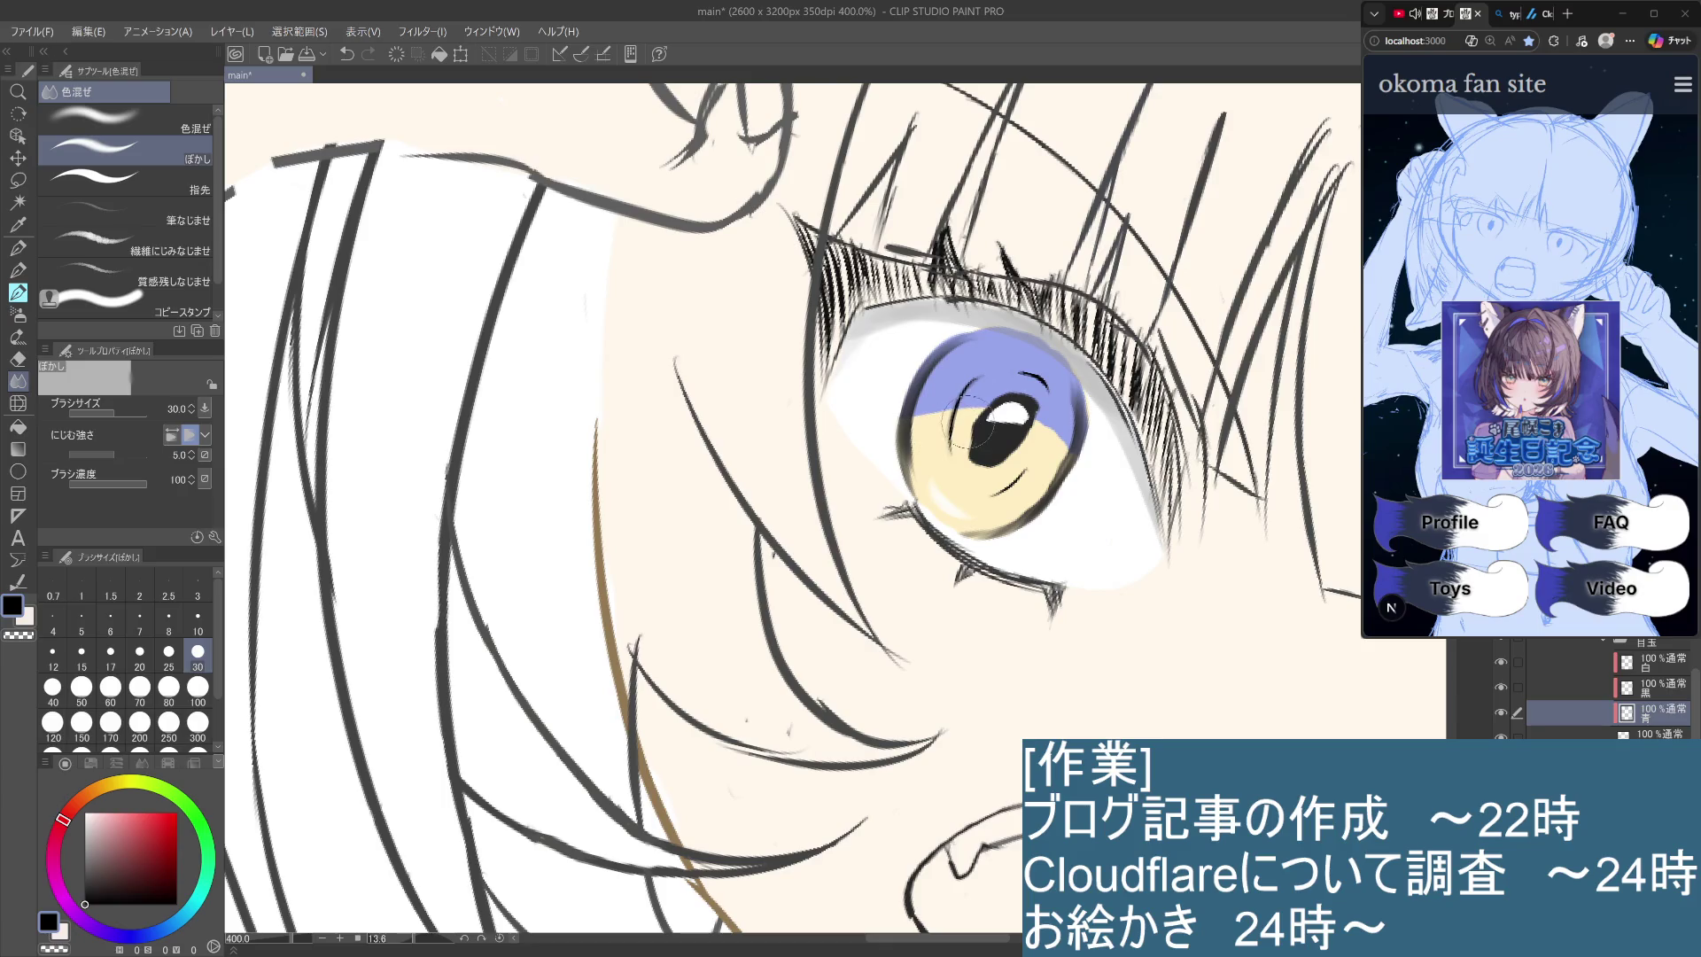
{"action": "mouse_move", "coordinate": [992, 414]}
{"action": "left_mouse_down"}
{"action": "mouse_move", "coordinate": [939, 415]}
{"action": "mouse_move", "coordinate": [966, 439]}
{"action": "mouse_move", "coordinate": [988, 414]}
{"action": "left_mouse_up"}
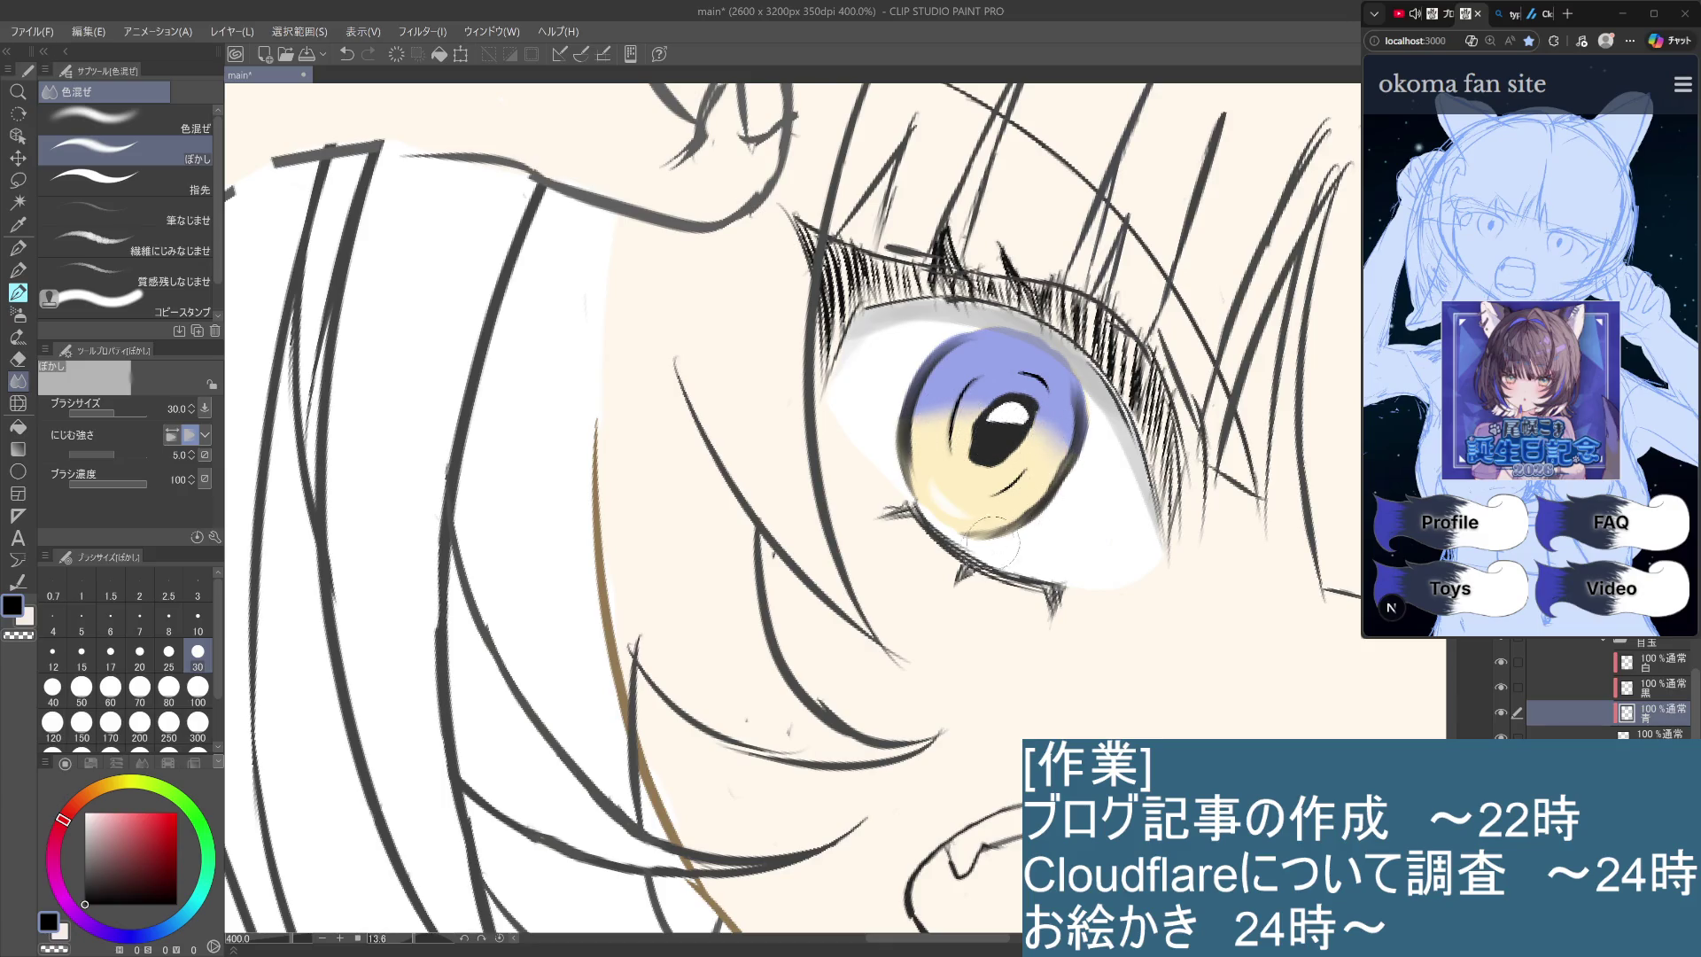
{"action": "key", "text": "ctrl+alt+0"}
{"action": "scroll", "coordinate": [966, 719], "scroll_direction": "up", "scroll_amount": 4}
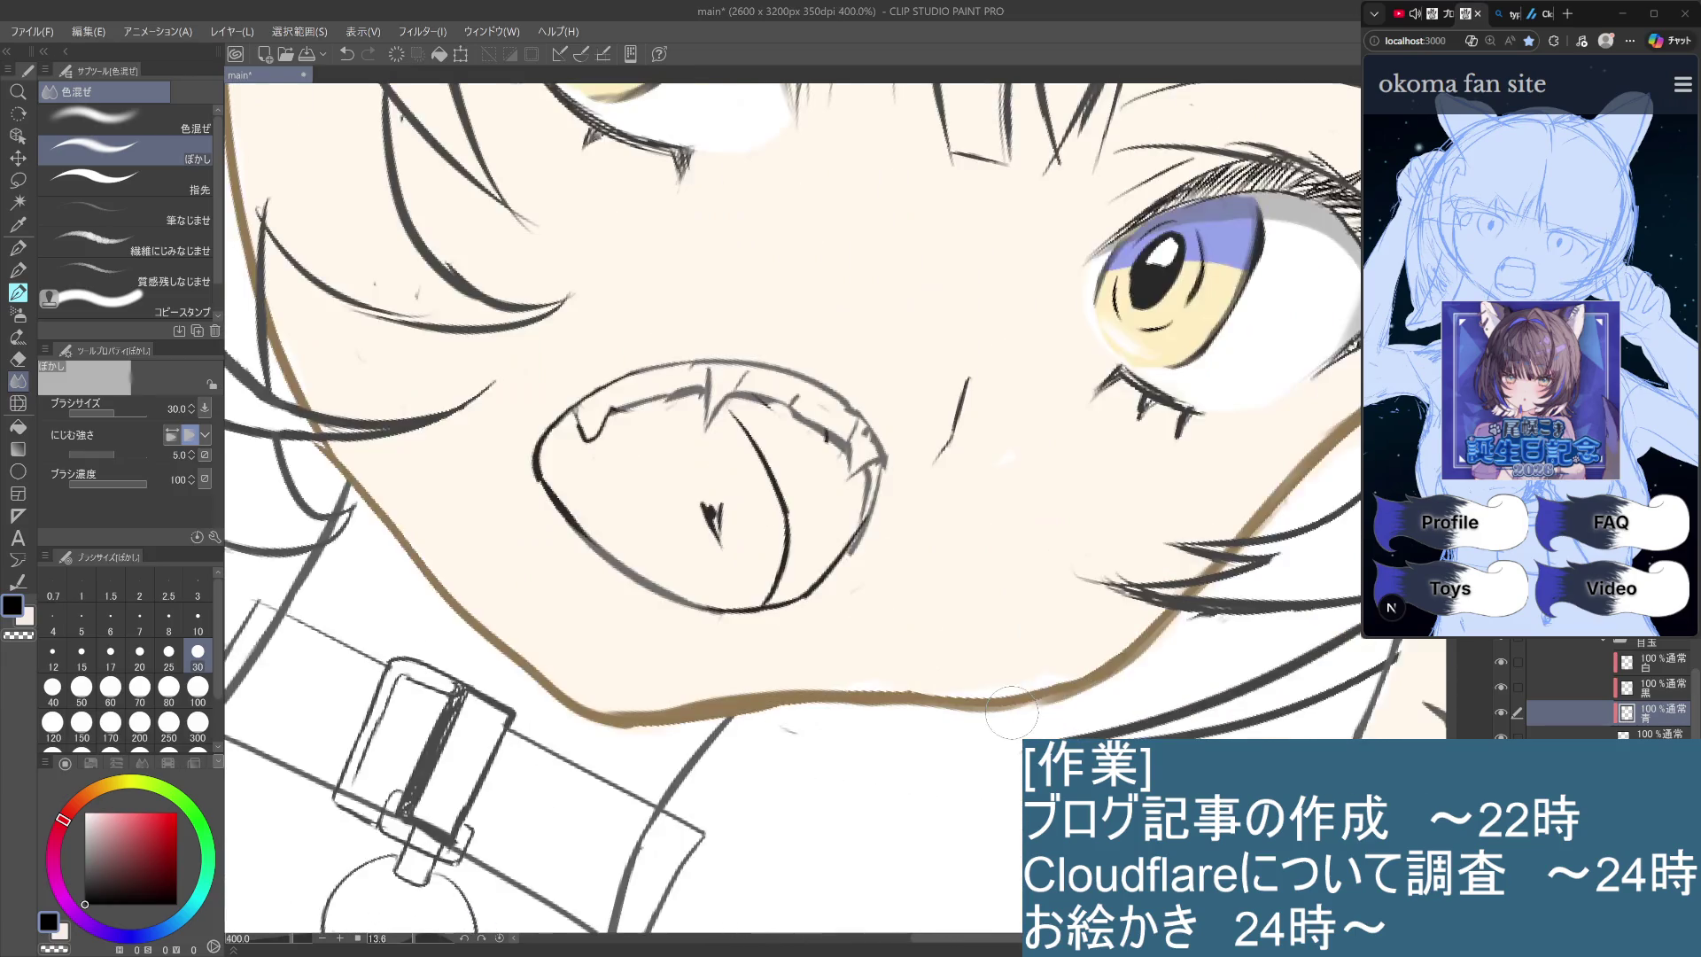
{"action": "scroll", "coordinate": [1011, 712], "scroll_direction": "up", "scroll_amount": 5}
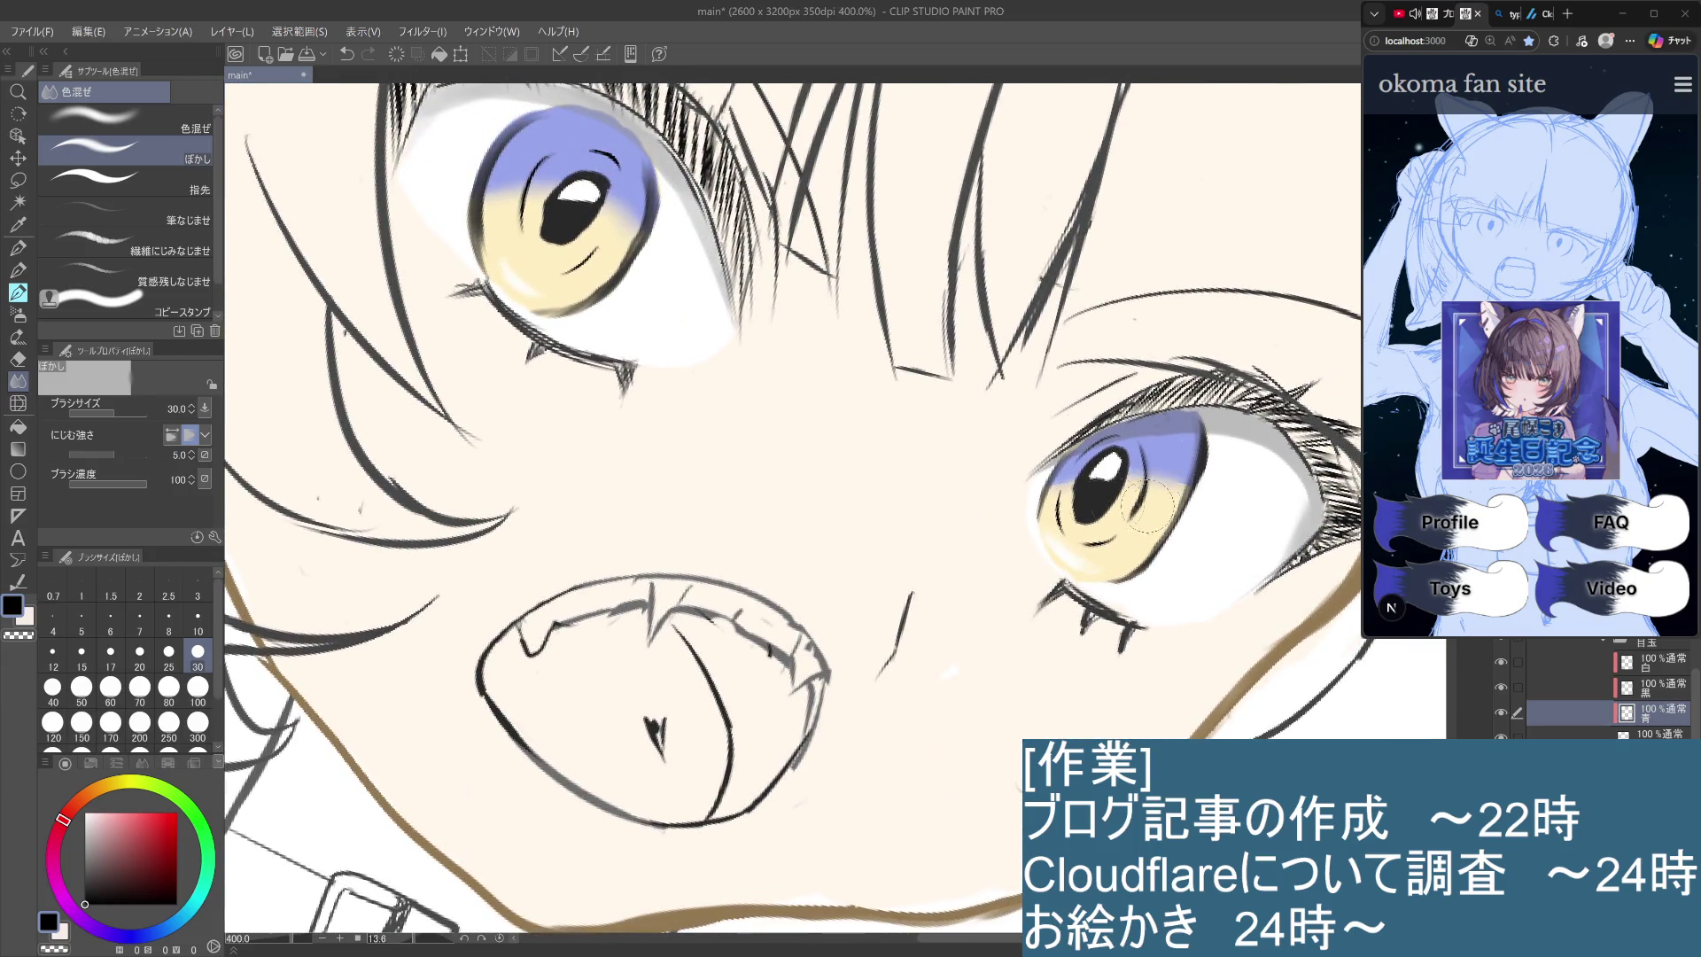
{"action": "mouse_move", "coordinate": [1044, 523]}
{"action": "left_mouse_down"}
{"action": "mouse_move", "coordinate": [1101, 492]}
{"action": "mouse_move", "coordinate": [1156, 501]}
{"action": "mouse_move", "coordinate": [1099, 514]}
{"action": "mouse_move", "coordinate": [1144, 537]}
{"action": "left_mouse_up"}
{"action": "scroll", "coordinate": [1145, 537], "scroll_direction": "down", "scroll_amount": 2}
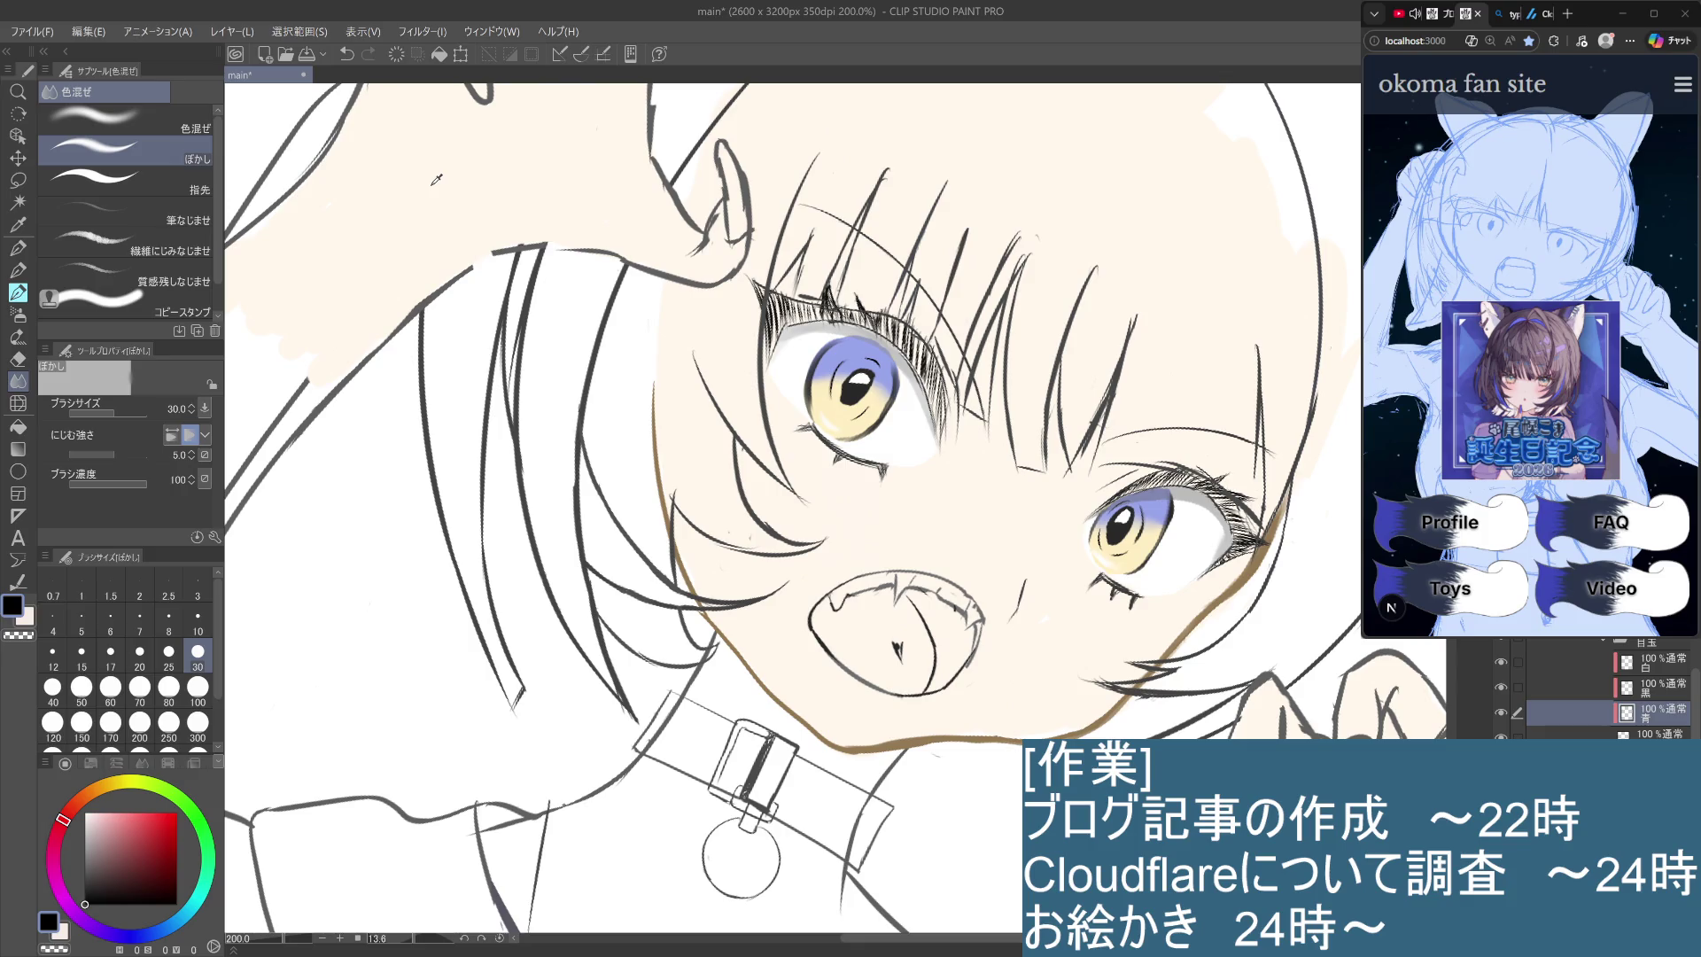
On the layer below 青, sample the iris's light peach and adjust it to a warm light yellow.
{"action": "left_click", "coordinate": [1648, 734]}
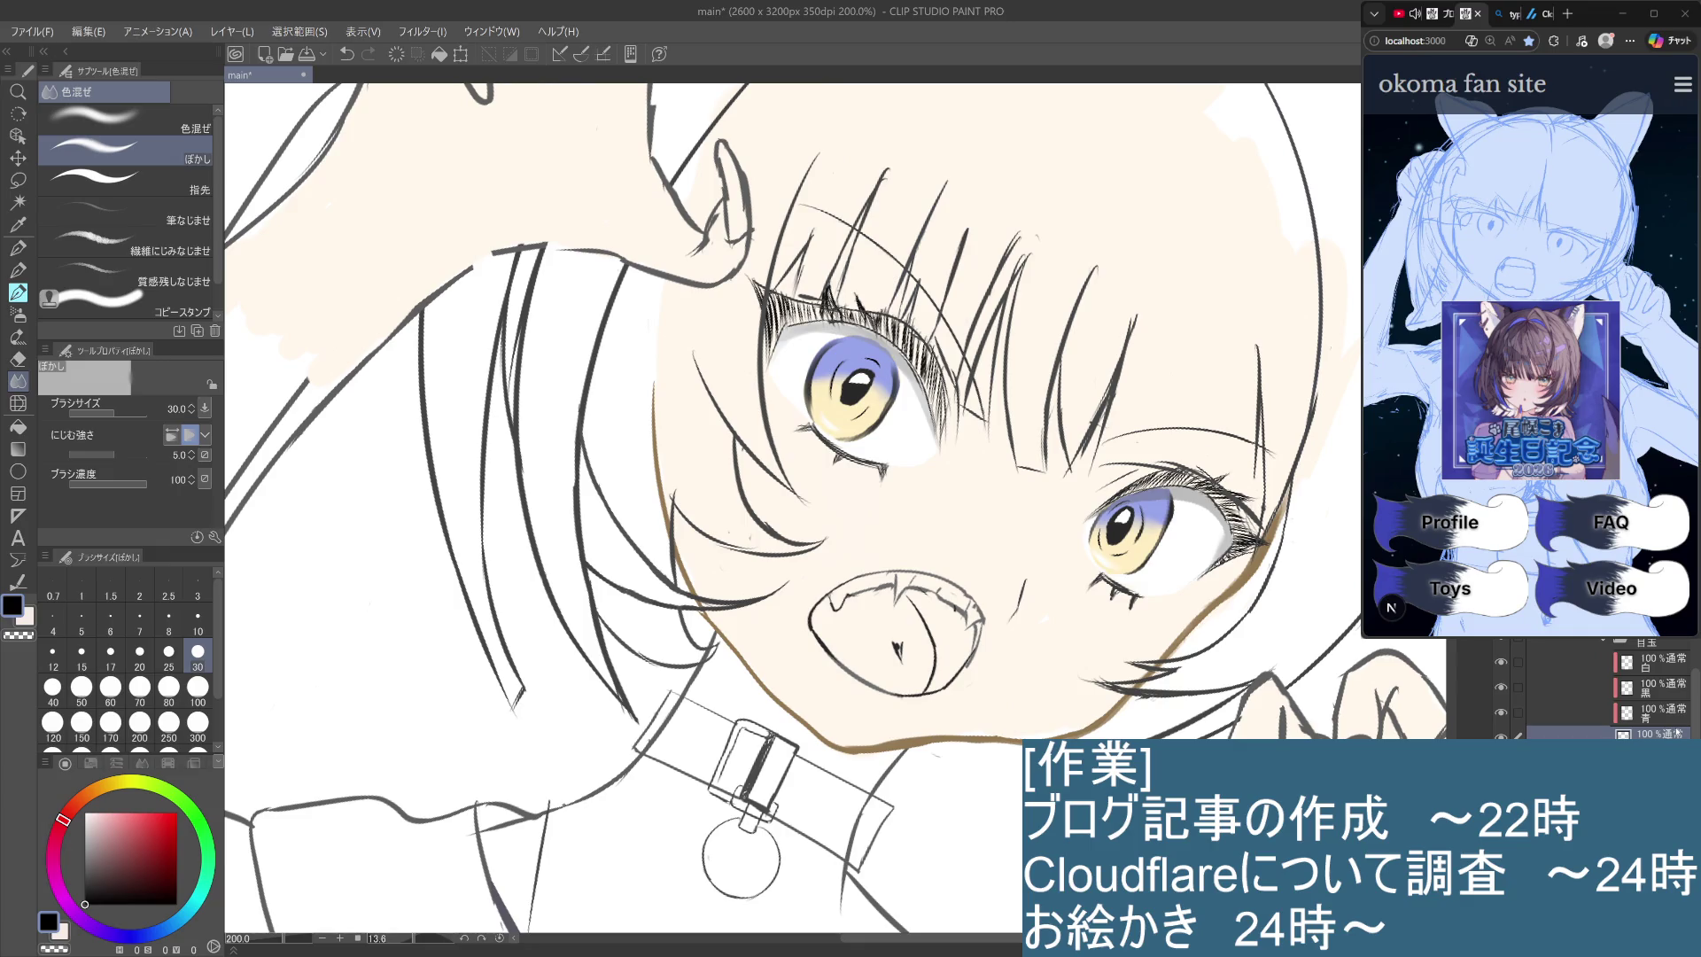
{"action": "left_click", "coordinate": [97, 788]}
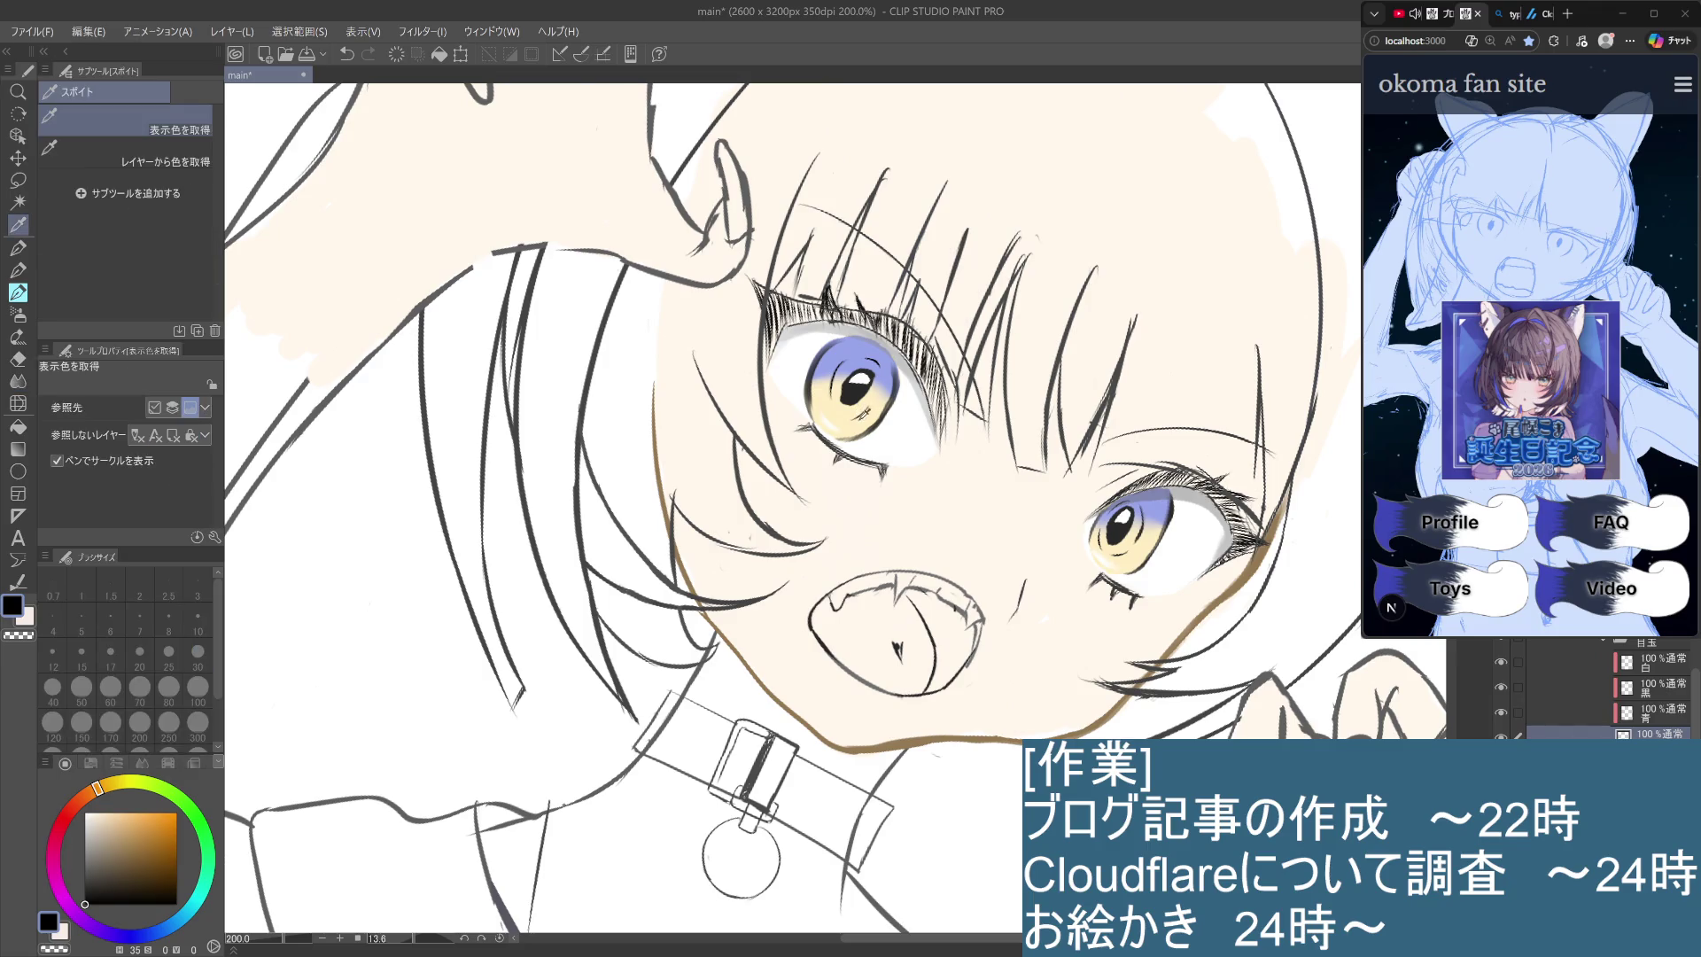
{"action": "left_click", "coordinate": [855, 417], "text": "alt"}
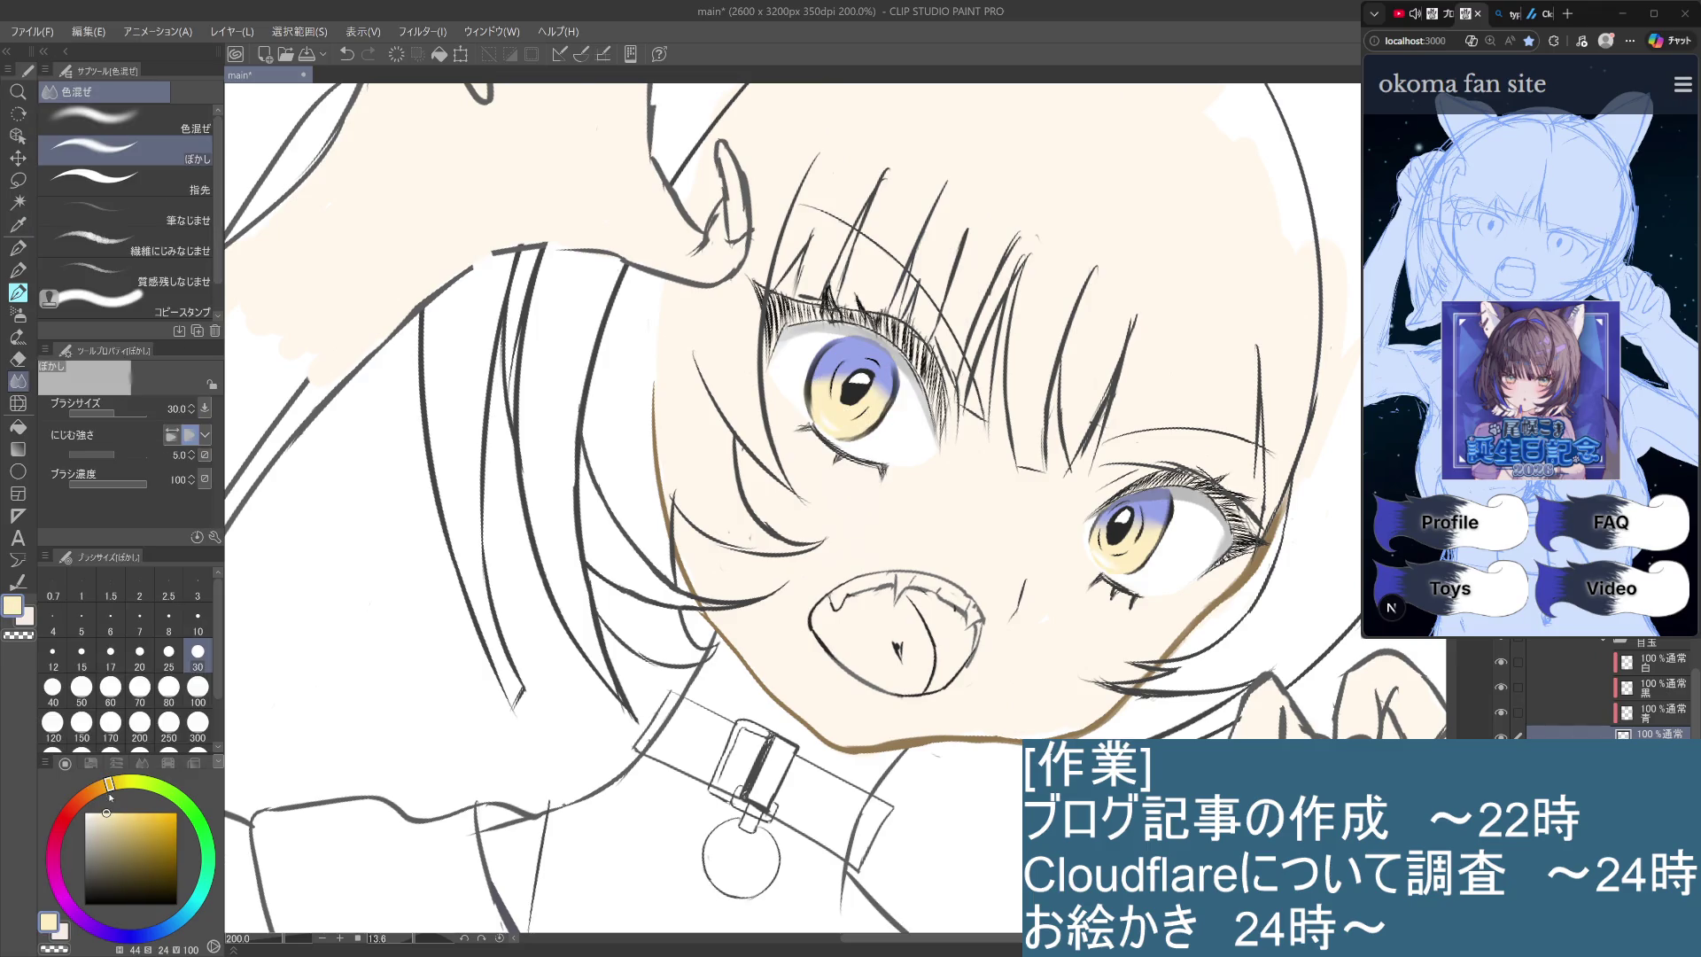
{"action": "left_click", "coordinate": [125, 829]}
{"action": "left_click_drag", "start_coordinate": [122, 814], "coordinate": [132, 812]}
{"action": "left_click", "coordinate": [18, 292]}
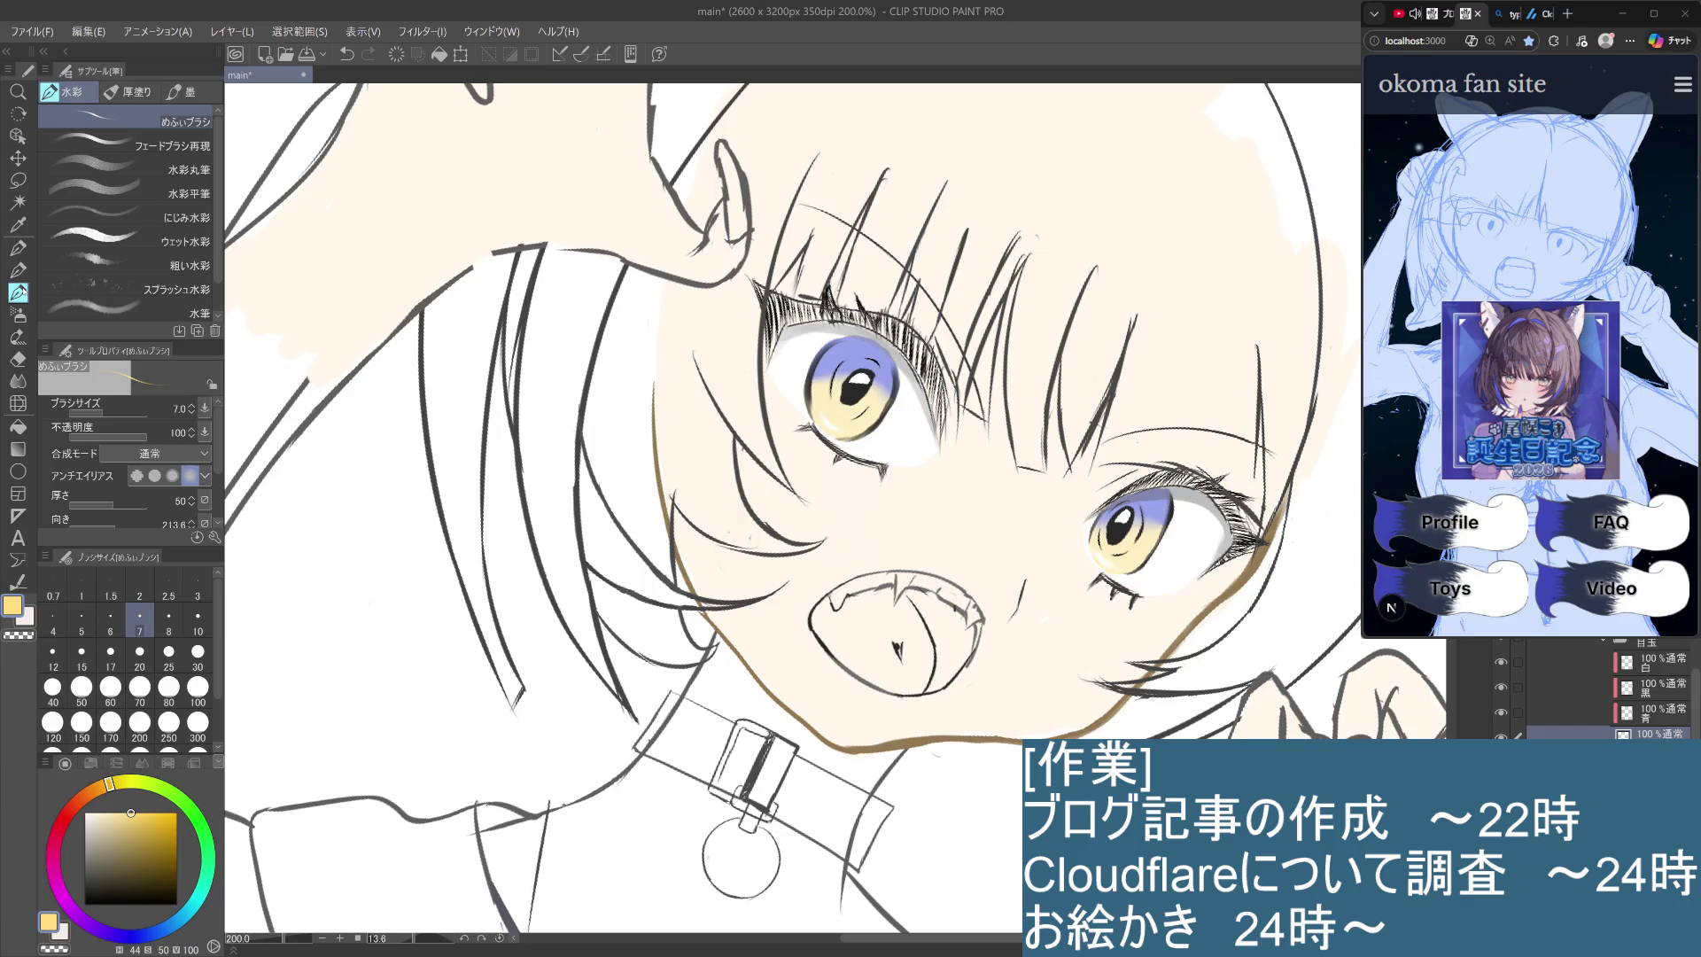
{"action": "key", "text": "p"}
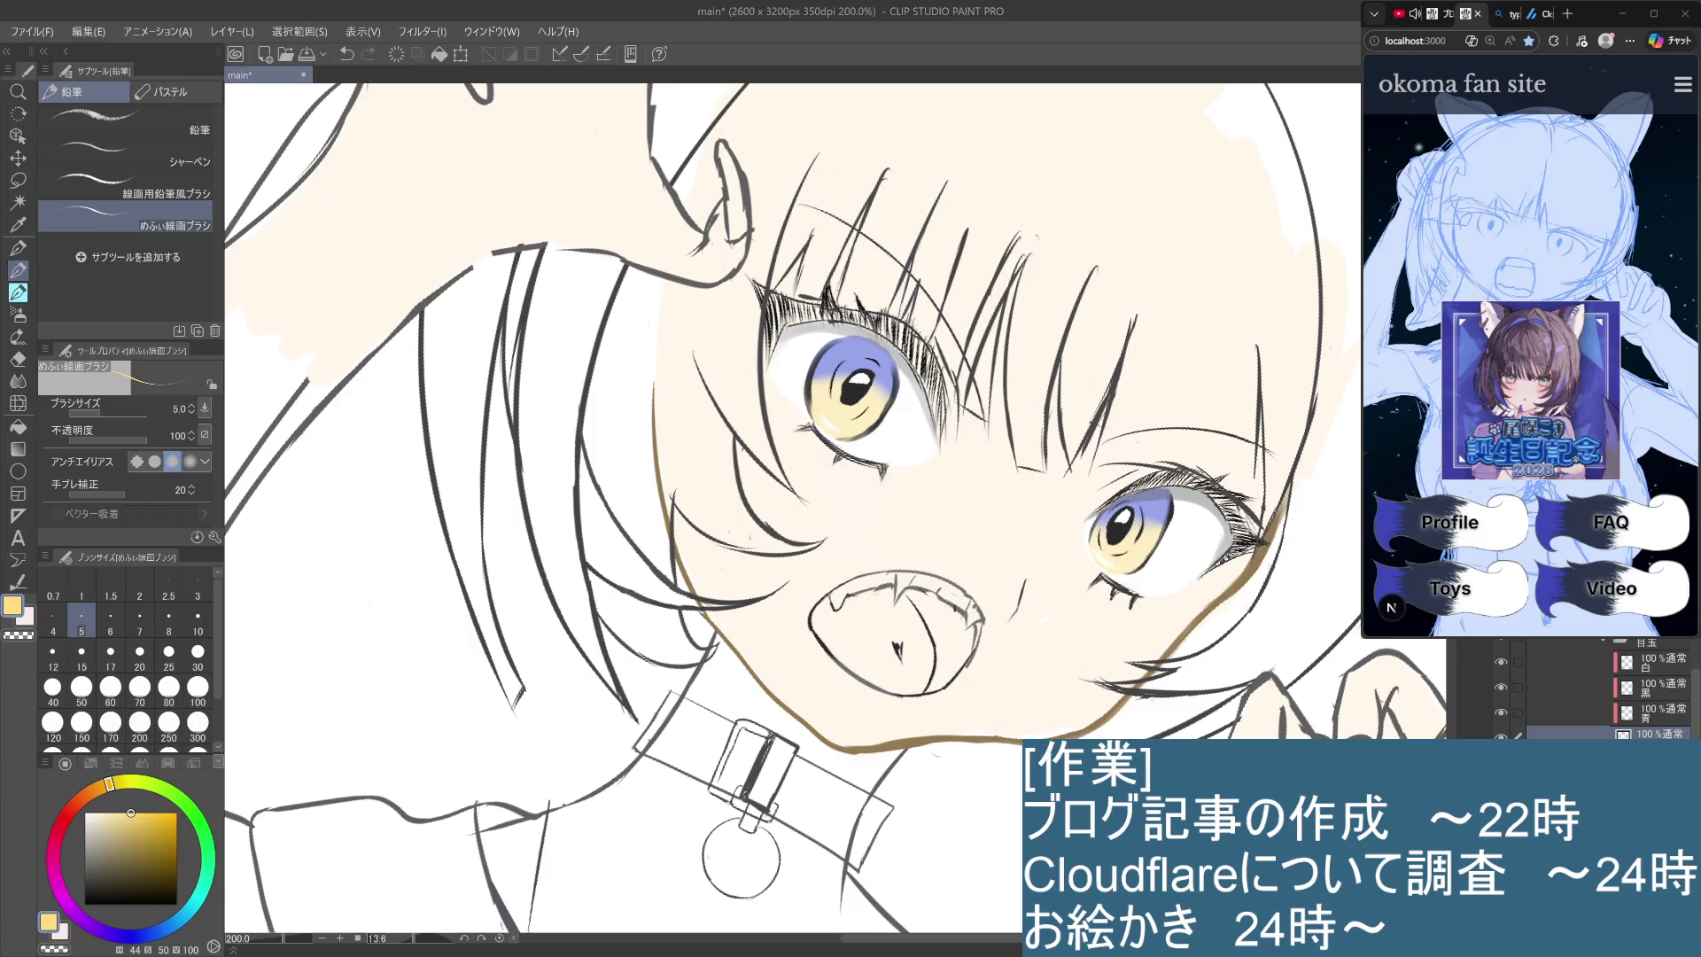
{"action": "key", "text": "ctrl+z"}
Try small marks in the left iris and switch the layer blend mode to Vivid Light.
{"action": "key", "text": "ctrl+z"}
{"action": "left_click", "coordinate": [846, 412]}
{"action": "key", "text": "ctrl+z"}
{"action": "left_click", "coordinate": [837, 413]}
{"action": "key", "text": "ctrl+z"}
{"action": "key", "text": "Down"}
Add small light strokes in the left iris and set the brush size to 10.
{"action": "key", "text": "ctrl+z"}
{"action": "left_click_drag", "start_coordinate": [835, 413], "coordinate": [847, 421]}
{"action": "key", "text": "ctrl+z"}
{"action": "key", "text": "ctrl+z"}
{"action": "left_click_drag", "start_coordinate": [833, 410], "coordinate": [847, 418]}
{"action": "key", "text": "ctrl+z"}
{"action": "left_click", "coordinate": [198, 625]}
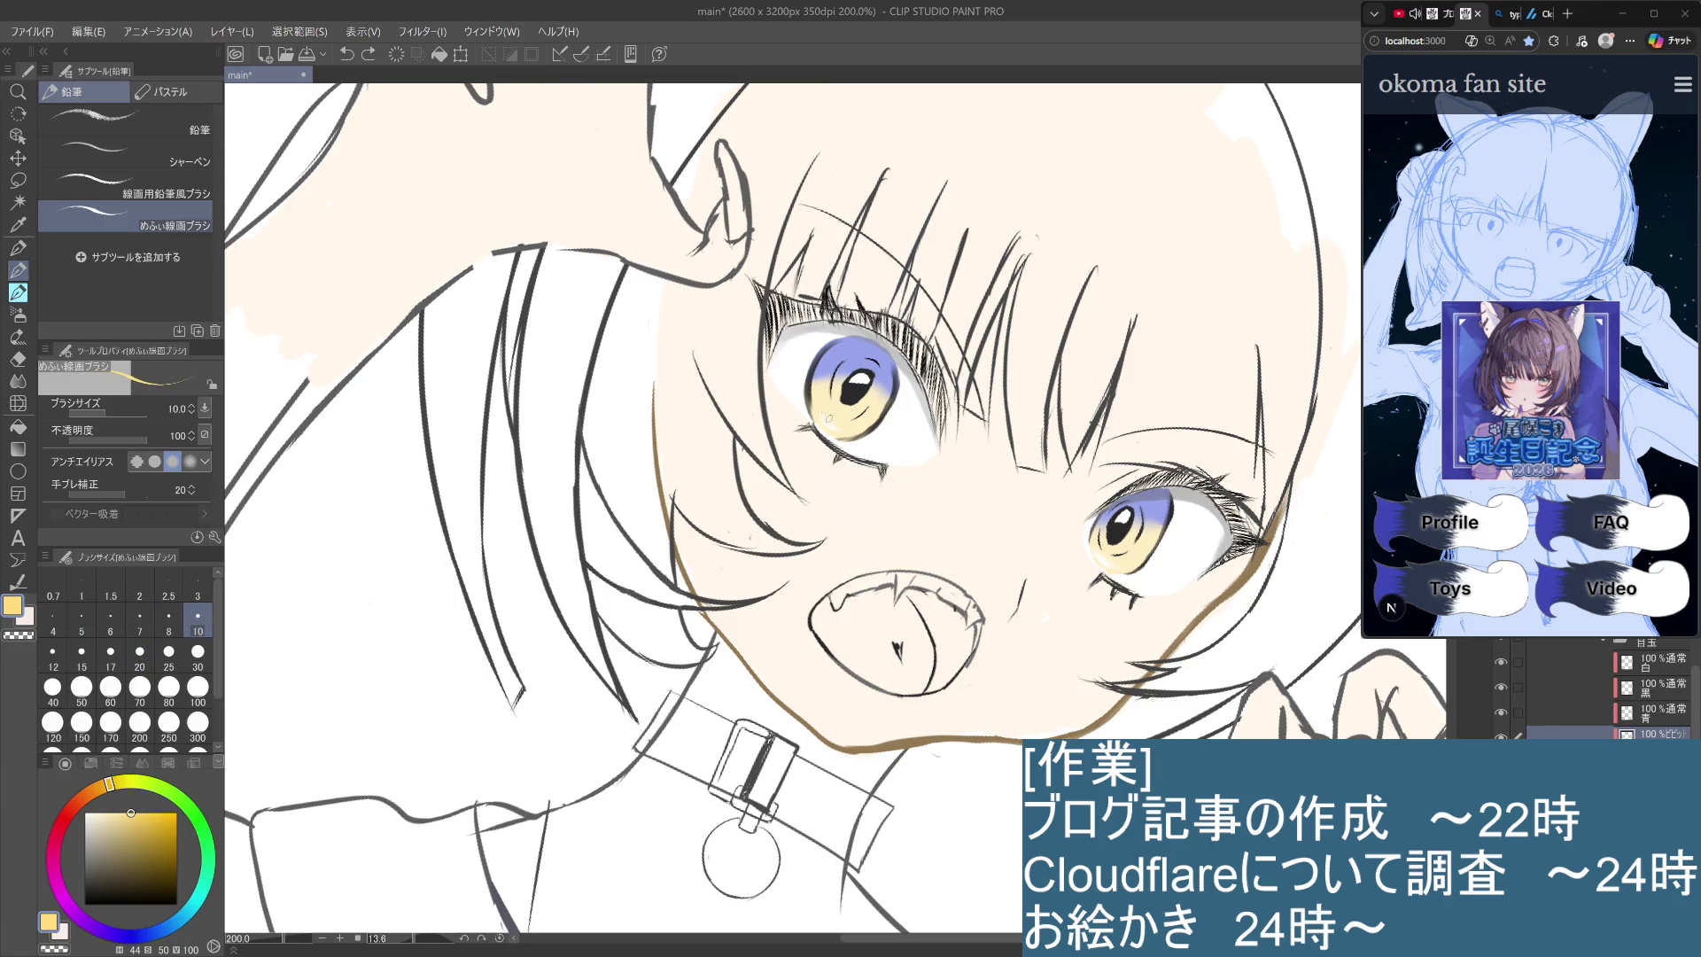
Test small strokes on the left iris and a brown colour, undoing them.
{"action": "left_click_drag", "start_coordinate": [825, 414], "coordinate": [823, 418]}
{"action": "key", "text": "ctrl+z"}
{"action": "key", "text": "ctrl+z"}
{"action": "left_click_drag", "start_coordinate": [832, 432], "coordinate": [847, 426]}
{"action": "key", "text": "ctrl+z"}
{"action": "left_click_drag", "start_coordinate": [133, 812], "coordinate": [135, 851]}
Cycle the glow layer's blend mode through Vivid Light and Dodge, settling on Add.
{"action": "key", "text": "ctrl+z"}
{"action": "key", "text": "ctrl+y"}
{"action": "key", "text": "ctrl+z"}
{"action": "key", "text": "ctrl+z"}
{"action": "key", "text": "ctrl+y"}
Set the drawing colour to a bright lemon yellow on the colour wheel.
{"action": "key", "text": "ctrl+z"}
{"action": "key", "text": "ctrl+y"}
{"action": "key", "text": "Down"}
{"action": "key", "text": "Down"}
{"action": "key", "text": "Down"}
{"action": "key", "text": "Down"}
{"action": "key", "text": "ctrl+z"}
{"action": "key", "text": "ctrl+z"}
{"action": "left_click", "coordinate": [837, 417]}
{"action": "key", "text": "ctrl+z"}
{"action": "left_click", "coordinate": [121, 778]}
{"action": "mouse_move", "coordinate": [122, 779]}
{"action": "left_mouse_down"}
{"action": "mouse_move", "coordinate": [146, 818]}
{"action": "mouse_move", "coordinate": [138, 801]}
{"action": "left_mouse_up"}
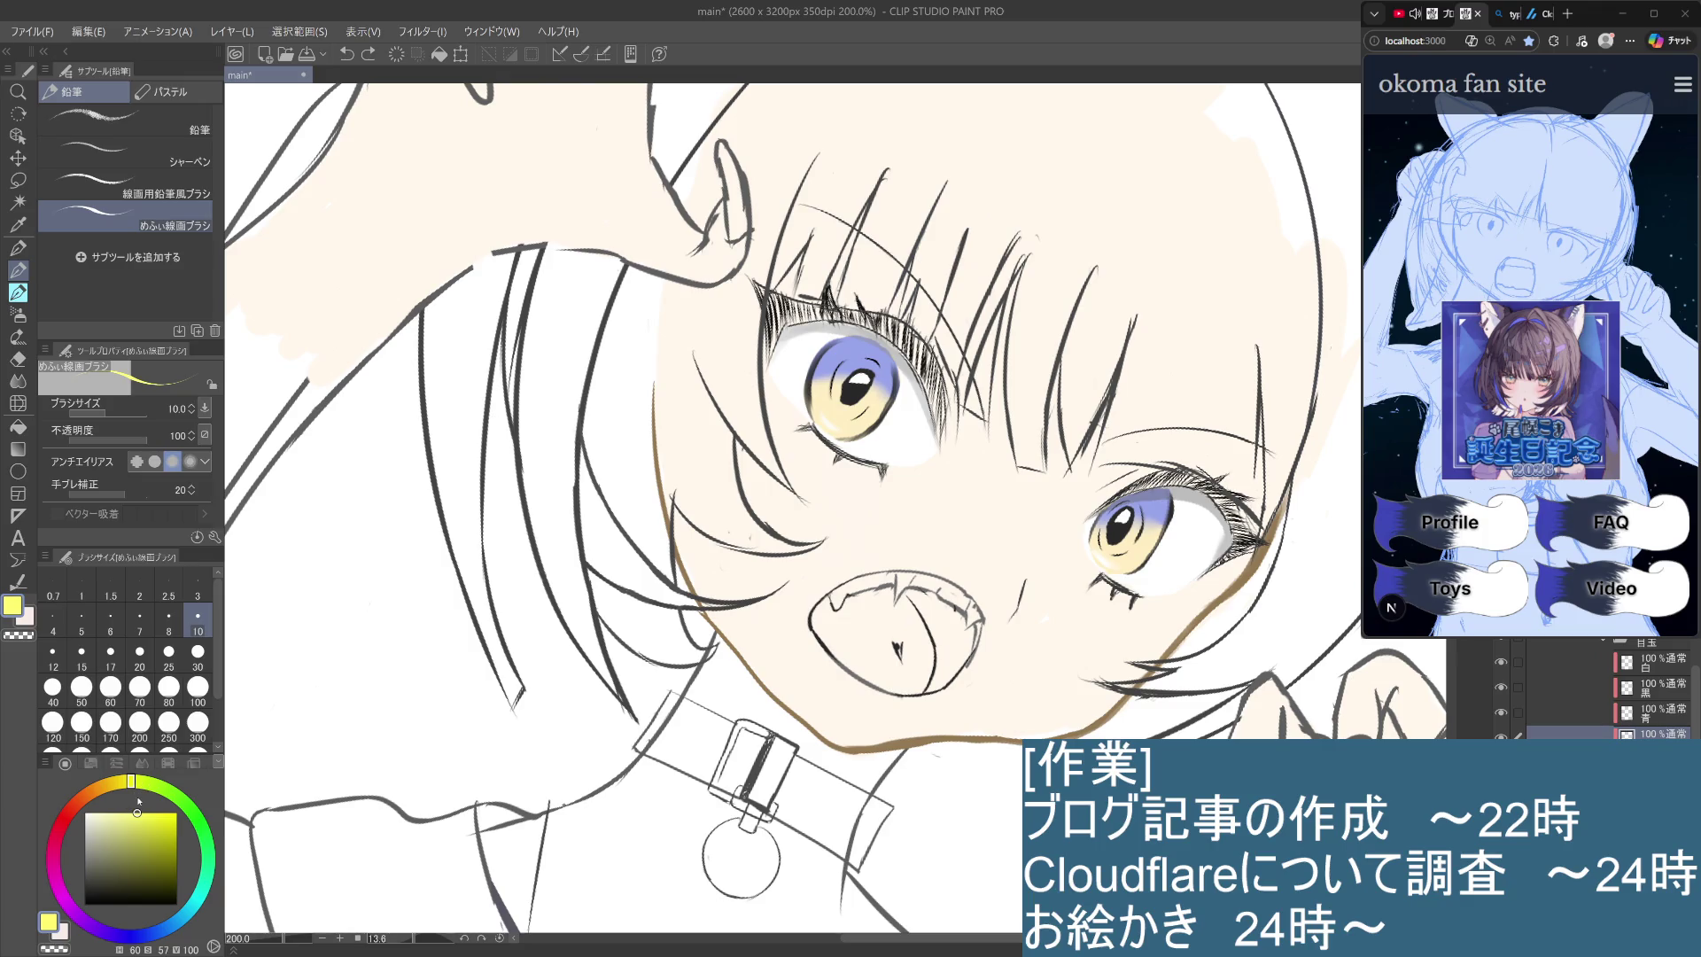
Sample the iris's pale cream, saturate it, and try yellow strokes on the iris's lower-left.
{"action": "key", "text": "i"}
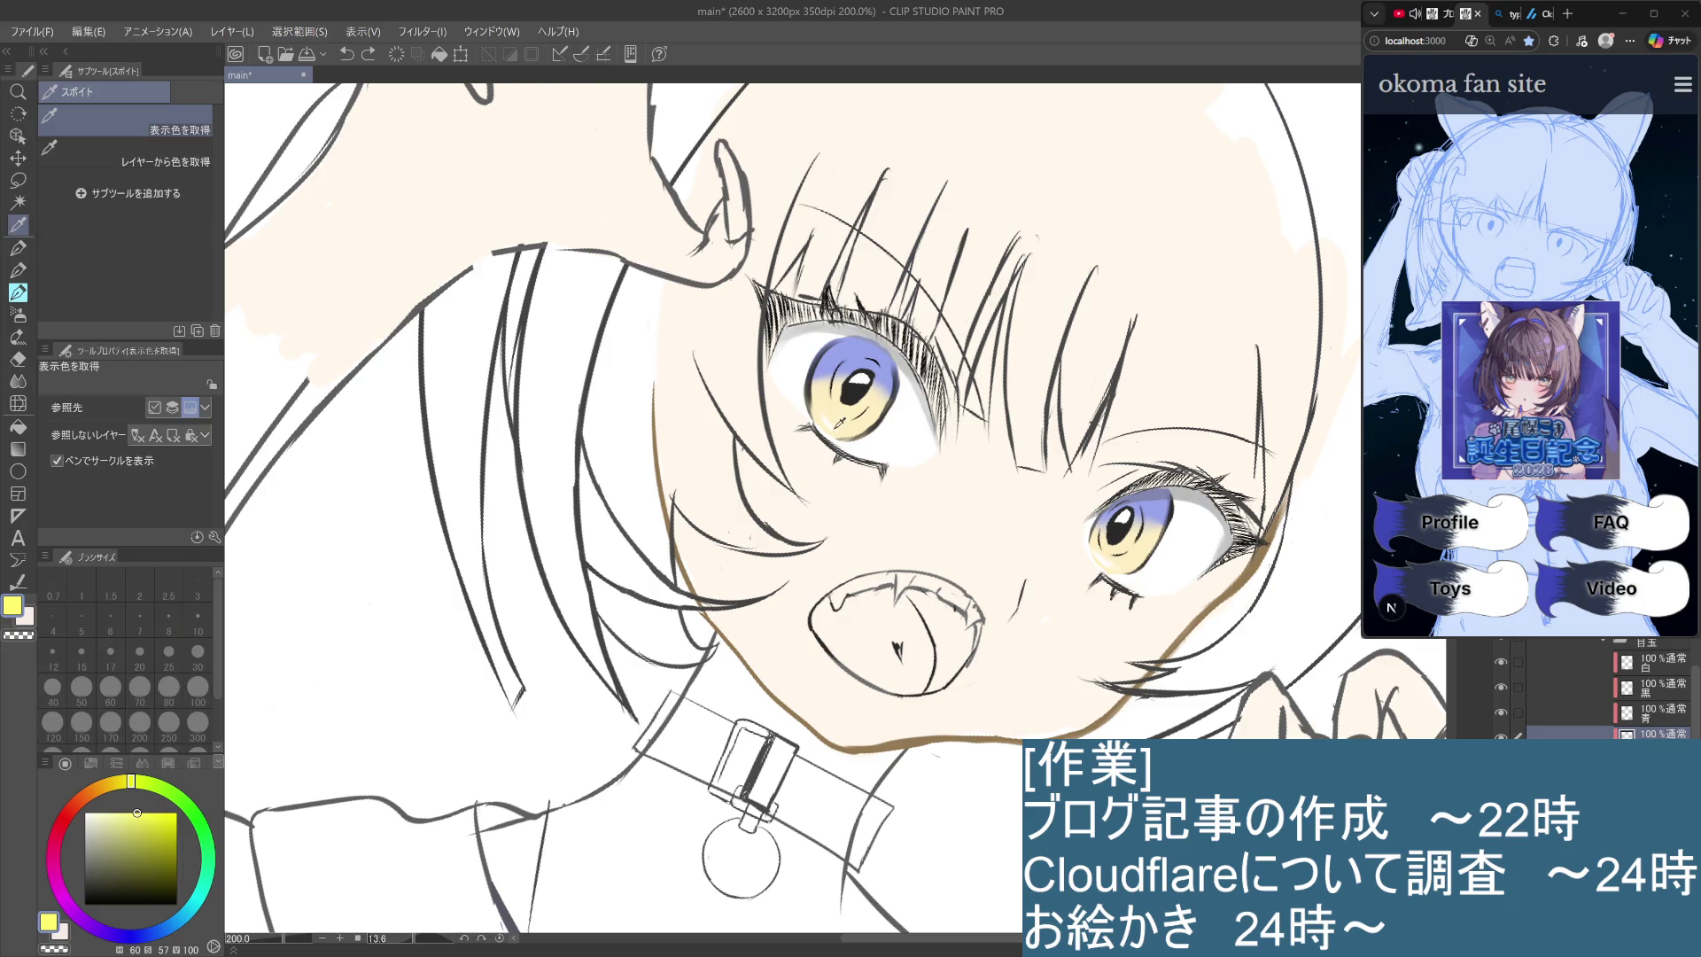
{"action": "left_click", "coordinate": [839, 420]}
{"action": "key", "text": "p"}
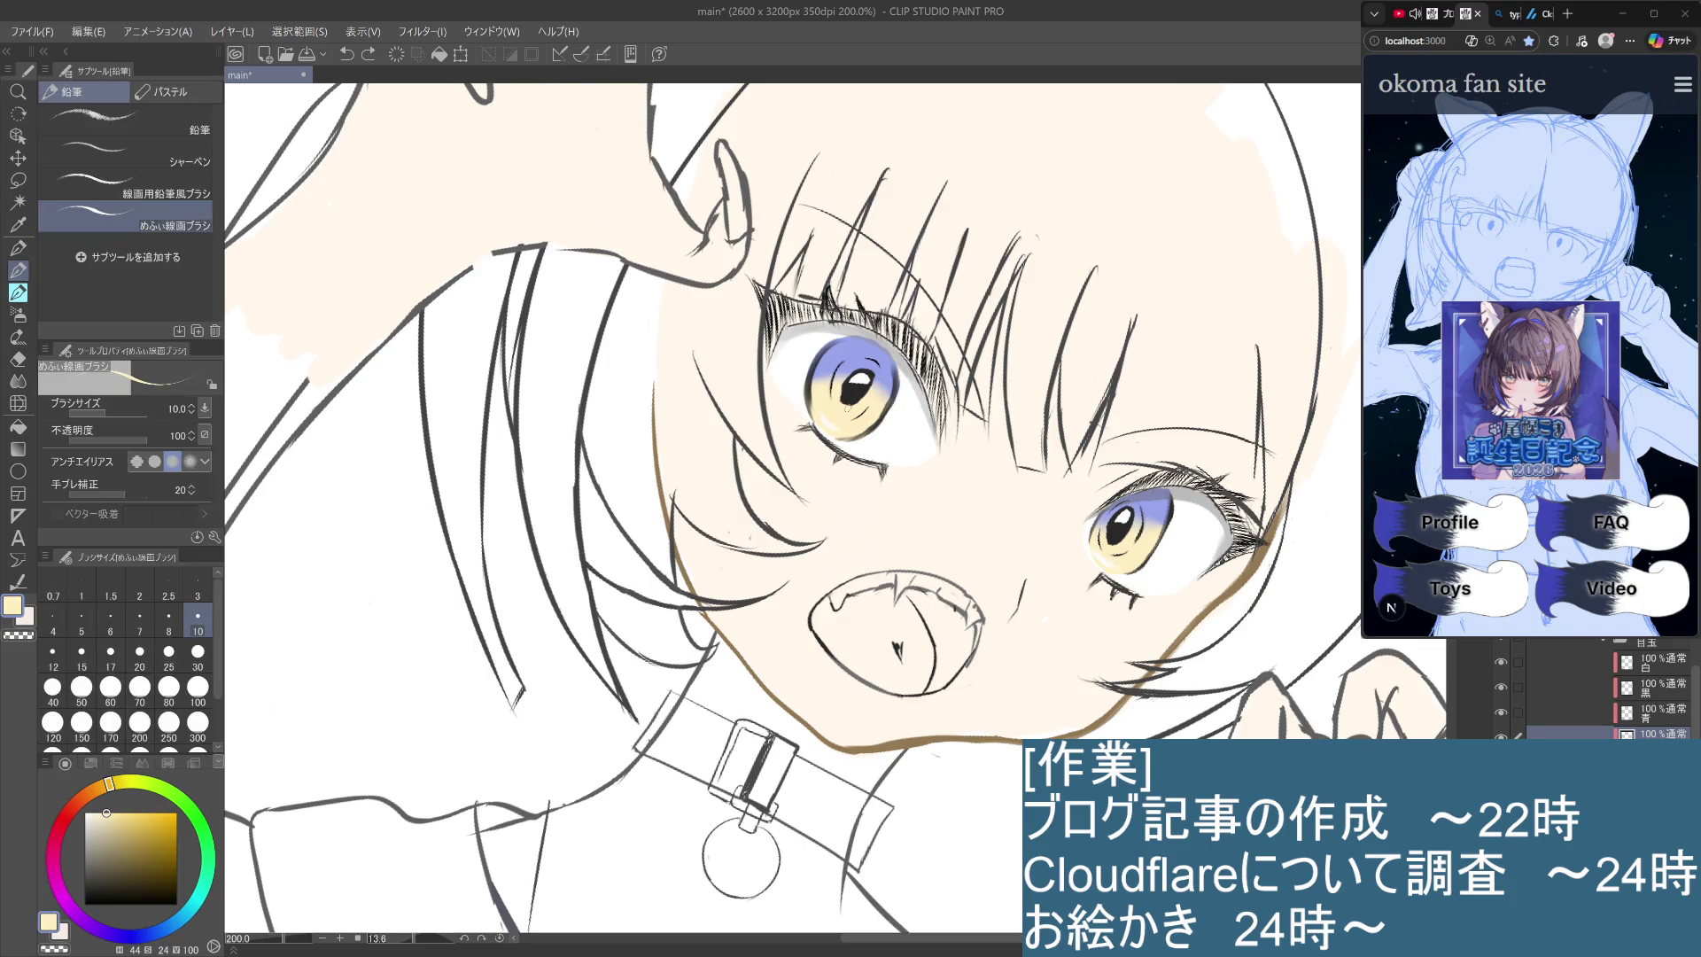
{"action": "left_click_drag", "start_coordinate": [116, 810], "coordinate": [143, 790]}
{"action": "left_click_drag", "start_coordinate": [825, 414], "coordinate": [842, 427]}
{"action": "key", "text": "ctrl+z"}
{"action": "left_click", "coordinate": [126, 812]}
{"action": "left_click_drag", "start_coordinate": [824, 409], "coordinate": [830, 434]}
{"action": "key", "text": "ctrl+z"}
Make the yellow paler and less saturated, testing faint strokes on the left iris.
{"action": "left_click", "coordinate": [110, 812]}
{"action": "key", "text": "ctrl+z"}
{"action": "left_click_drag", "start_coordinate": [855, 428], "coordinate": [855, 428]}
{"action": "key", "text": "ctrl+z"}
{"action": "left_click", "coordinate": [98, 812]}
{"action": "left_click_drag", "start_coordinate": [831, 420], "coordinate": [842, 428]}
{"action": "key", "text": "ctrl+z"}
Paint pale yellow into the iris's lower right with the pencil at size 30.
{"action": "left_click", "coordinate": [124, 792]}
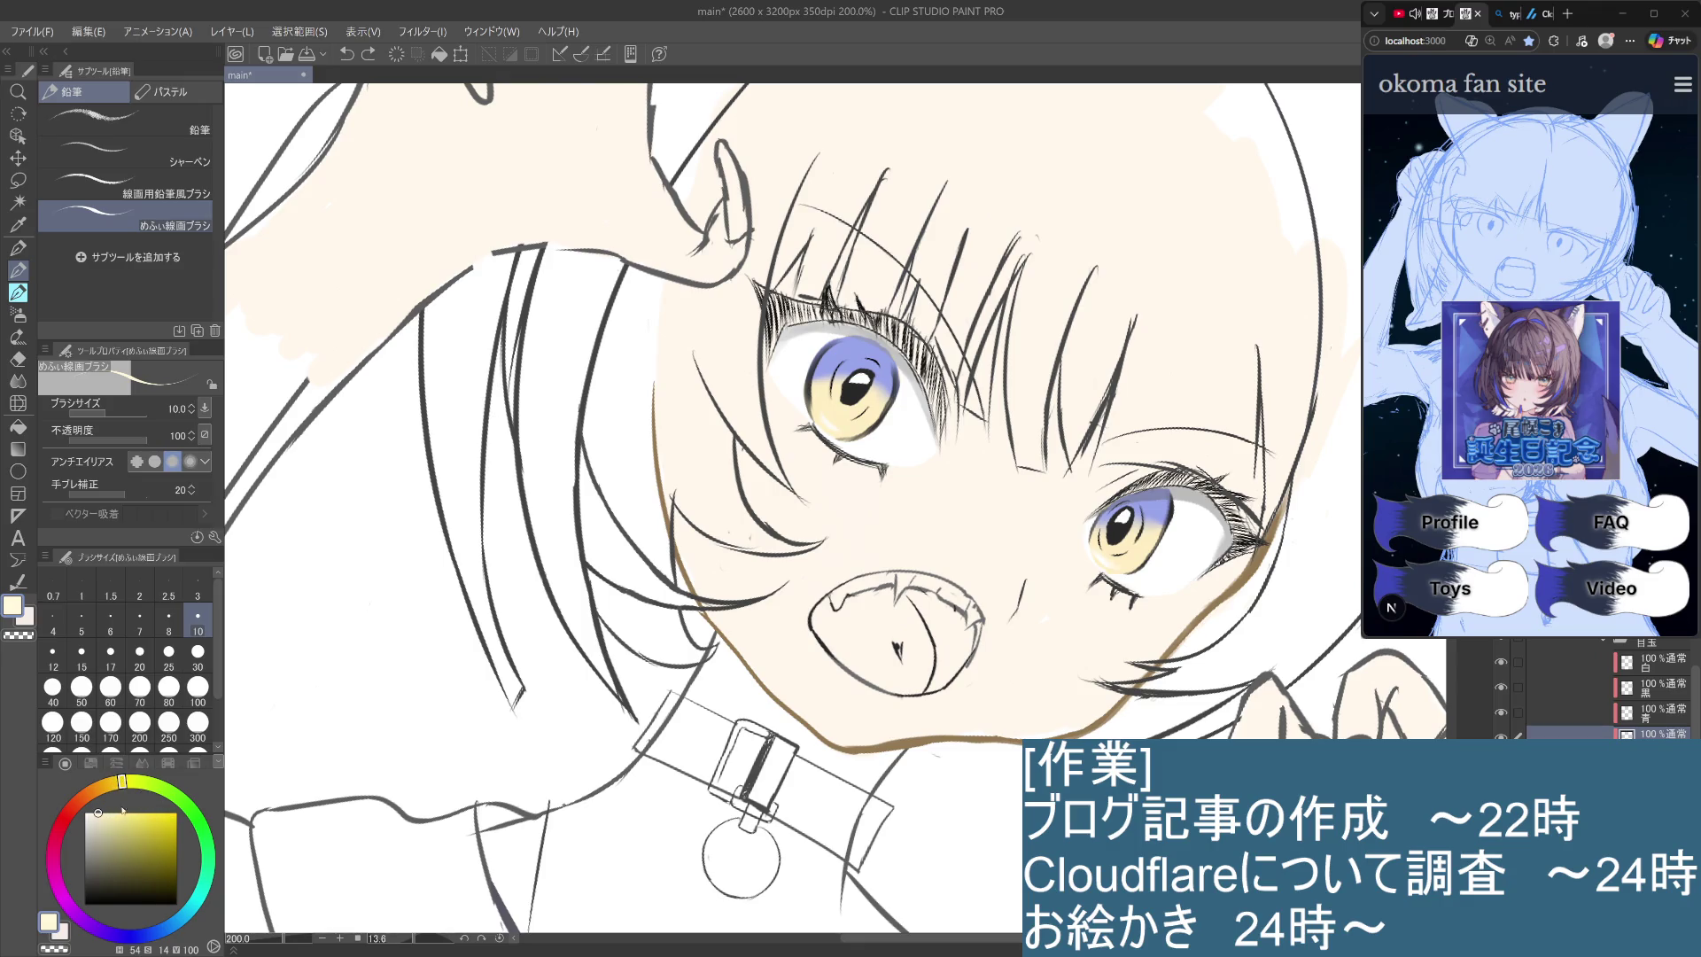
{"action": "left_click", "coordinate": [118, 812]}
{"action": "left_click_drag", "start_coordinate": [829, 406], "coordinate": [879, 391]}
{"action": "key", "text": "ctrl+z"}
{"action": "left_click", "coordinate": [28, 296]}
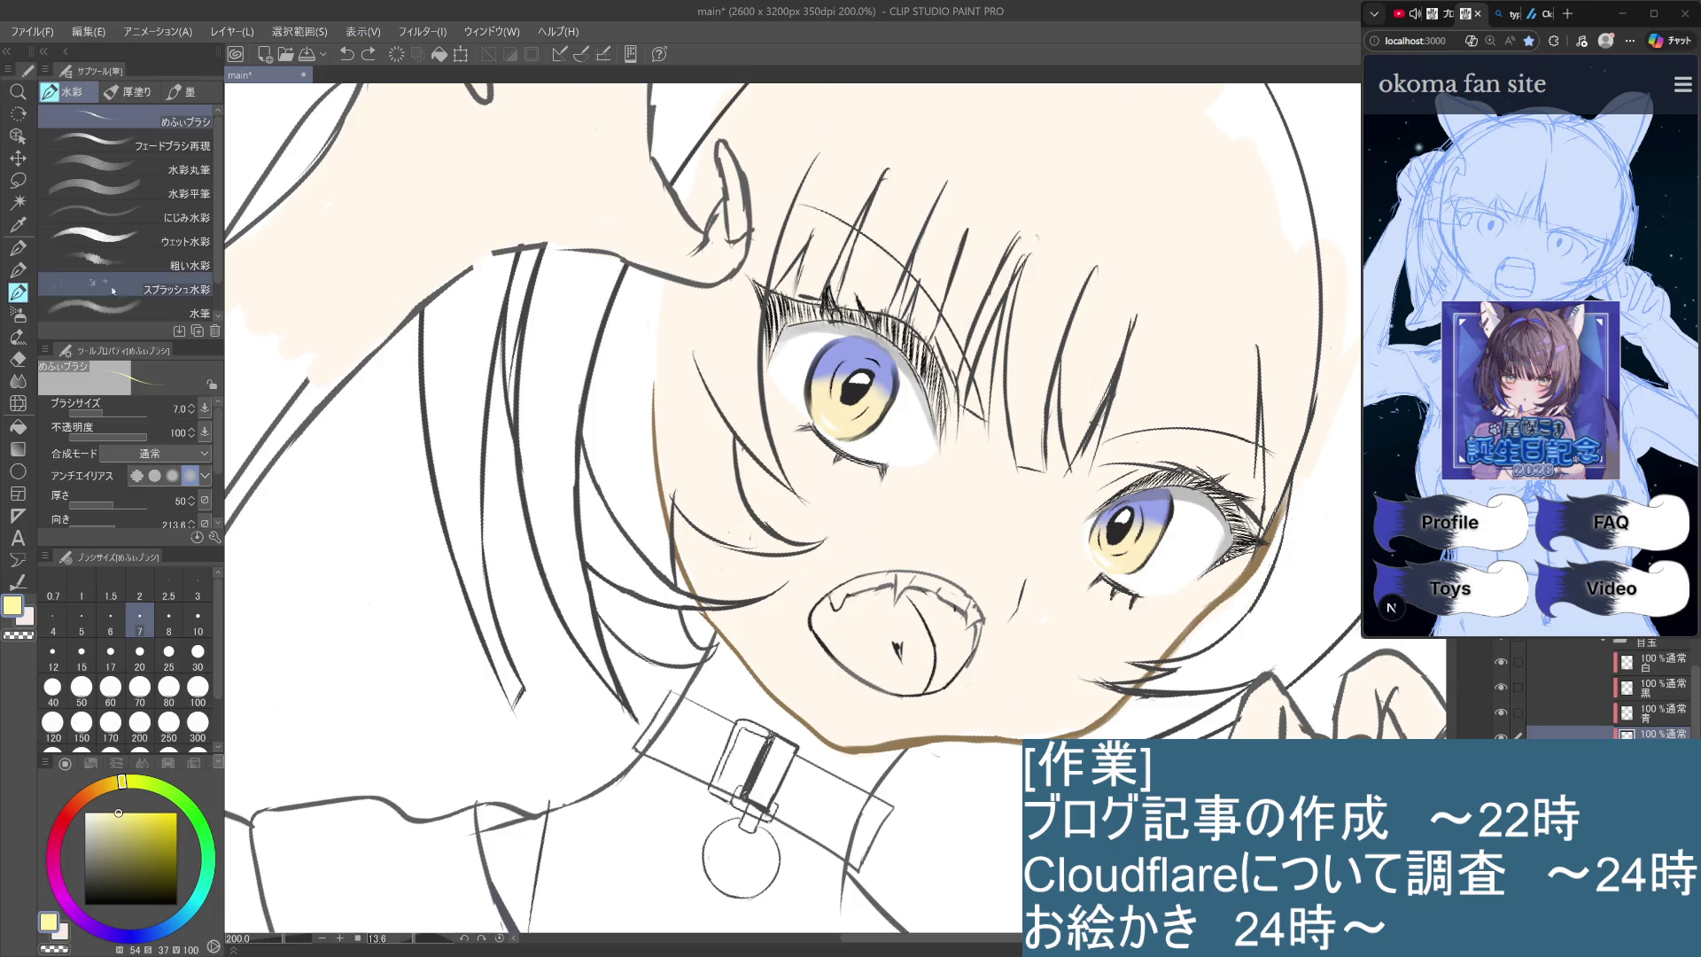
{"action": "left_click", "coordinate": [19, 271]}
{"action": "left_click", "coordinate": [199, 660]}
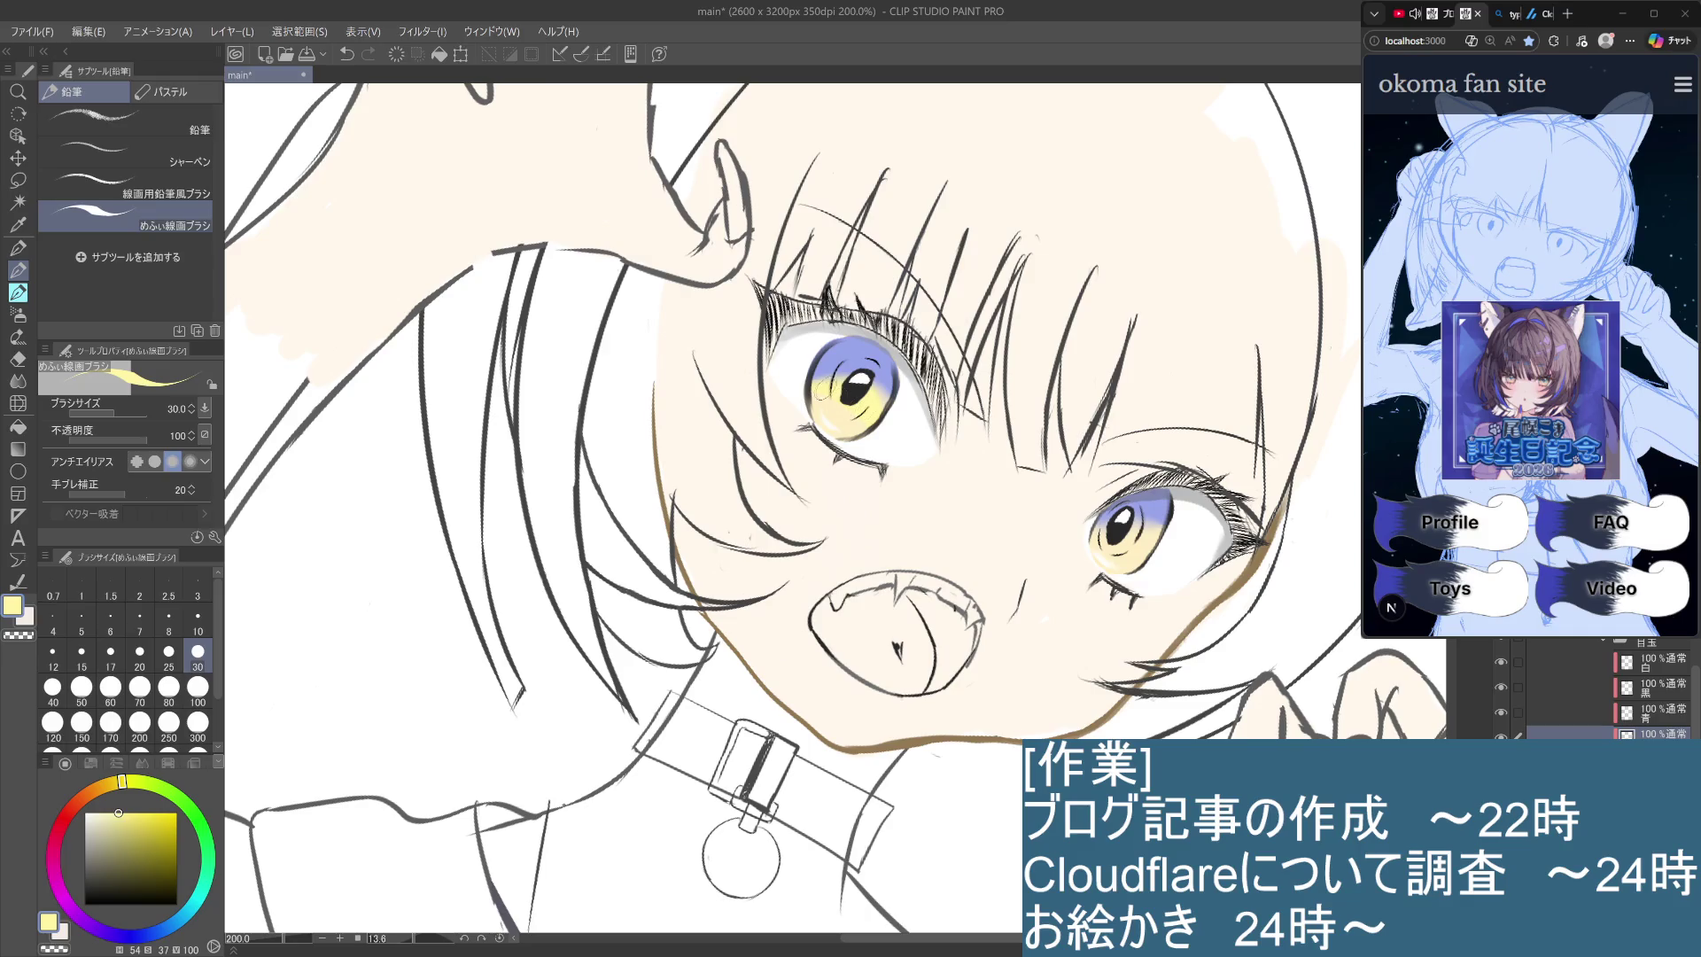
{"action": "left_click", "coordinate": [859, 418]}
Redo the yellow on the iris's lower right, then check the drawing at 100% and 200% zoom.
{"action": "key", "text": "ctrl+z"}
{"action": "left_click", "coordinate": [870, 414]}
{"action": "scroll", "coordinate": [870, 415], "scroll_direction": "down", "scroll_amount": 3}
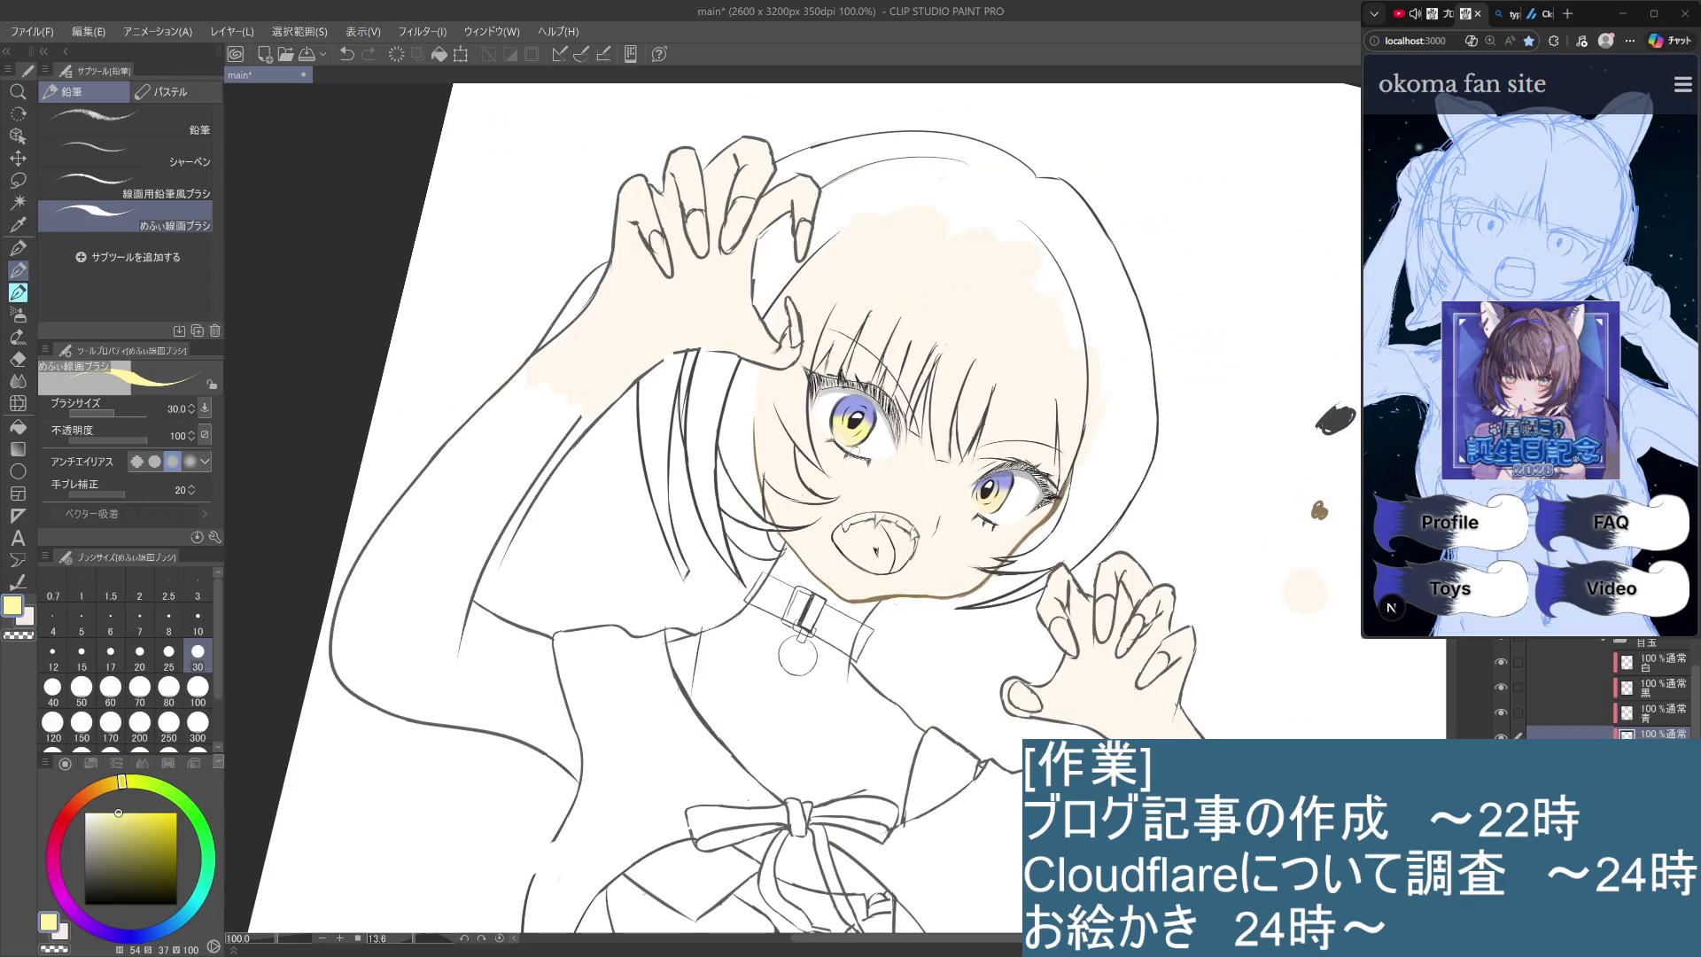
{"action": "scroll", "coordinate": [864, 416], "scroll_direction": "up", "scroll_amount": 4}
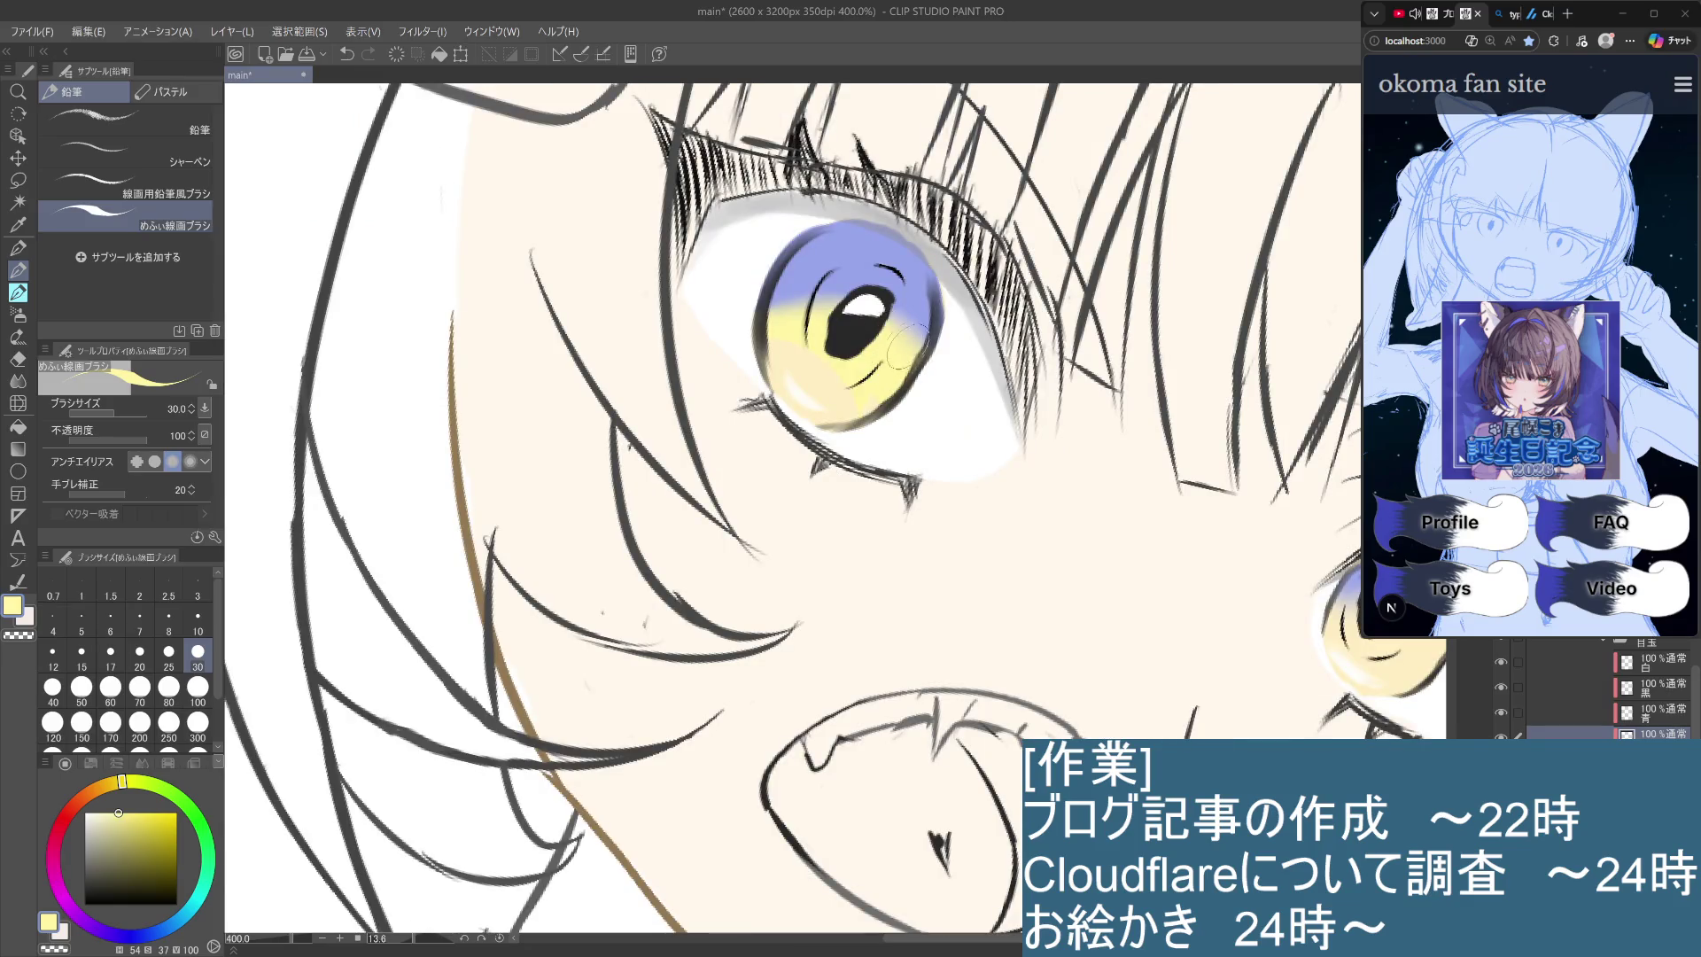
{"action": "scroll", "coordinate": [855, 332], "scroll_direction": "down", "scroll_amount": 3}
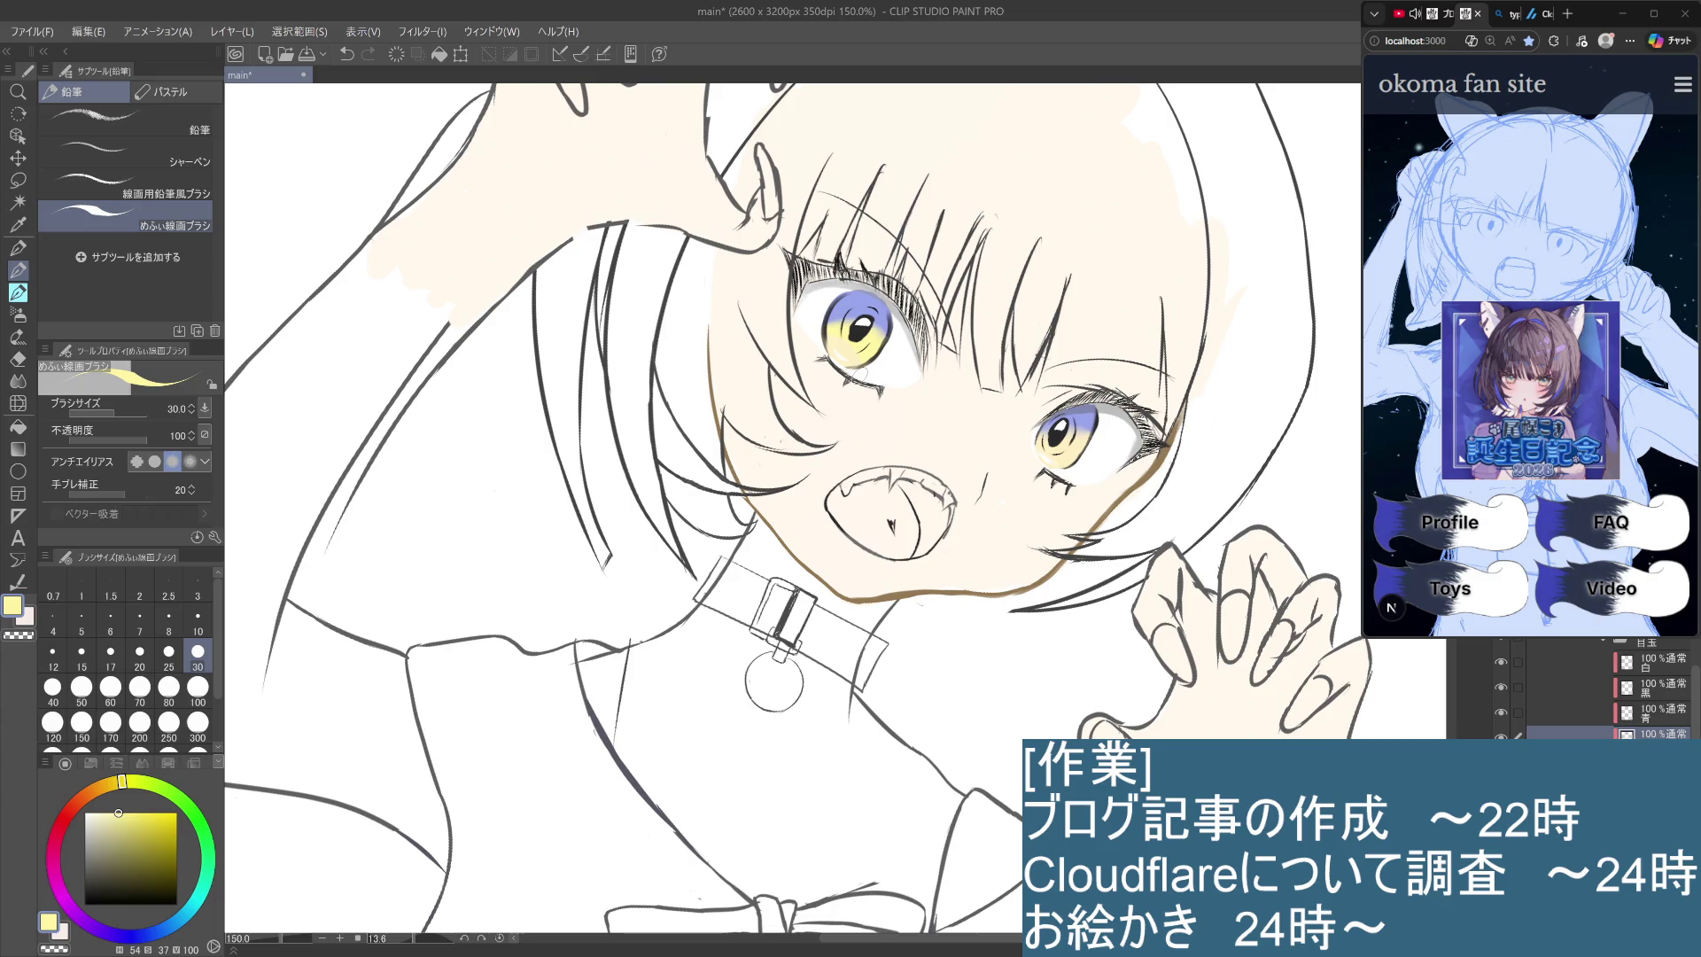
{"action": "key", "text": "ctrl+z"}
{"action": "key", "text": "ctrl+minus"}
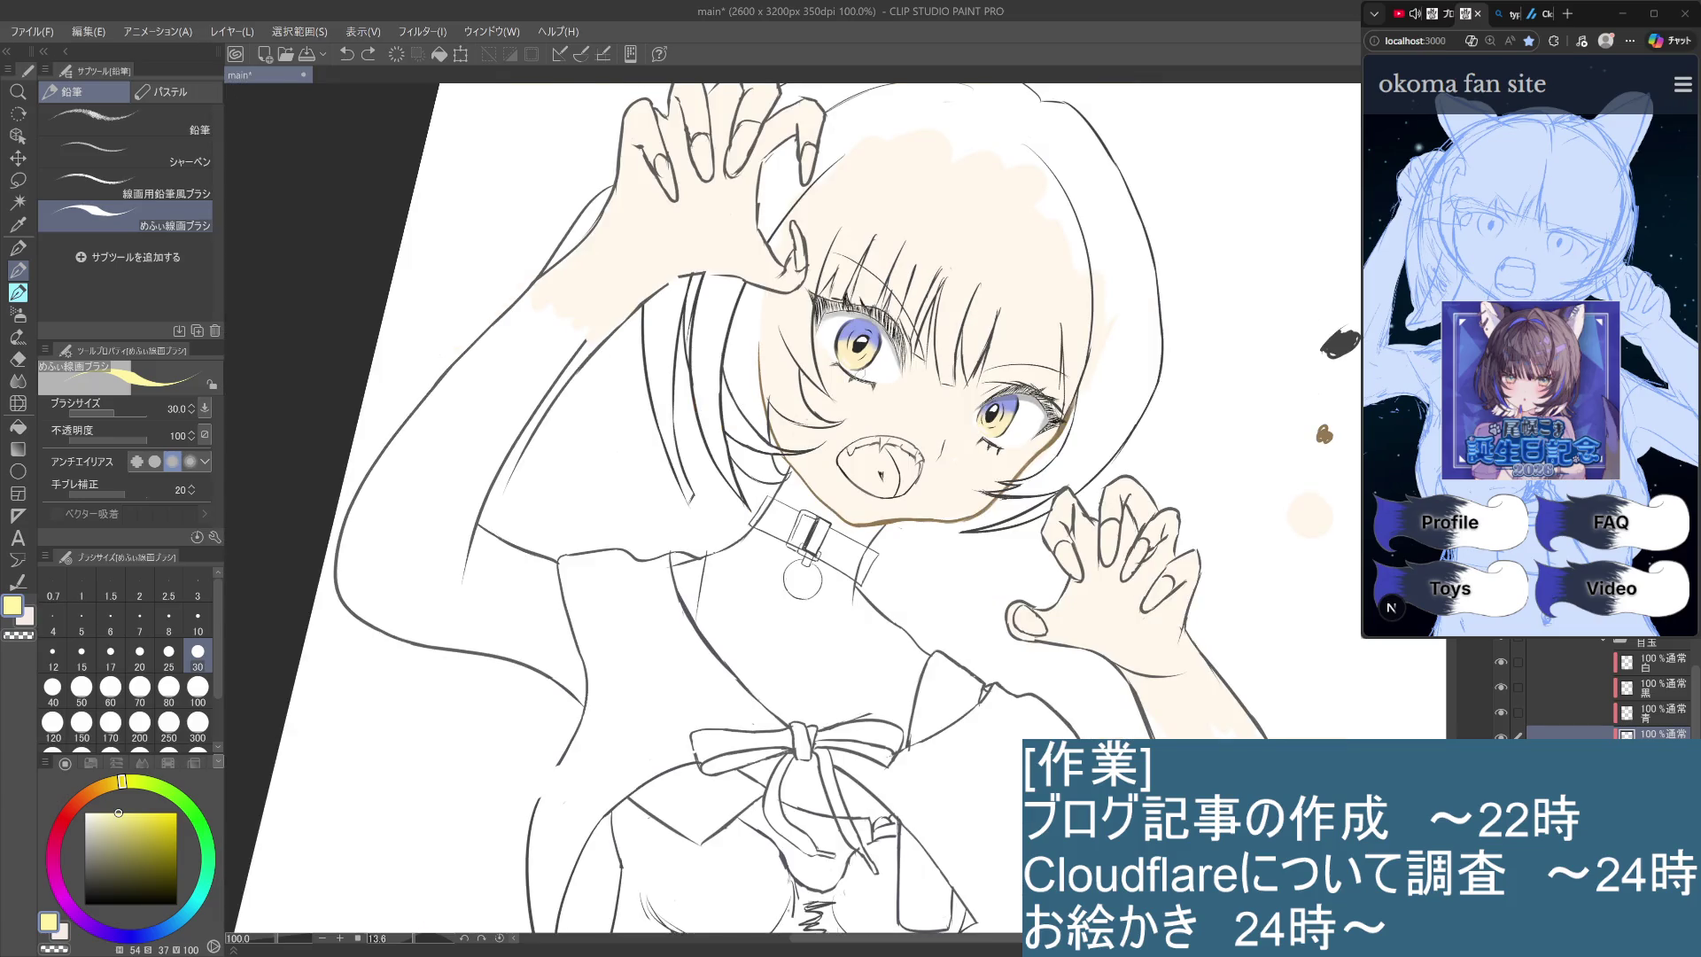
{"action": "key", "text": "ctrl+plus"}
{"action": "key", "text": "ctrl+plus"}
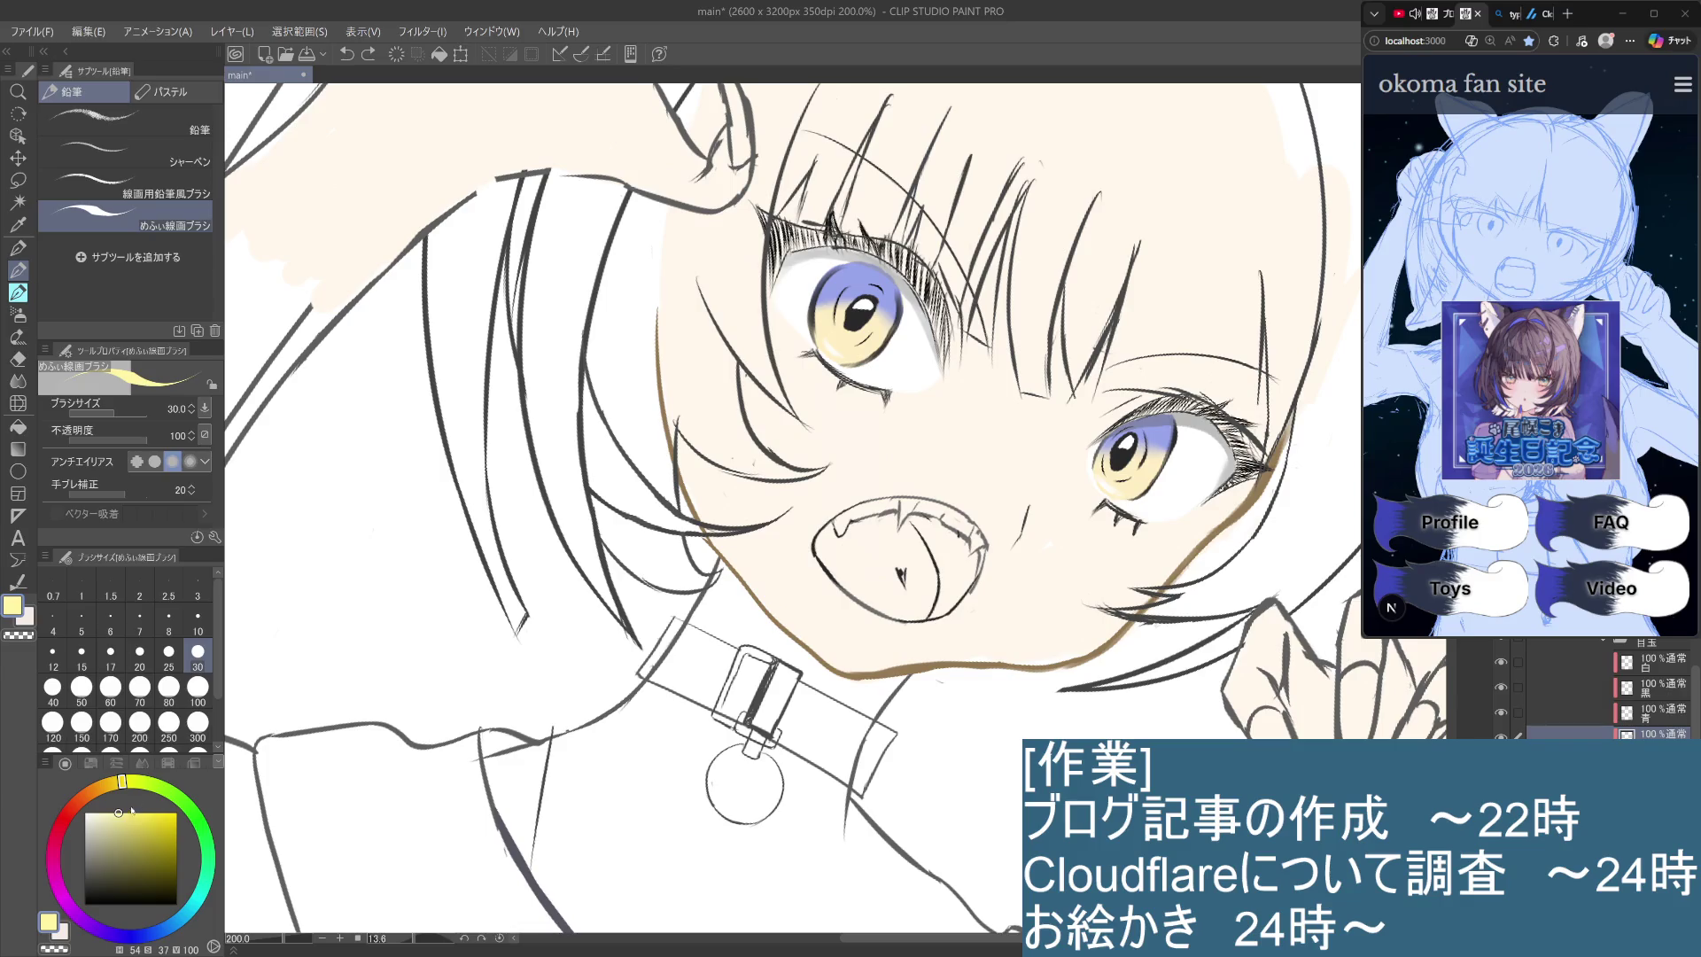
Make the yellow more saturated, set brush size 7, and test a touch on the left iris.
{"action": "left_click_drag", "start_coordinate": [131, 809], "coordinate": [153, 791]}
{"action": "left_click", "coordinate": [139, 620]}
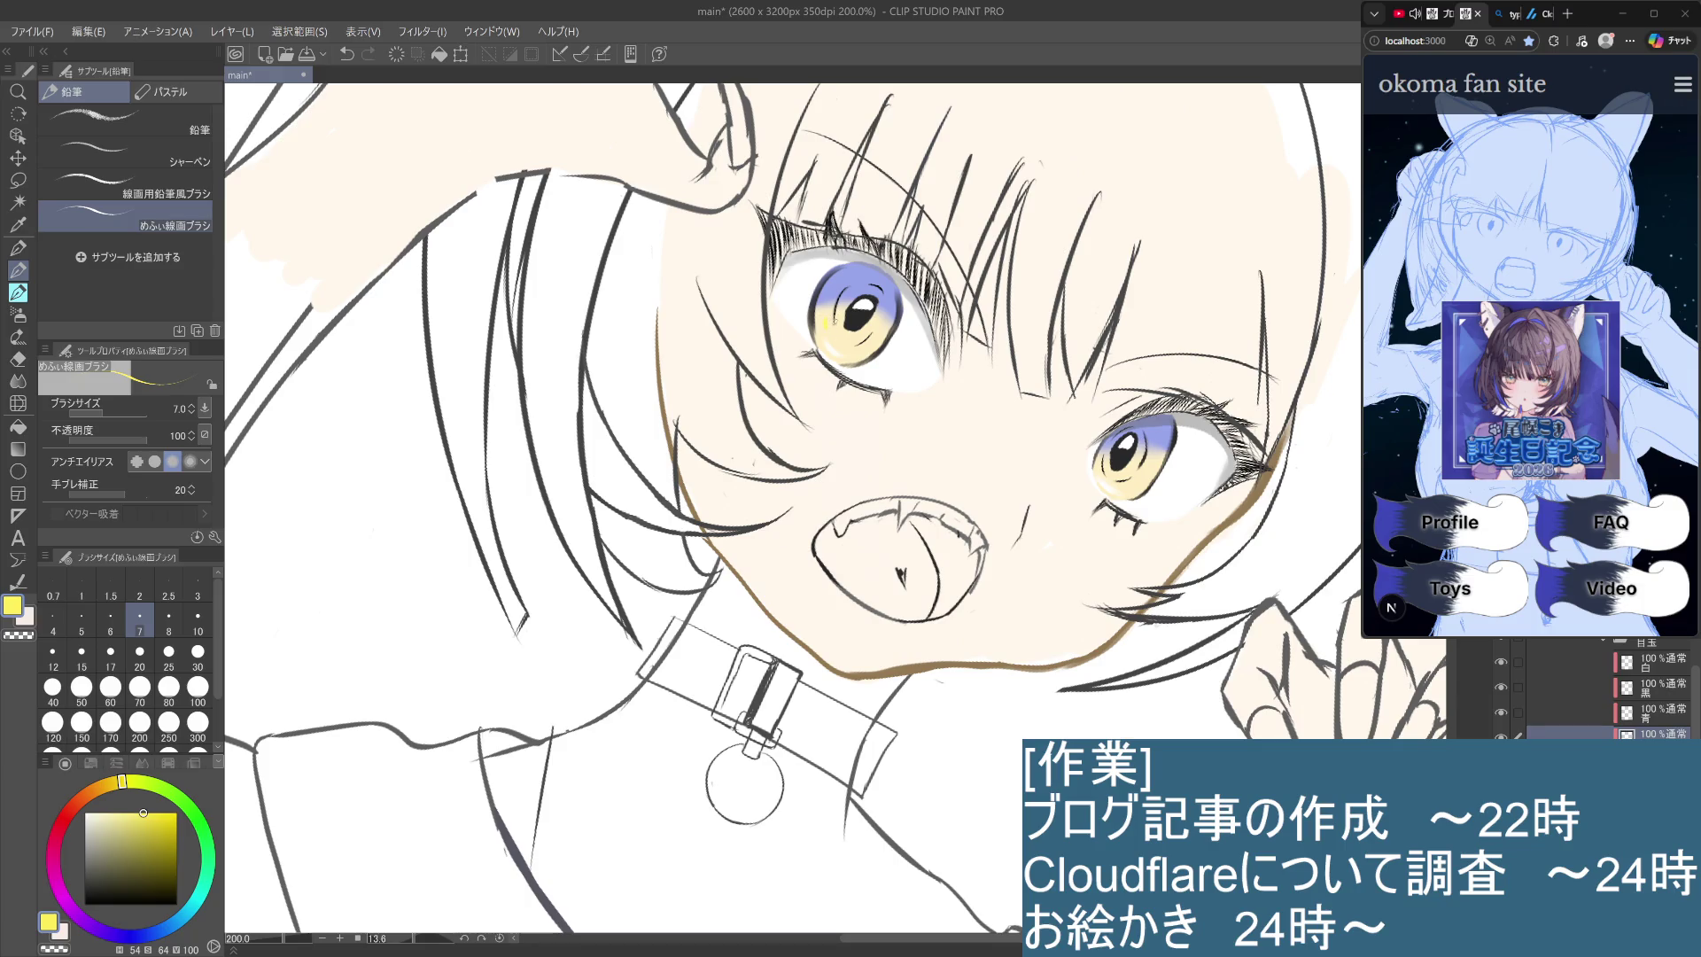
{"action": "left_click_drag", "start_coordinate": [829, 315], "coordinate": [825, 328]}
{"action": "key", "text": "ctrl+z"}
{"action": "key", "text": "ctrl+y"}
{"action": "key", "text": "ctrl+z"}
Move the 彩 layer to the top of 目玉 and compare the left iris with and without the stroke.
{"action": "left_click_drag", "start_coordinate": [1648, 734], "coordinate": [1659, 658]}
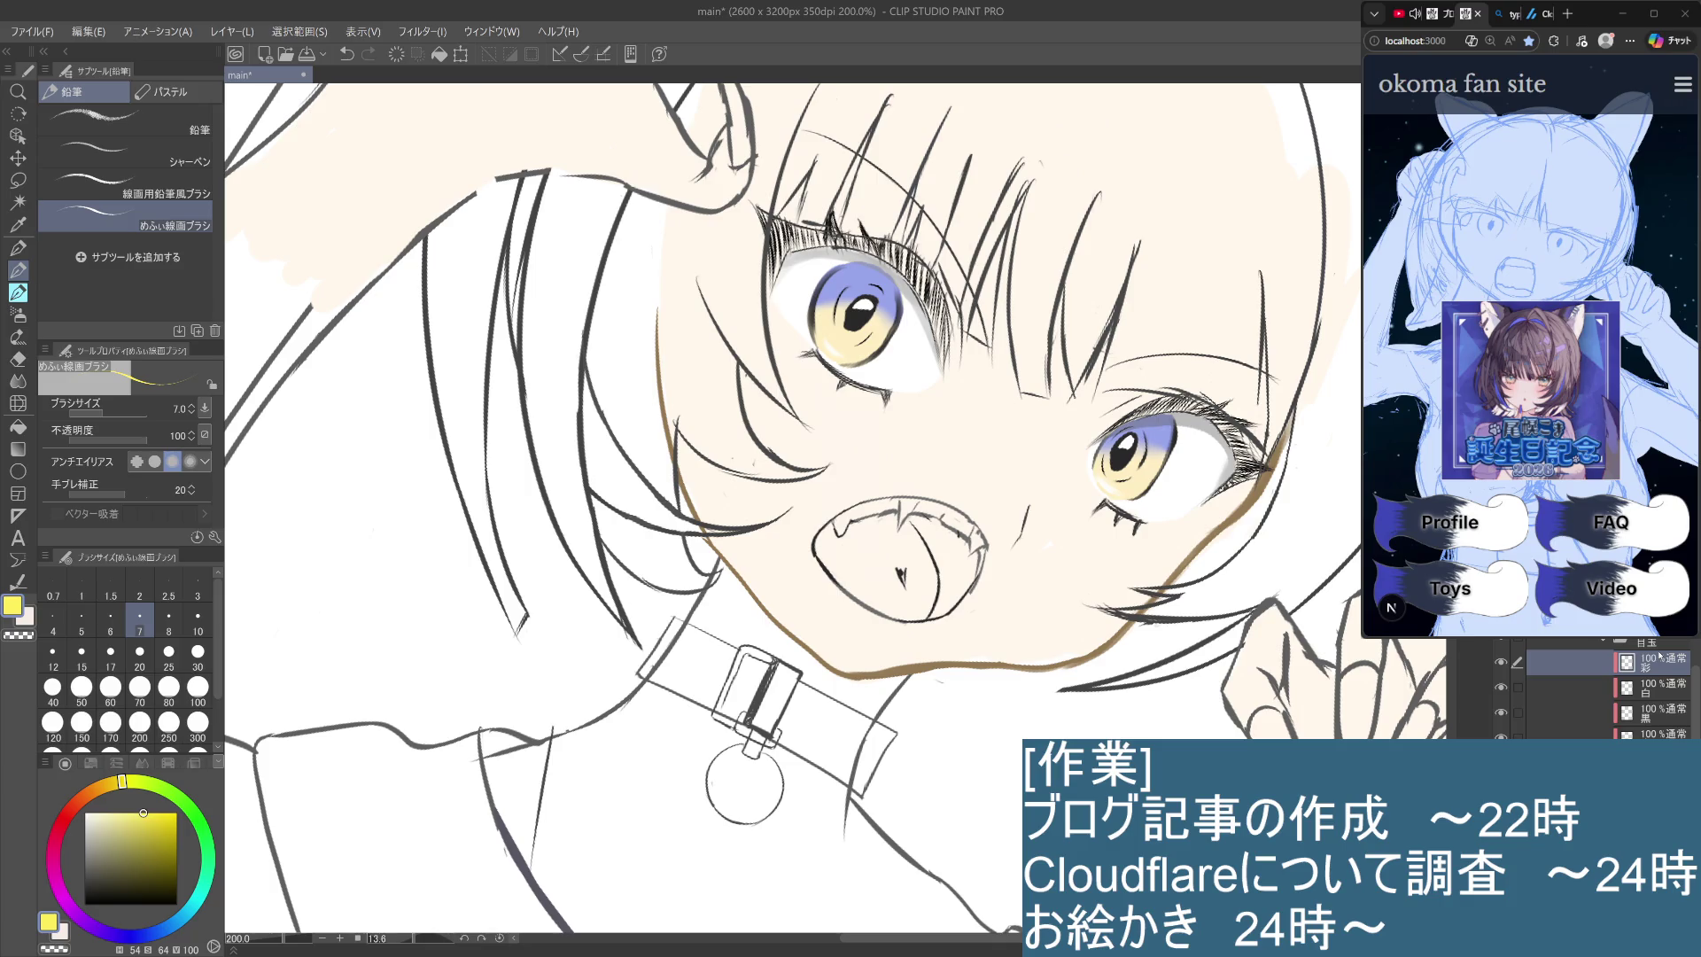
{"action": "key", "text": "ctrl+z"}
{"action": "key", "text": "ctrl+y"}
{"action": "key", "text": "ctrl+z"}
{"action": "key", "text": "ctrl+y"}
{"action": "key", "text": "ctrl+z"}
Move the 彩 layer below 白 and 黒, compare the left eye stroke, and rotate the view.
{"action": "left_click_drag", "start_coordinate": [1657, 692], "coordinate": [1651, 724]}
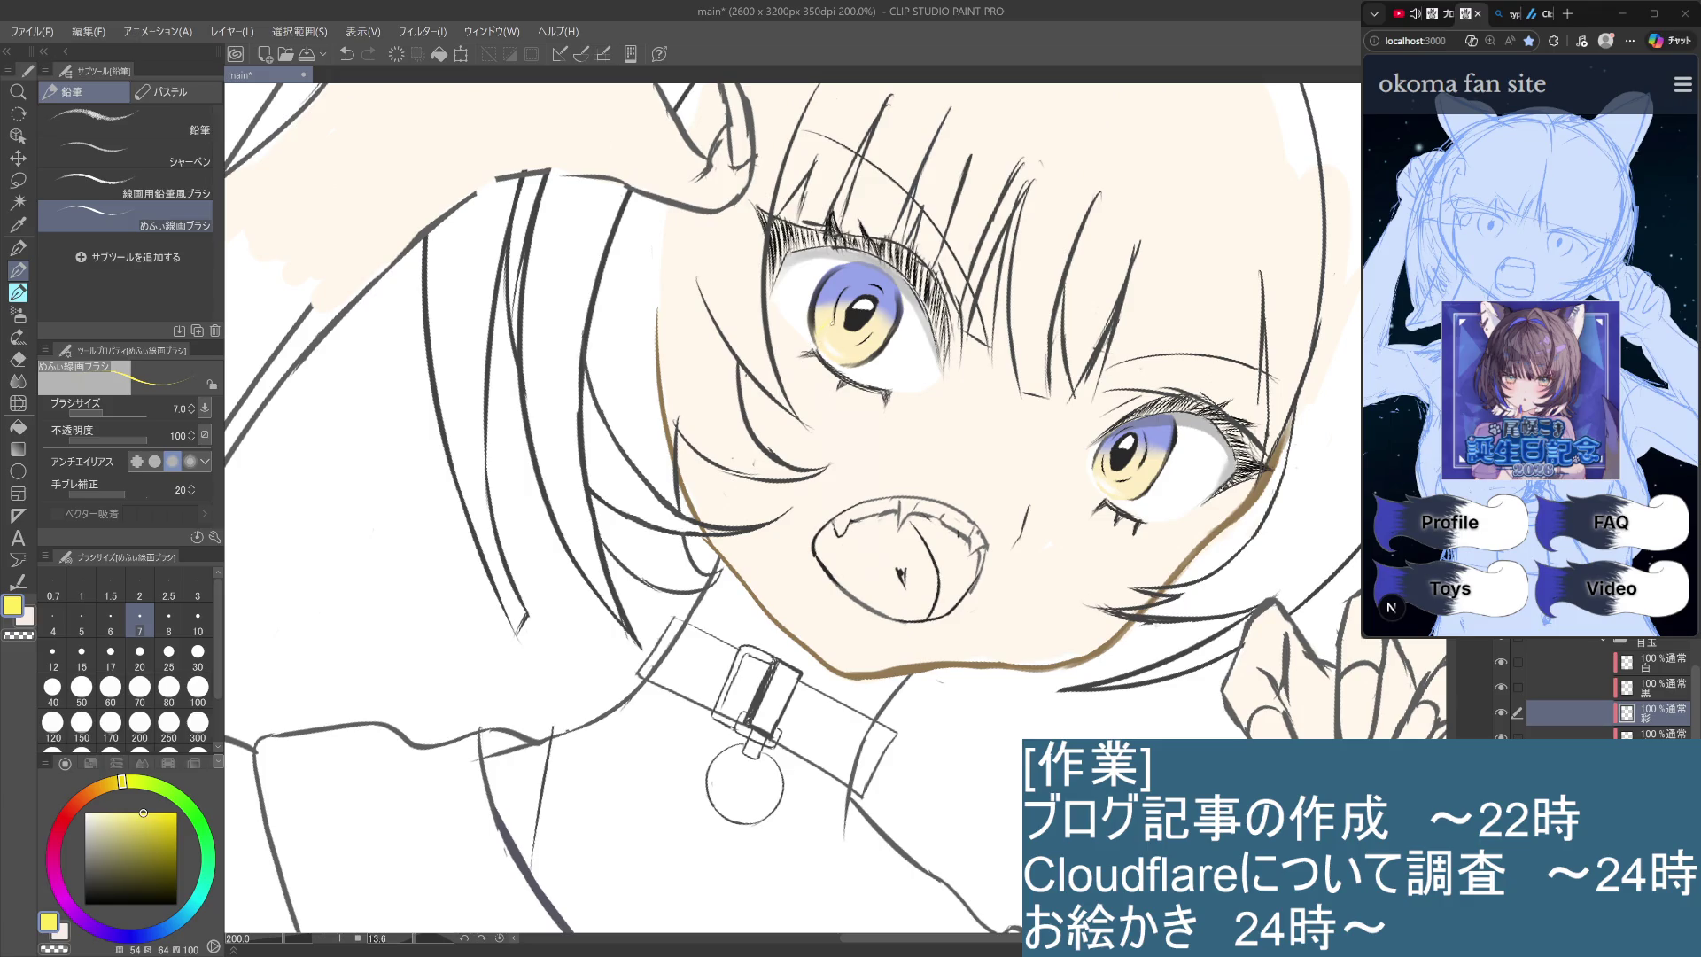
{"action": "key", "text": "ctrl+z"}
{"action": "key", "text": "ctrl+y"}
{"action": "key", "text": "ctrl+z"}
{"action": "key", "text": "ctrl+y"}
{"action": "key", "text": "ctrl+z"}
{"action": "left_click_drag", "start_coordinate": [886, 407], "coordinate": [713, 392]}
Dab a small mark in the left iris and push the yellow to full, slightly warmer saturation.
{"action": "left_click", "coordinate": [713, 392]}
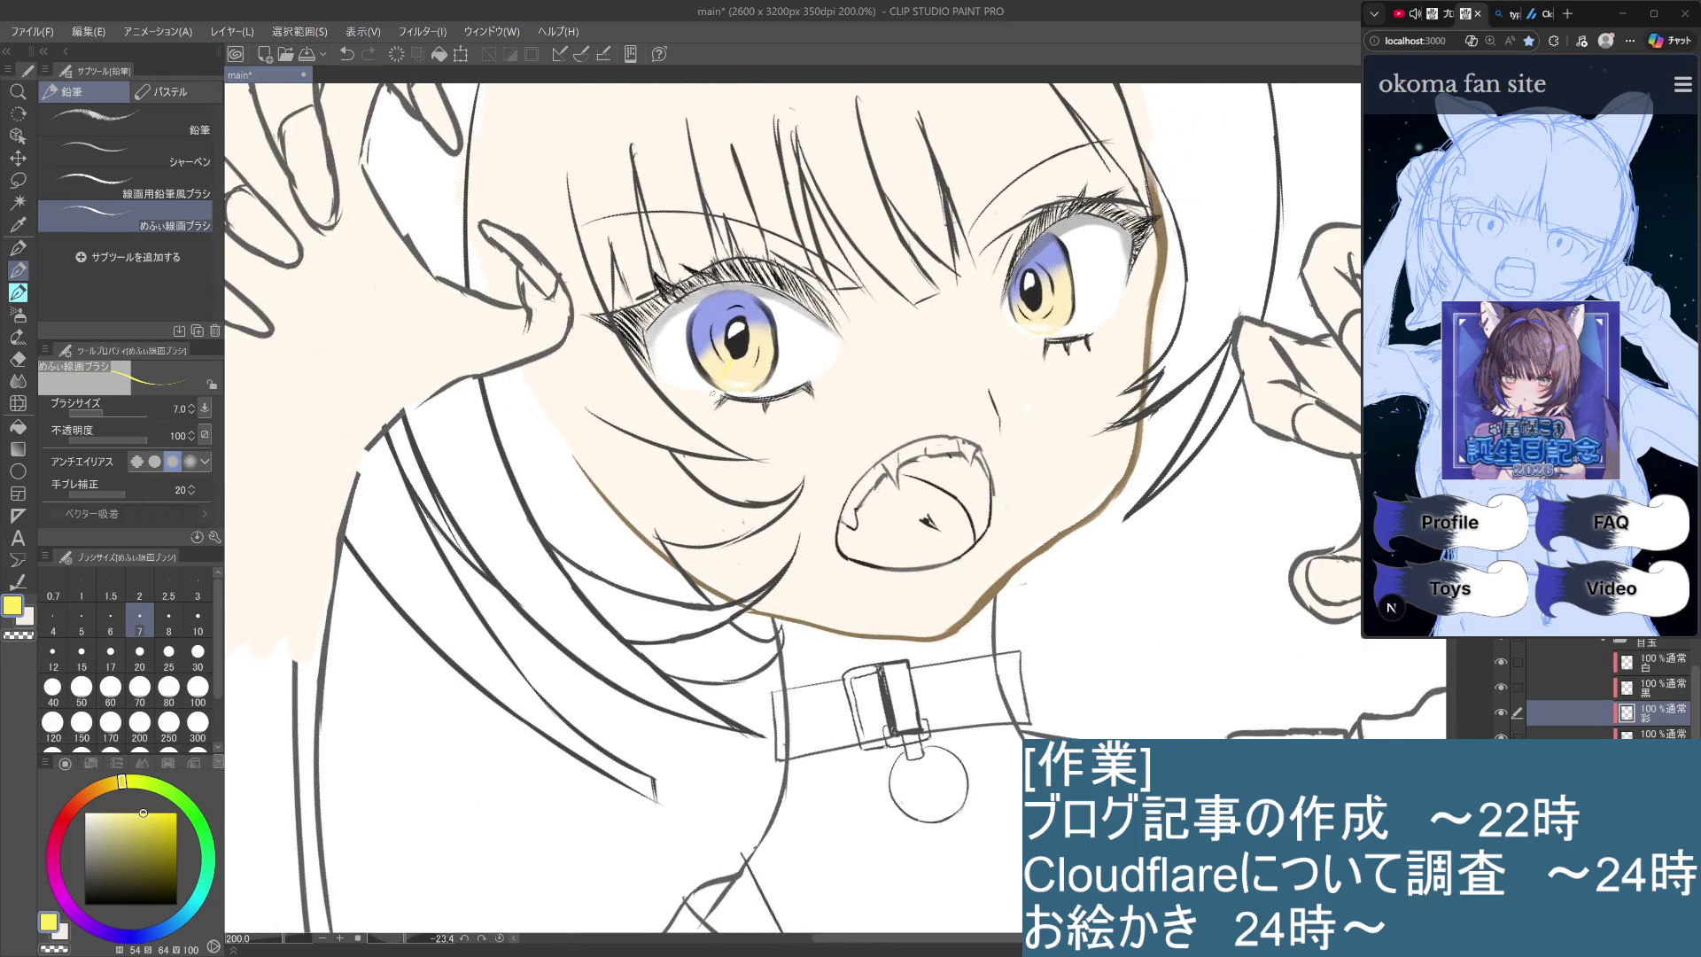
{"action": "key", "text": "ctrl+z"}
{"action": "left_click", "coordinate": [719, 363]}
{"action": "left_click", "coordinate": [163, 812]}
{"action": "left_click", "coordinate": [176, 813]}
{"action": "left_click_drag", "start_coordinate": [136, 781], "coordinate": [128, 781]}
Undo the last stroke and make the 彩 layer active.
{"action": "scroll", "coordinate": [716, 395], "scroll_direction": "down", "scroll_amount": 5}
{"action": "scroll", "coordinate": [716, 394], "scroll_direction": "up", "scroll_amount": 4}
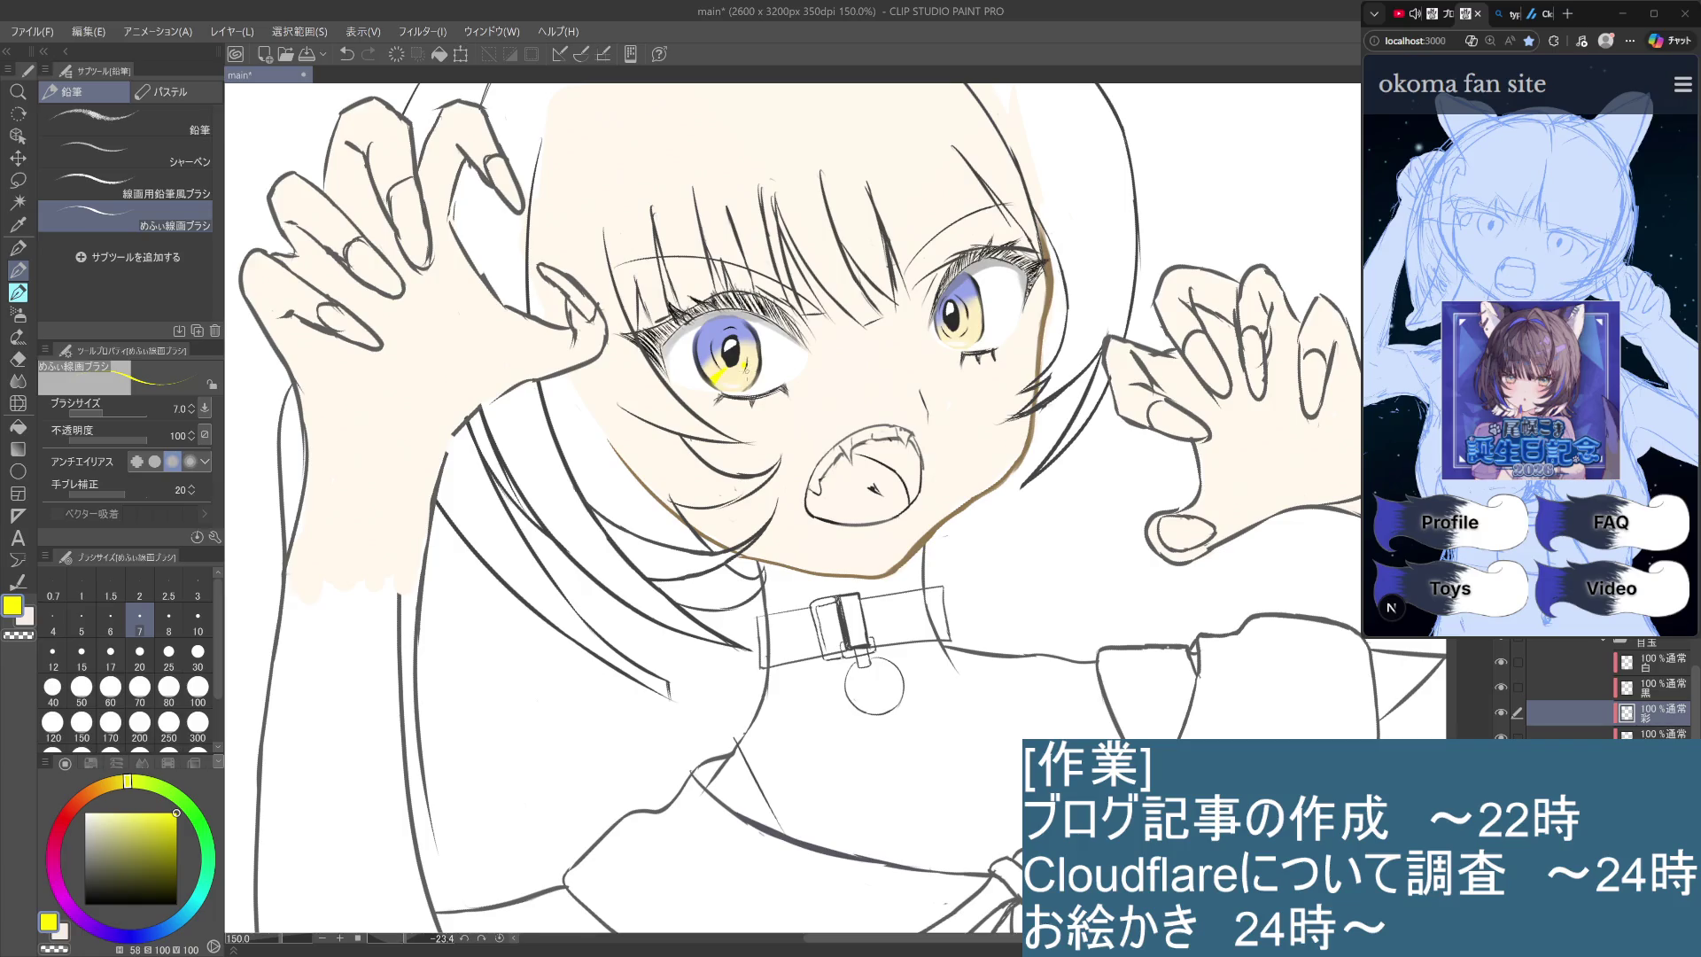
{"action": "key", "text": "ctrl+z"}
{"action": "key", "text": "alt+["}
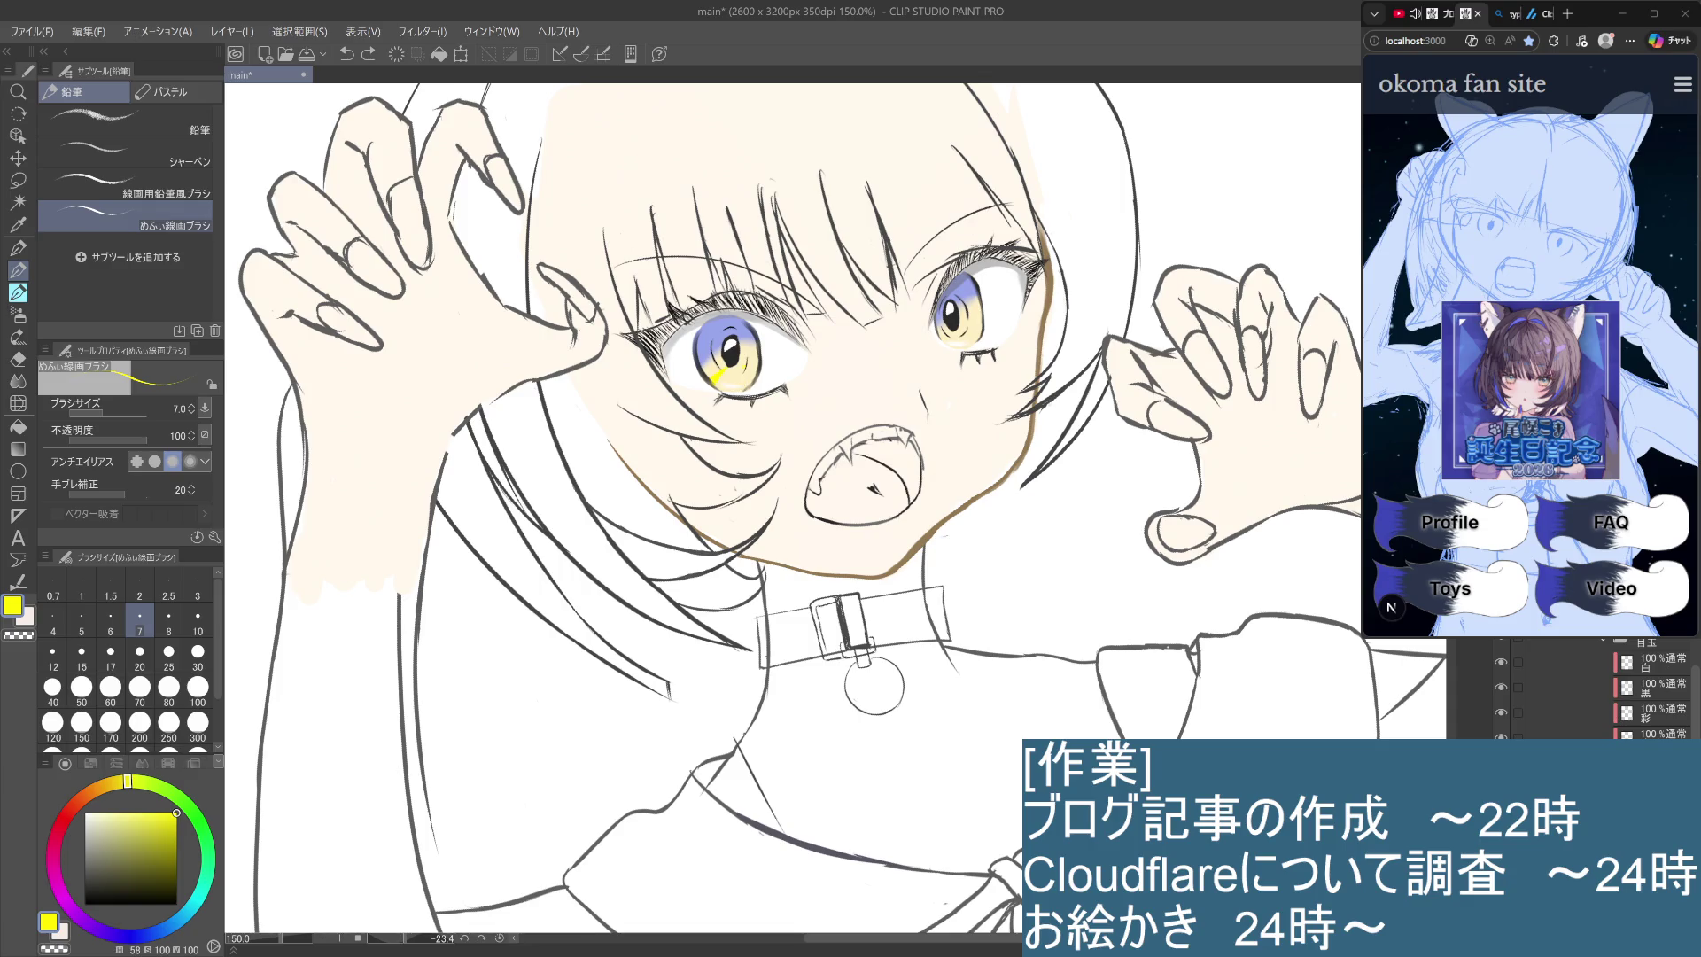
{"action": "left_click", "coordinate": [1657, 716]}
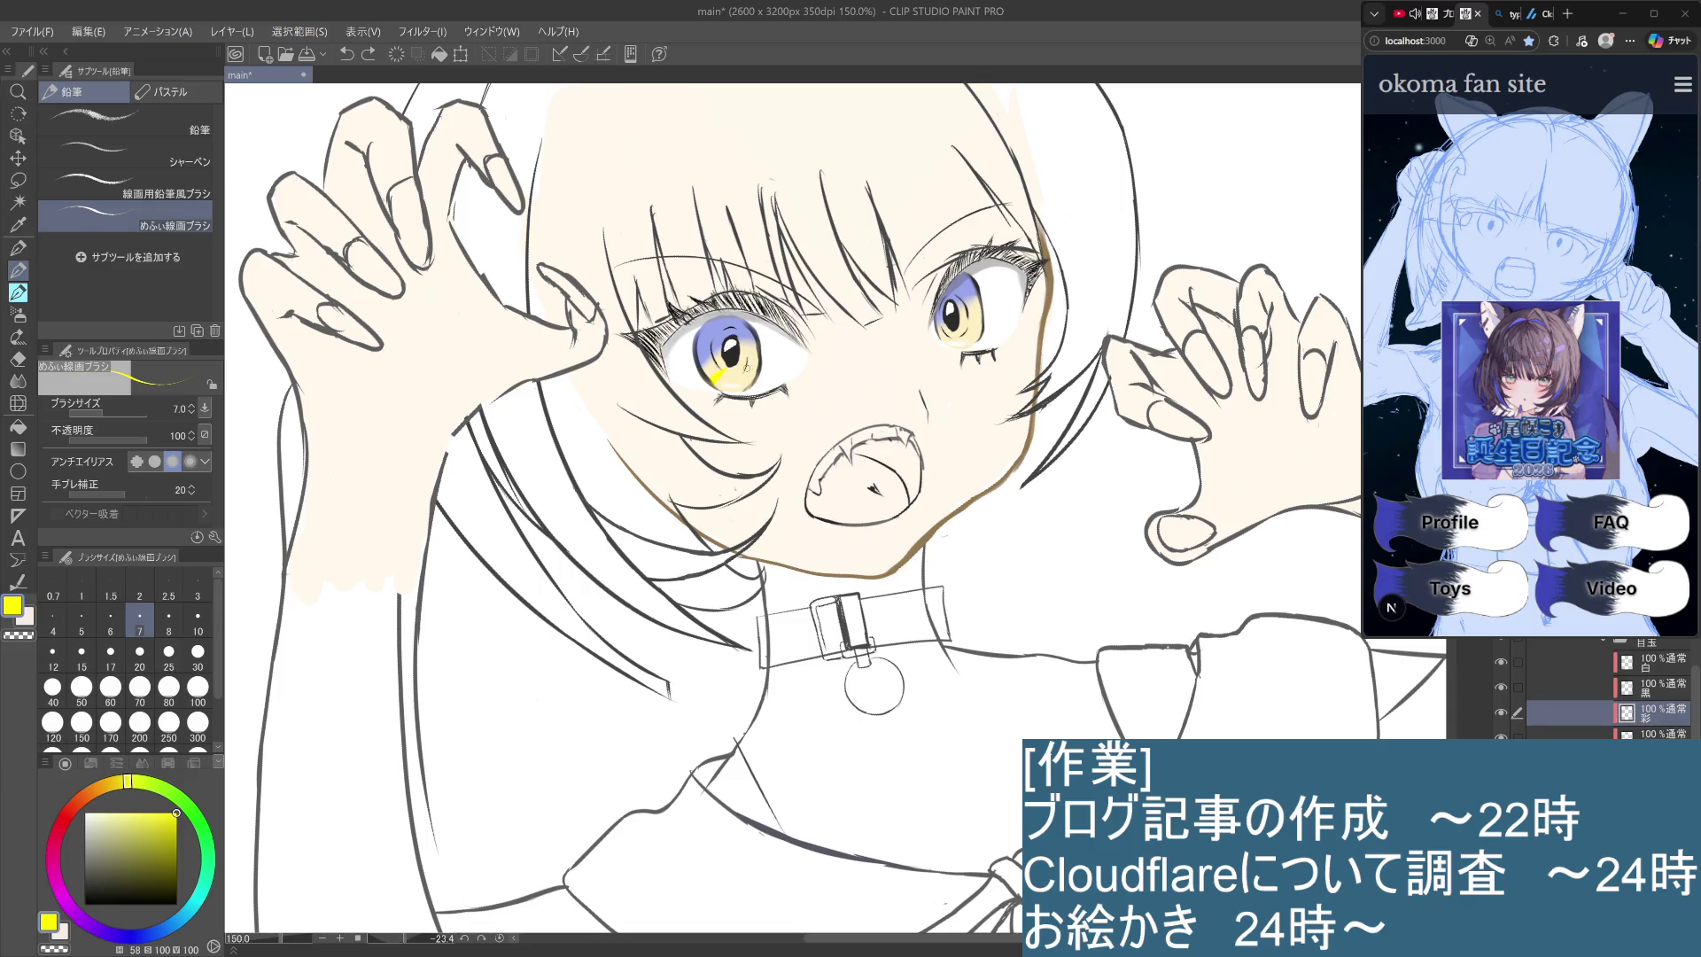
Paint over the iris's yellow, undo the saturated yellow, and pick an orange-yellow drawing colour.
{"action": "left_click_drag", "start_coordinate": [720, 373], "coordinate": [731, 387]}
{"action": "key", "text": "alt+bracketleft"}
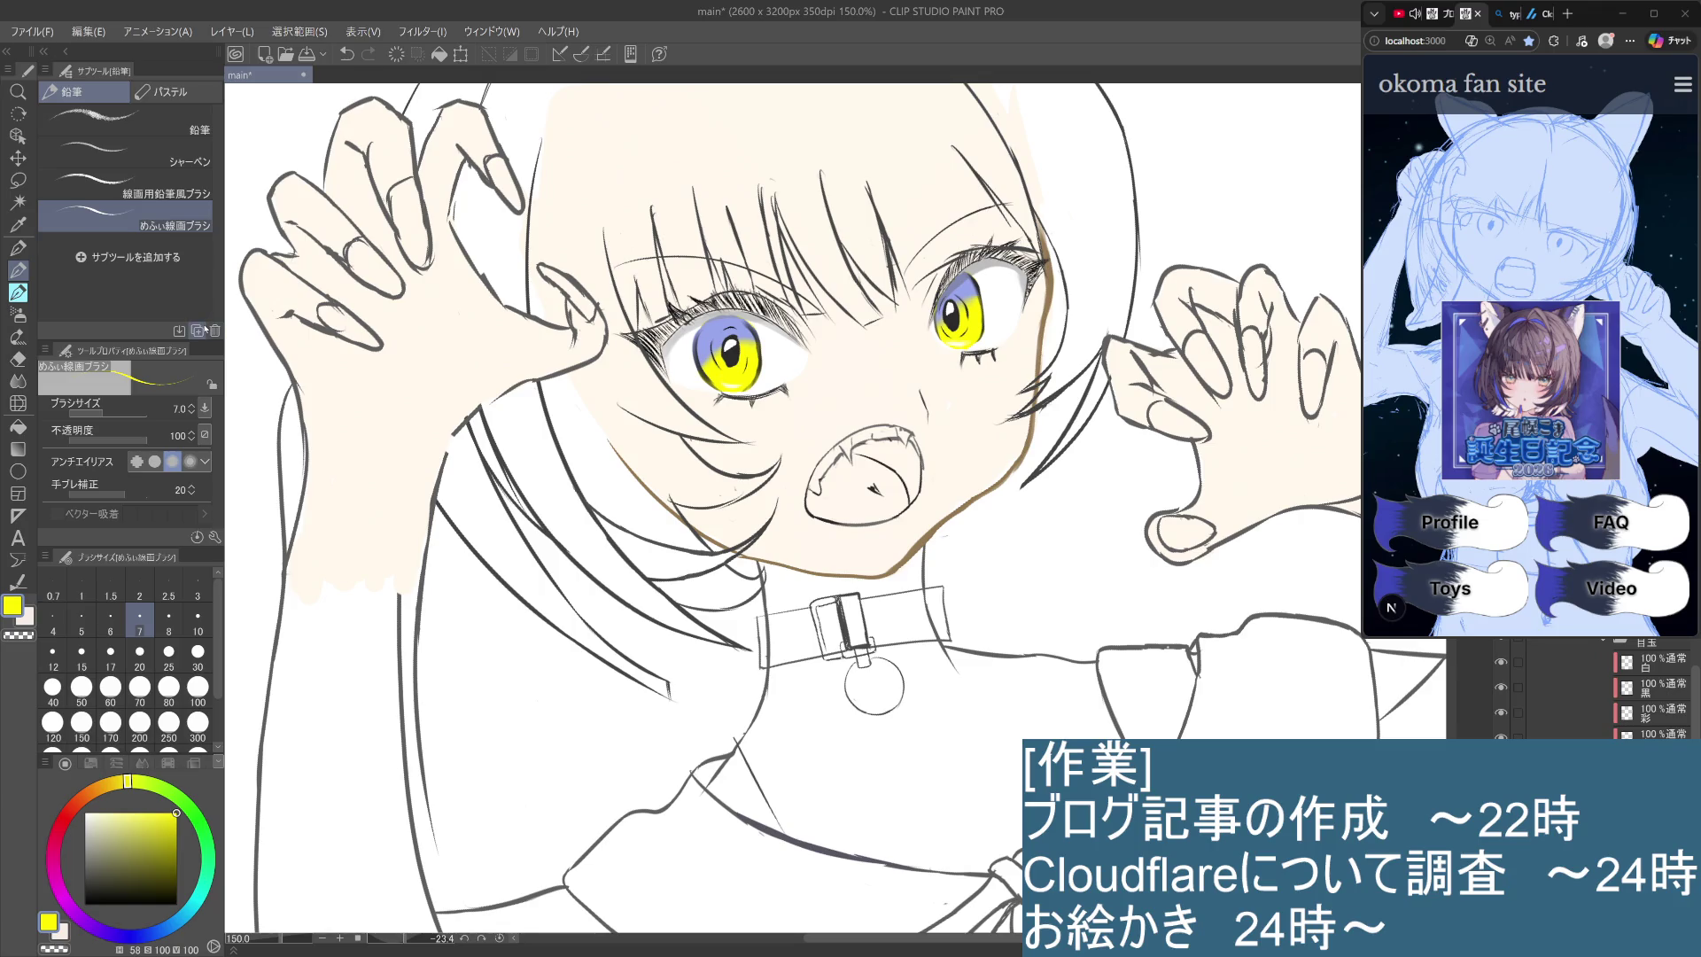
{"action": "key", "text": "ctrl+z"}
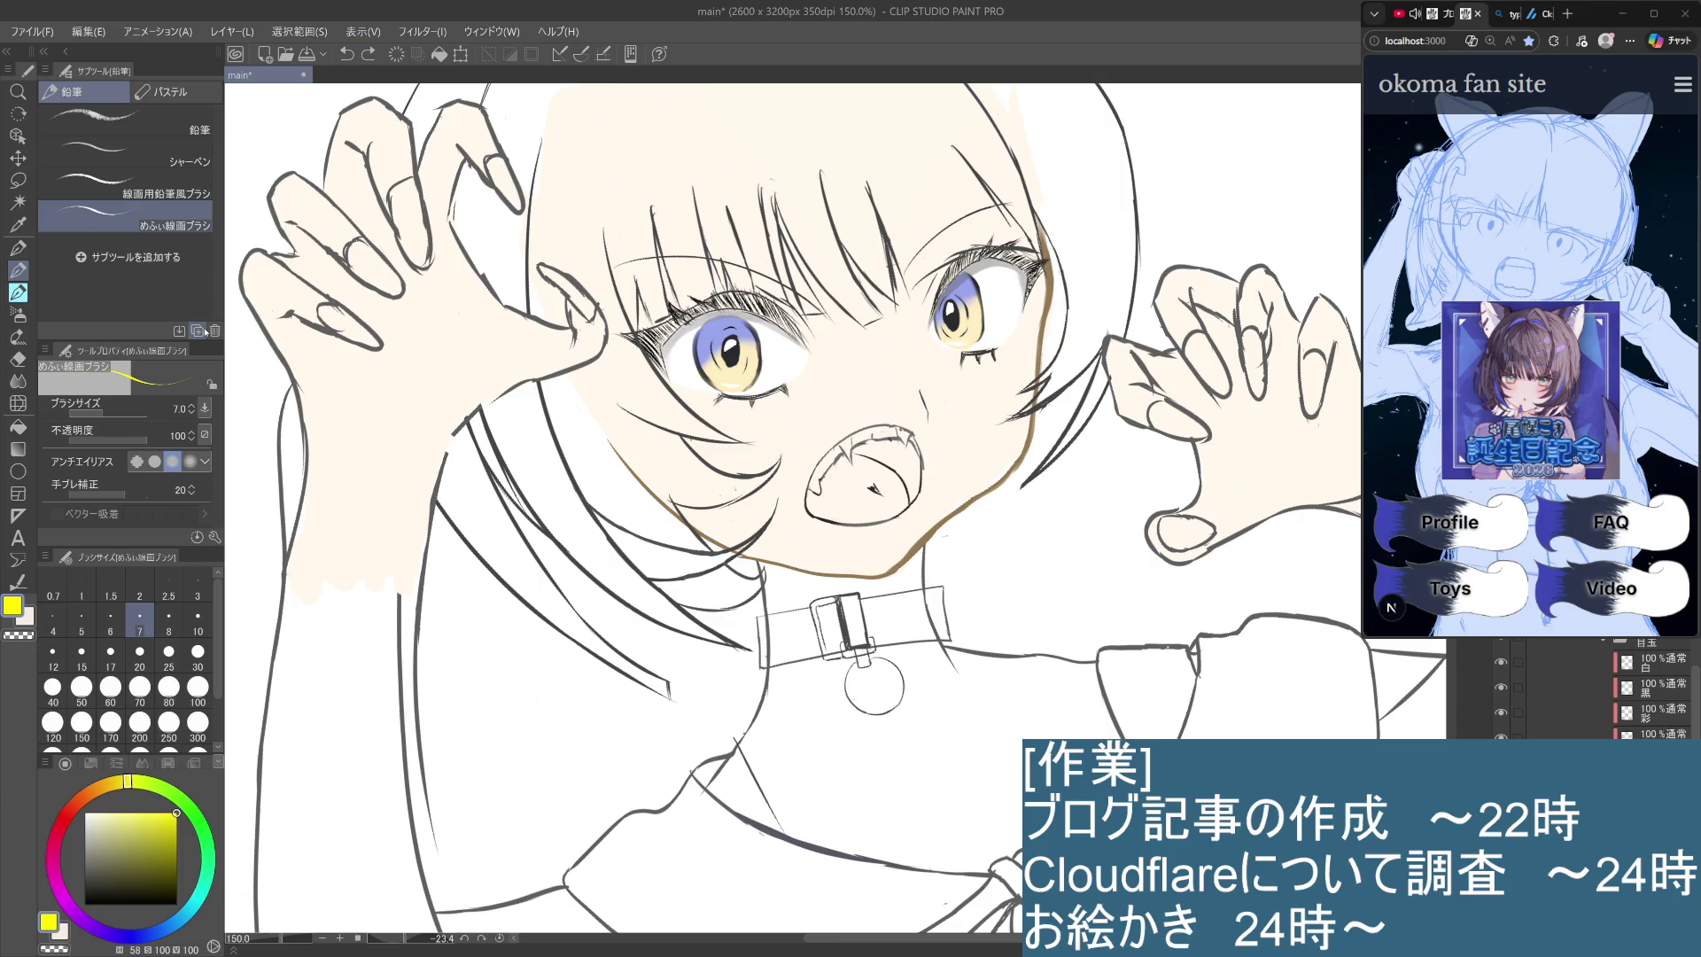
{"action": "left_click", "coordinate": [112, 782]}
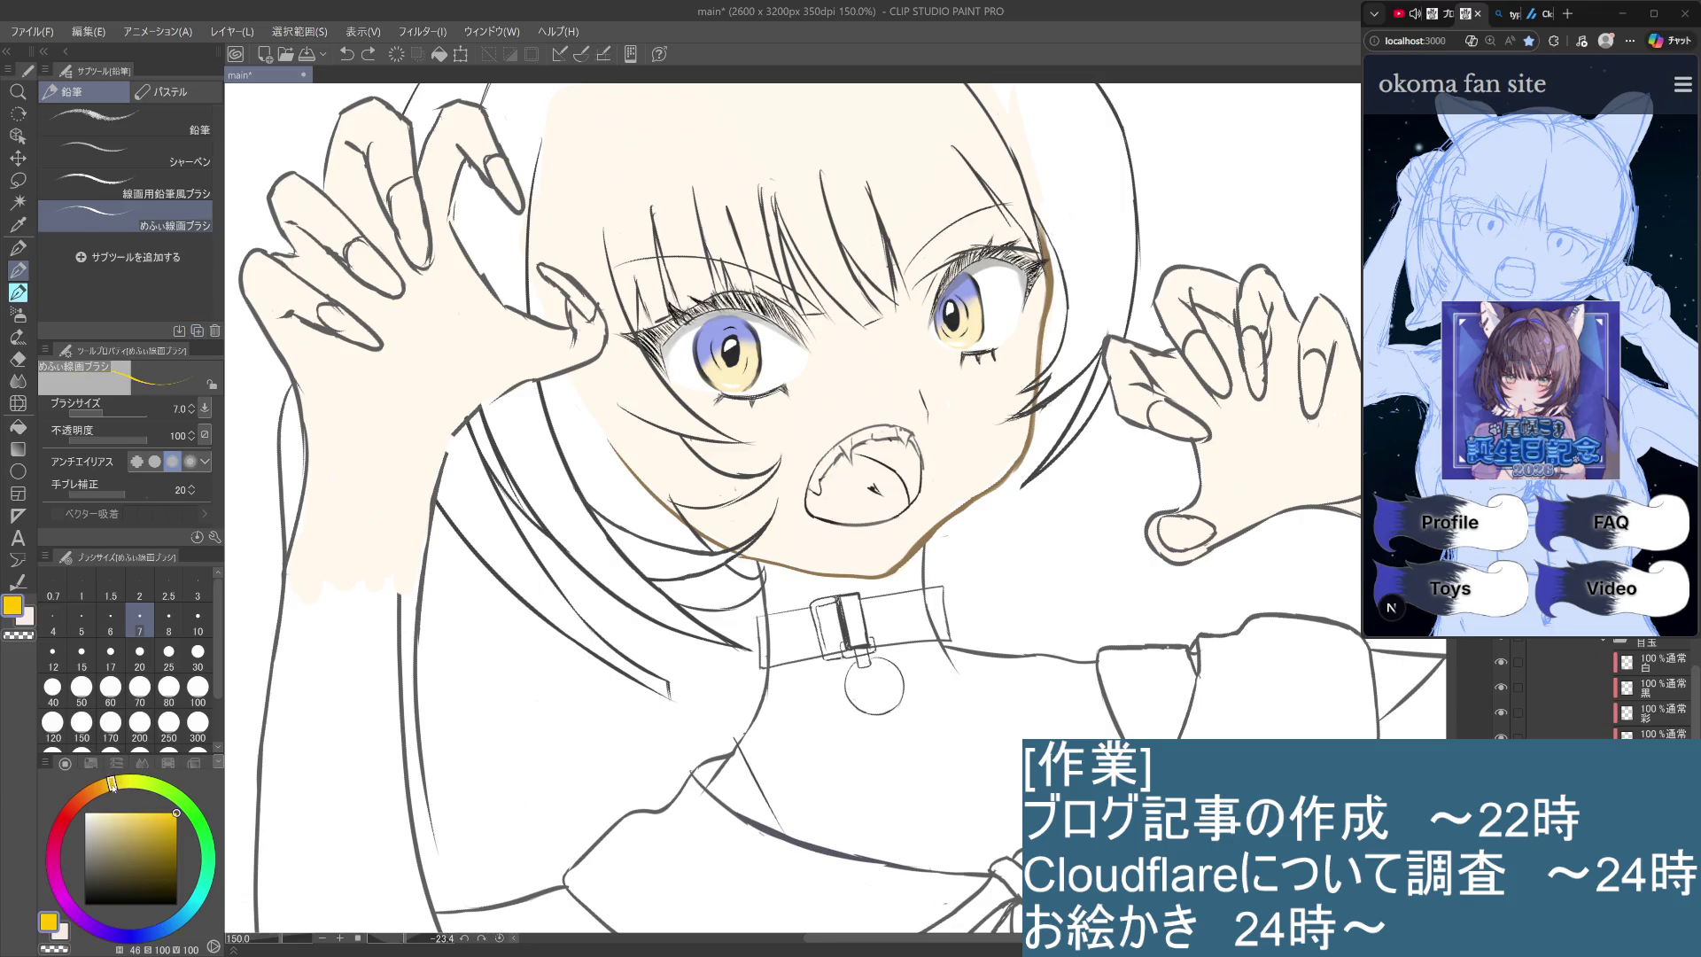
Test a fully saturated orange-yellow in the lower left iris, undo it, and try a paler yellow.
{"action": "left_click", "coordinate": [166, 808]}
{"action": "mouse_move", "coordinate": [164, 803]}
{"action": "left_mouse_down"}
{"action": "mouse_move", "coordinate": [186, 804]}
{"action": "mouse_move", "coordinate": [118, 780]}
{"action": "left_mouse_up"}
{"action": "left_click_drag", "start_coordinate": [119, 781], "coordinate": [116, 782]}
{"action": "mouse_move", "coordinate": [741, 376]}
{"action": "left_mouse_down"}
{"action": "mouse_move", "coordinate": [761, 355]}
{"action": "mouse_move", "coordinate": [734, 361]}
{"action": "left_mouse_up"}
{"action": "key", "text": "ctrl+z"}
{"action": "key", "text": "ctrl+z"}
{"action": "key", "text": "ctrl+z"}
{"action": "key", "text": "ctrl+z"}
{"action": "left_click_drag", "start_coordinate": [177, 810], "coordinate": [157, 810]}
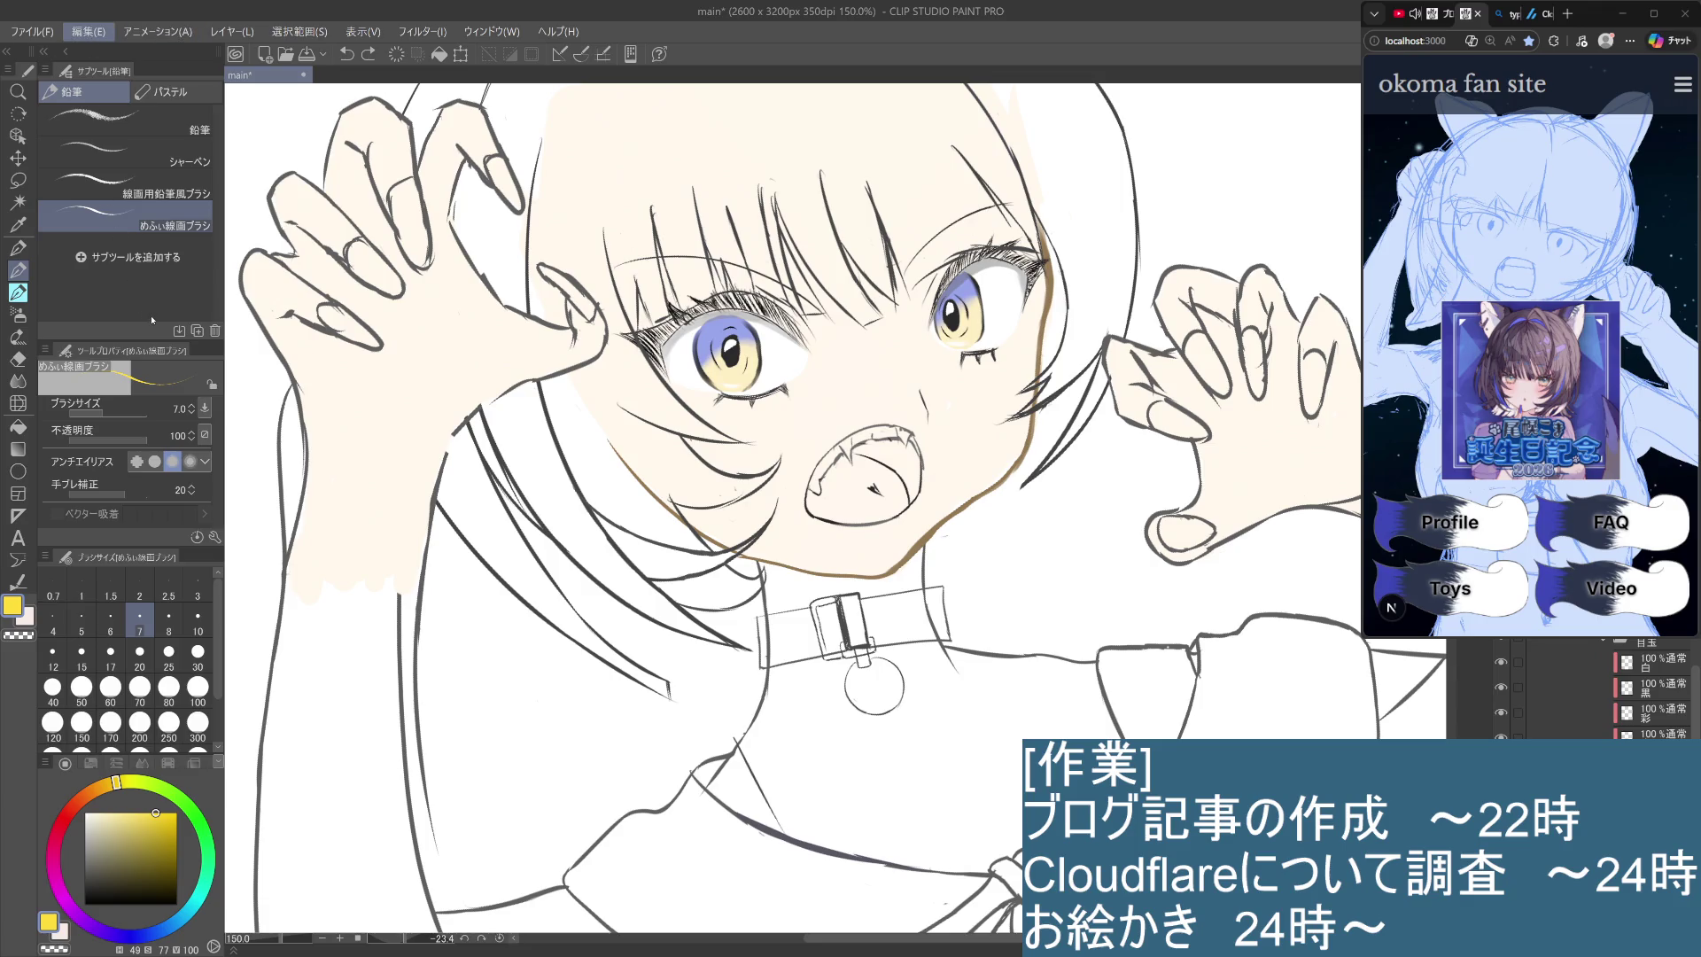
{"action": "key", "text": "ctrl+z"}
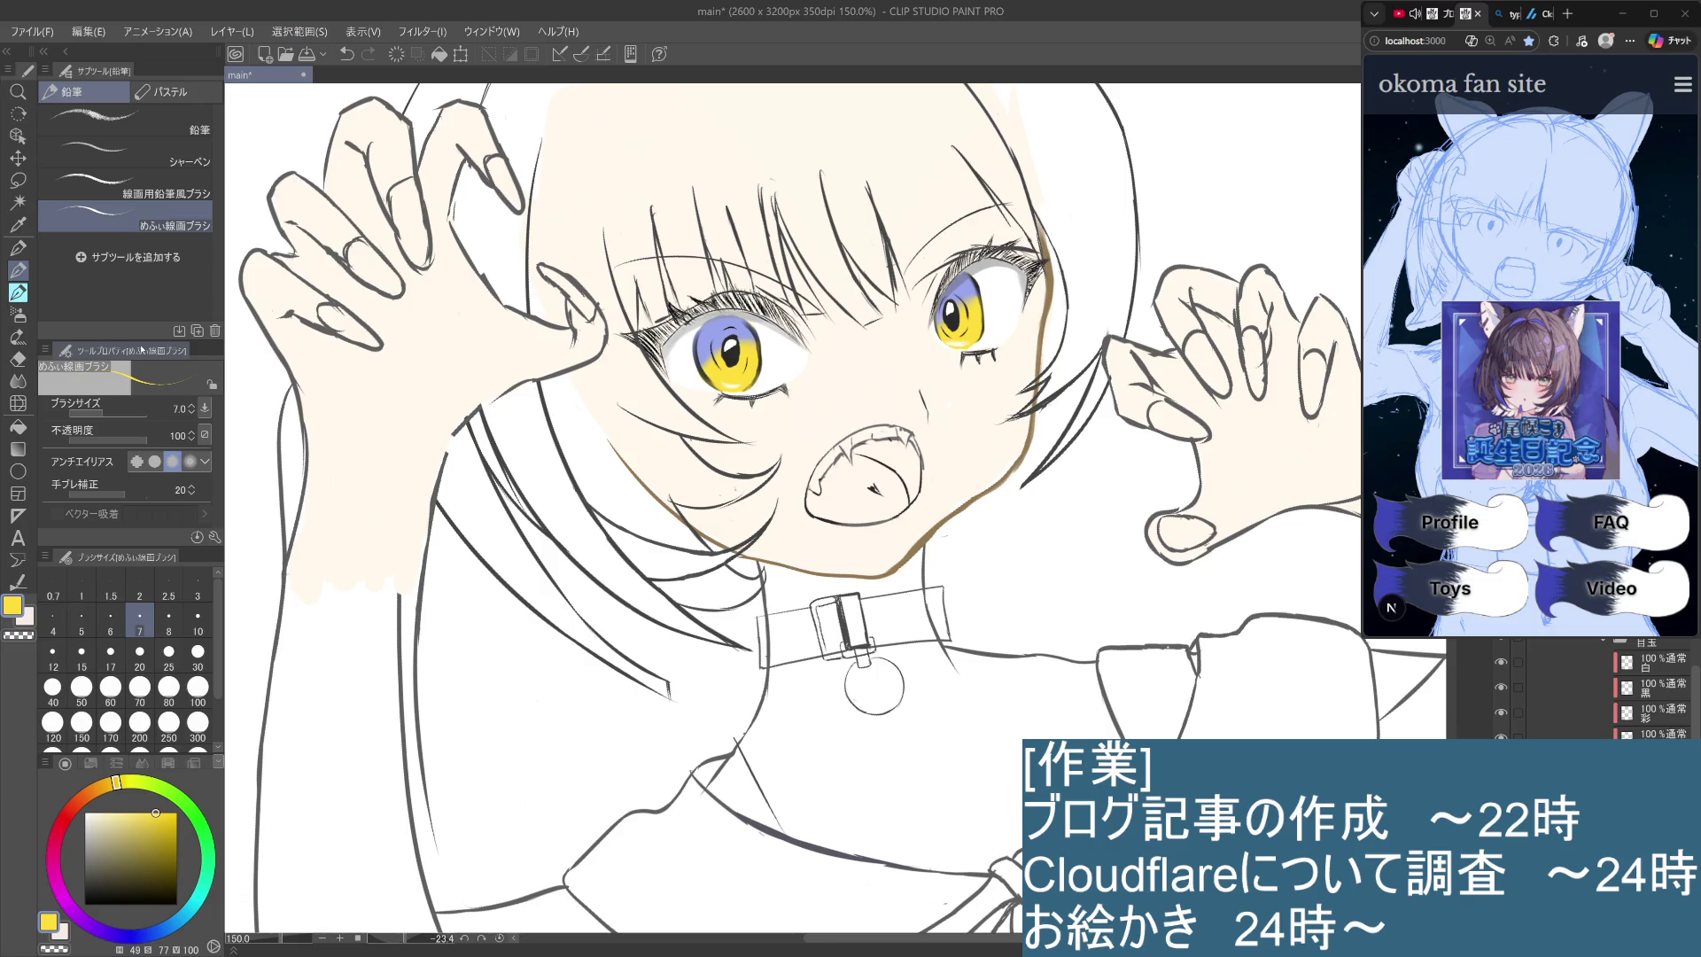
Revert the irises to pale cream yellow, switch layer, and sample the lavender-blue from the iris.
{"action": "key", "text": "ctrl+minus"}
{"action": "key", "text": "ctrl+minus"}
{"action": "key", "text": "ctrl+minus"}
{"action": "key", "text": "ctrl+plus"}
{"action": "key", "text": "ctrl+plus"}
{"action": "key", "text": "ctrl+plus"}
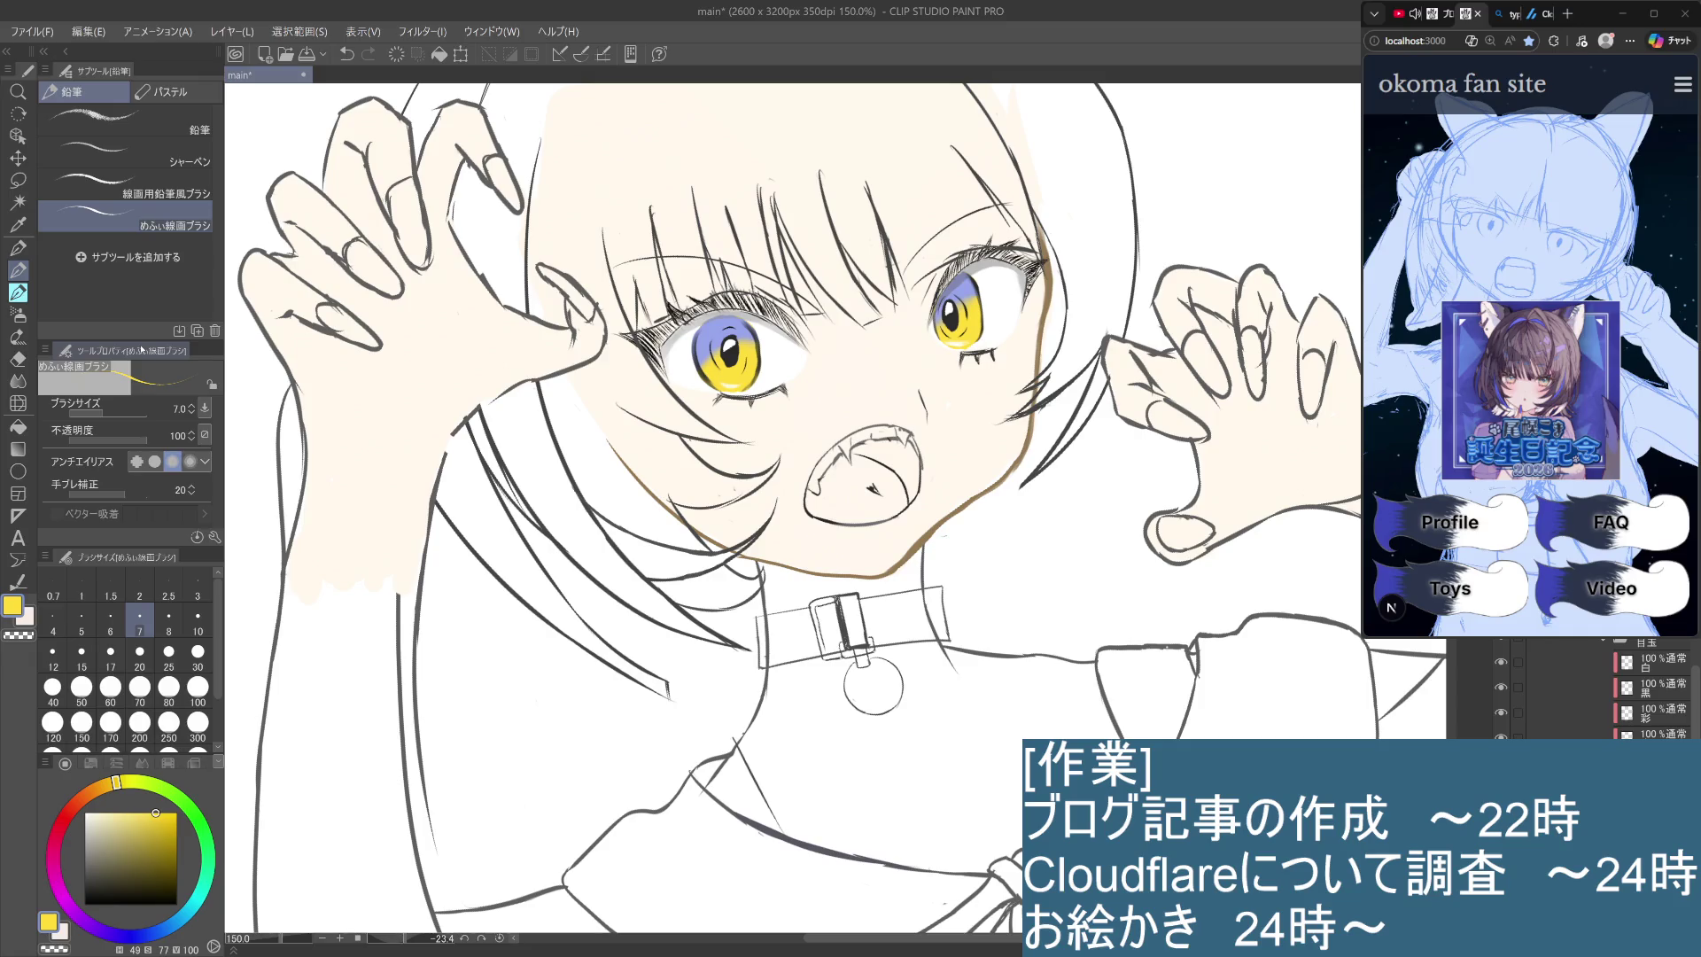
{"action": "key", "text": "ctrl+z"}
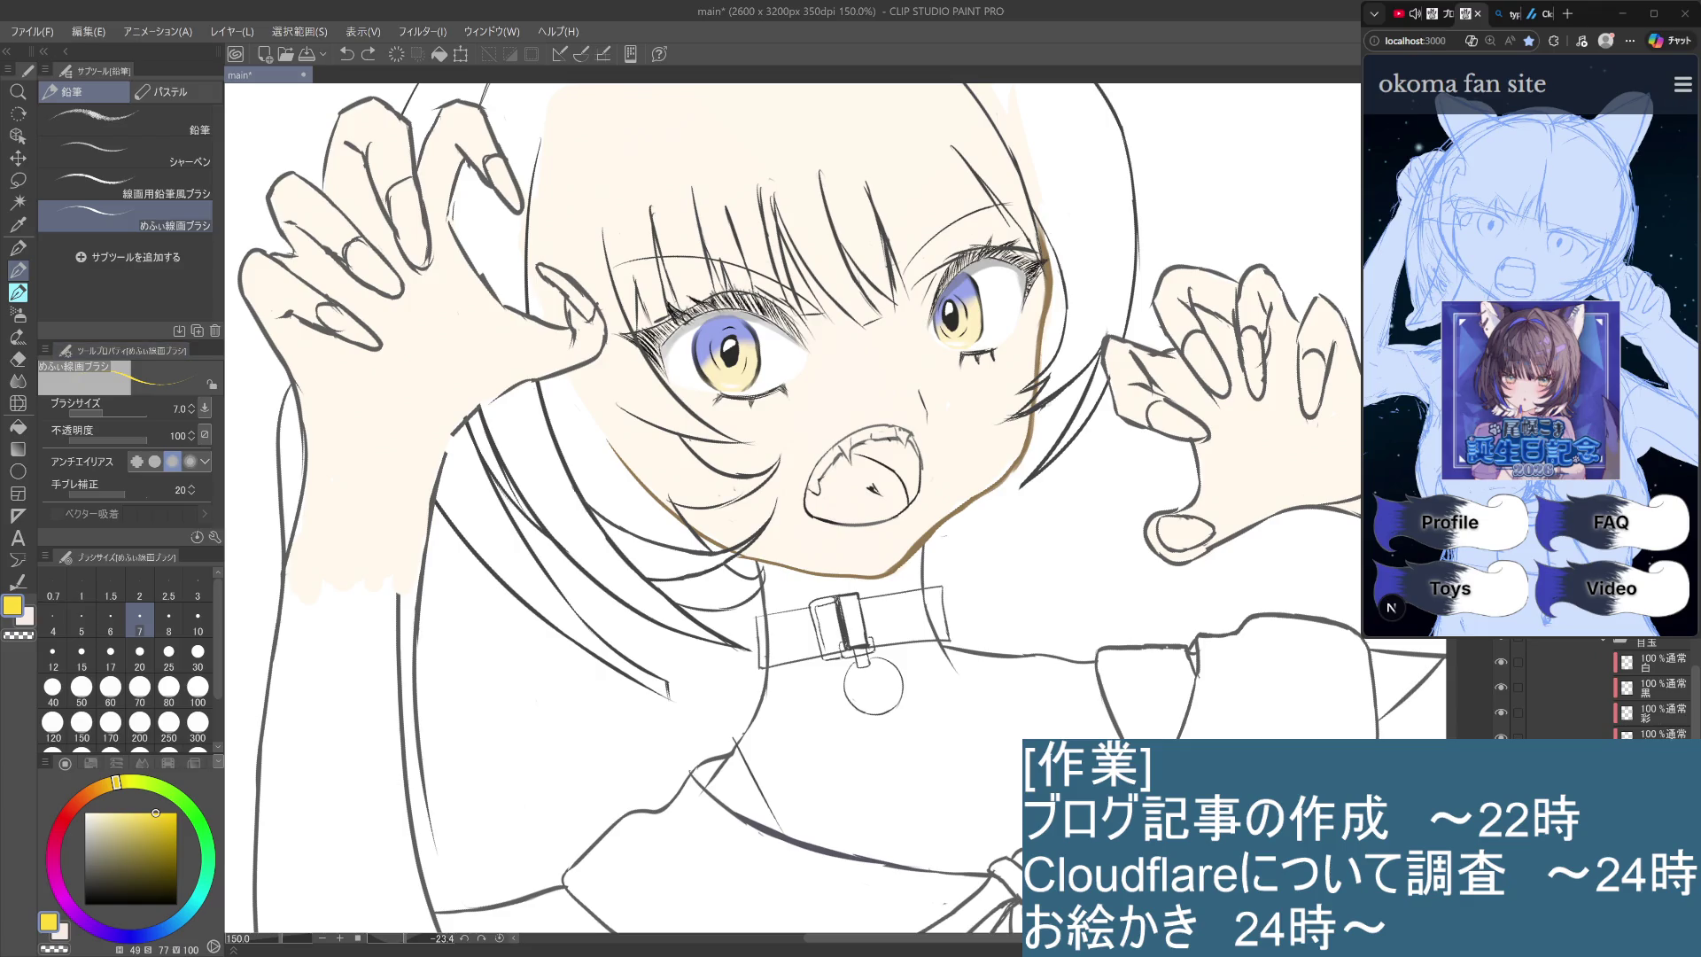
{"action": "left_click", "coordinate": [1595, 734]}
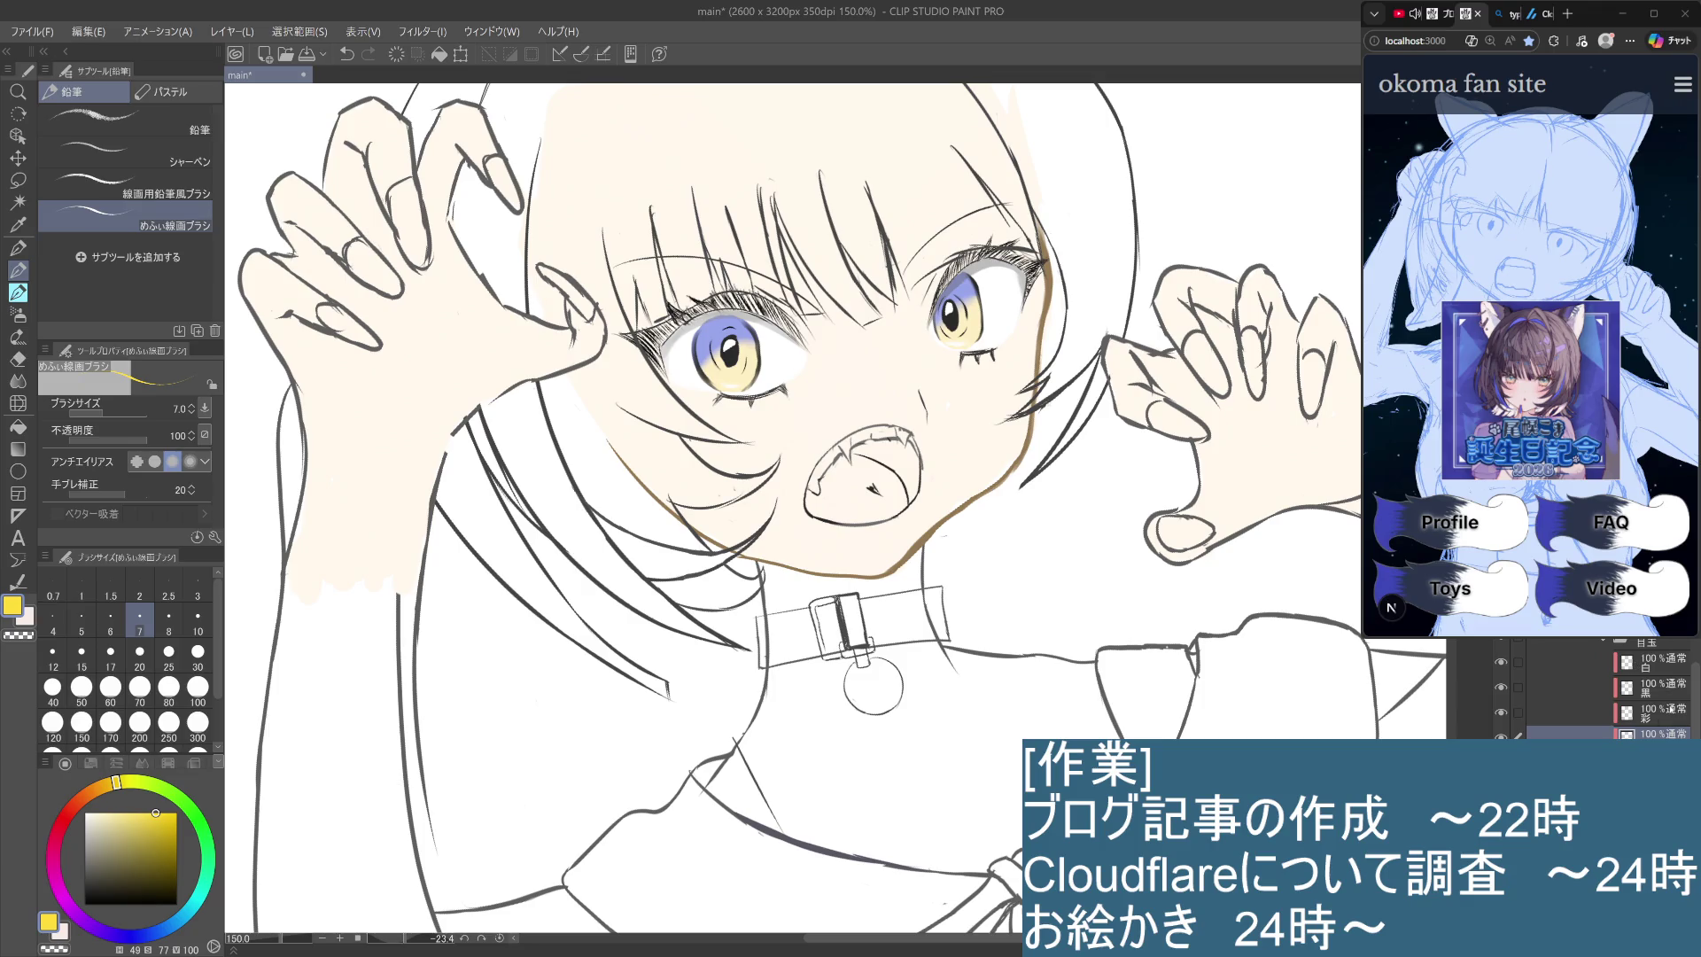
{"action": "left_click", "coordinate": [713, 326], "text": "alt"}
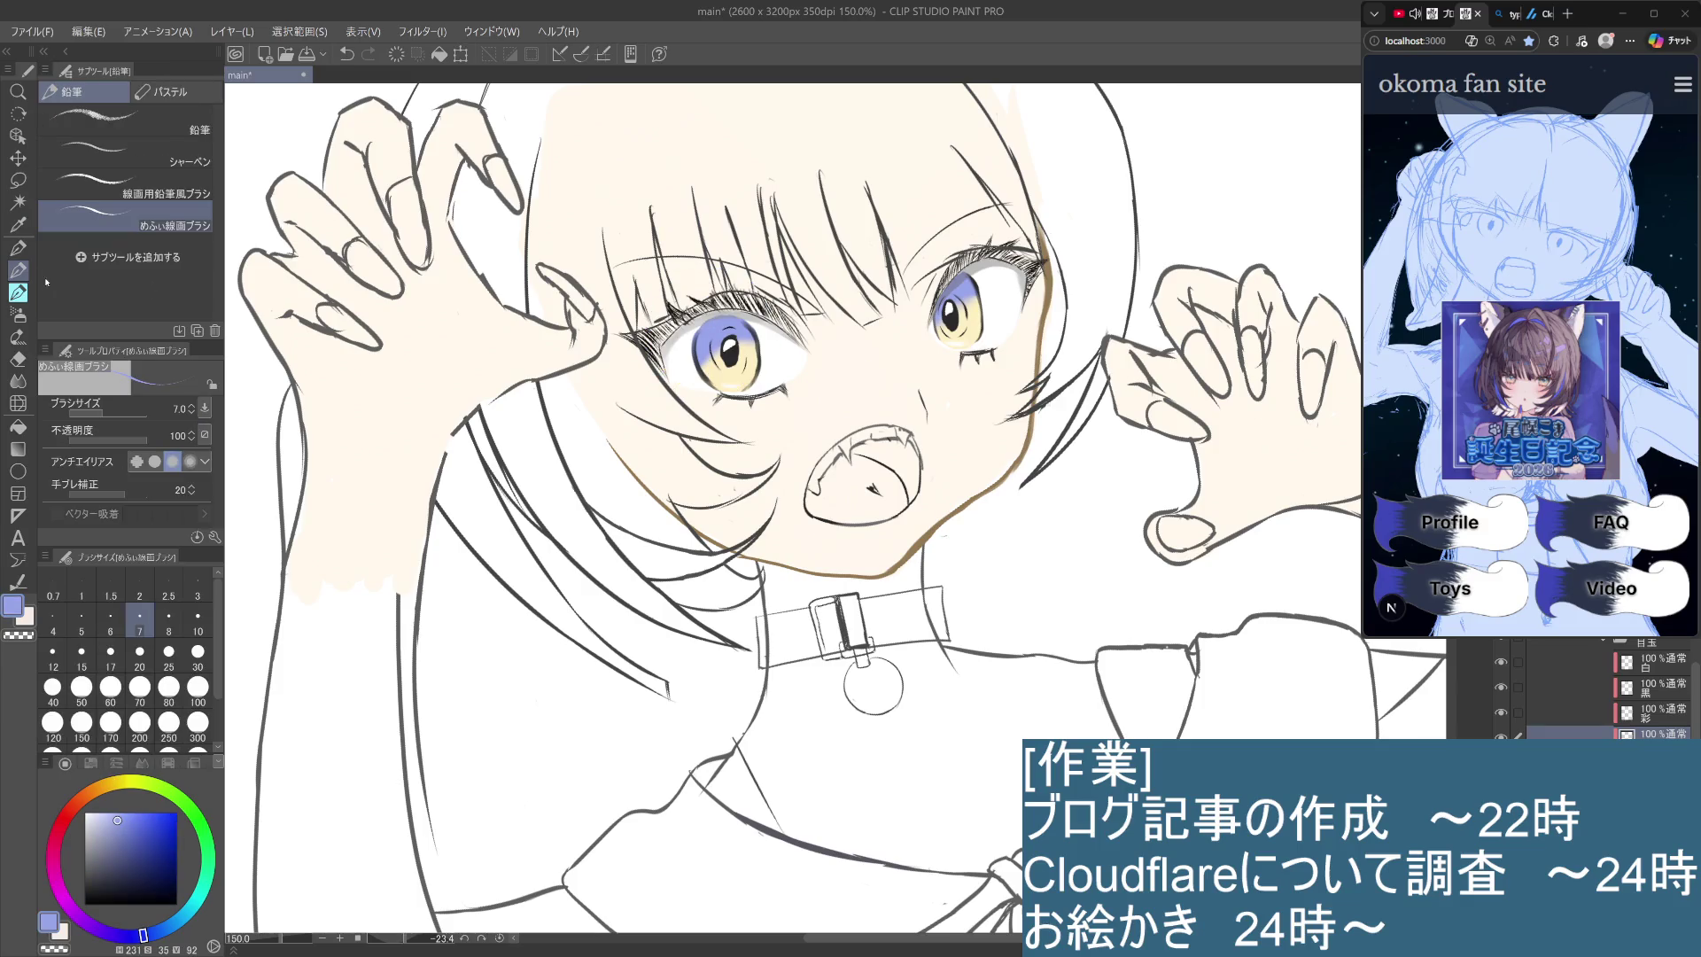
With a watercolour brush in darker blue, darken the left iris's left outline and edge.
{"action": "left_click", "coordinate": [17, 292]}
{"action": "scroll", "coordinate": [744, 328], "scroll_direction": "up", "scroll_amount": 3}
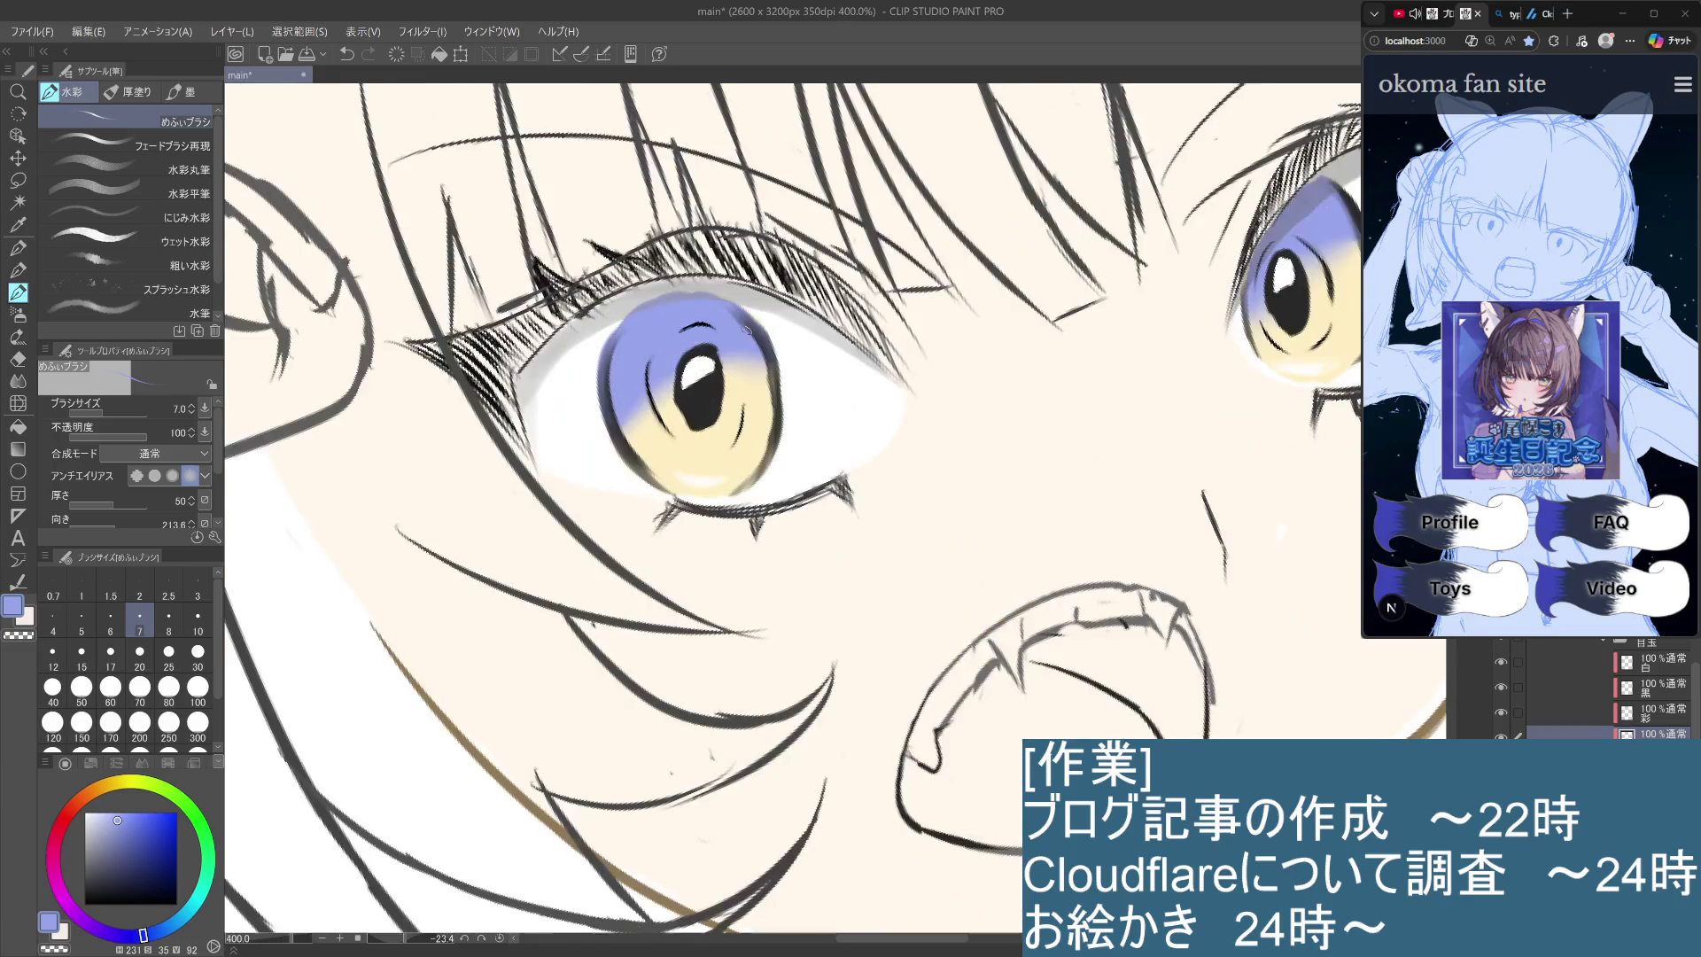
{"action": "left_click_drag", "start_coordinate": [745, 413], "coordinate": [812, 426]}
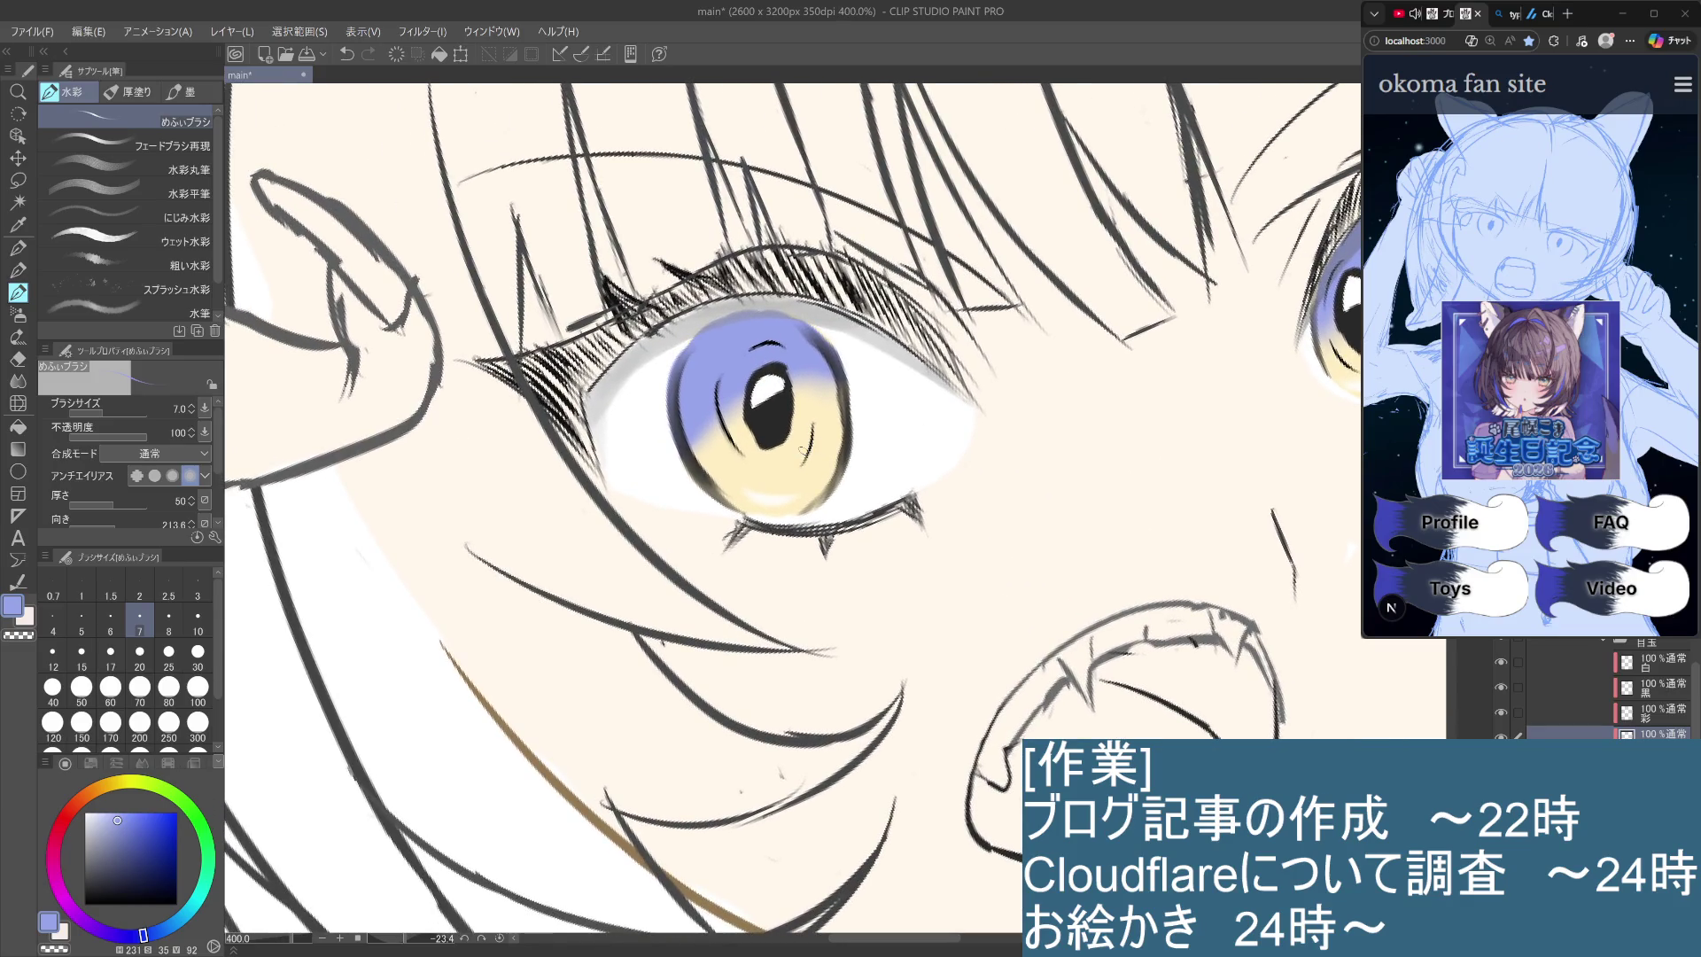
{"action": "left_click_drag", "start_coordinate": [121, 824], "coordinate": [121, 853]}
{"action": "left_click_drag", "start_coordinate": [131, 838], "coordinate": [138, 846]}
{"action": "mouse_move", "coordinate": [755, 342]}
{"action": "left_mouse_down"}
{"action": "mouse_move", "coordinate": [781, 344]}
{"action": "mouse_move", "coordinate": [676, 402]}
{"action": "left_mouse_up"}
{"action": "key", "text": "ctrl+z"}
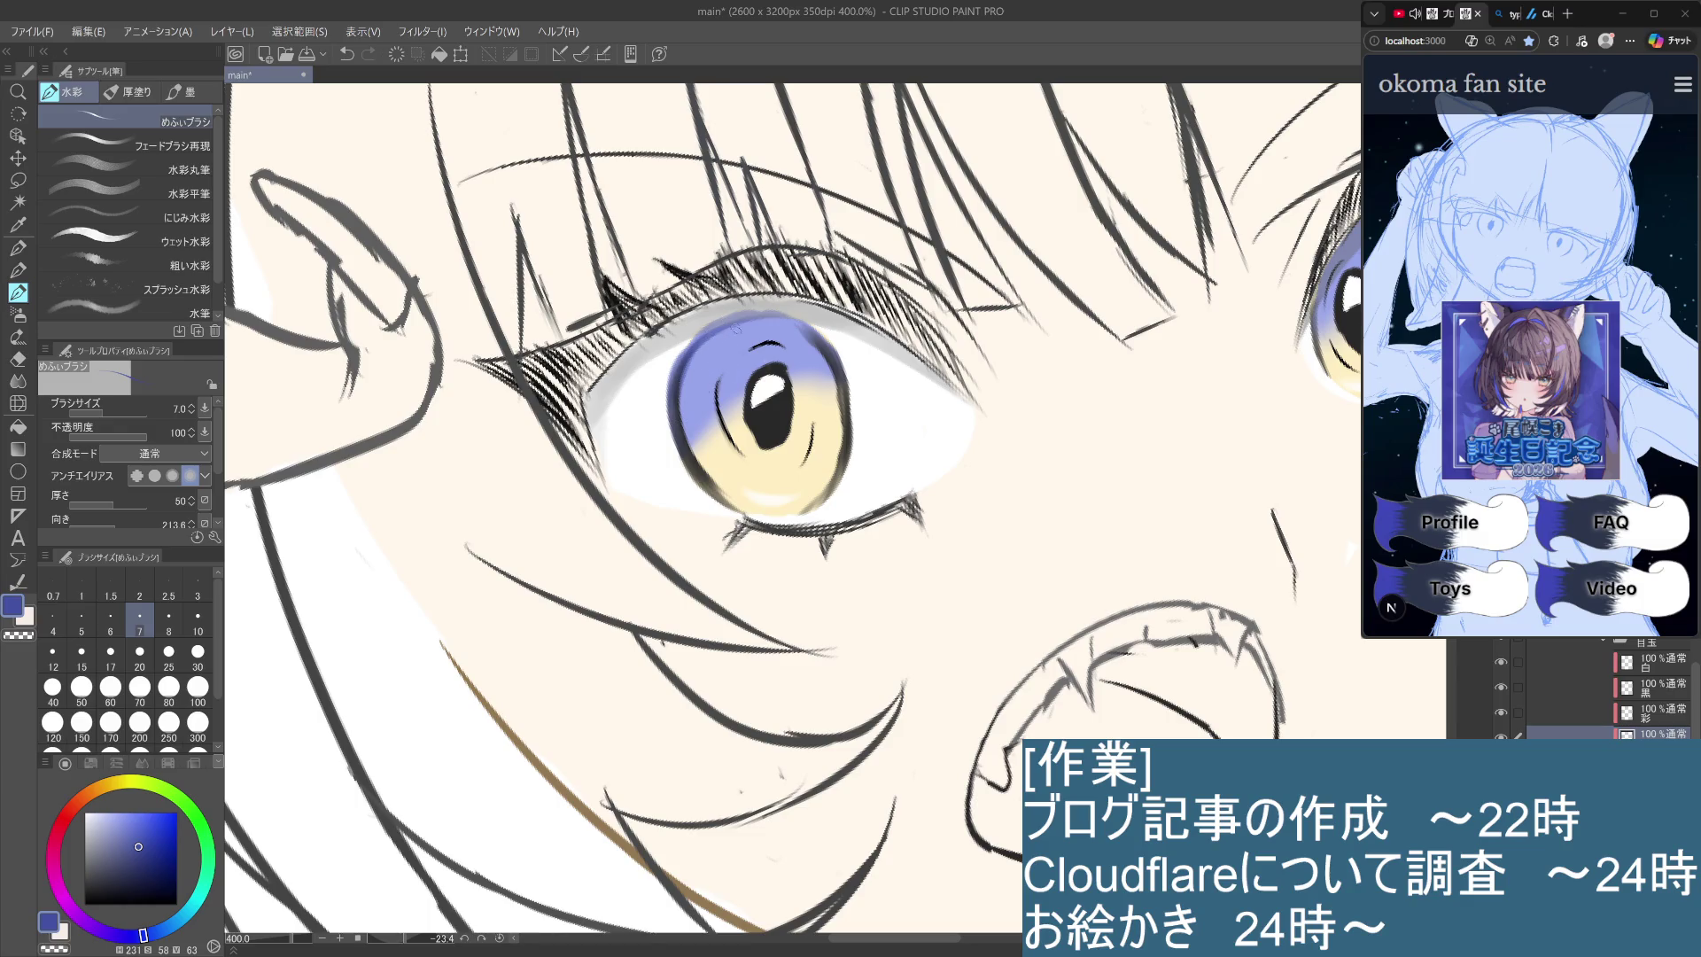
{"action": "left_click_drag", "start_coordinate": [706, 345], "coordinate": [680, 404]}
{"action": "left_click_drag", "start_coordinate": [715, 337], "coordinate": [680, 430]}
{"action": "mouse_move", "coordinate": [706, 349]}
{"action": "left_mouse_down"}
{"action": "mouse_move", "coordinate": [687, 438]}
{"action": "mouse_move", "coordinate": [767, 326]}
{"action": "mouse_move", "coordinate": [921, 372]}
{"action": "mouse_move", "coordinate": [983, 443]}
{"action": "mouse_move", "coordinate": [1011, 390]}
{"action": "mouse_move", "coordinate": [1019, 509]}
{"action": "mouse_move", "coordinate": [1025, 425]}
{"action": "mouse_move", "coordinate": [1019, 491]}
{"action": "mouse_move", "coordinate": [1019, 474]}
{"action": "left_mouse_up"}
{"action": "key", "text": "ctrl+z"}
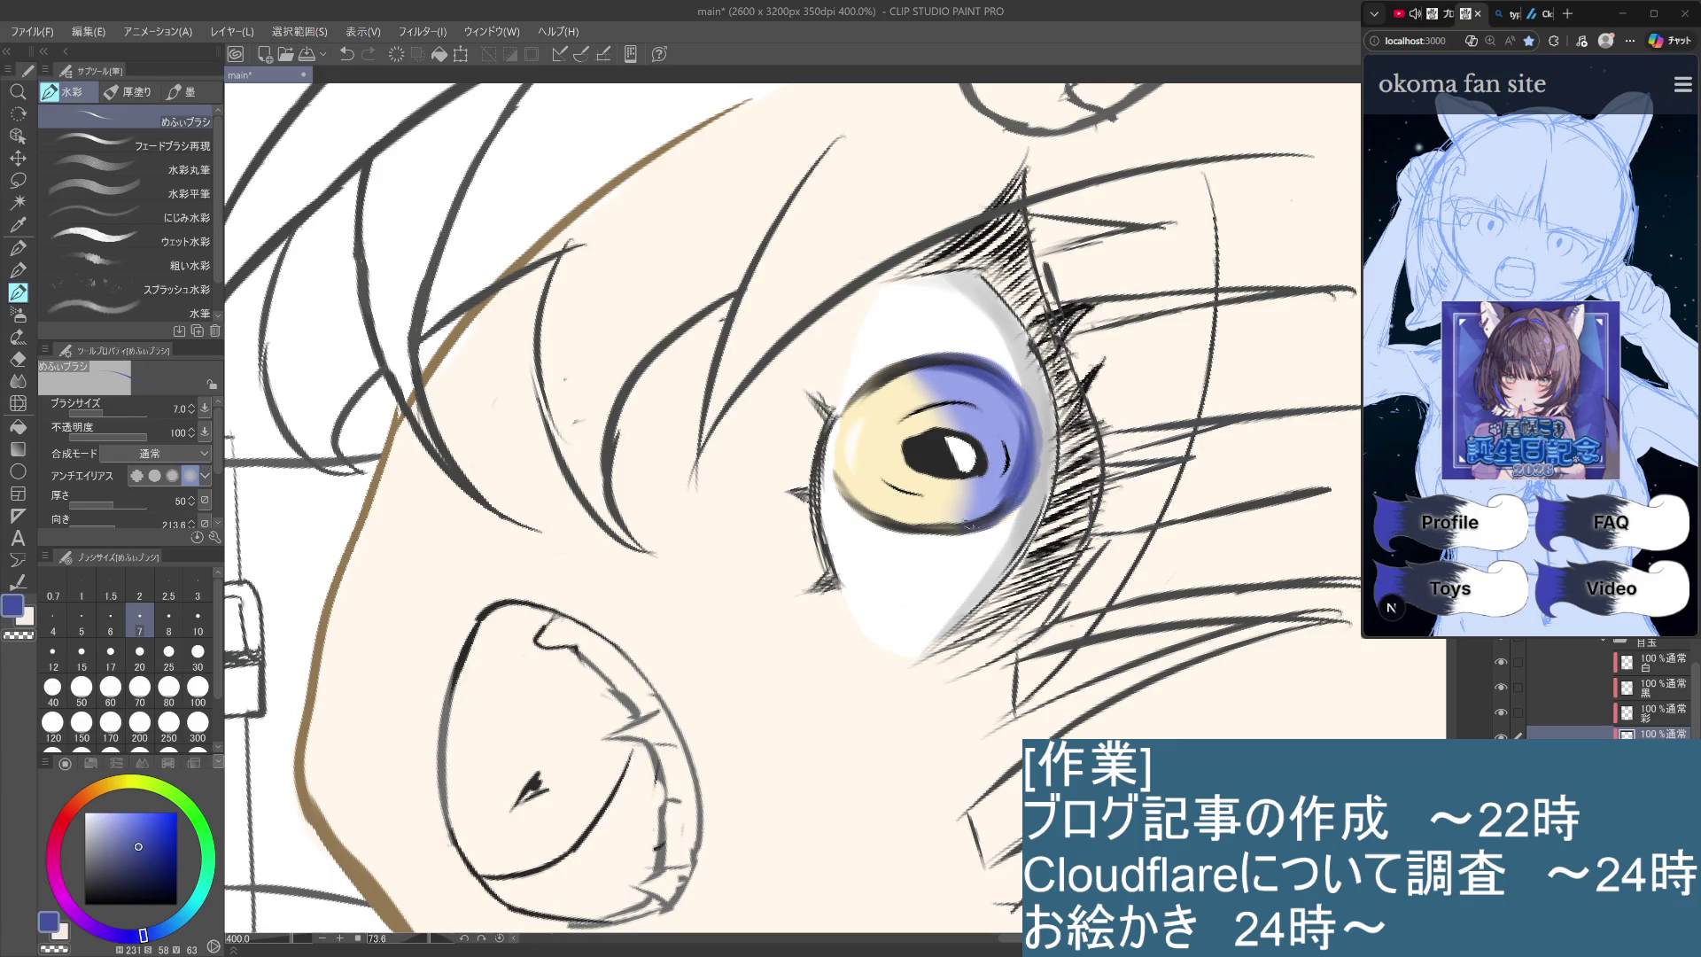
Deepen the shading along the iris's right and lower-right edges.
{"action": "left_click_drag", "start_coordinate": [968, 524], "coordinate": [1003, 489]}
{"action": "mouse_move", "coordinate": [1019, 431]}
{"action": "left_mouse_down"}
{"action": "mouse_move", "coordinate": [1016, 404]}
{"action": "mouse_move", "coordinate": [1033, 461]}
{"action": "left_mouse_up"}
{"action": "left_click_drag", "start_coordinate": [1010, 395], "coordinate": [1017, 485]}
{"action": "mouse_move", "coordinate": [1014, 403]}
{"action": "left_mouse_down"}
{"action": "mouse_move", "coordinate": [1008, 483]}
{"action": "mouse_move", "coordinate": [1039, 466]}
{"action": "mouse_move", "coordinate": [1035, 487]}
{"action": "left_mouse_up"}
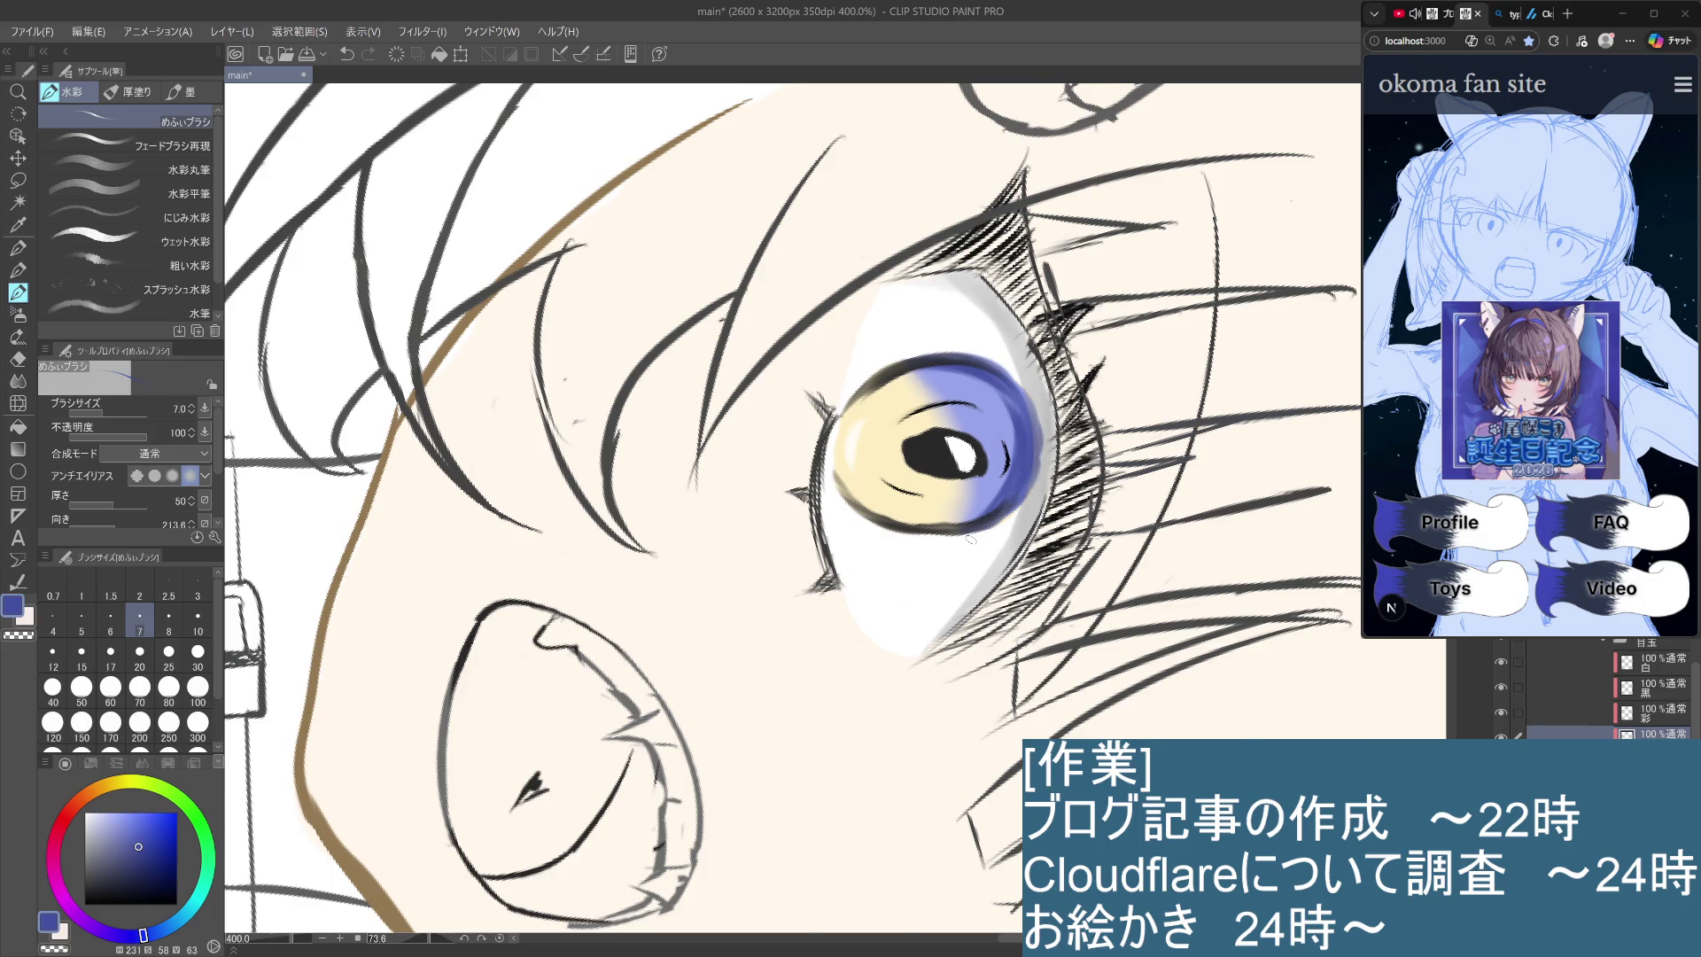
Rotate the face upright, remove the stray mark, and paint light strokes along the iris top.
{"action": "scroll", "coordinate": [971, 538], "scroll_direction": "down", "scroll_amount": 4}
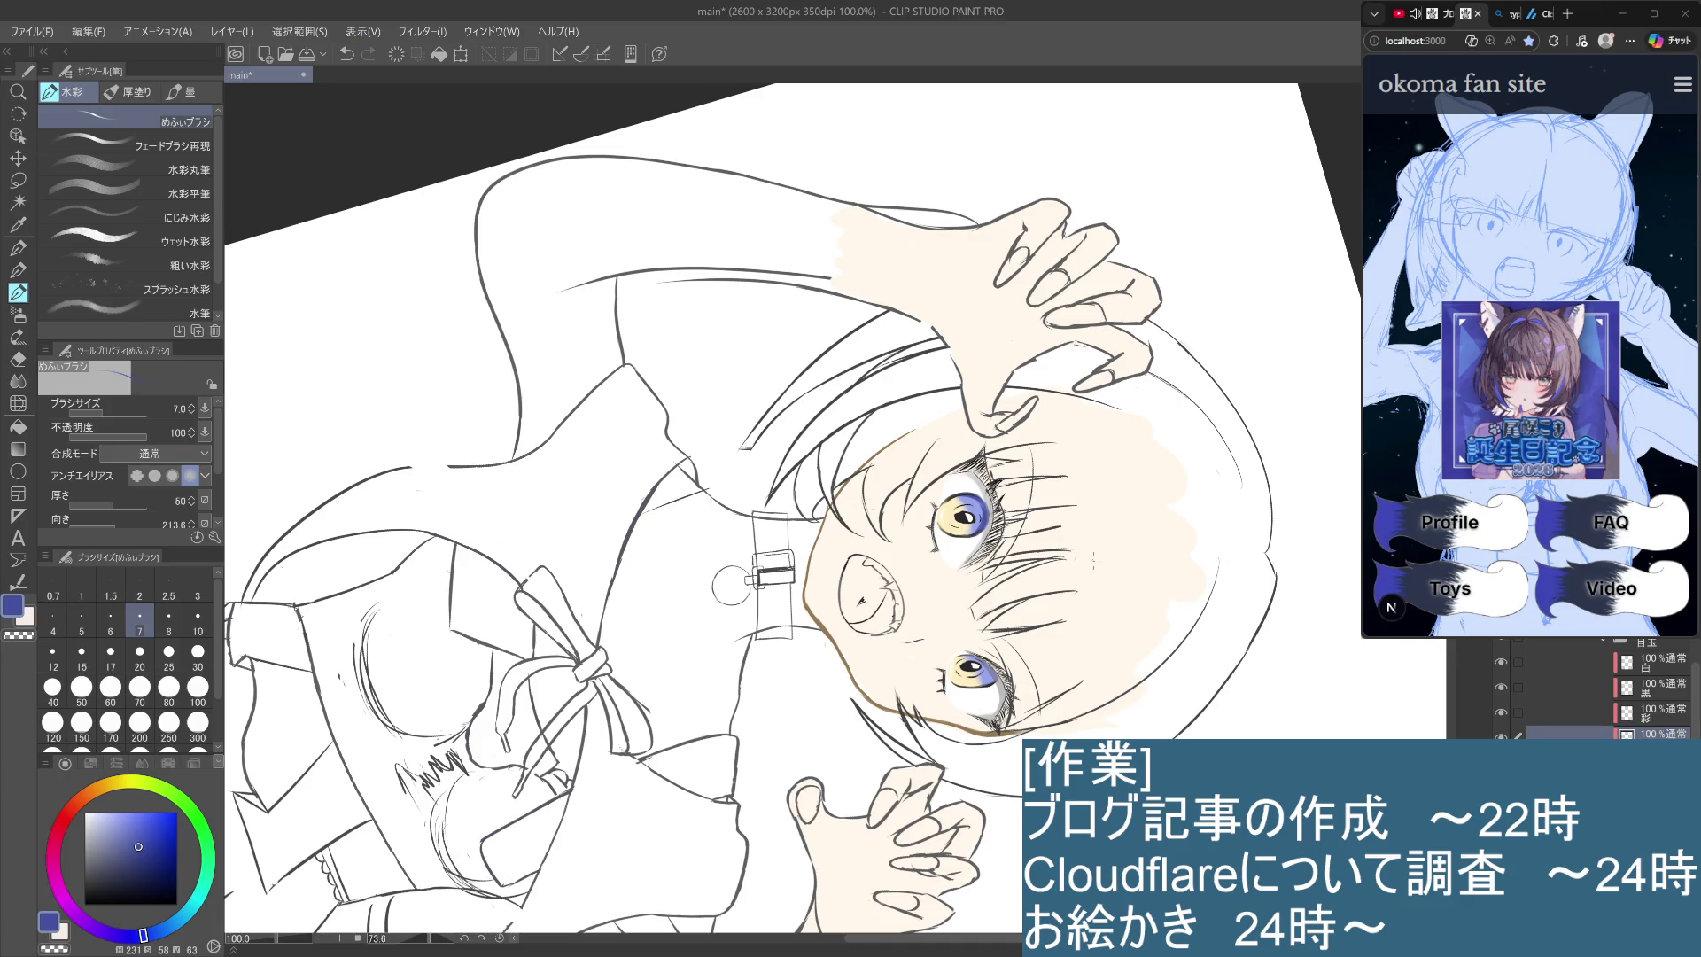
{"action": "mouse_move", "coordinate": [1012, 508]}
{"action": "left_mouse_down"}
{"action": "mouse_move", "coordinate": [984, 397]}
{"action": "mouse_move", "coordinate": [902, 315]}
{"action": "left_mouse_up"}
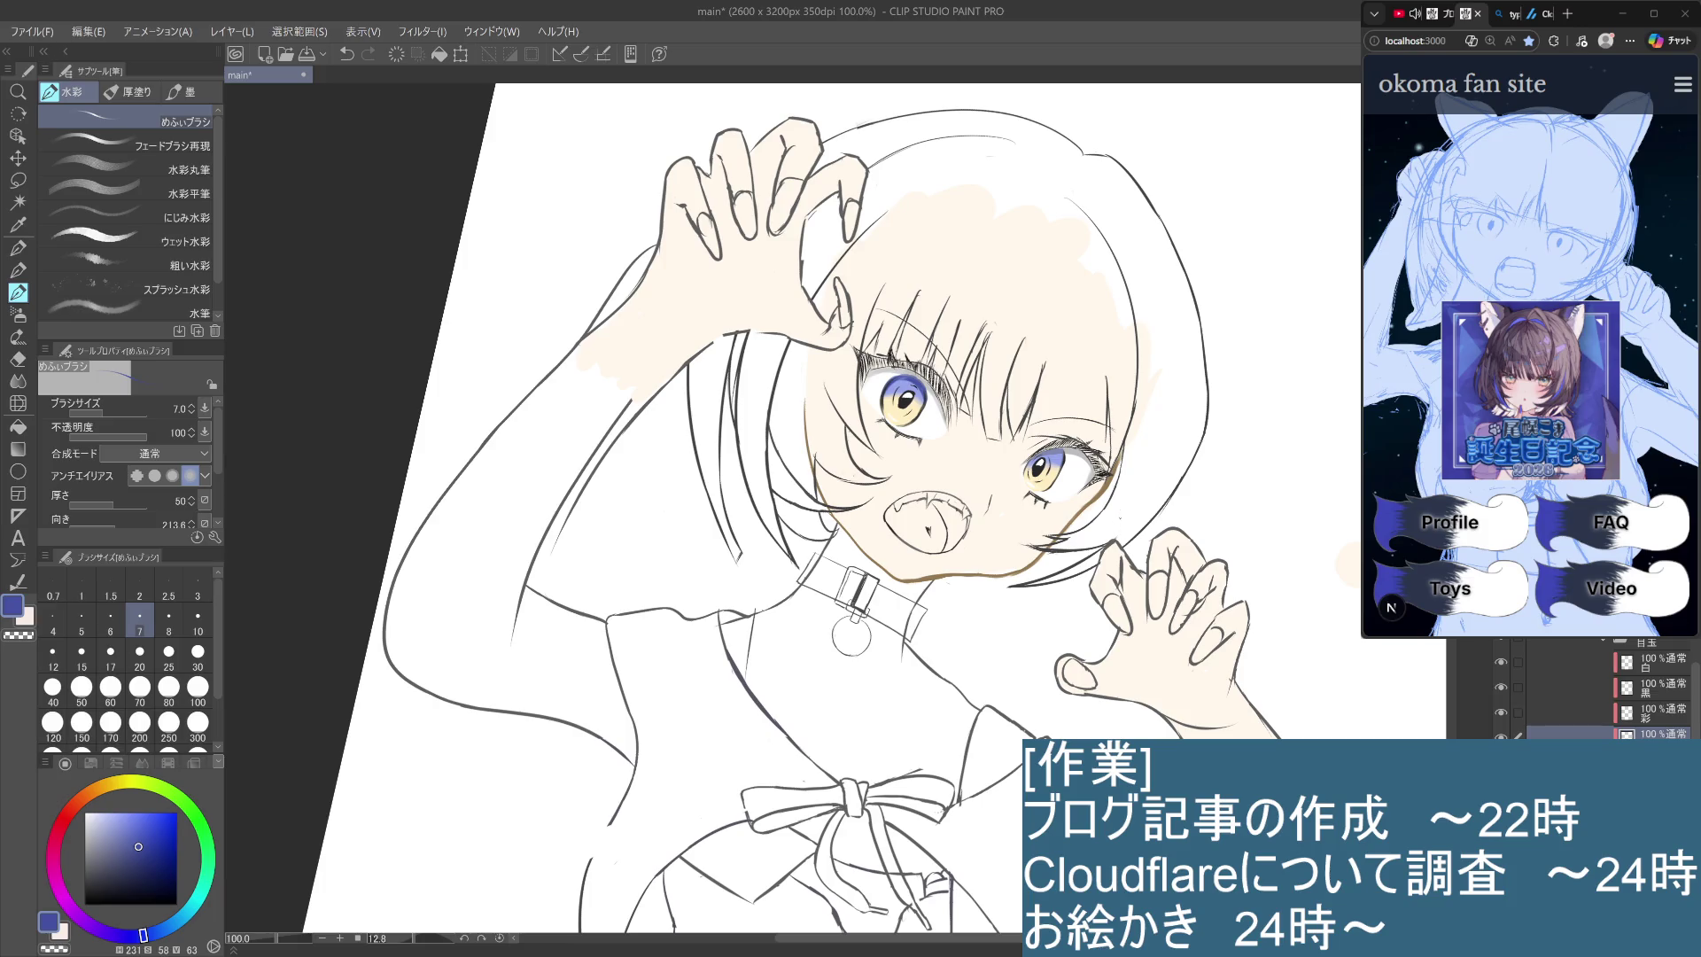
{"action": "scroll", "coordinate": [871, 257], "scroll_direction": "up", "scroll_amount": 3}
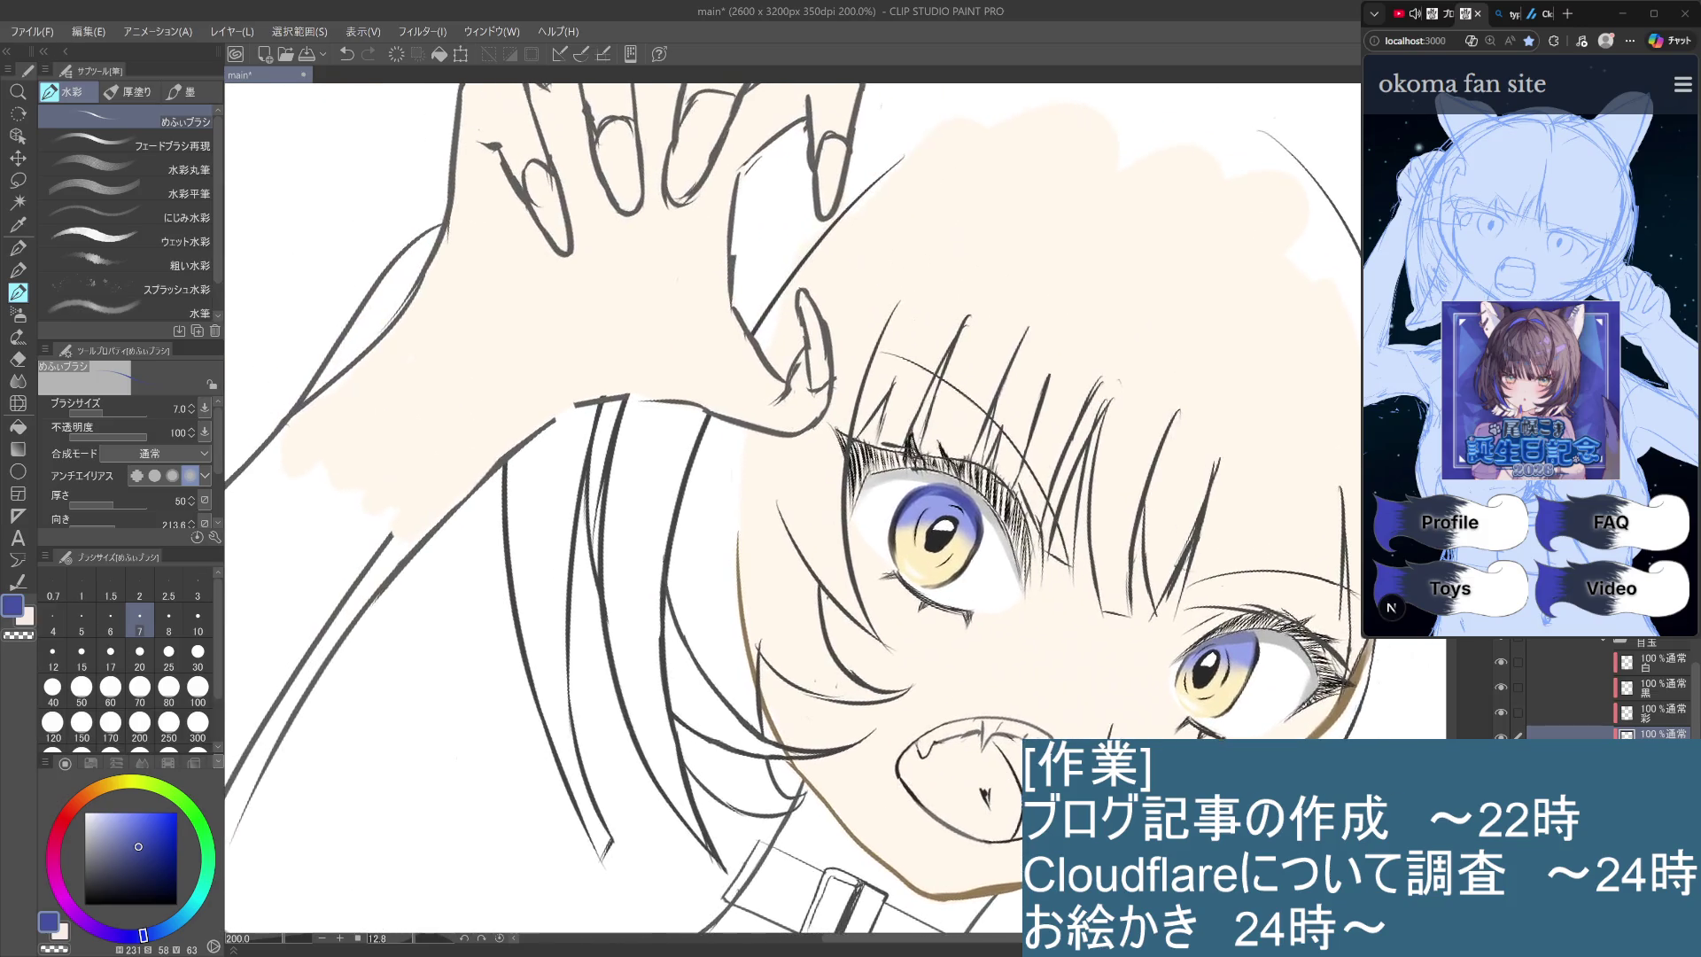
{"action": "left_click_drag", "start_coordinate": [992, 417], "coordinate": [921, 476]}
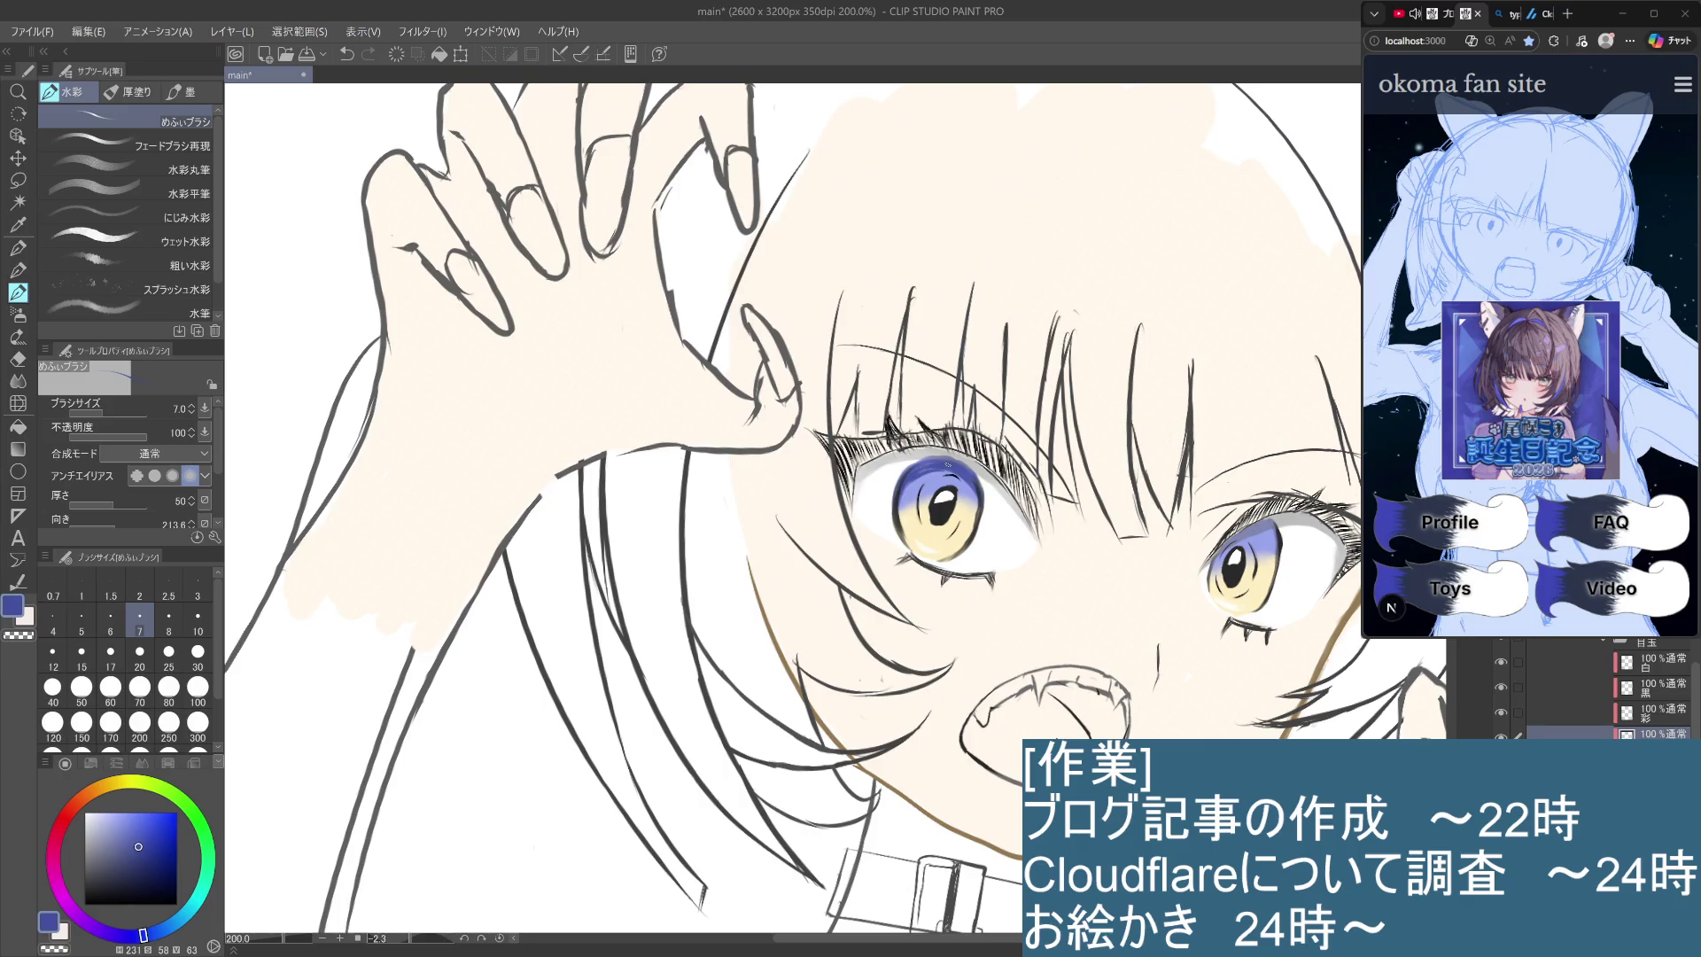
{"action": "key", "text": "ctrl+z"}
{"action": "mouse_move", "coordinate": [949, 466]}
{"action": "left_mouse_down"}
{"action": "mouse_move", "coordinate": [924, 469]}
{"action": "mouse_move", "coordinate": [973, 471]}
{"action": "mouse_move", "coordinate": [922, 470]}
{"action": "mouse_move", "coordinate": [962, 462]}
{"action": "left_mouse_up"}
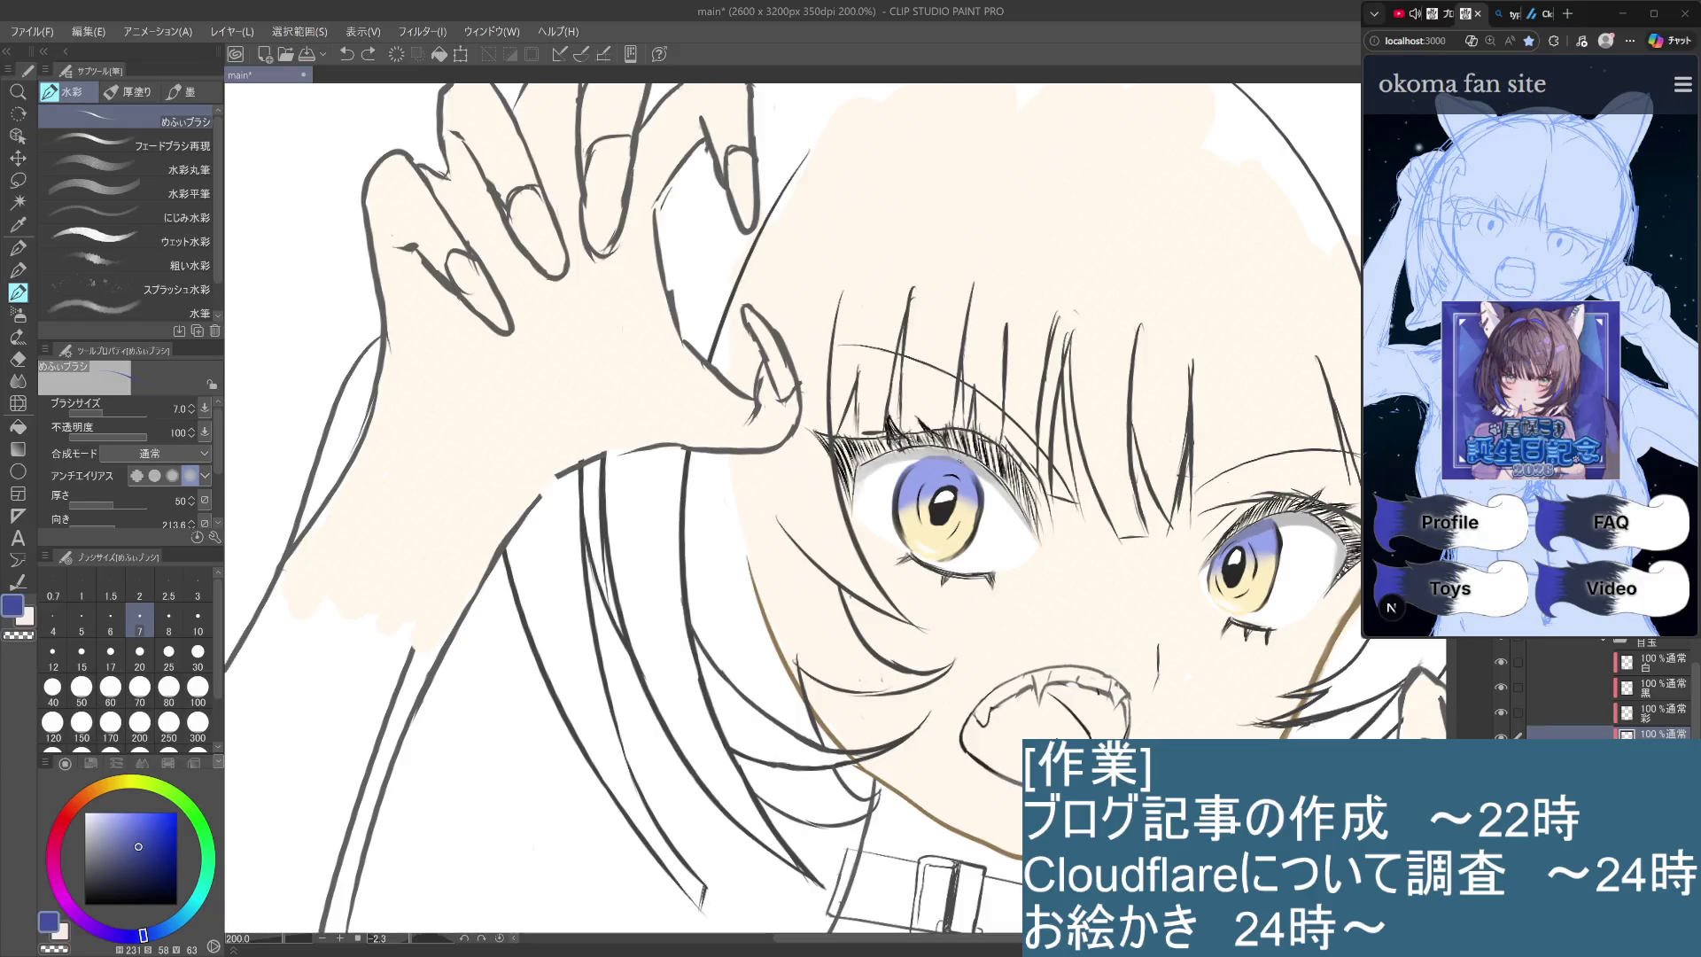
{"action": "left_click", "coordinate": [18, 271]}
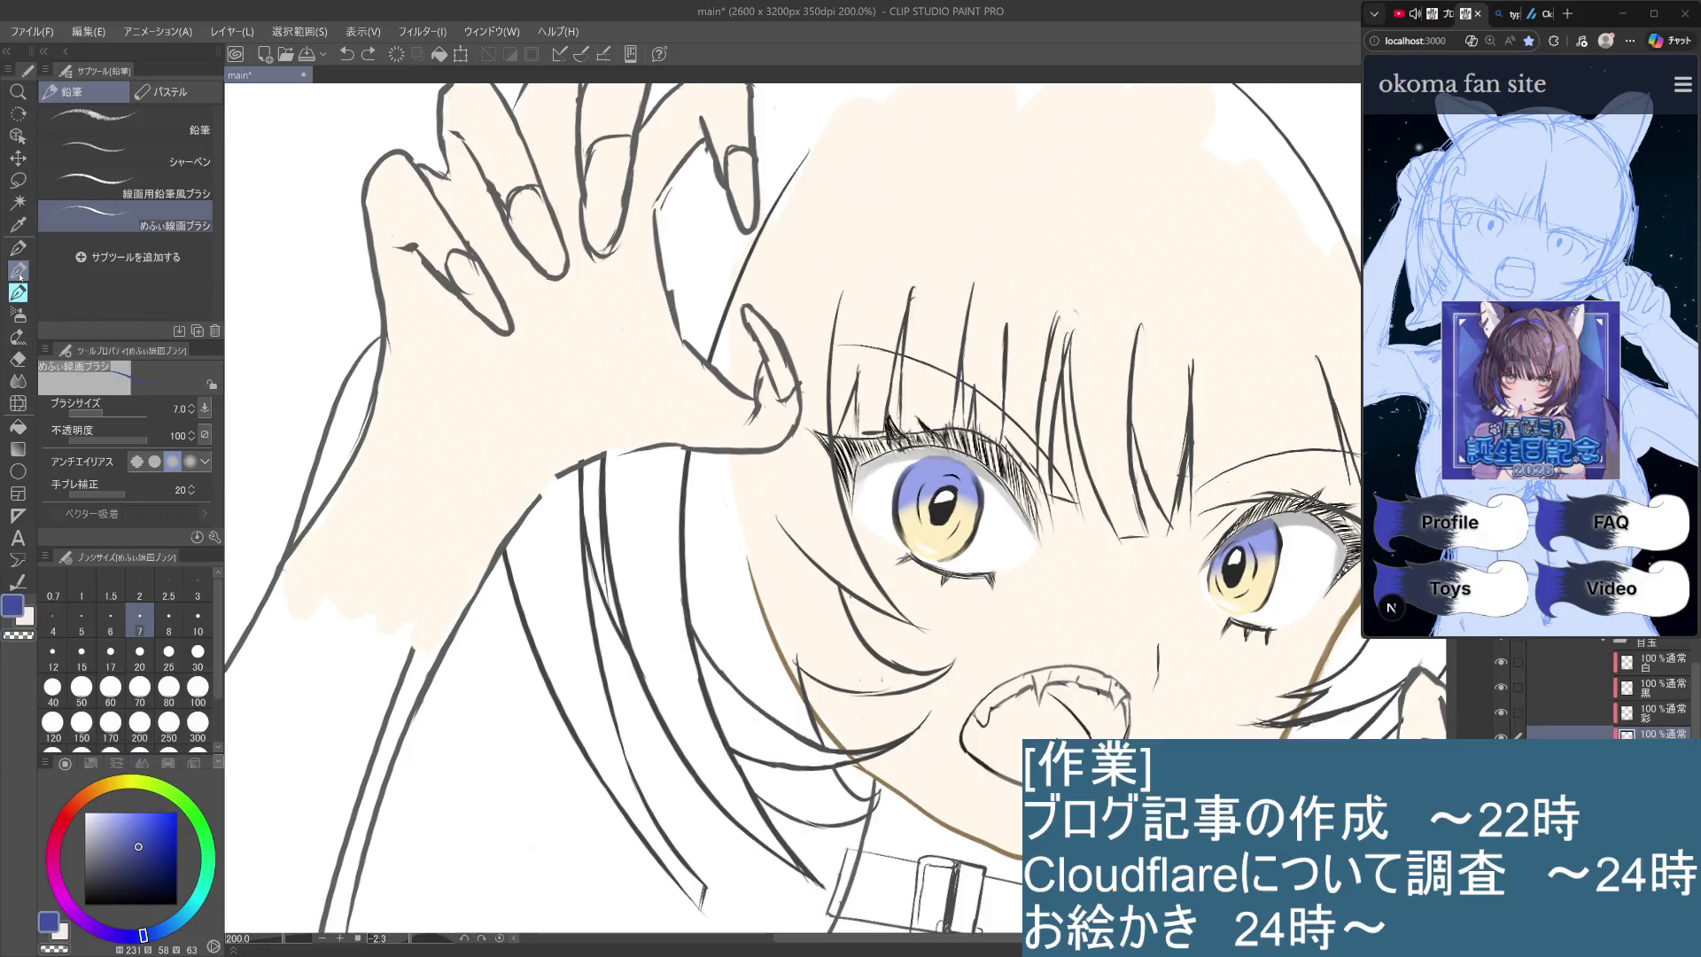
Set the pencil size to 15 and retry the short stroke on the iris's upper edge.
{"action": "left_click", "coordinate": [200, 657]}
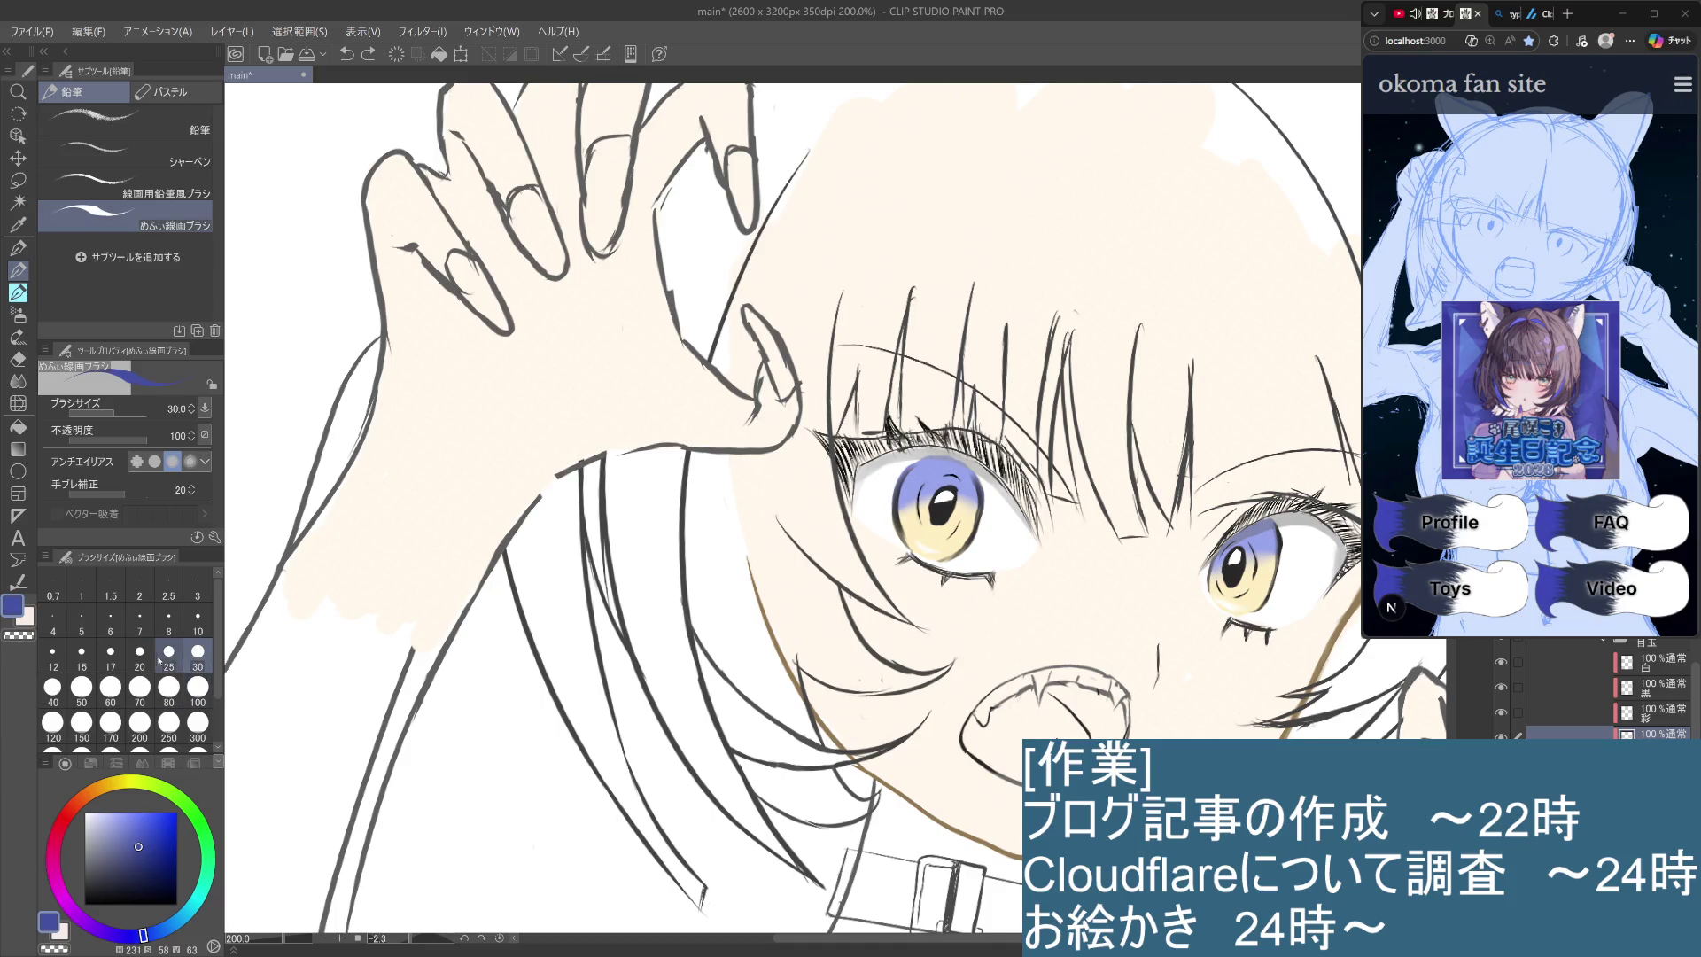
{"action": "left_click", "coordinate": [83, 660]}
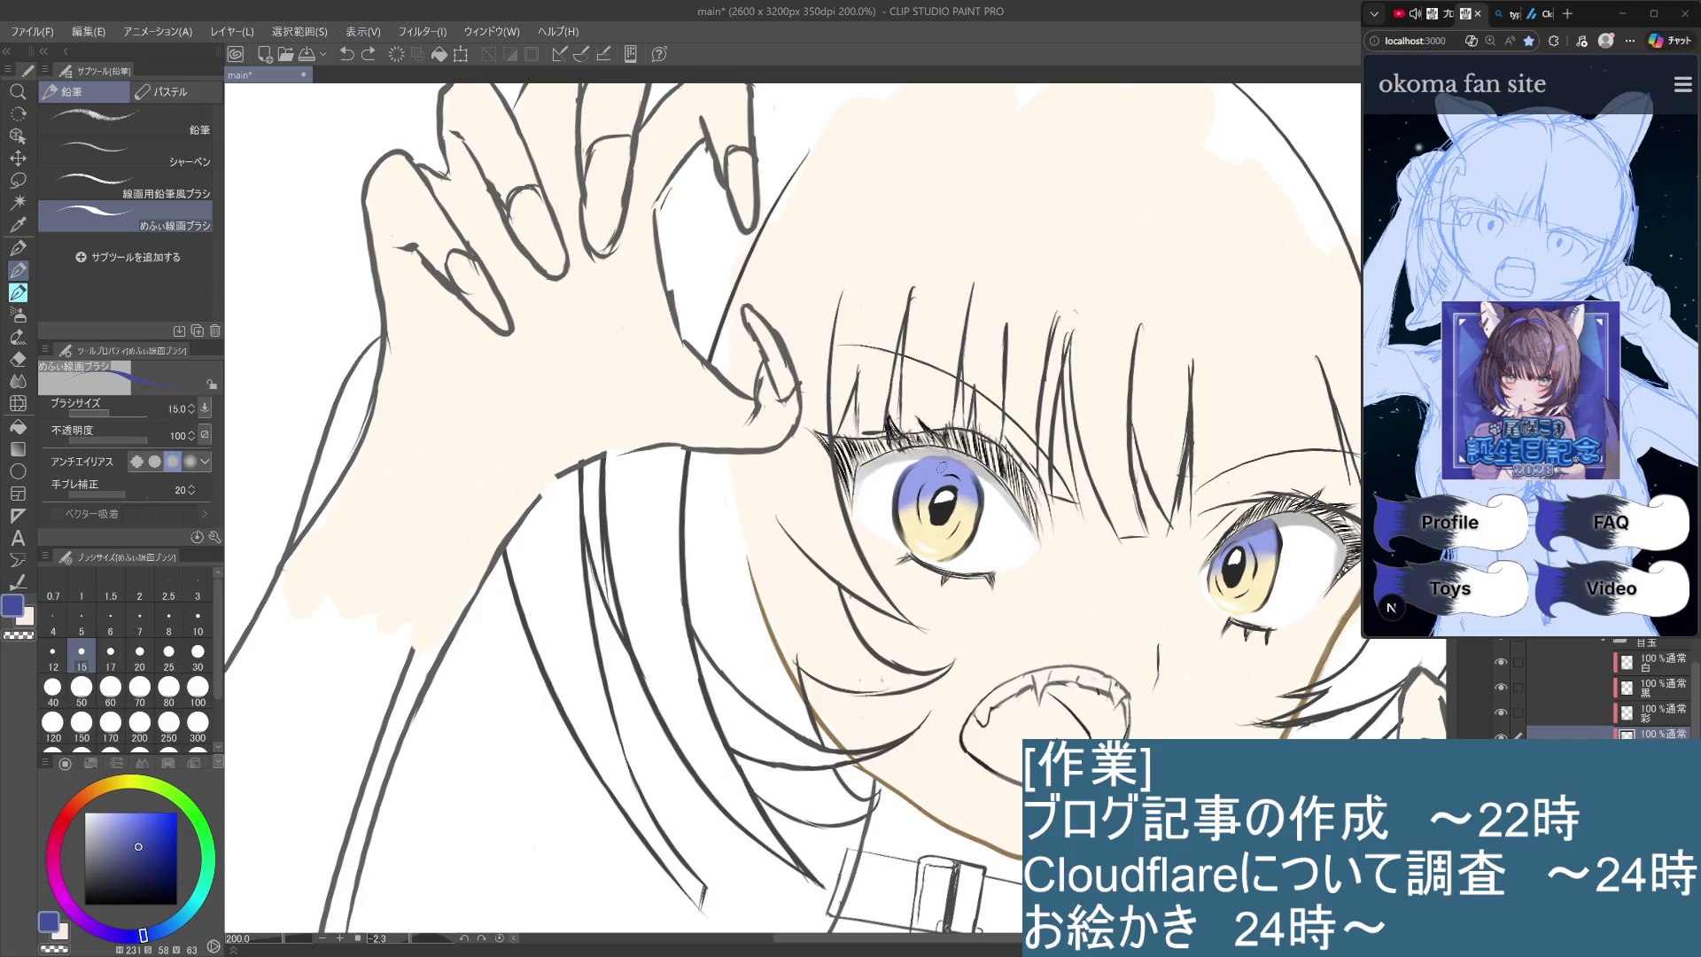
{"action": "key", "text": "ctrl+z"}
{"action": "mouse_move", "coordinate": [922, 473]}
{"action": "left_mouse_down"}
{"action": "mouse_move", "coordinate": [974, 468]}
{"action": "mouse_move", "coordinate": [961, 462]}
{"action": "left_mouse_up"}
{"action": "key", "text": "ctrl+z"}
Rotate the canvas sideways and back, bringing the eye into view and undoing stray iris-edge strokes.
{"action": "scroll", "coordinate": [1028, 585], "scroll_direction": "down", "scroll_amount": 5}
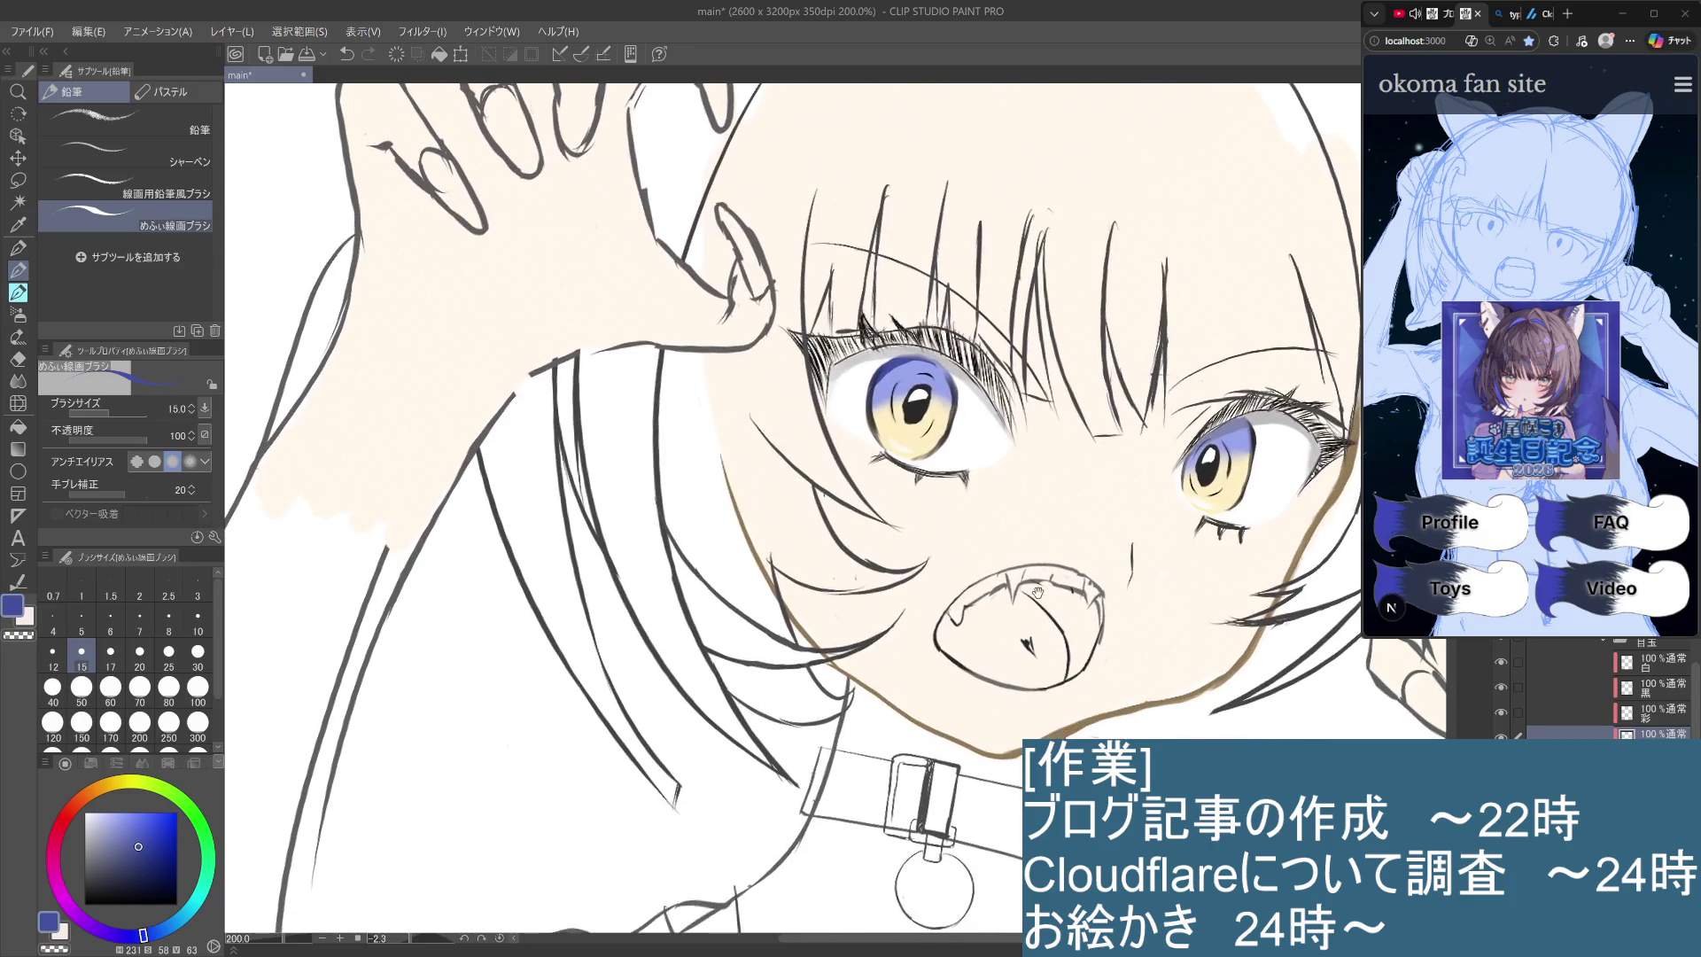
{"action": "mouse_move", "coordinate": [1153, 672]}
{"action": "left_mouse_down"}
{"action": "mouse_move", "coordinate": [1094, 545]}
{"action": "mouse_move", "coordinate": [1083, 580]}
{"action": "left_mouse_up"}
{"action": "key", "text": "ctrl+z"}
{"action": "key", "text": "ctrl+z"}
{"action": "key", "text": "ctrl+z"}
{"action": "key", "text": "ctrl+z"}
{"action": "key", "text": "ctrl+z"}
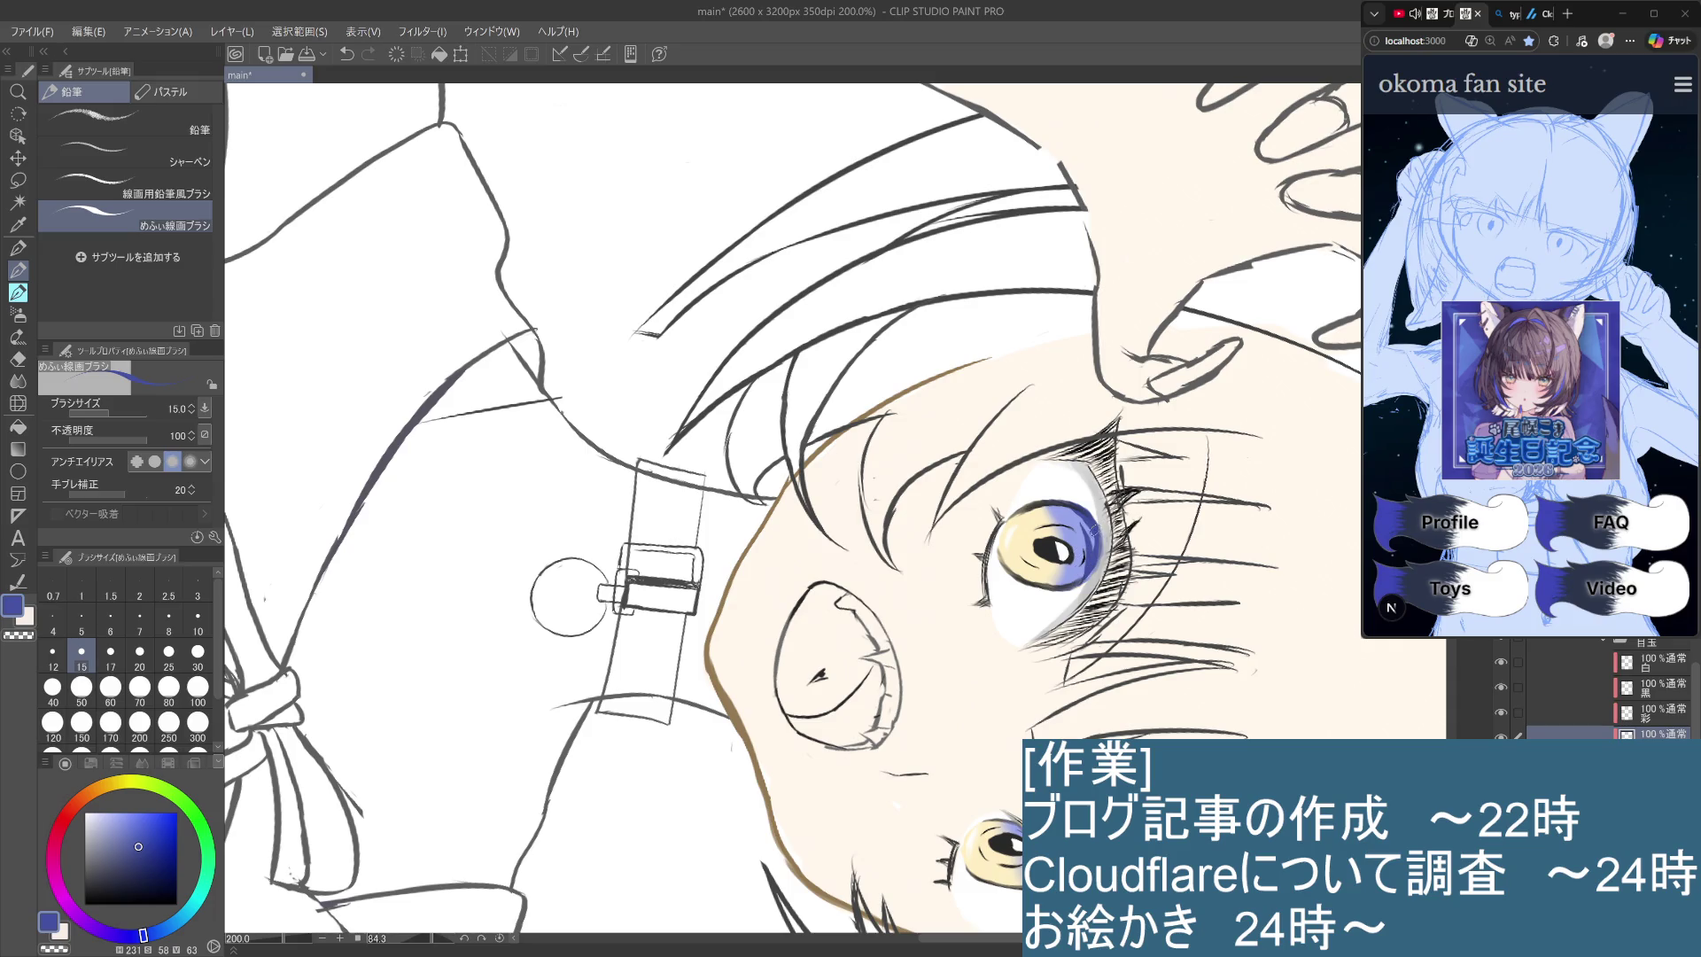
{"action": "key", "text": "ctrl+z"}
{"action": "left_click_drag", "start_coordinate": [986, 803], "coordinate": [1079, 538]}
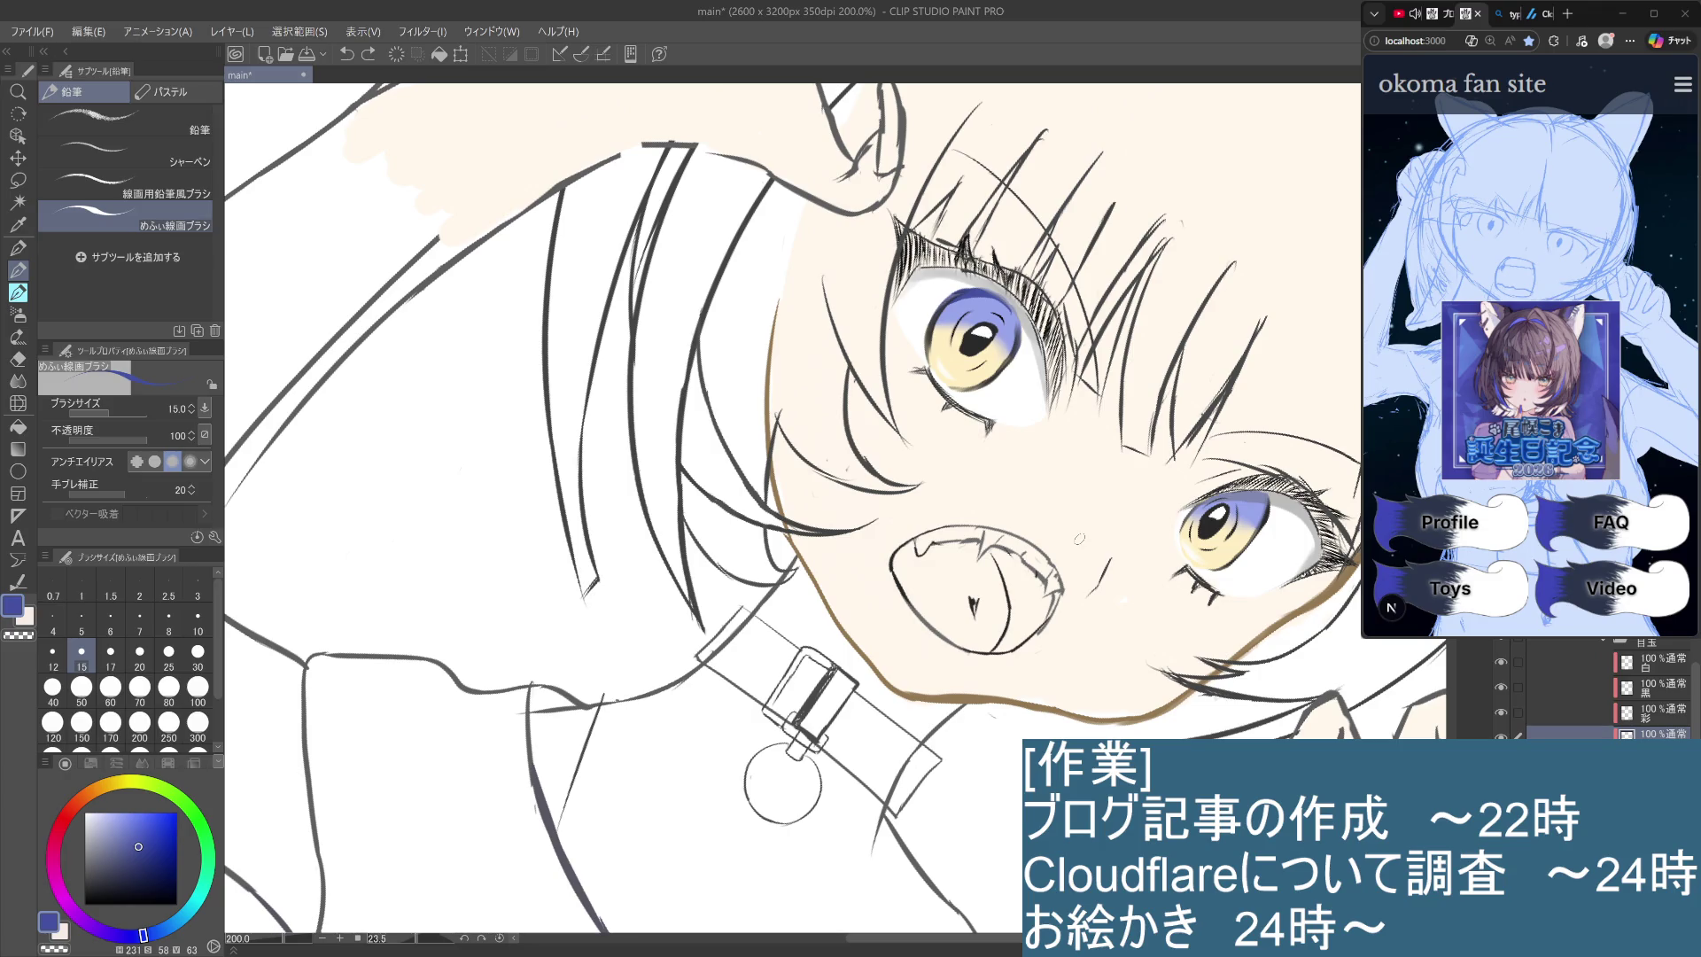
{"action": "mouse_move", "coordinate": [1079, 538]}
{"action": "left_mouse_down"}
{"action": "mouse_move", "coordinate": [907, 525]}
{"action": "mouse_move", "coordinate": [788, 718]}
{"action": "mouse_move", "coordinate": [1098, 576]}
{"action": "mouse_move", "coordinate": [1027, 660]}
{"action": "left_mouse_up"}
{"action": "scroll", "coordinate": [906, 525], "scroll_direction": "up", "scroll_amount": 2}
{"action": "key", "text": "ctrl+z"}
Rework the blue shading on the lower iris below the pupil through repeated stroke attempts.
{"action": "left_click_drag", "start_coordinate": [1094, 567], "coordinate": [1024, 660]}
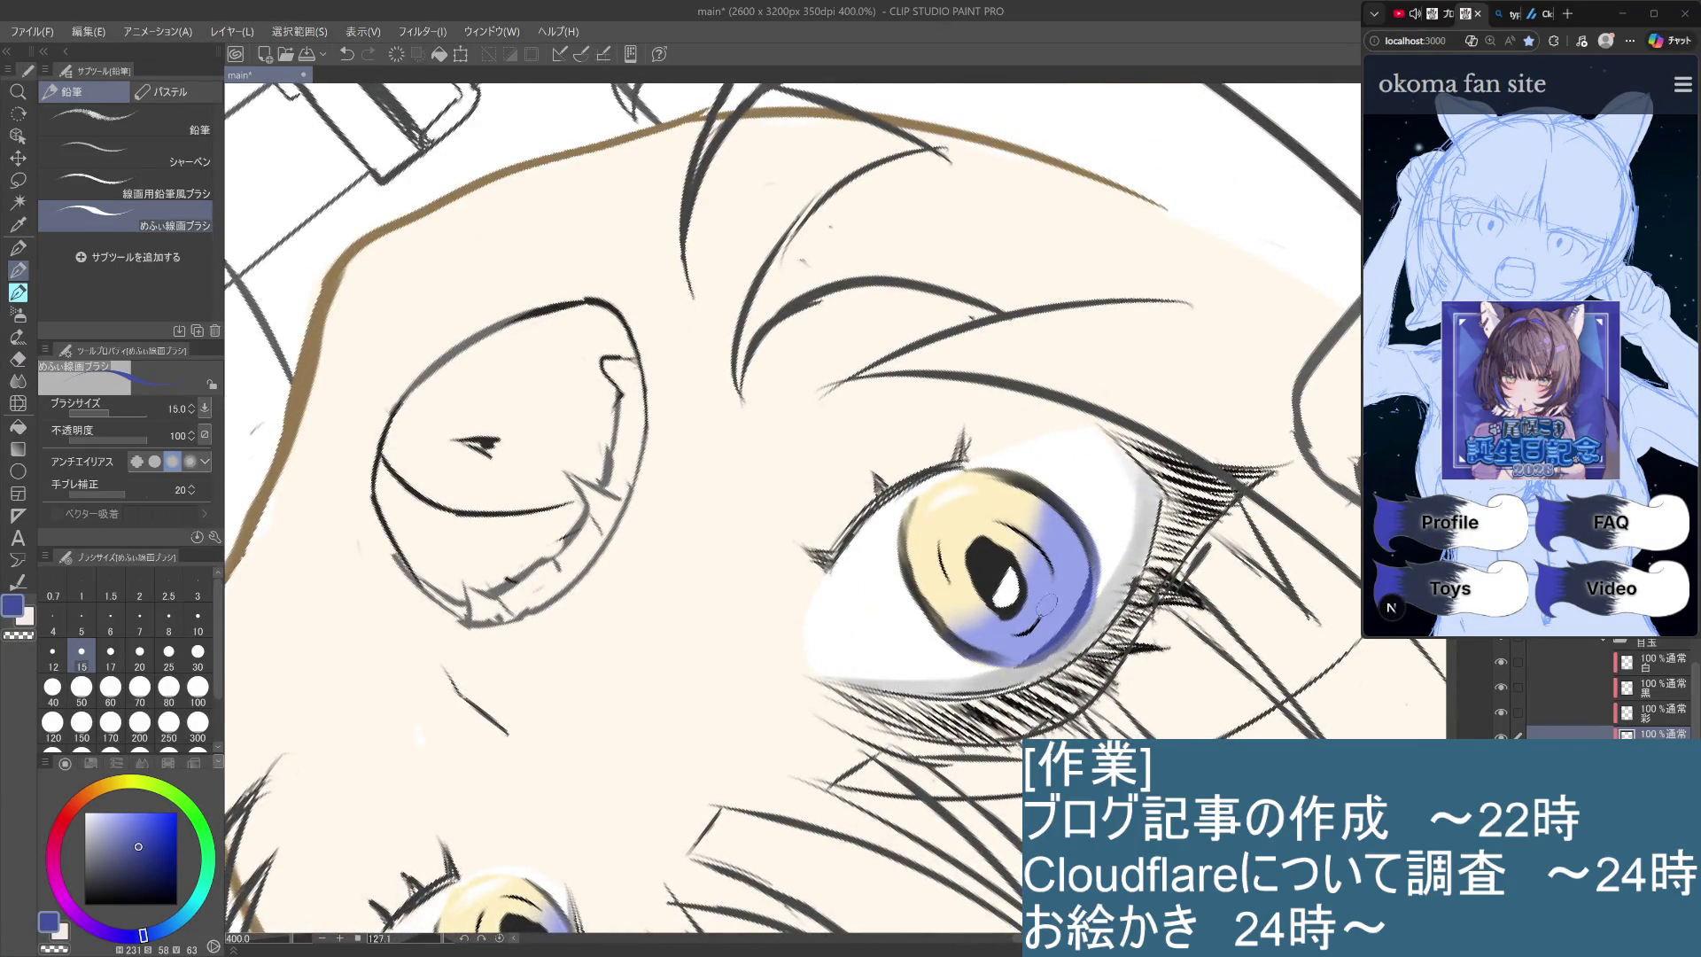
{"action": "key", "text": "ctrl+z"}
{"action": "left_click_drag", "start_coordinate": [1095, 572], "coordinate": [1019, 665]}
{"action": "left_click_drag", "start_coordinate": [1090, 602], "coordinate": [1054, 656]}
{"action": "key", "text": "ctrl+z"}
{"action": "left_click_drag", "start_coordinate": [1090, 586], "coordinate": [996, 667]}
{"action": "key", "text": "ctrl+z"}
{"action": "left_click_drag", "start_coordinate": [1090, 583], "coordinate": [997, 665]}
{"action": "key", "text": "ctrl+z"}
{"action": "left_click_drag", "start_coordinate": [1076, 580], "coordinate": [1001, 636]}
{"action": "key", "text": "ctrl+z"}
{"action": "left_click_drag", "start_coordinate": [1059, 585], "coordinate": [1019, 645]}
{"action": "key", "text": "ctrl+z"}
{"action": "mouse_move", "coordinate": [1068, 576]}
{"action": "left_mouse_down"}
{"action": "mouse_move", "coordinate": [1019, 642]}
{"action": "mouse_move", "coordinate": [1030, 448]}
{"action": "left_mouse_up"}
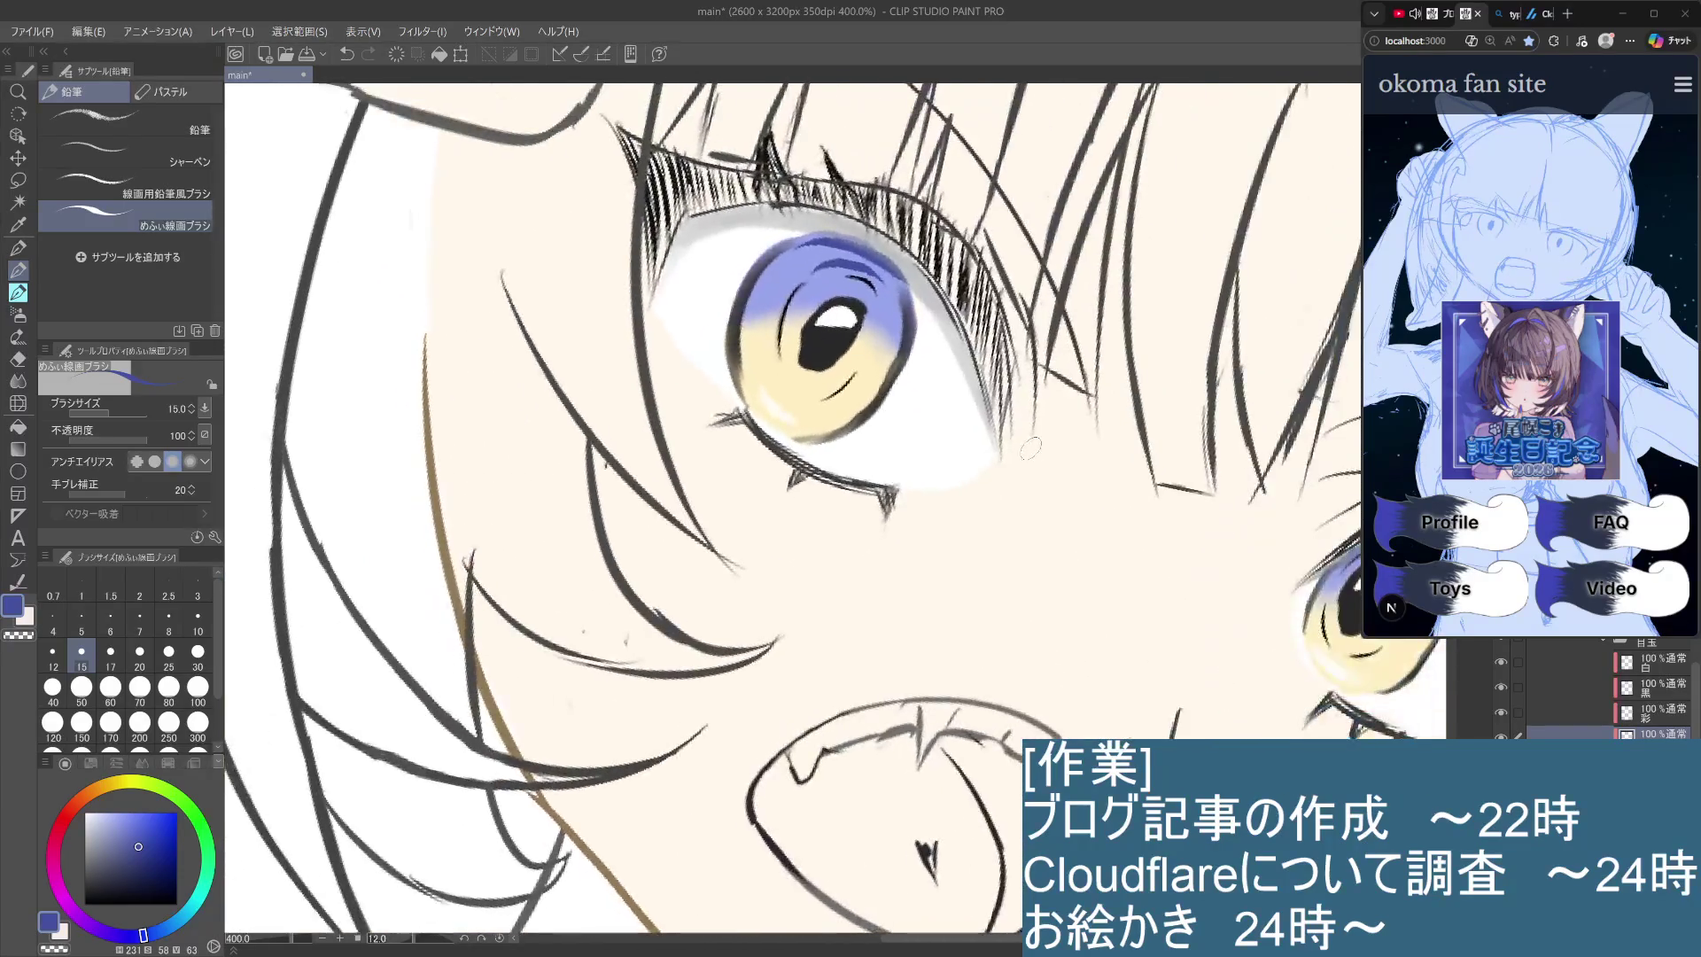
Zoom out and draw dark blue arcs along the iris top and upper-left edge.
{"action": "key", "text": "ctrl+minus"}
{"action": "key", "text": "ctrl+minus"}
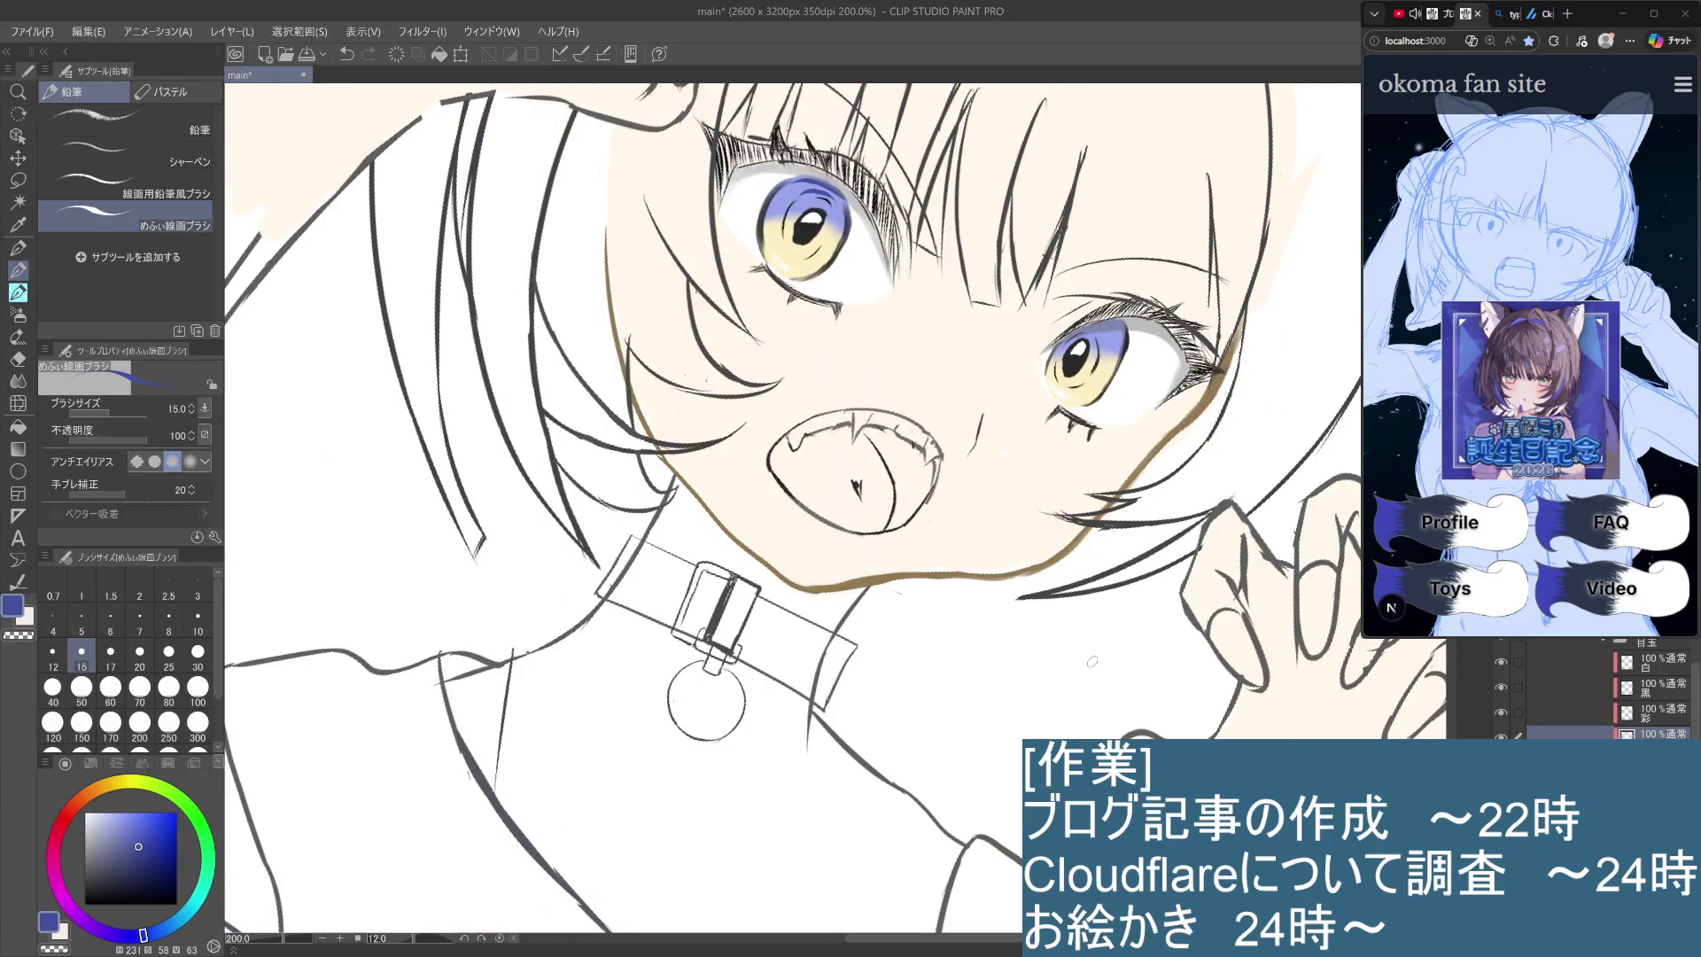
{"action": "mouse_move", "coordinate": [913, 668]}
{"action": "left_mouse_down"}
{"action": "mouse_move", "coordinate": [1151, 797]}
{"action": "mouse_move", "coordinate": [1072, 721]}
{"action": "left_mouse_up"}
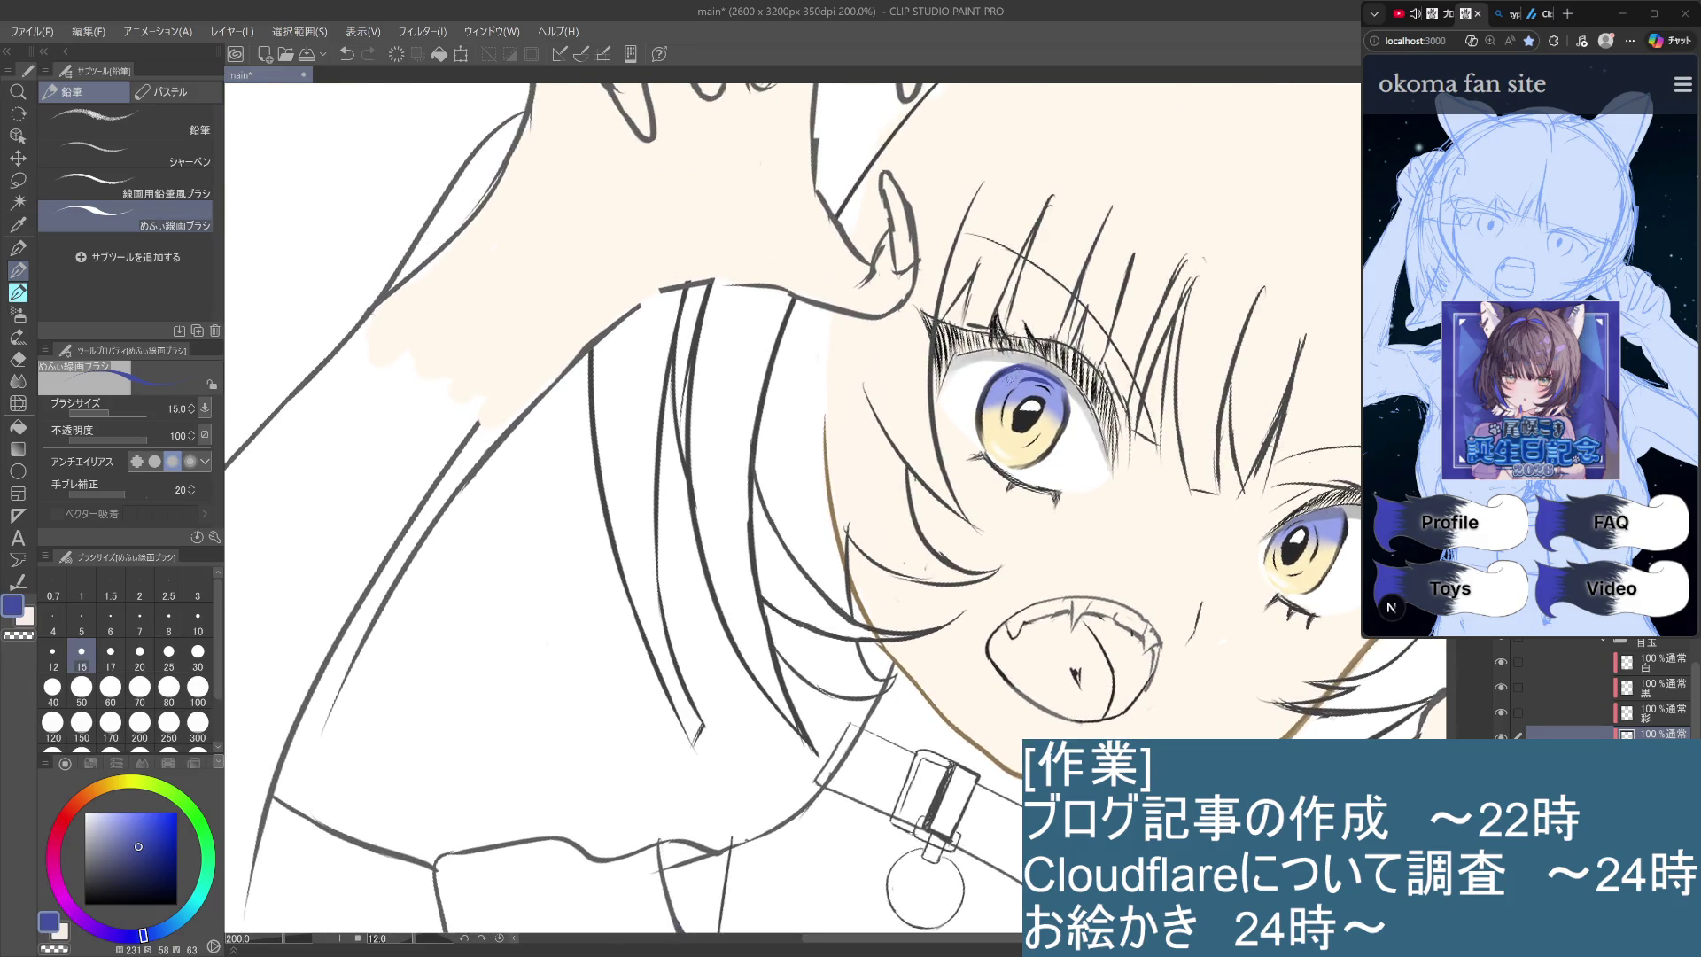
{"action": "key", "text": "ctrl+z"}
{"action": "left_click_drag", "start_coordinate": [990, 385], "coordinate": [1027, 367]}
{"action": "key", "text": "ctrl+z"}
Compare the iris with and without the edge arcs and try a short stroke along its top.
{"action": "key", "text": "ctrl+z"}
{"action": "key", "text": "ctrl+z"}
{"action": "key", "text": "ctrl+z"}
{"action": "left_click_drag", "start_coordinate": [995, 390], "coordinate": [986, 418]}
{"action": "key", "text": "ctrl+z"}
{"action": "key", "text": "ctrl+y"}
{"action": "key", "text": "ctrl+z"}
{"action": "key", "text": "ctrl+y"}
{"action": "key", "text": "ctrl+z"}
{"action": "key", "text": "ctrl+y"}
{"action": "key", "text": "ctrl+z"}
{"action": "key", "text": "ctrl+y"}
{"action": "mouse_move", "coordinate": [1037, 365]}
{"action": "left_mouse_down"}
{"action": "mouse_move", "coordinate": [993, 399]}
{"action": "mouse_move", "coordinate": [1062, 385]}
{"action": "left_mouse_up"}
{"action": "key", "text": "ctrl+z"}
{"action": "key", "text": "ctrl+z"}
Pick a near-white drawing colour and compare the eye-white shading with and without it.
{"action": "scroll", "coordinate": [1608, 691], "scroll_direction": "up", "scroll_amount": 3}
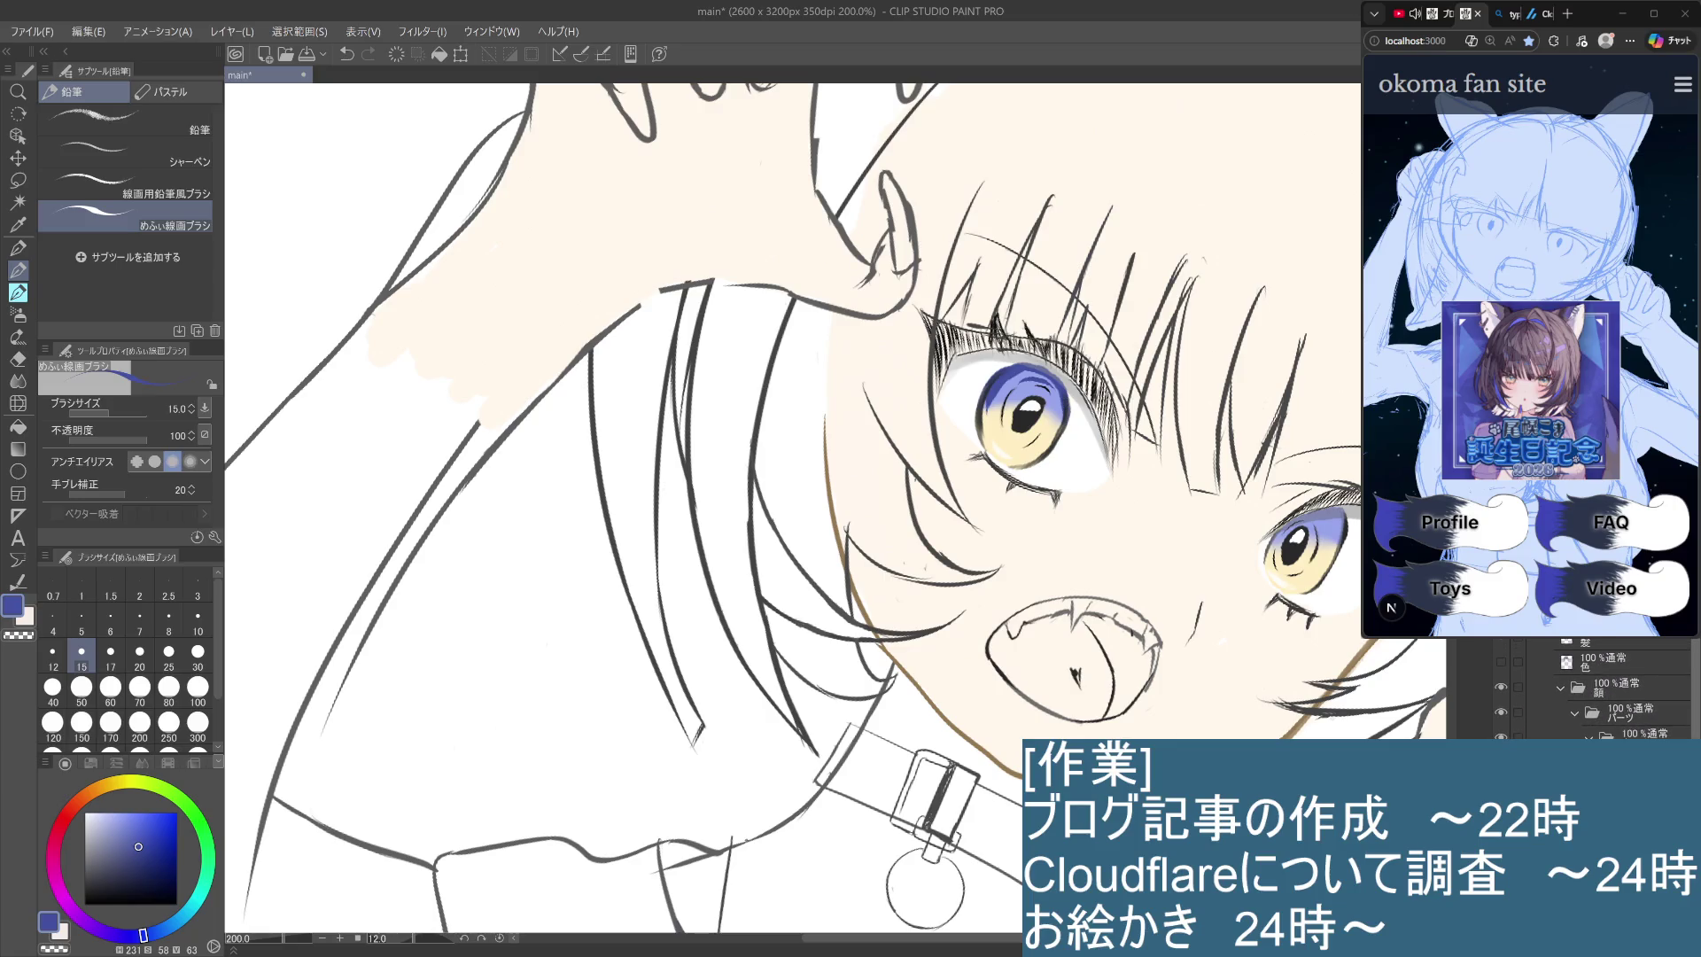
{"action": "left_click_drag", "start_coordinate": [133, 842], "coordinate": [75, 820]}
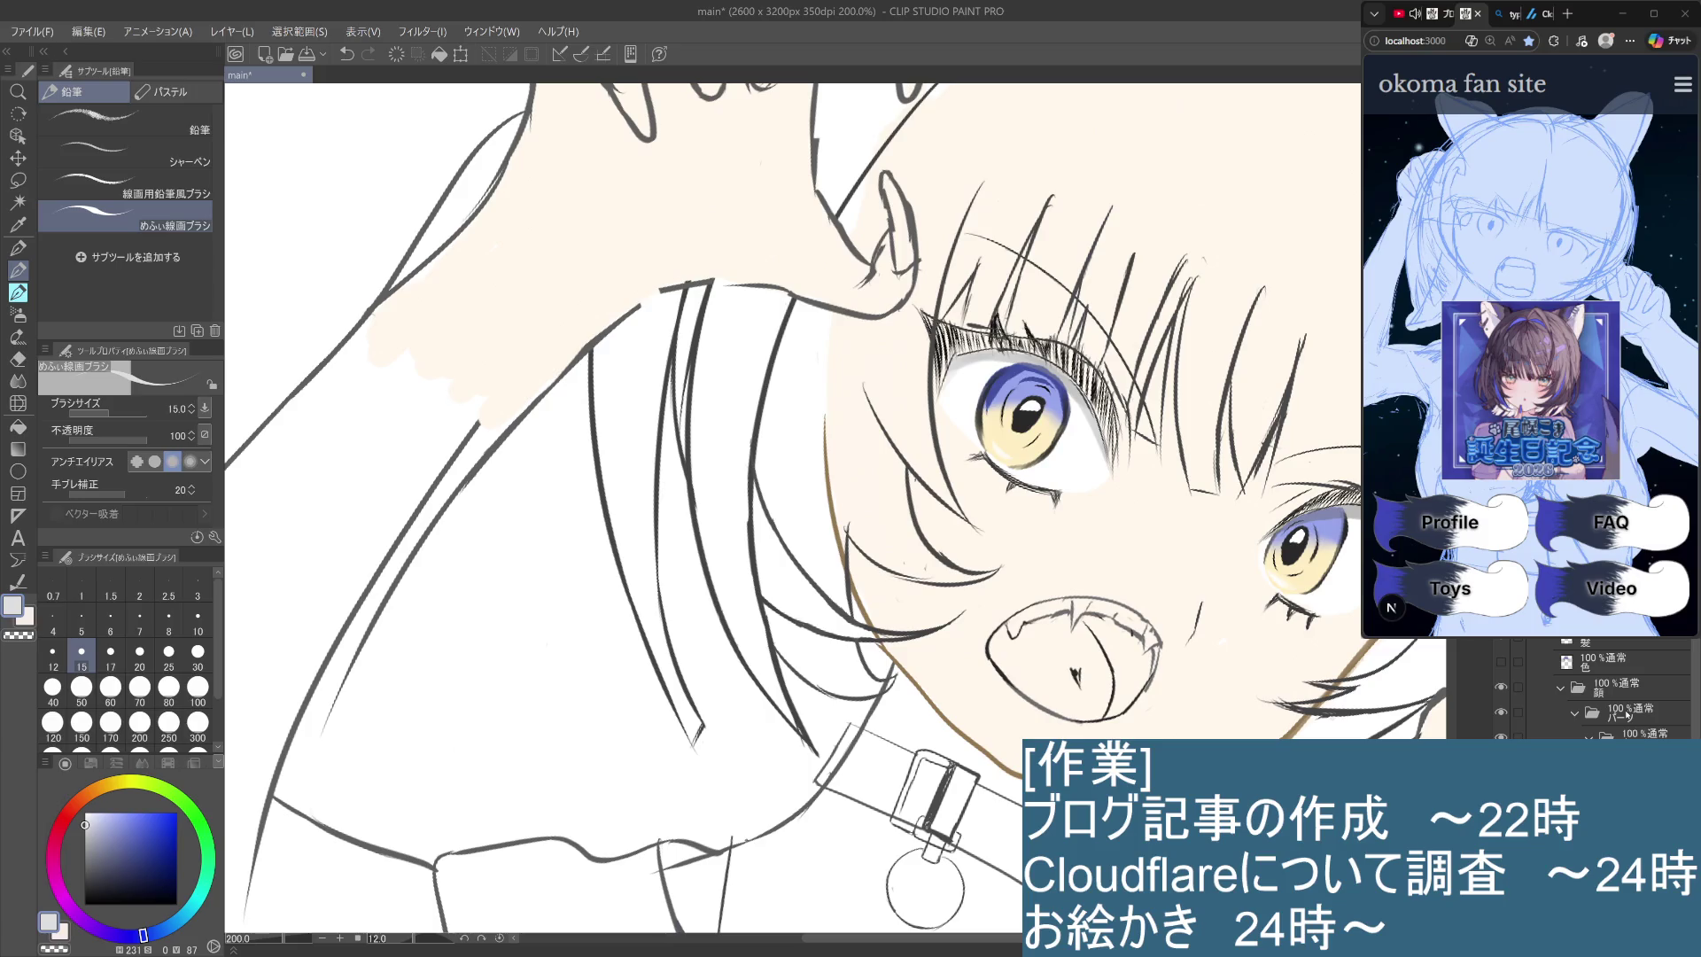
{"action": "scroll", "coordinate": [1628, 714], "scroll_direction": "down", "scroll_amount": 5}
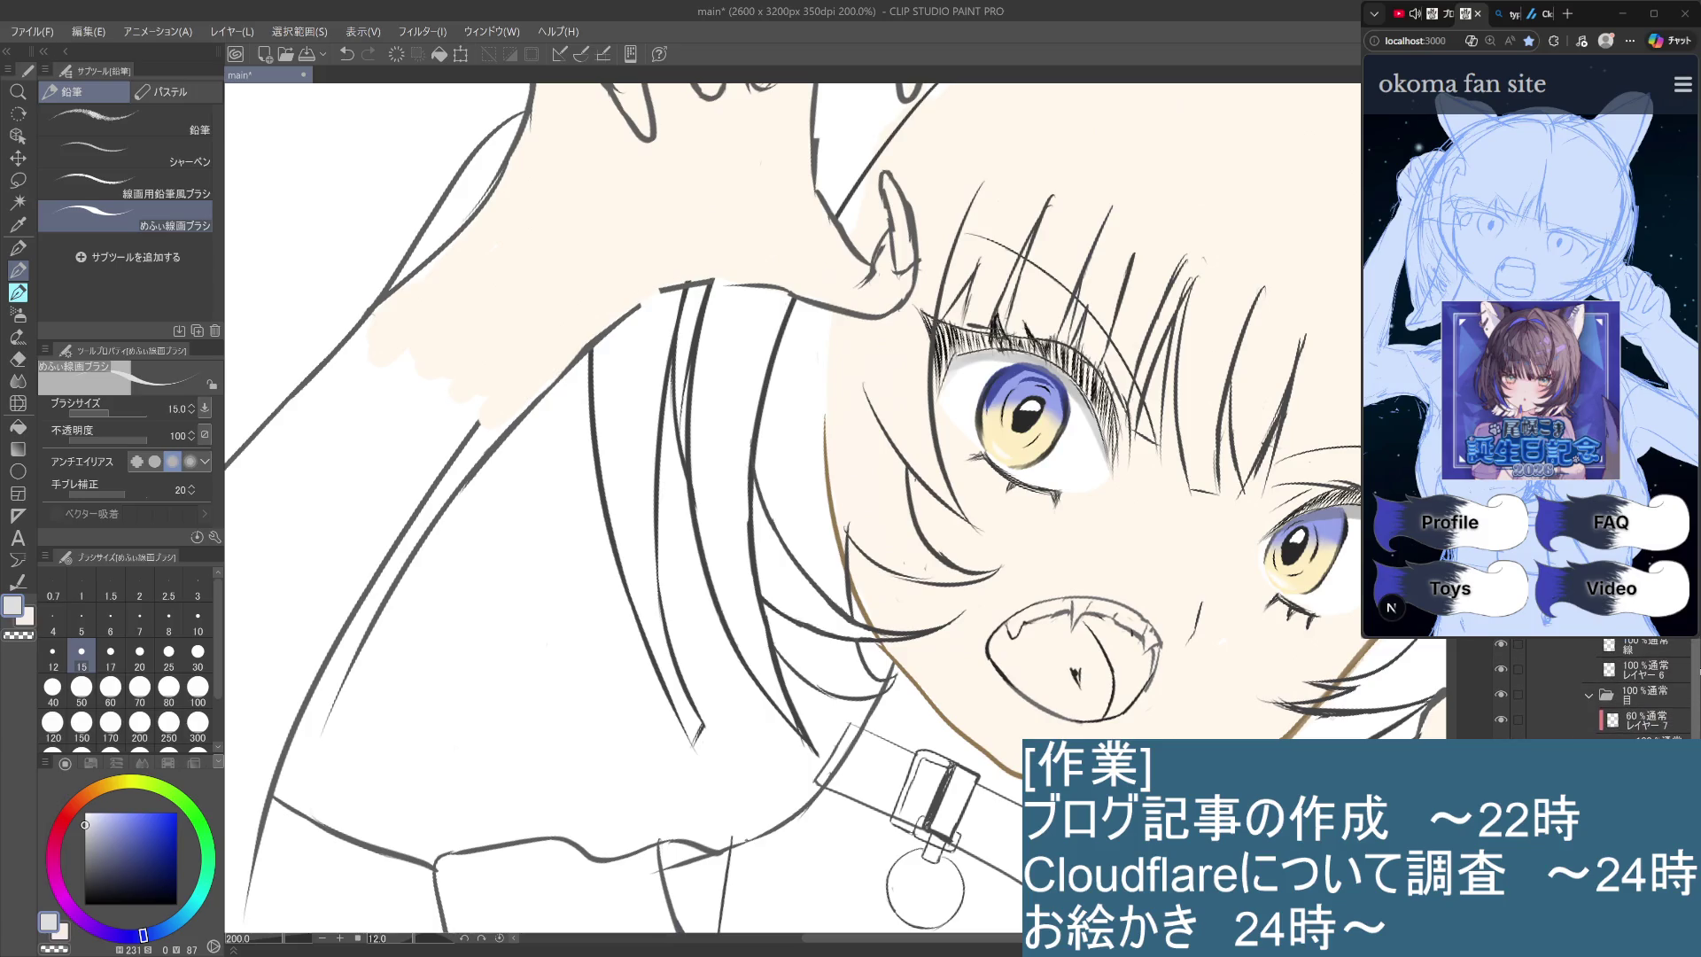
{"action": "scroll", "coordinate": [1628, 691], "scroll_direction": "up", "scroll_amount": 4}
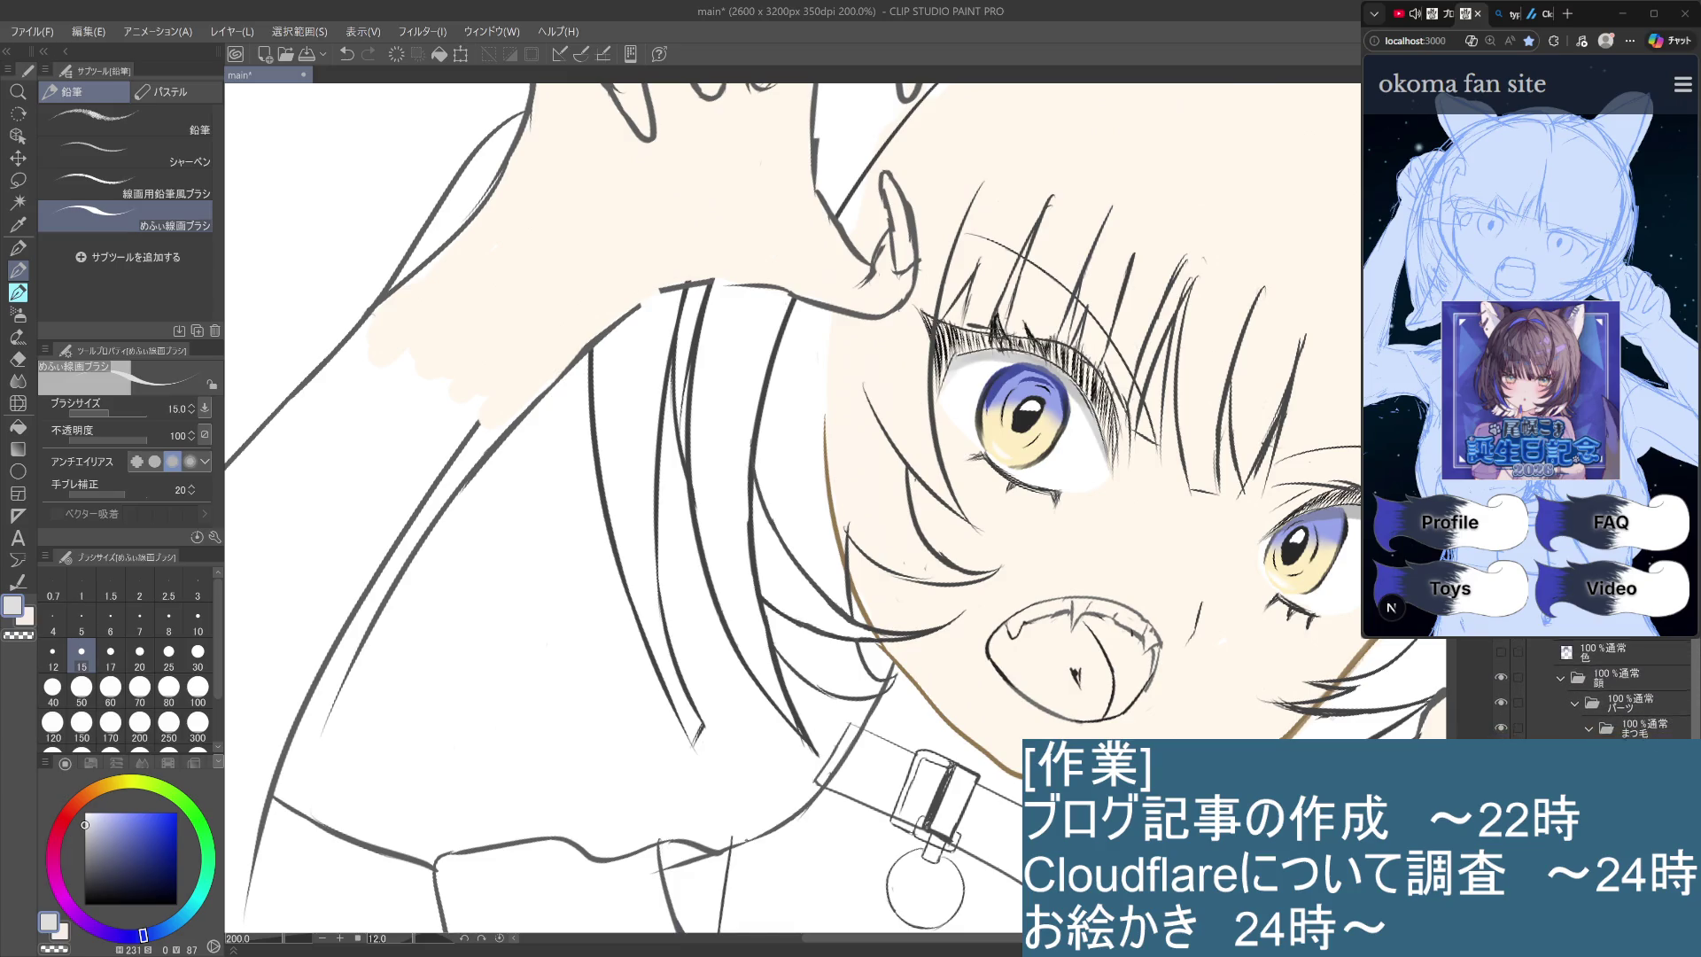
{"action": "scroll", "coordinate": [1595, 691], "scroll_direction": "down", "scroll_amount": 1}
{"action": "scroll", "coordinate": [1594, 691], "scroll_direction": "up", "scroll_amount": 1}
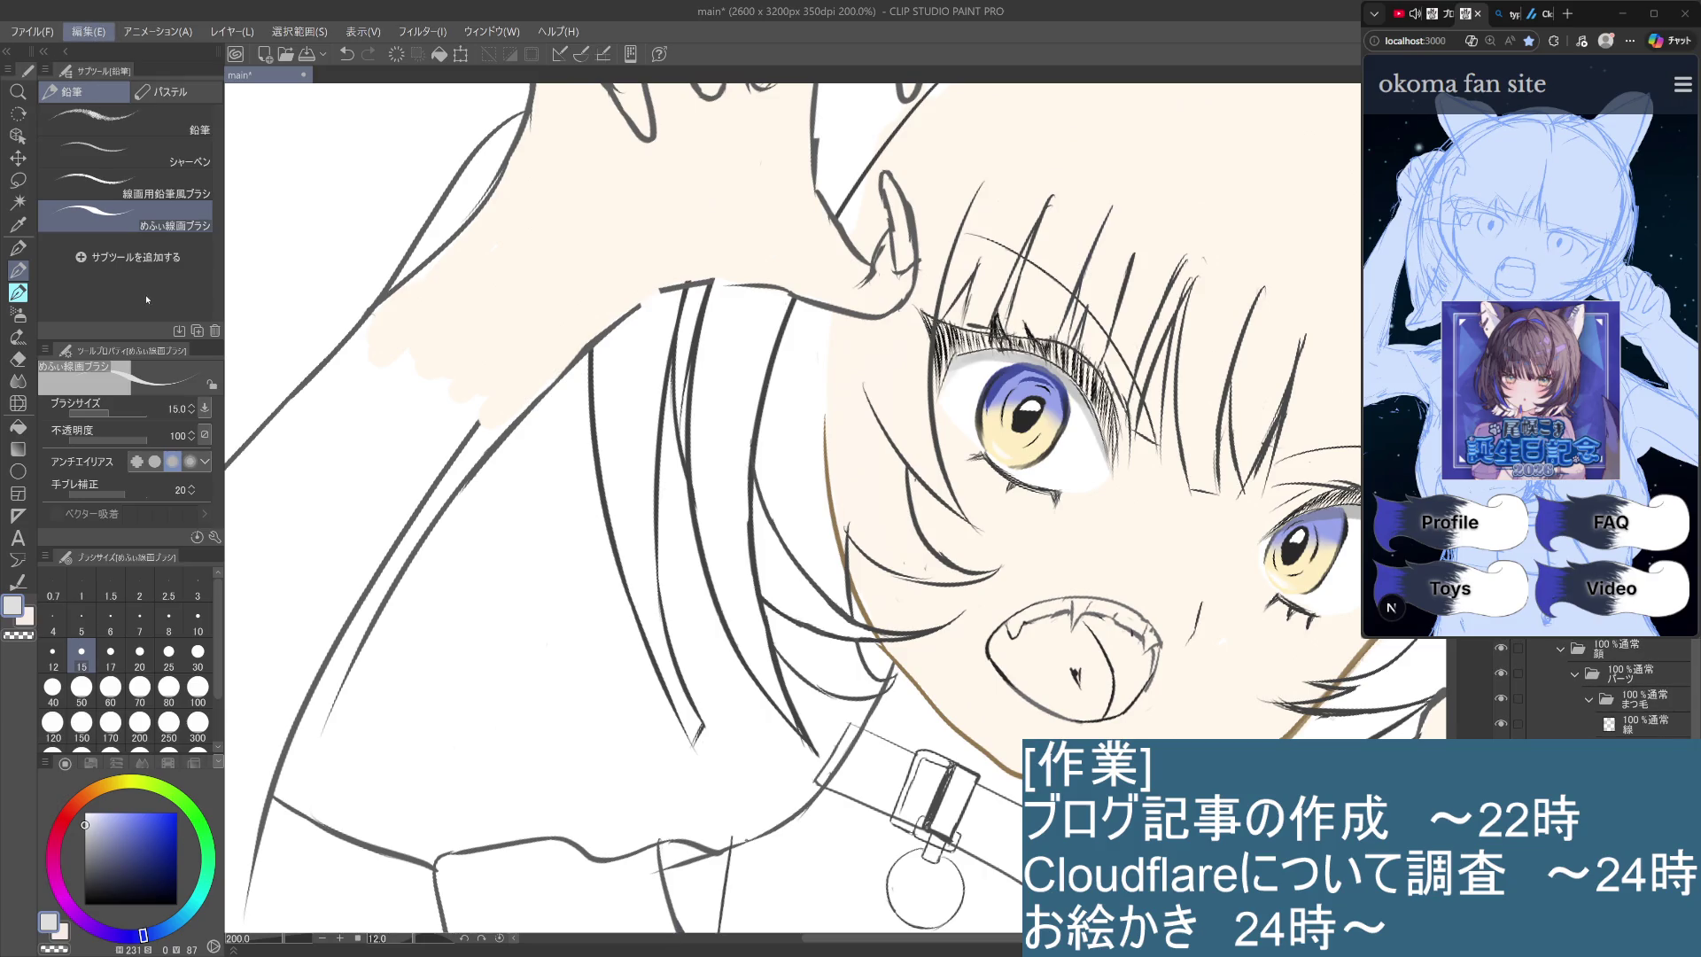
{"action": "key", "text": "ctrl+z"}
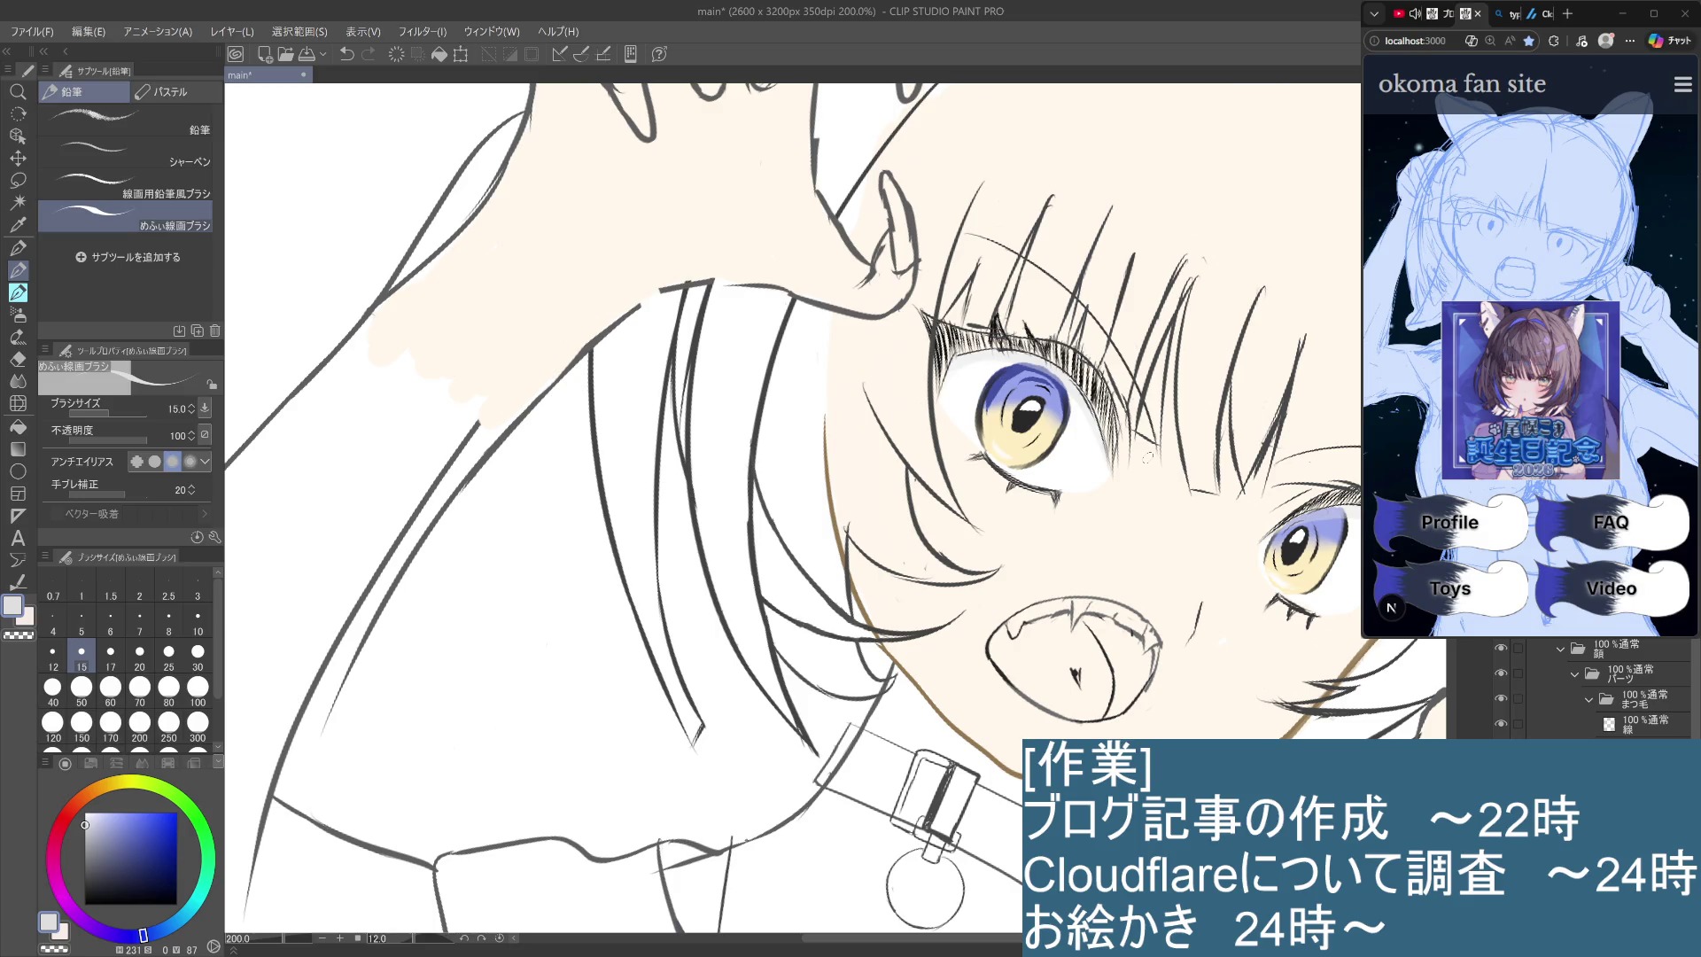
{"action": "key", "text": "ctrl+y"}
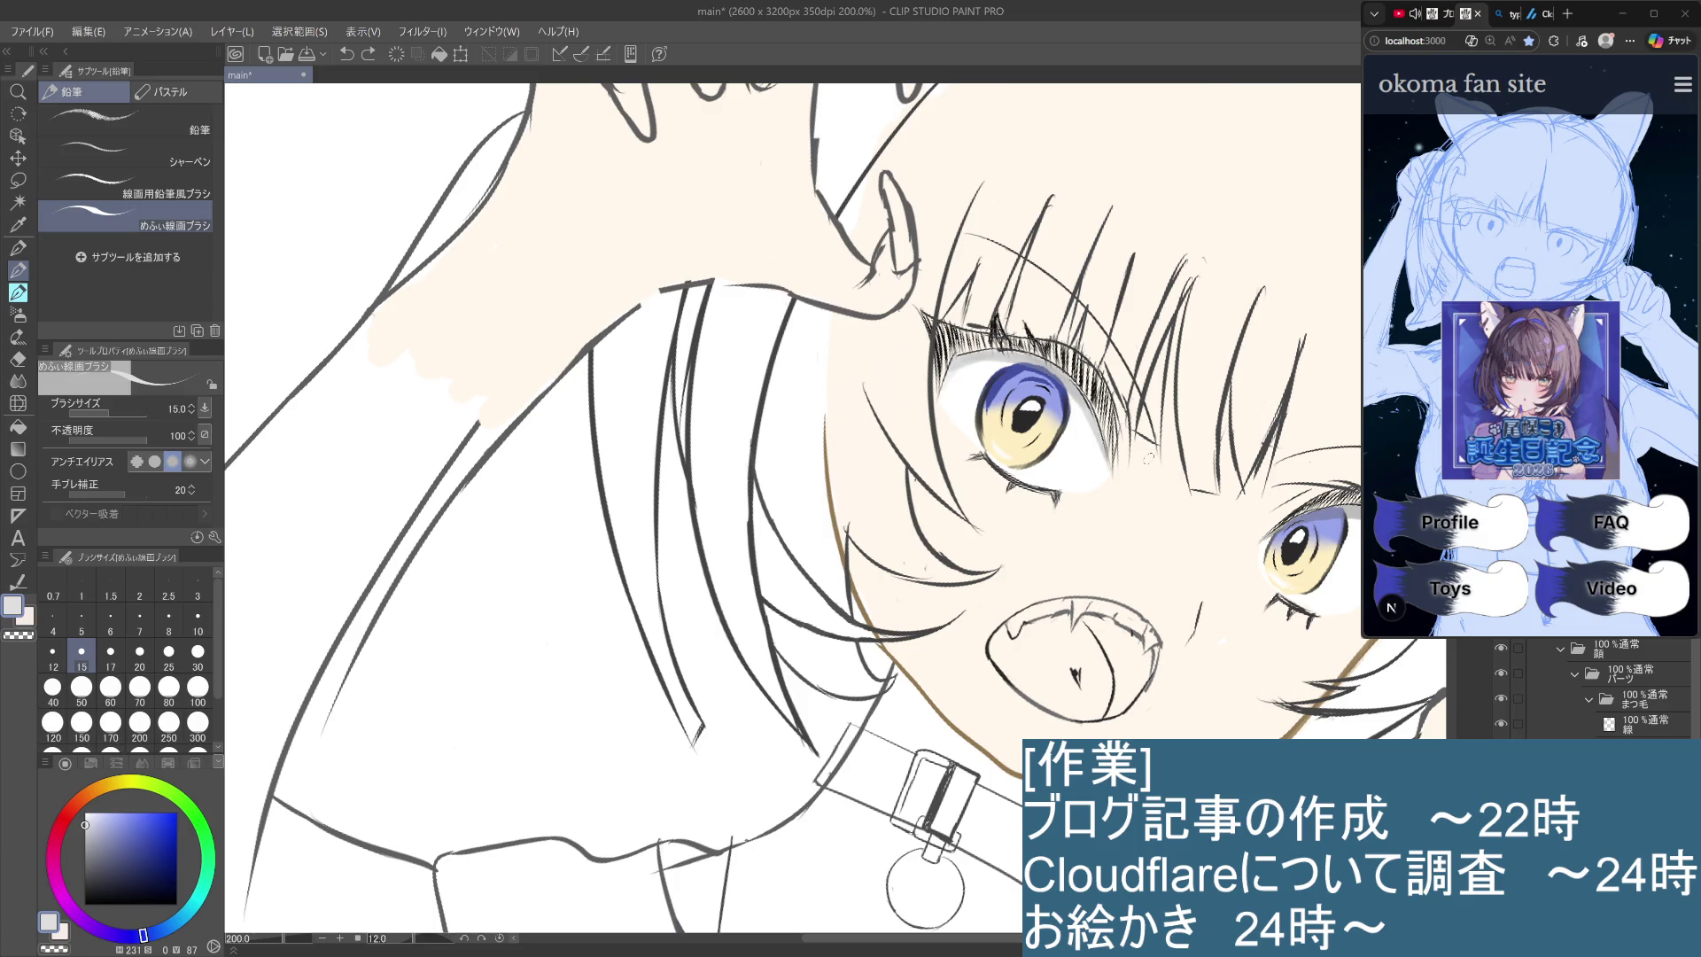
Centre the left eye and eyedrop the cream colour from the iris, returning to the pencil.
{"action": "scroll", "coordinate": [1149, 458], "scroll_direction": "up", "scroll_amount": 4}
{"action": "mouse_move", "coordinate": [806, 512]}
{"action": "left_mouse_down"}
{"action": "mouse_move", "coordinate": [939, 587]}
{"action": "mouse_move", "coordinate": [986, 636]}
{"action": "left_mouse_up"}
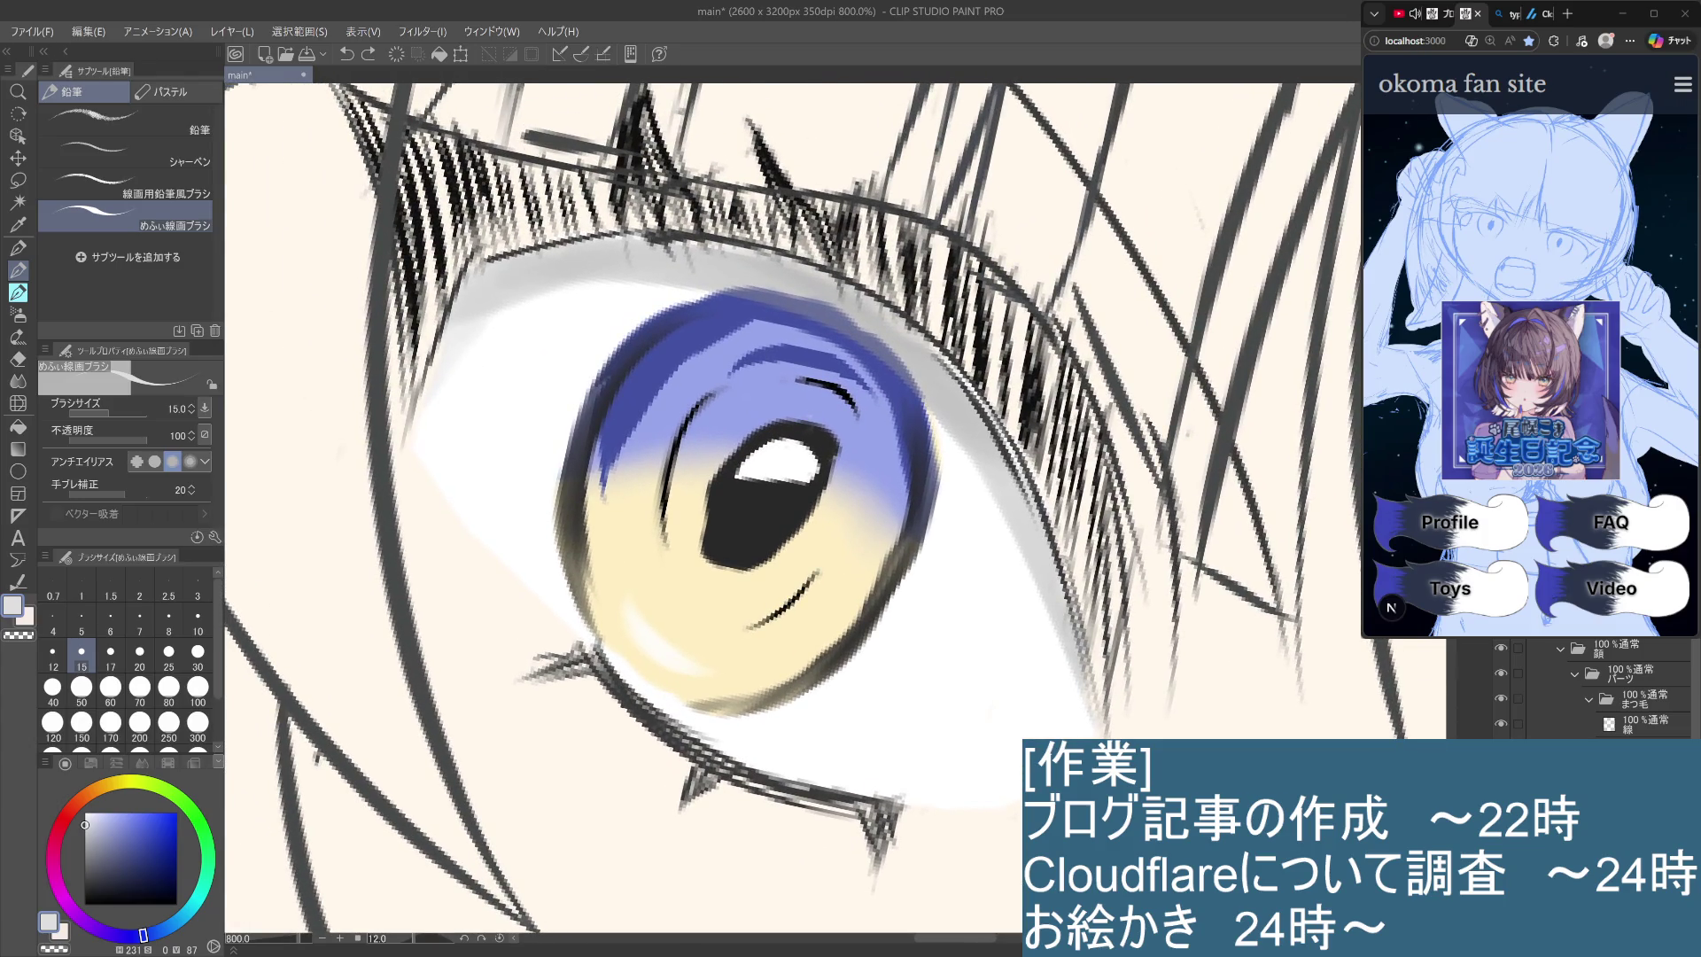
{"action": "scroll", "coordinate": [1595, 686], "scroll_direction": "down", "scroll_amount": 4}
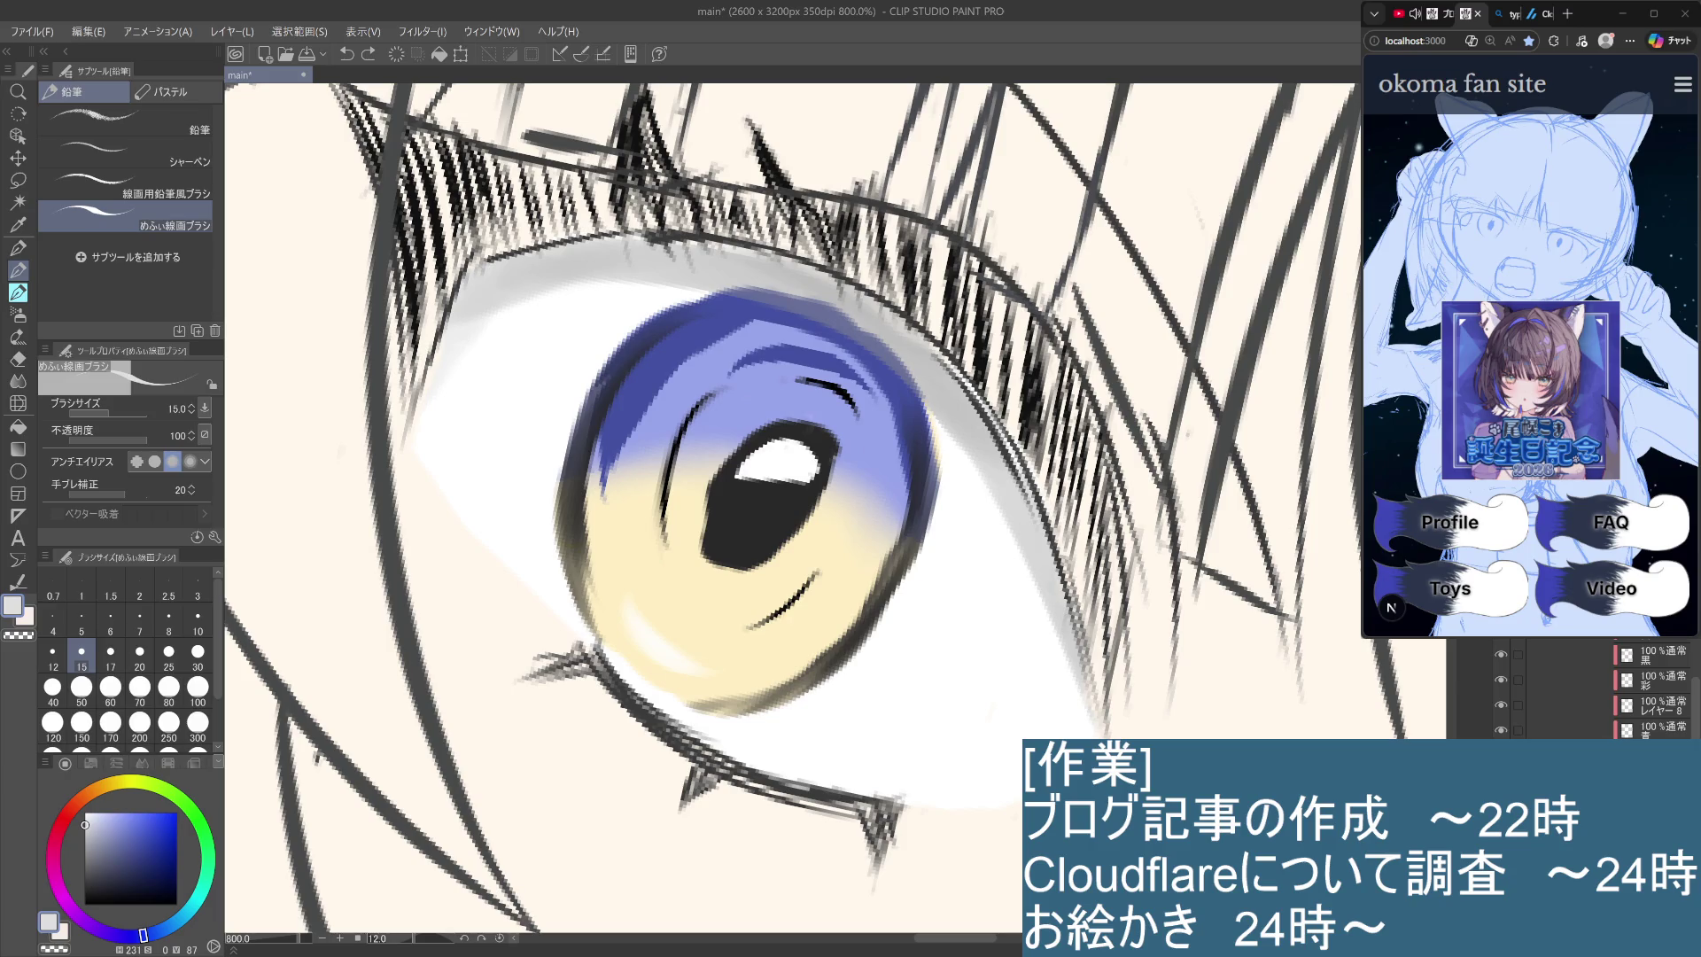
{"action": "key", "text": "ctrl+comma"}
{"action": "key", "text": "ctrl+comma"}
{"action": "key", "text": "ctrl+comma"}
{"action": "key", "text": "i"}
{"action": "left_click", "coordinate": [834, 599]}
{"action": "key", "text": "p"}
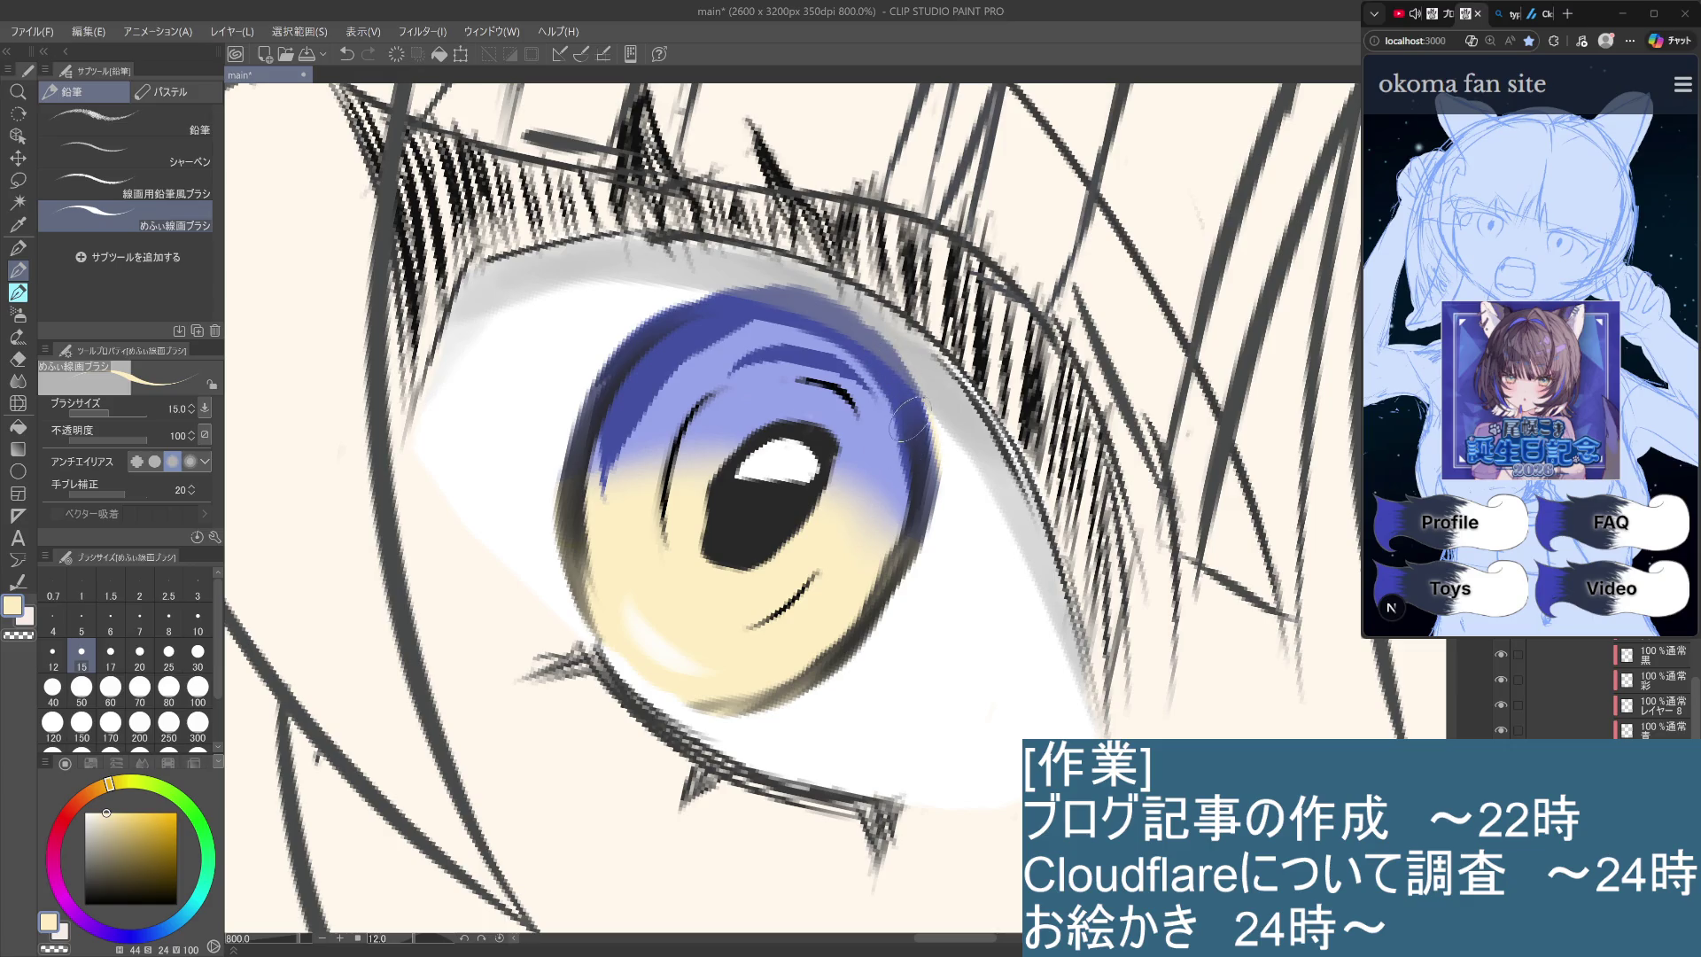
Centre the view on the iris top and make レイヤー 8 the active layer.
{"action": "scroll", "coordinate": [917, 487], "scroll_direction": "down", "scroll_amount": 7}
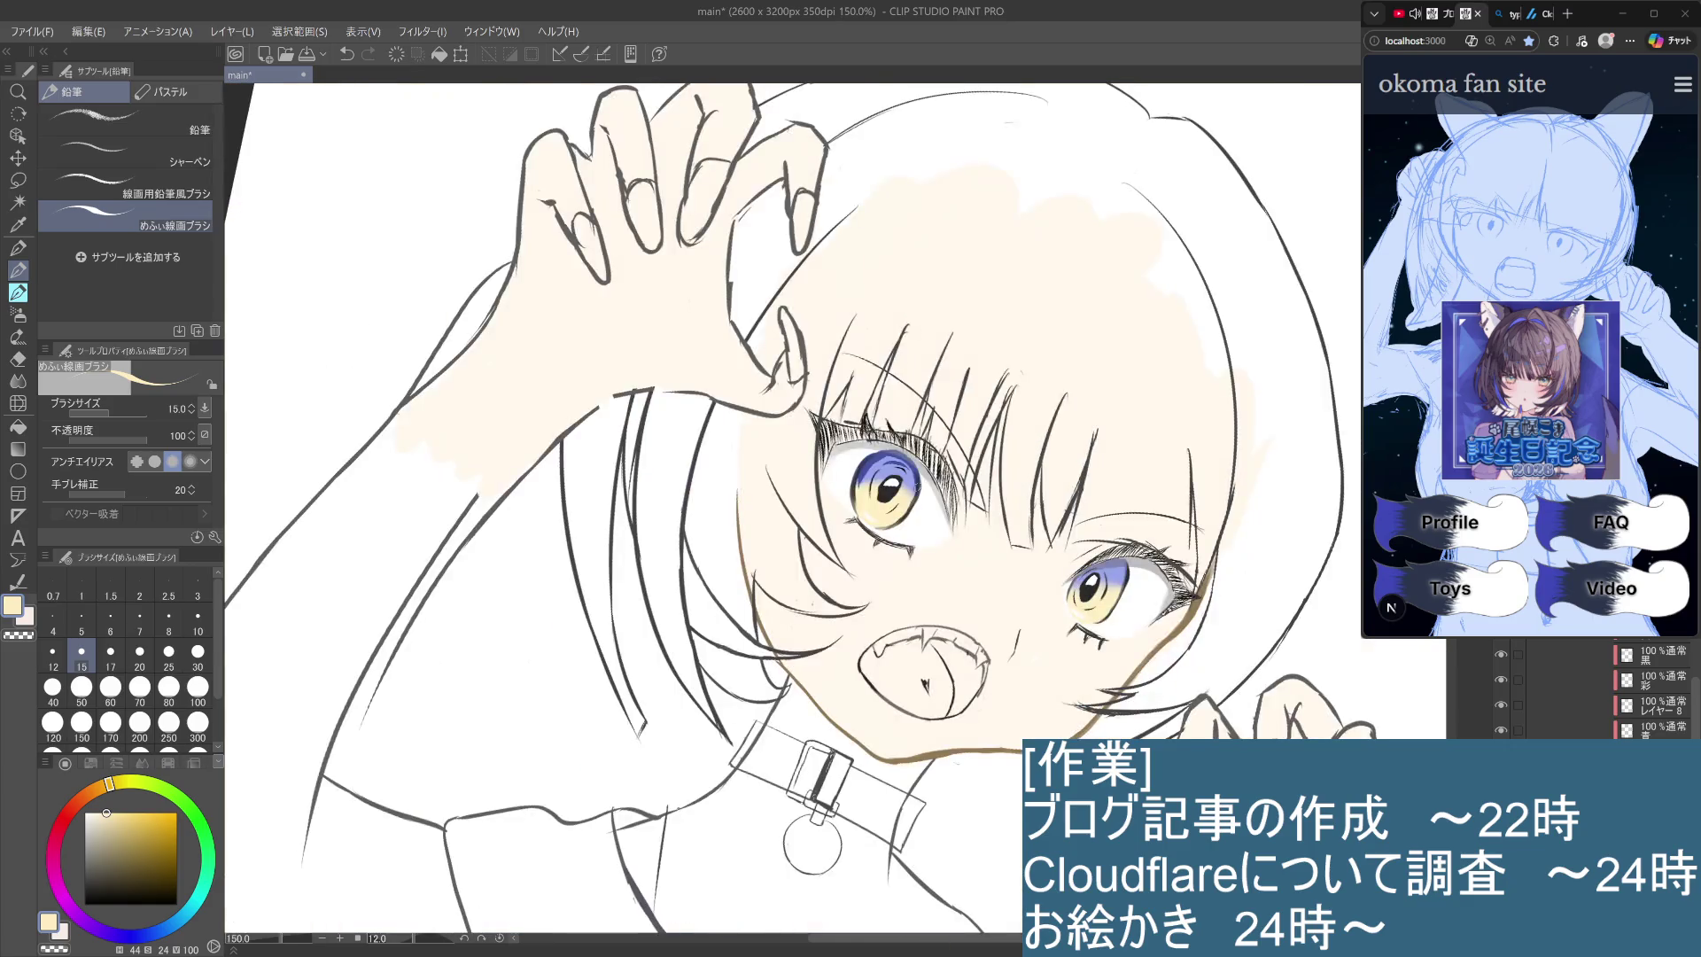
{"action": "scroll", "coordinate": [897, 690], "scroll_direction": "up", "scroll_amount": 7}
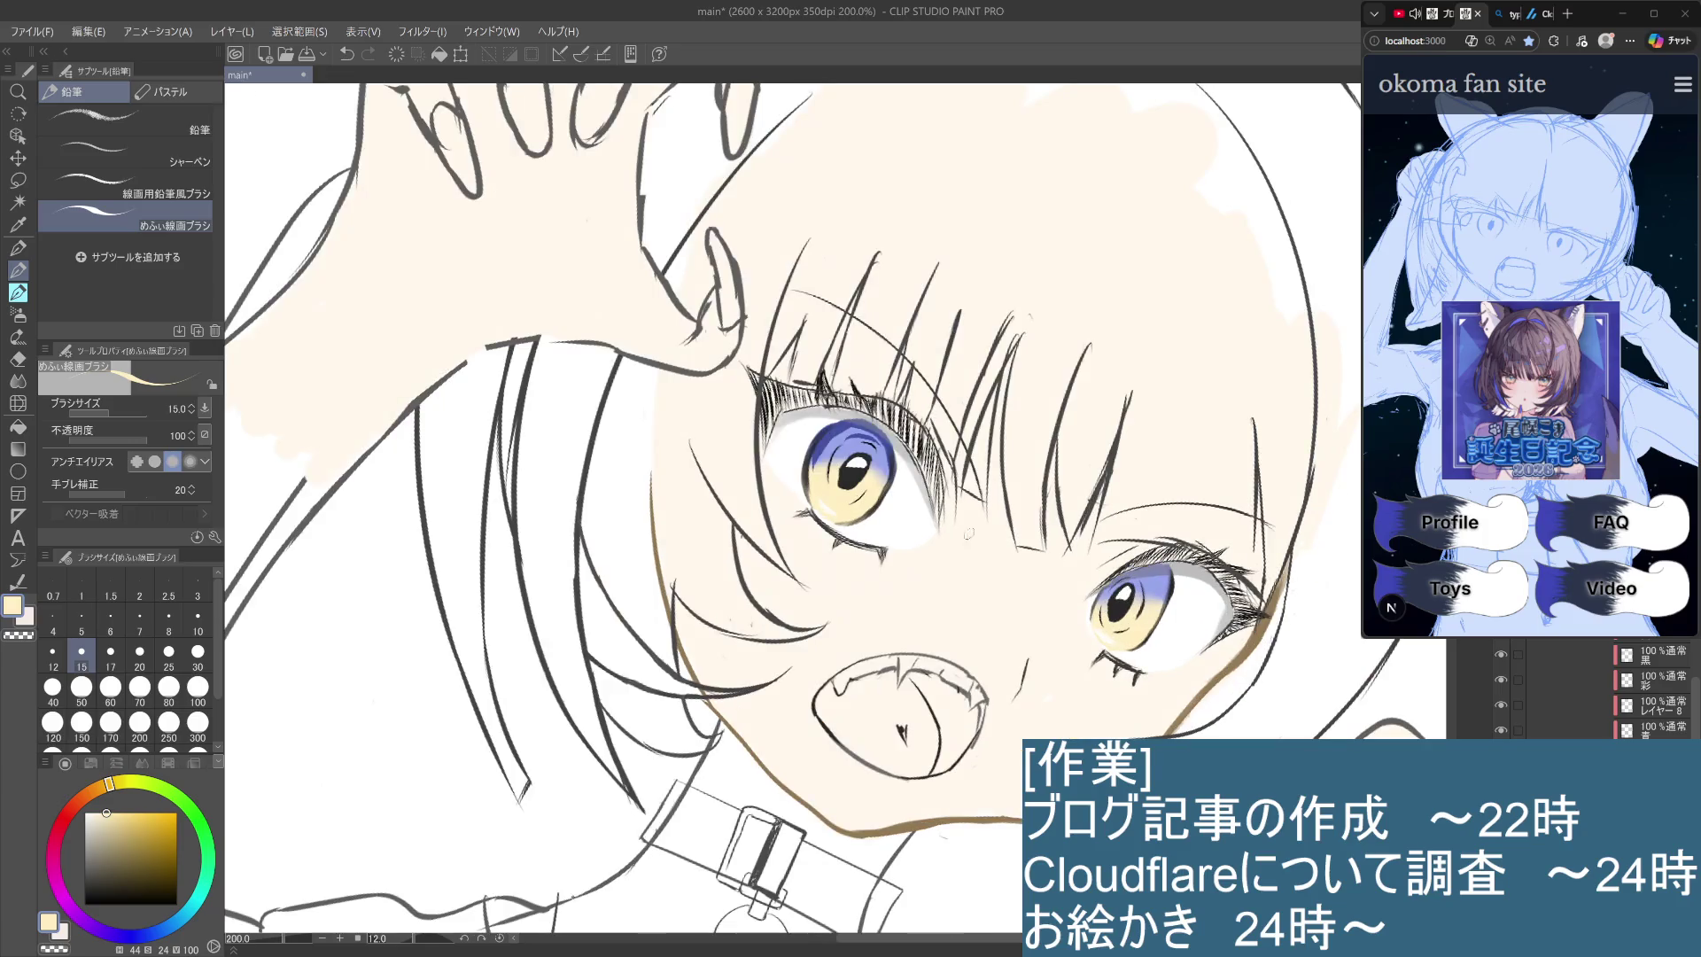
{"action": "left_click_drag", "start_coordinate": [897, 689], "coordinate": [972, 805]}
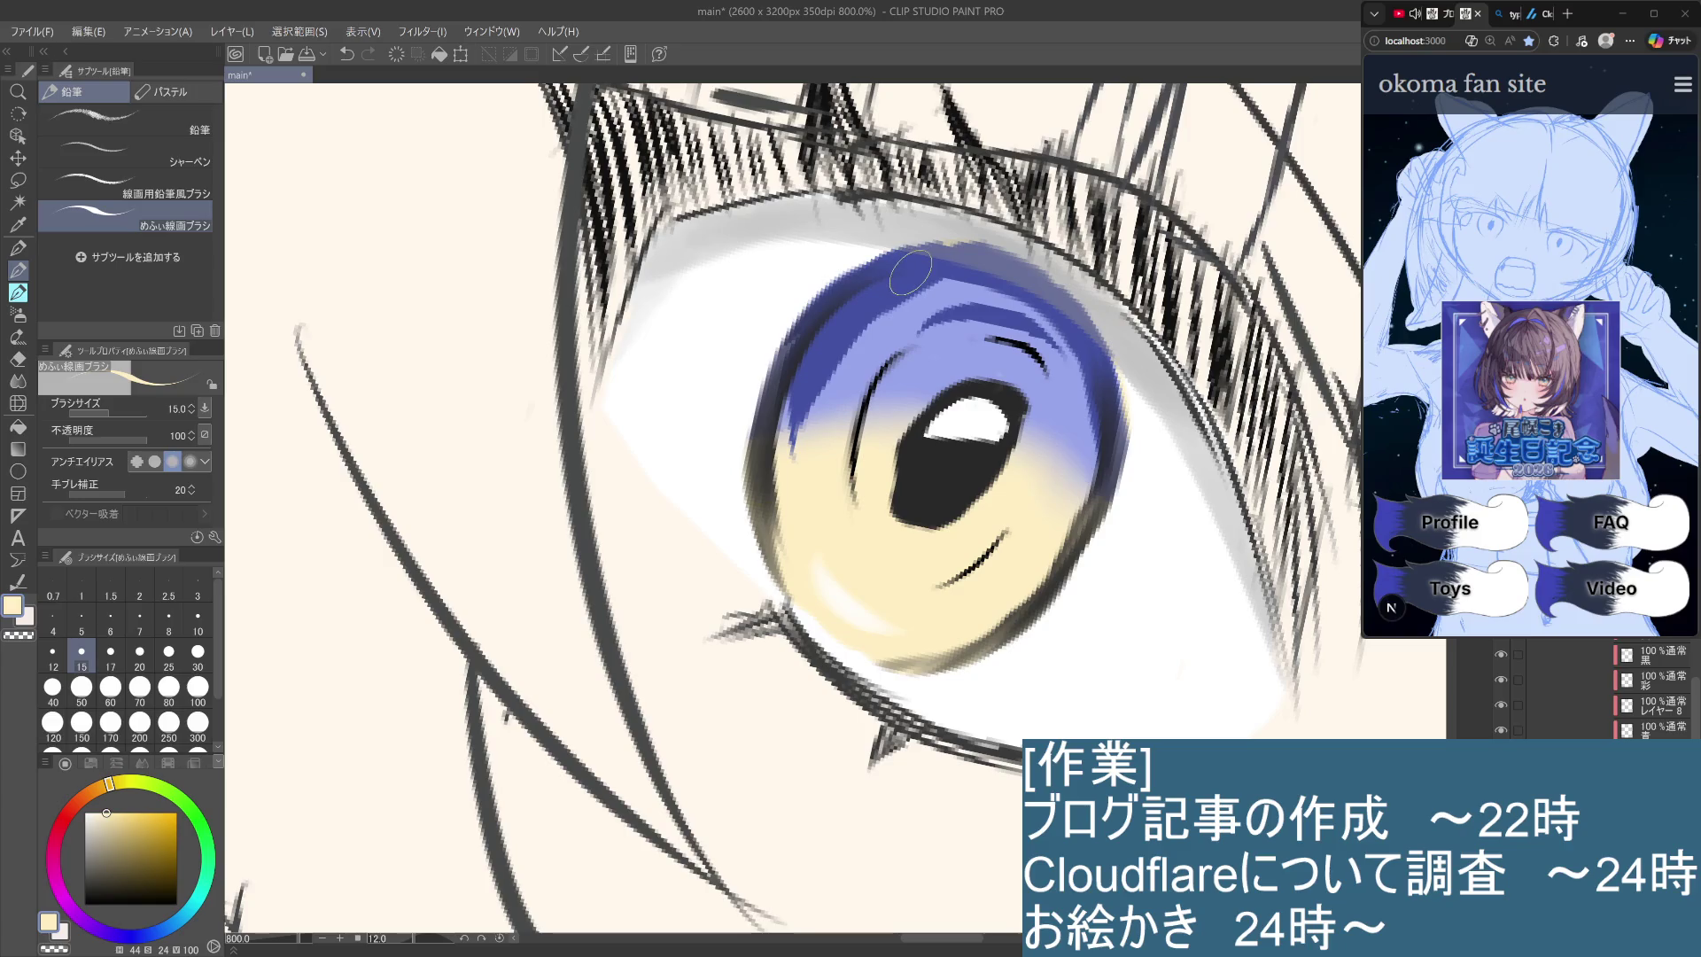
{"action": "scroll", "coordinate": [910, 273], "scroll_direction": "down", "scroll_amount": 4}
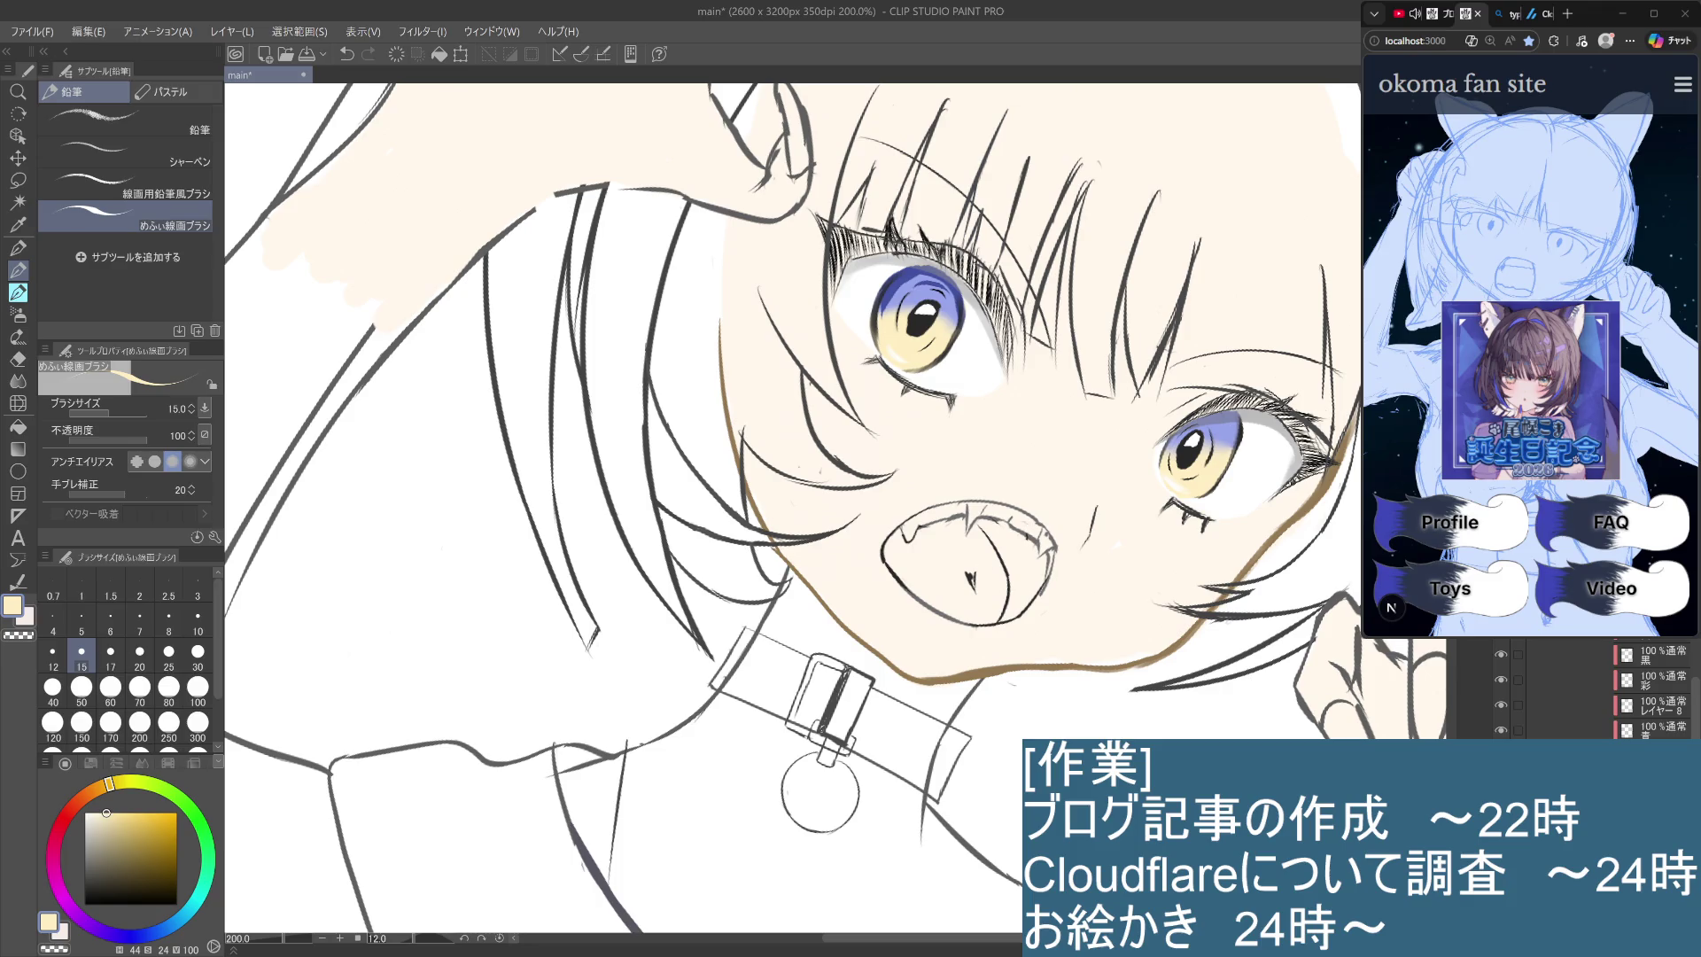
{"action": "left_click", "coordinate": [1664, 705]}
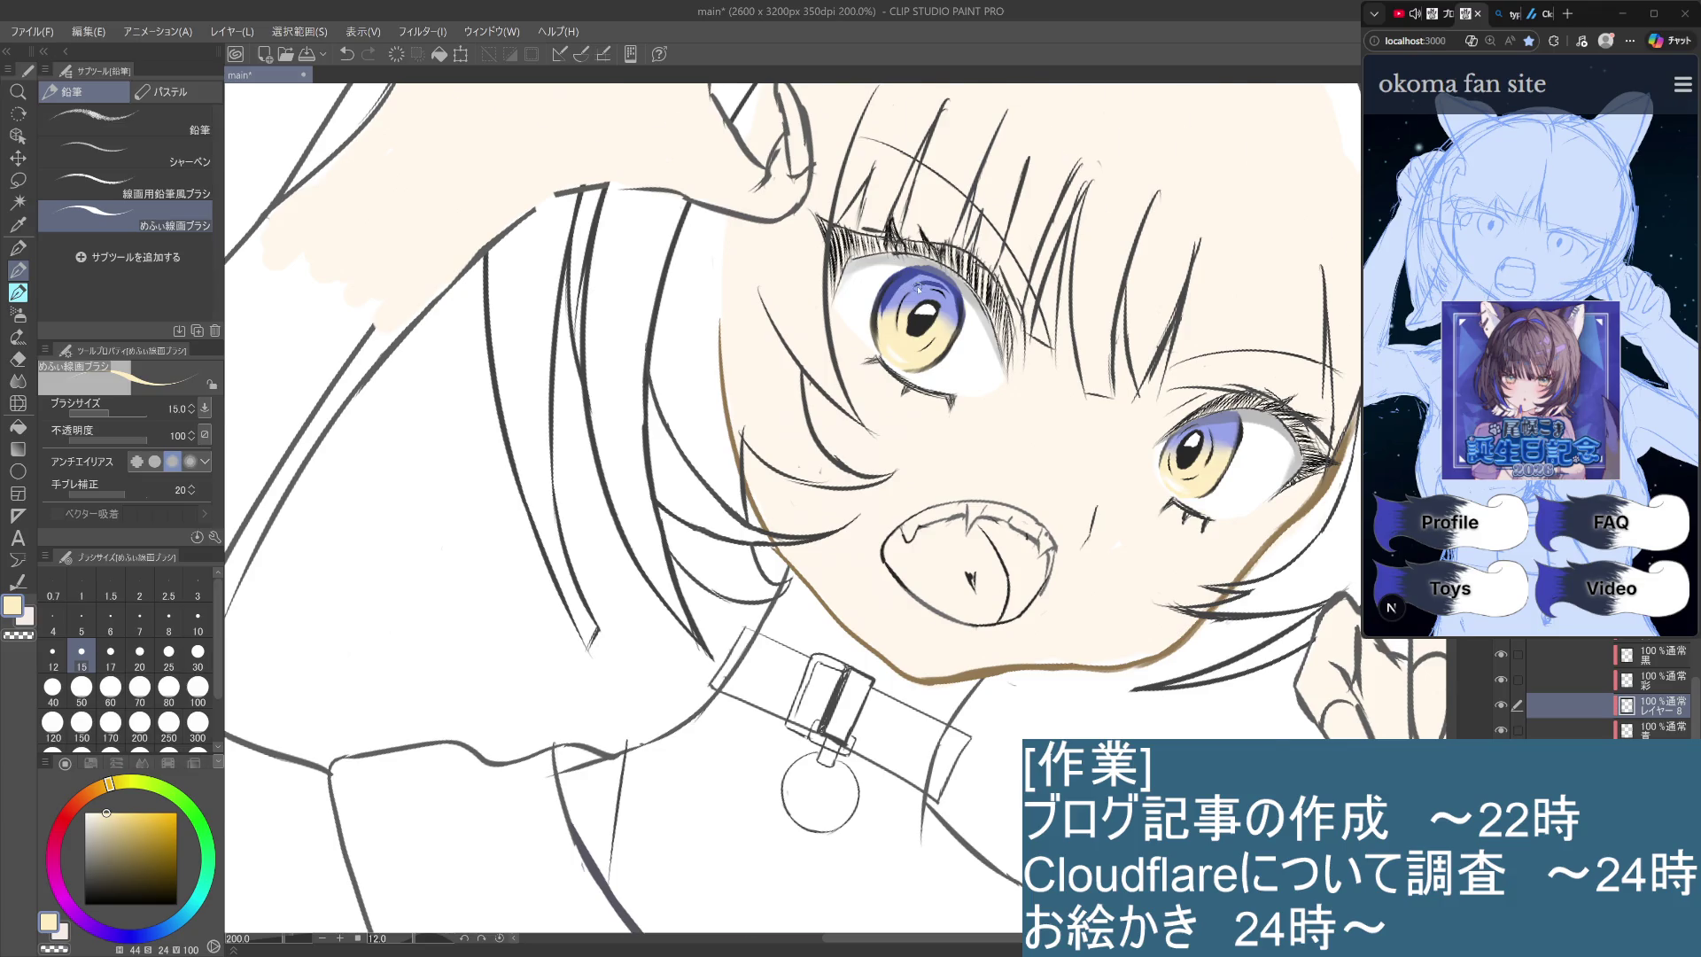
Zoom in on the left eye and test a stroke on the lower iris, then undo it.
{"action": "scroll", "coordinate": [920, 284], "scroll_direction": "up", "scroll_amount": 2}
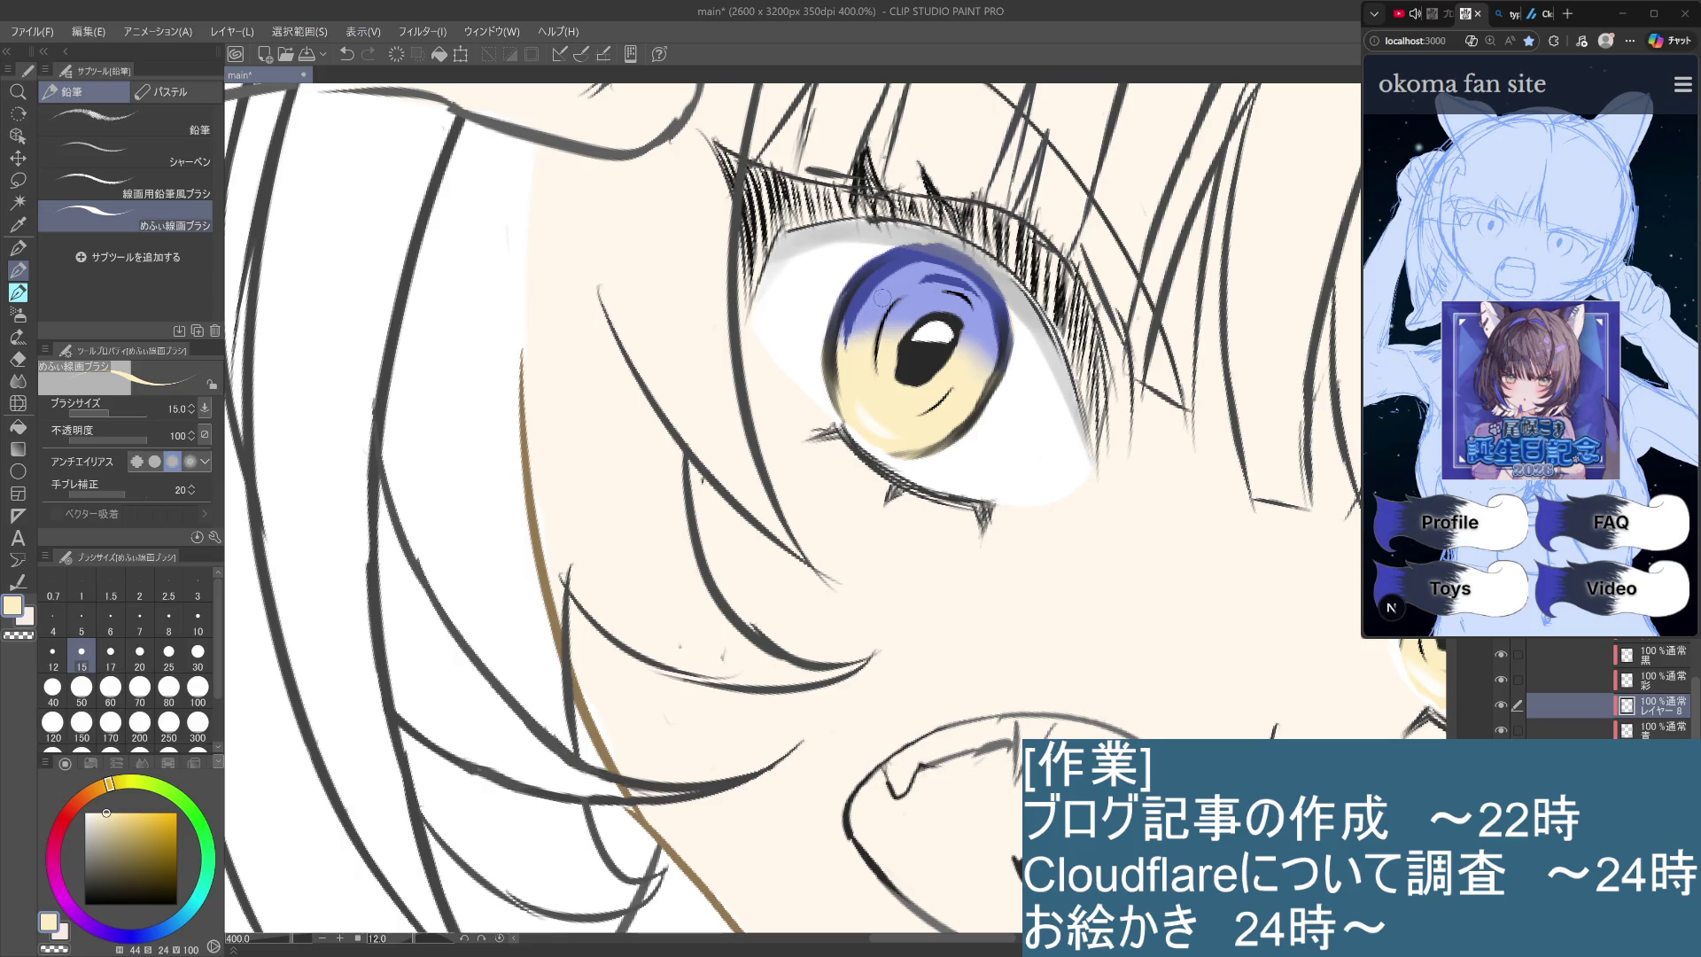
{"action": "scroll", "coordinate": [874, 358], "scroll_direction": "down", "scroll_amount": 5}
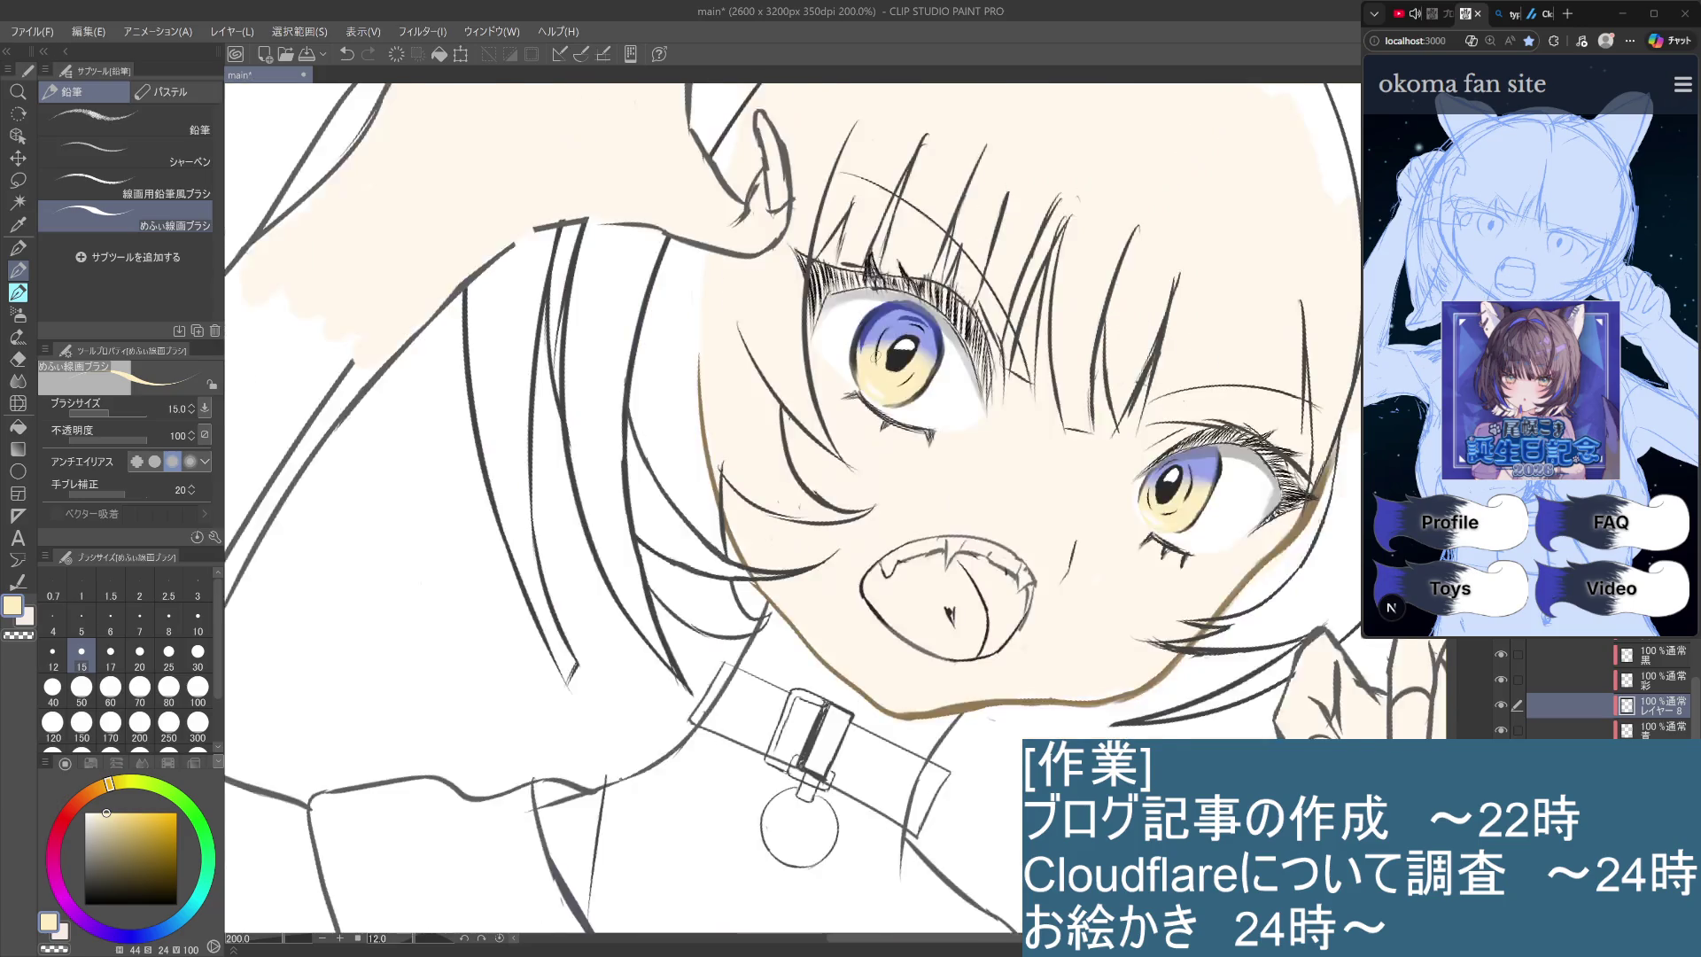
{"action": "scroll", "coordinate": [875, 356], "scroll_direction": "up", "scroll_amount": 3}
{"action": "scroll", "coordinate": [875, 356], "scroll_direction": "up", "scroll_amount": 2}
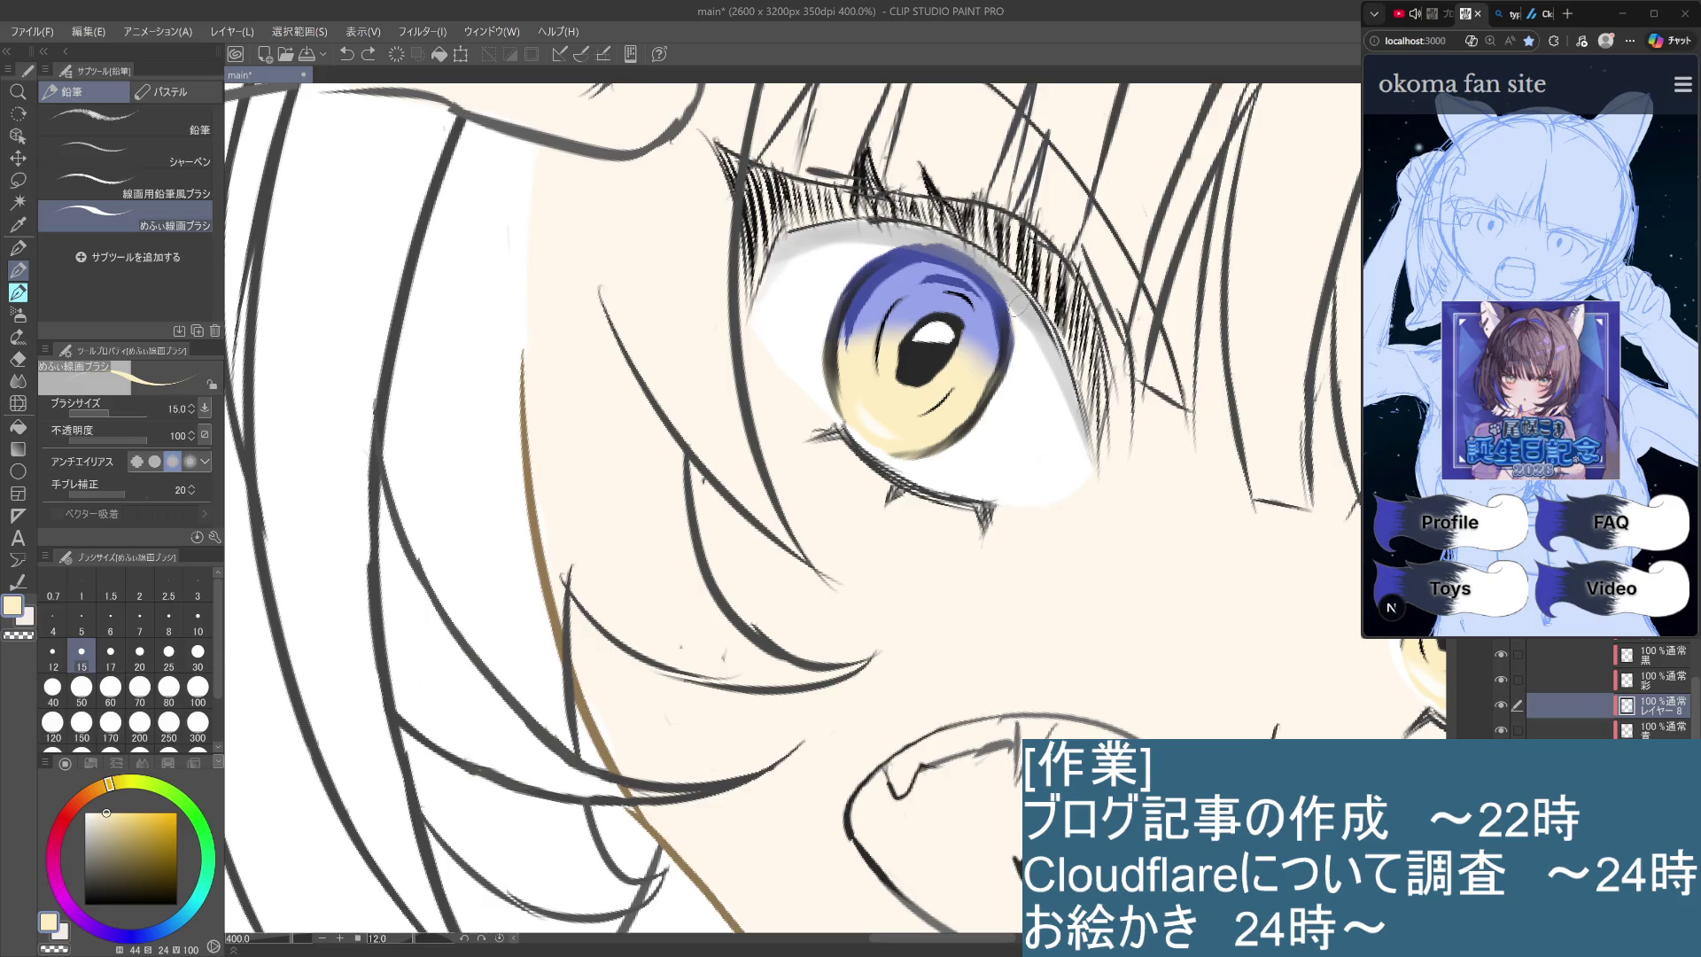
{"action": "left_click_drag", "start_coordinate": [953, 389], "coordinate": [919, 423]}
{"action": "key", "text": "ctrl+z"}
Select the layer below レイヤー8 and add a new raster layer, レイヤー 9.
{"action": "left_click", "coordinate": [1673, 728]}
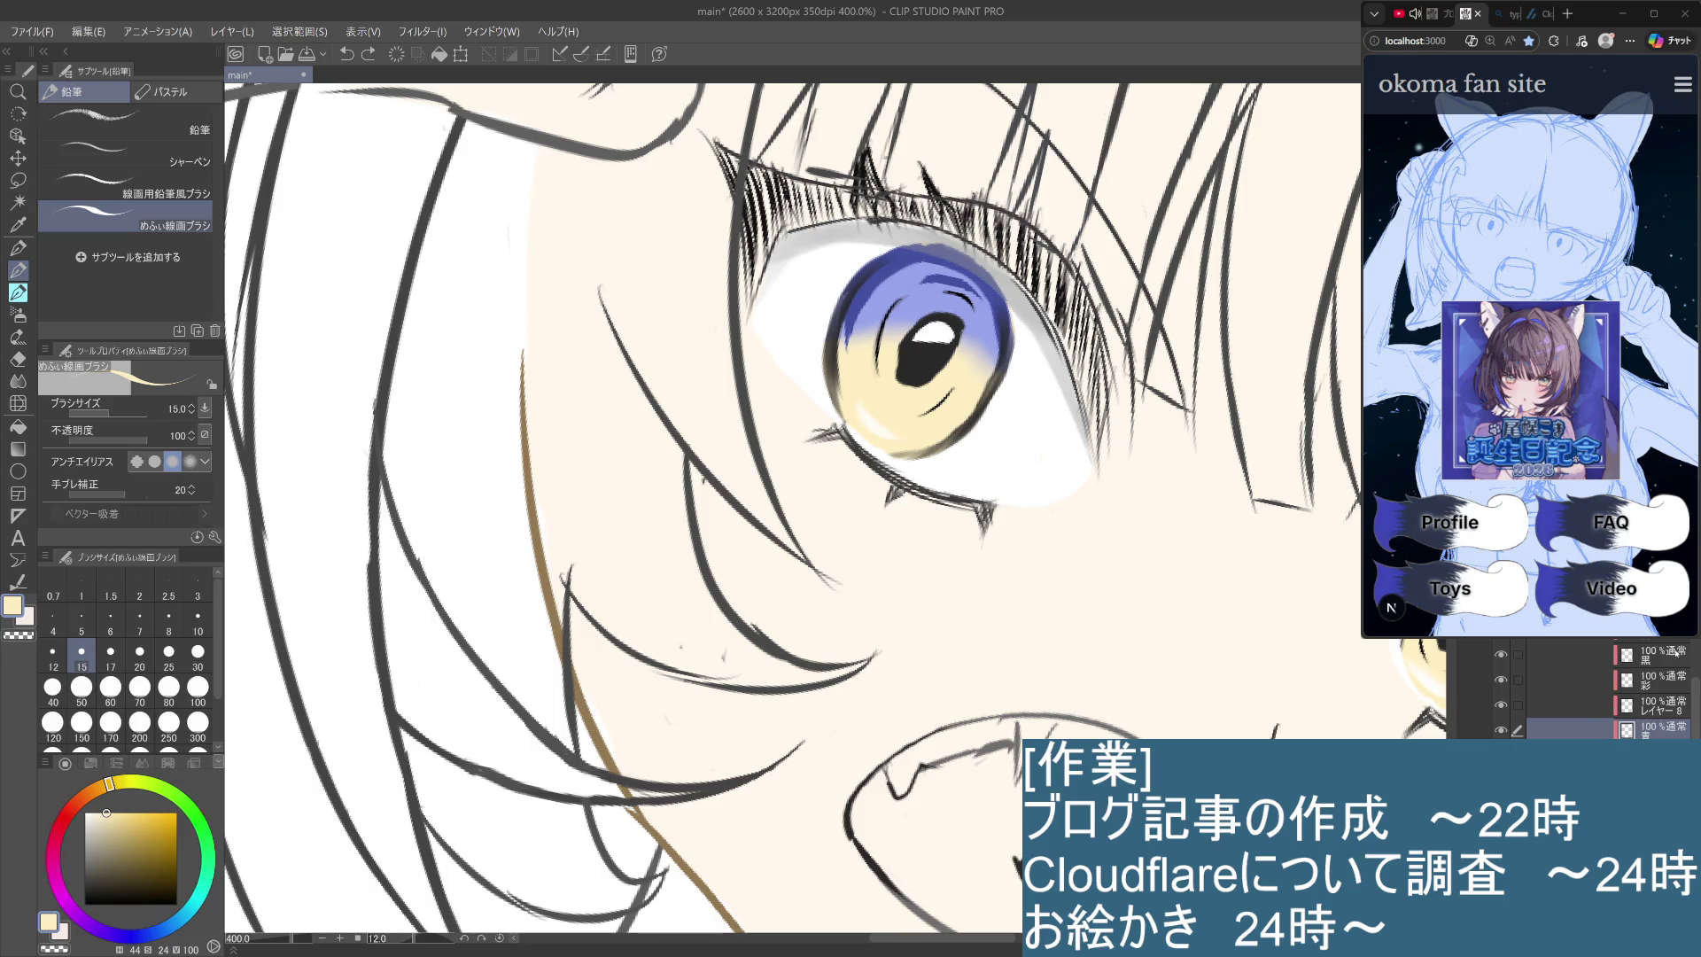
{"action": "key", "text": "ctrl+shift+n"}
{"action": "key", "text": "ctrl+z"}
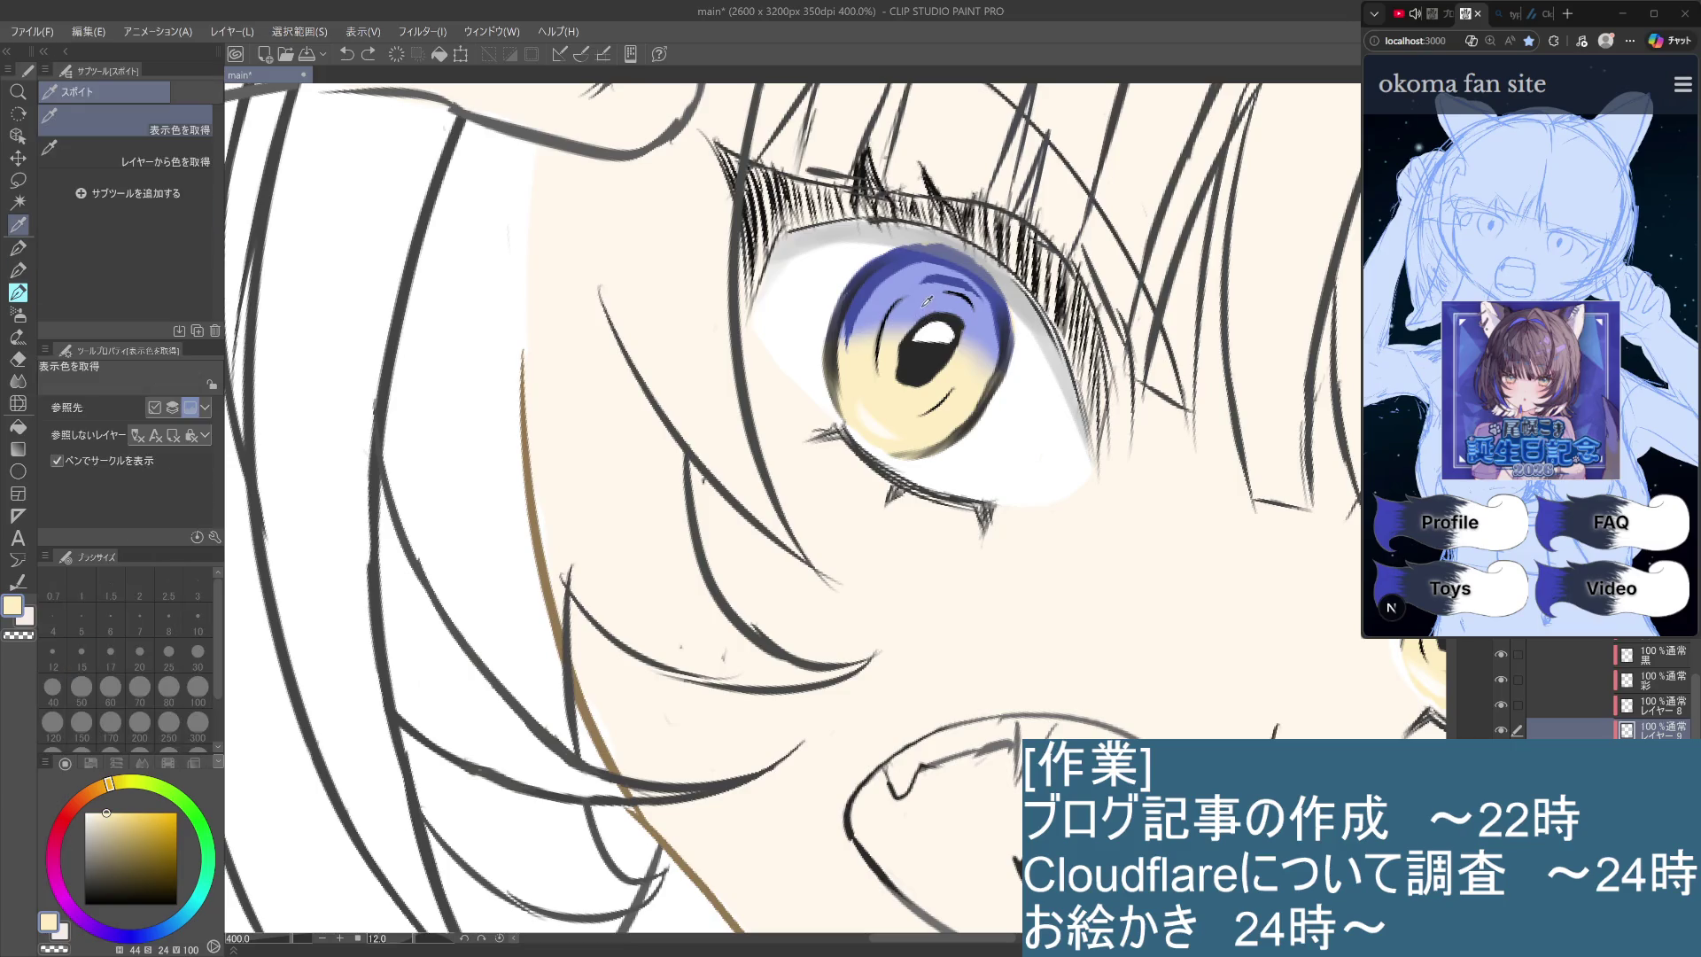
Sample the iris blue and trial more saturated blue strokes across the upper iris.
{"action": "left_click", "coordinate": [934, 280], "text": "alt"}
{"action": "left_click", "coordinate": [143, 815]}
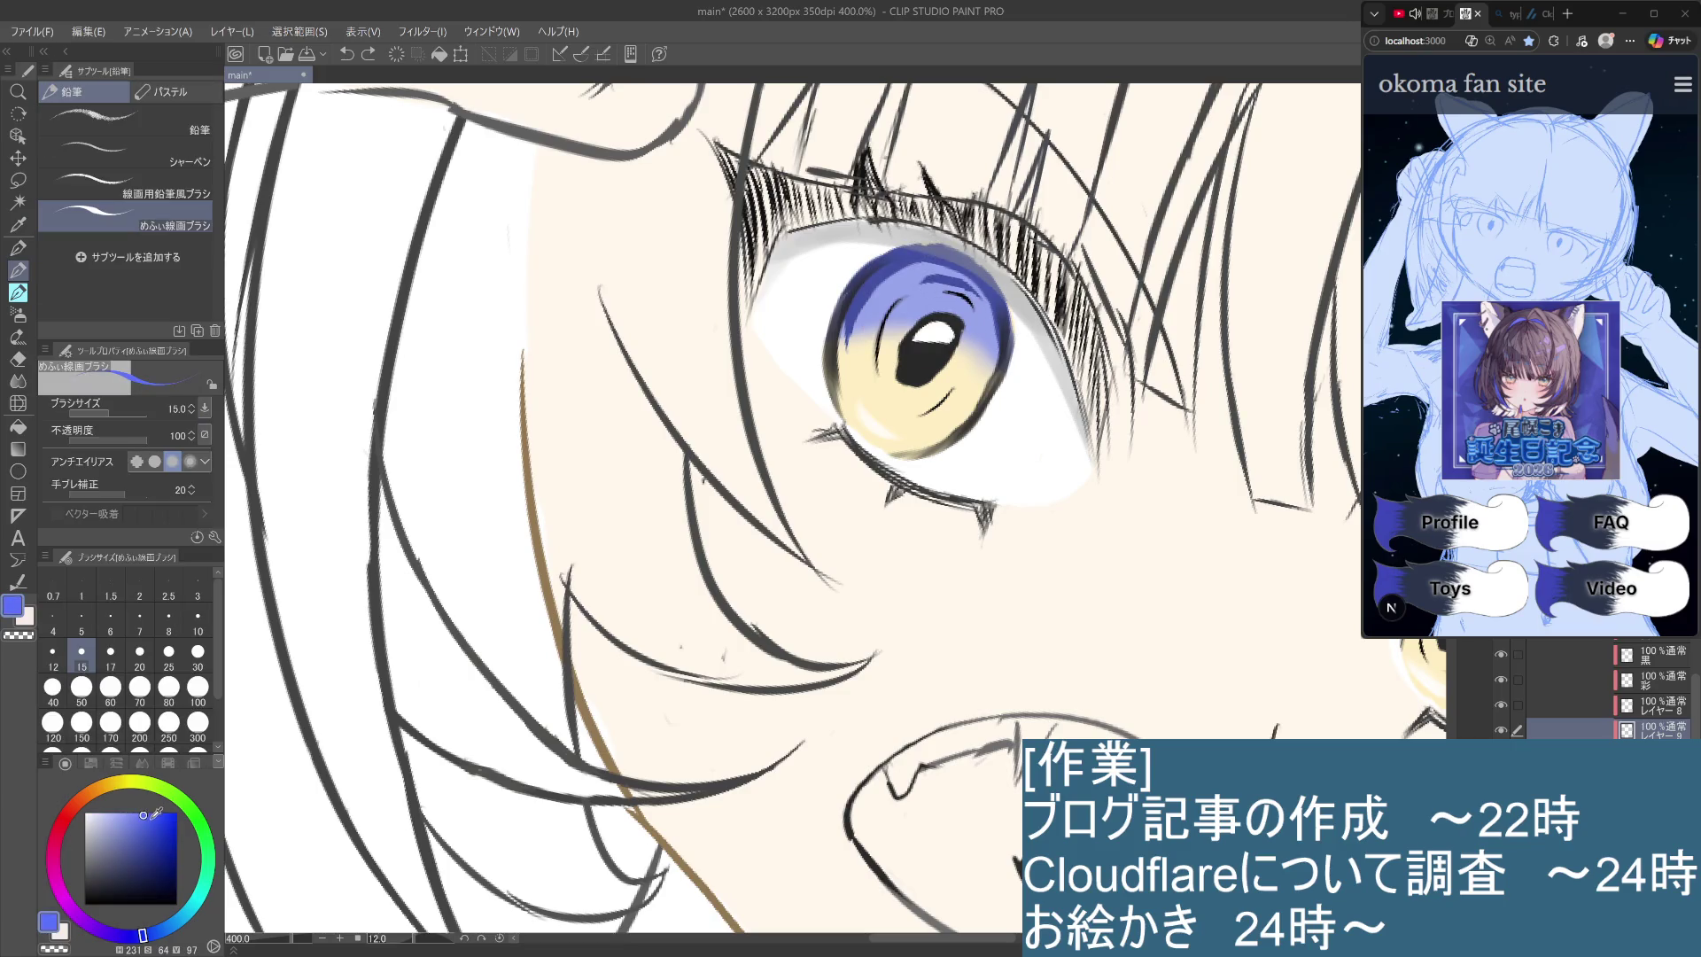
{"action": "mouse_move", "coordinate": [923, 284]}
{"action": "left_mouse_down"}
{"action": "mouse_move", "coordinate": [877, 280]}
{"action": "mouse_move", "coordinate": [921, 266]}
{"action": "mouse_move", "coordinate": [876, 297]}
{"action": "left_mouse_up"}
{"action": "key", "text": "ctrl+z"}
Lighten the blue slightly and paint a soft light-blue shading stroke on the upper iris.
{"action": "key", "text": "ctrl+z"}
{"action": "key", "text": "ctrl+z"}
{"action": "left_click_drag", "start_coordinate": [840, 344], "coordinate": [921, 278]}
{"action": "left_click_drag", "start_coordinate": [148, 815], "coordinate": [162, 812]}
{"action": "left_click", "coordinate": [924, 293], "text": "alt"}
{"action": "left_click_drag", "start_coordinate": [118, 820], "coordinate": [118, 845]}
{"action": "key", "text": "ctrl+z"}
{"action": "key", "text": "ctrl+y"}
{"action": "key", "text": "ctrl+z"}
{"action": "left_click", "coordinate": [133, 844]}
{"action": "mouse_move", "coordinate": [922, 273]}
{"action": "left_mouse_down"}
{"action": "mouse_move", "coordinate": [857, 314]}
{"action": "mouse_move", "coordinate": [979, 285]}
{"action": "mouse_move", "coordinate": [861, 312]}
{"action": "left_mouse_up"}
{"action": "key", "text": "ctrl+z"}
{"action": "key", "text": "ctrl+z"}
{"action": "left_click", "coordinate": [125, 844]}
{"action": "mouse_move", "coordinate": [885, 288]}
{"action": "left_mouse_down"}
{"action": "mouse_move", "coordinate": [925, 270]}
{"action": "mouse_move", "coordinate": [975, 293]}
{"action": "mouse_move", "coordinate": [891, 270]}
{"action": "mouse_move", "coordinate": [855, 305]}
{"action": "mouse_move", "coordinate": [926, 271]}
{"action": "mouse_move", "coordinate": [990, 284]}
{"action": "mouse_move", "coordinate": [1001, 323]}
{"action": "mouse_move", "coordinate": [876, 290]}
{"action": "mouse_move", "coordinate": [900, 277]}
{"action": "mouse_move", "coordinate": [937, 274]}
{"action": "mouse_move", "coordinate": [857, 339]}
{"action": "mouse_move", "coordinate": [993, 307]}
{"action": "mouse_move", "coordinate": [930, 284]}
{"action": "mouse_move", "coordinate": [998, 341]}
{"action": "mouse_move", "coordinate": [992, 312]}
{"action": "mouse_move", "coordinate": [904, 293]}
{"action": "mouse_move", "coordinate": [864, 310]}
{"action": "left_mouse_up"}
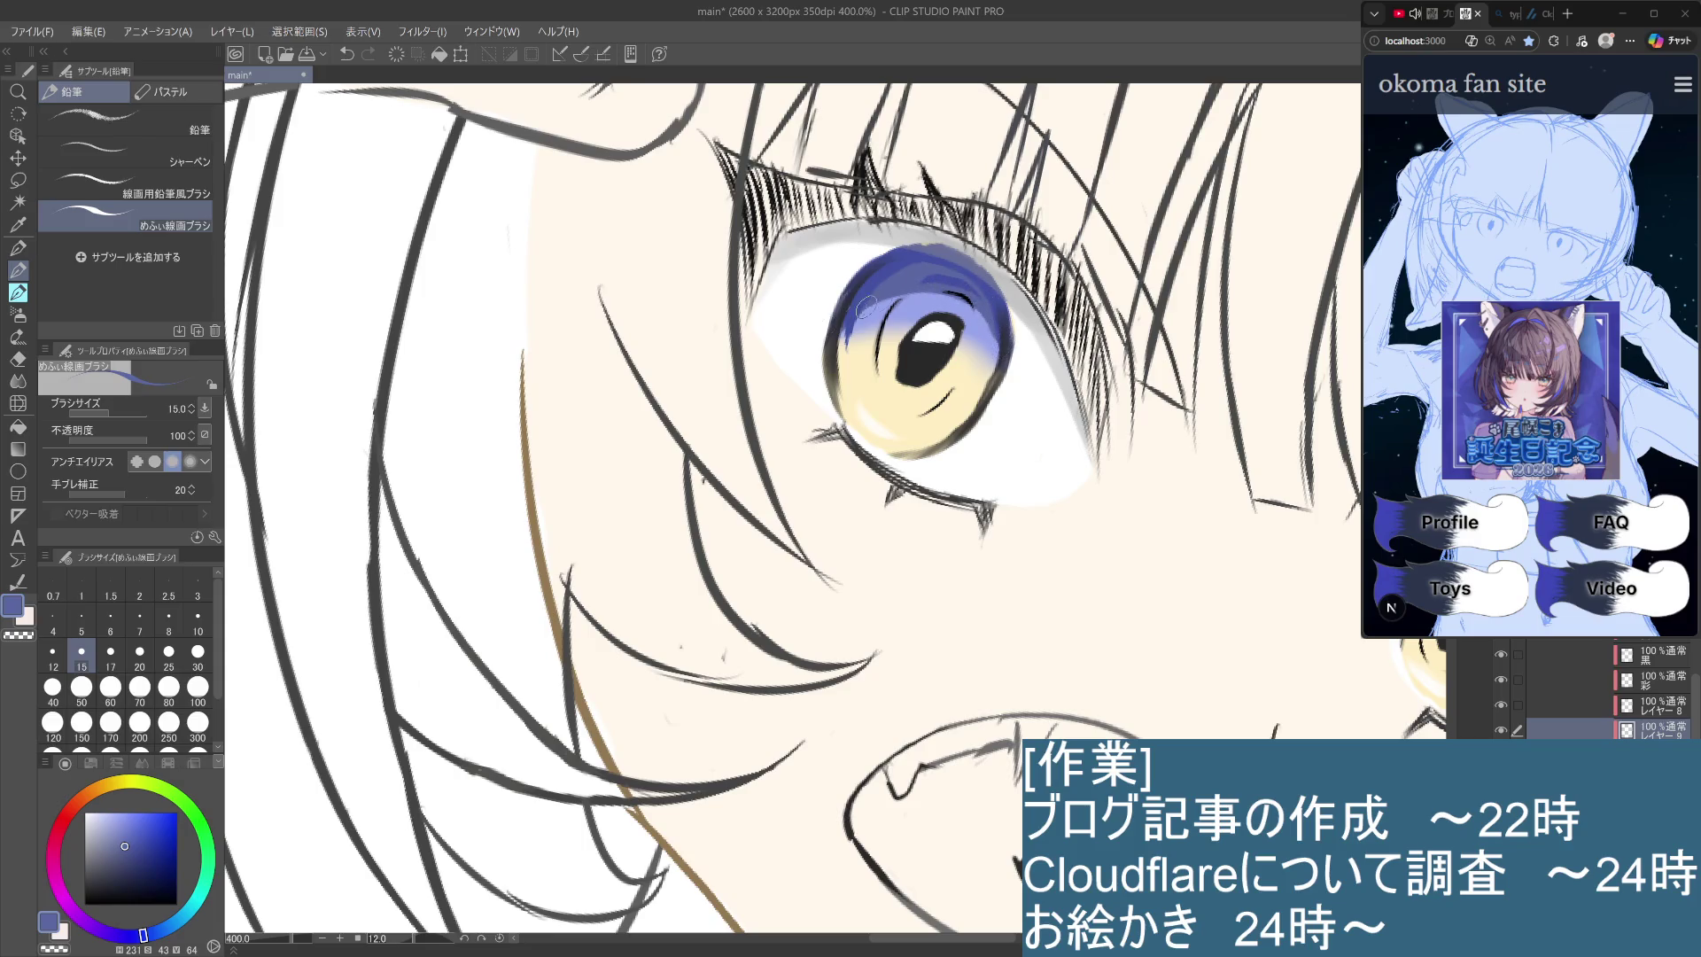
Compare the iris with and without レイヤー8's darker shading, leaving the layer visible.
{"action": "scroll", "coordinate": [823, 362], "scroll_direction": "down", "scroll_amount": 4}
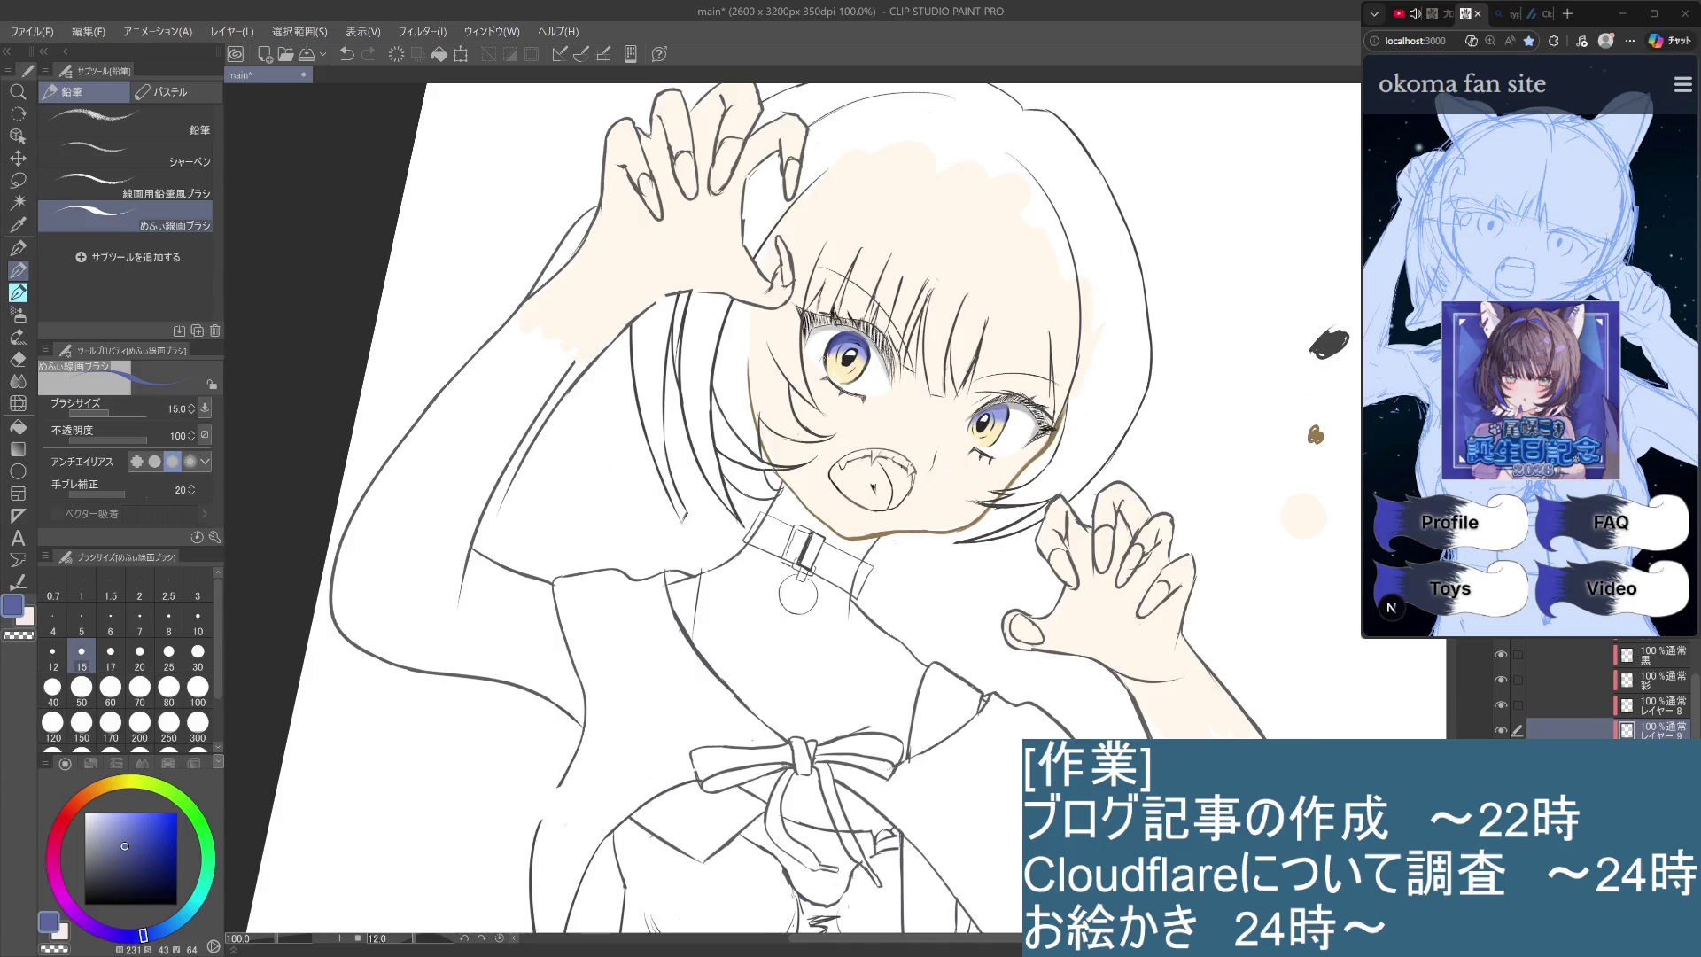
{"action": "scroll", "coordinate": [840, 365], "scroll_direction": "up", "scroll_amount": 5}
{"action": "scroll", "coordinate": [877, 506], "scroll_direction": "down", "scroll_amount": 3}
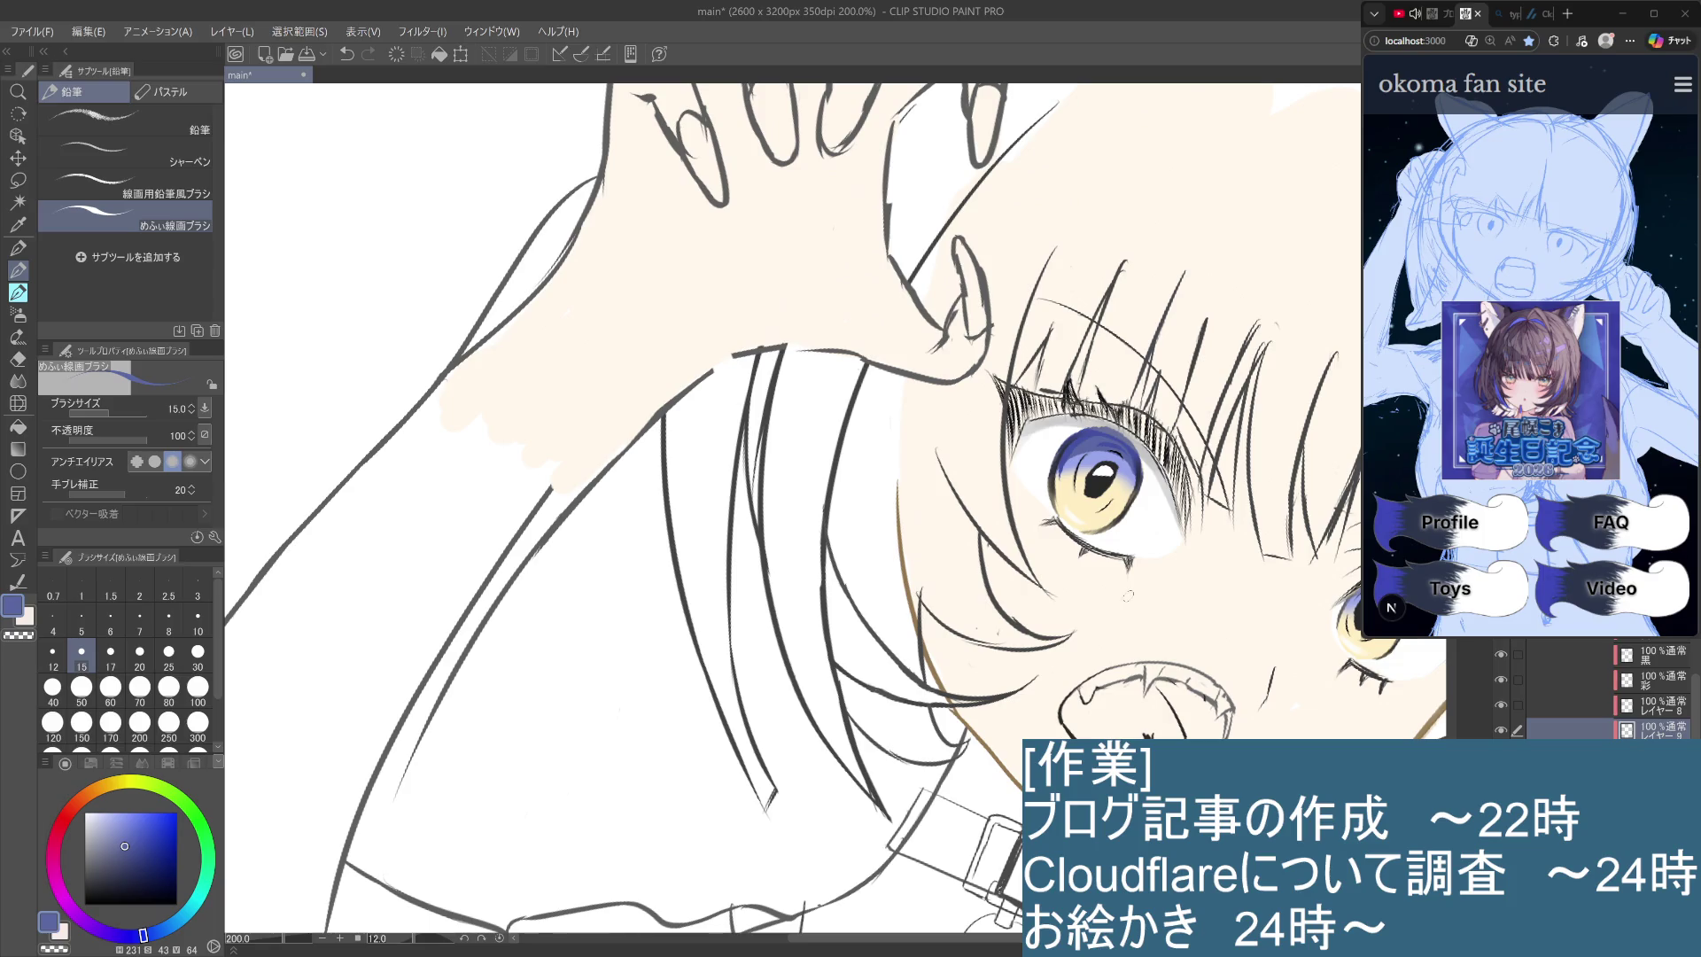
{"action": "scroll", "coordinate": [1122, 591], "scroll_direction": "up", "scroll_amount": 3}
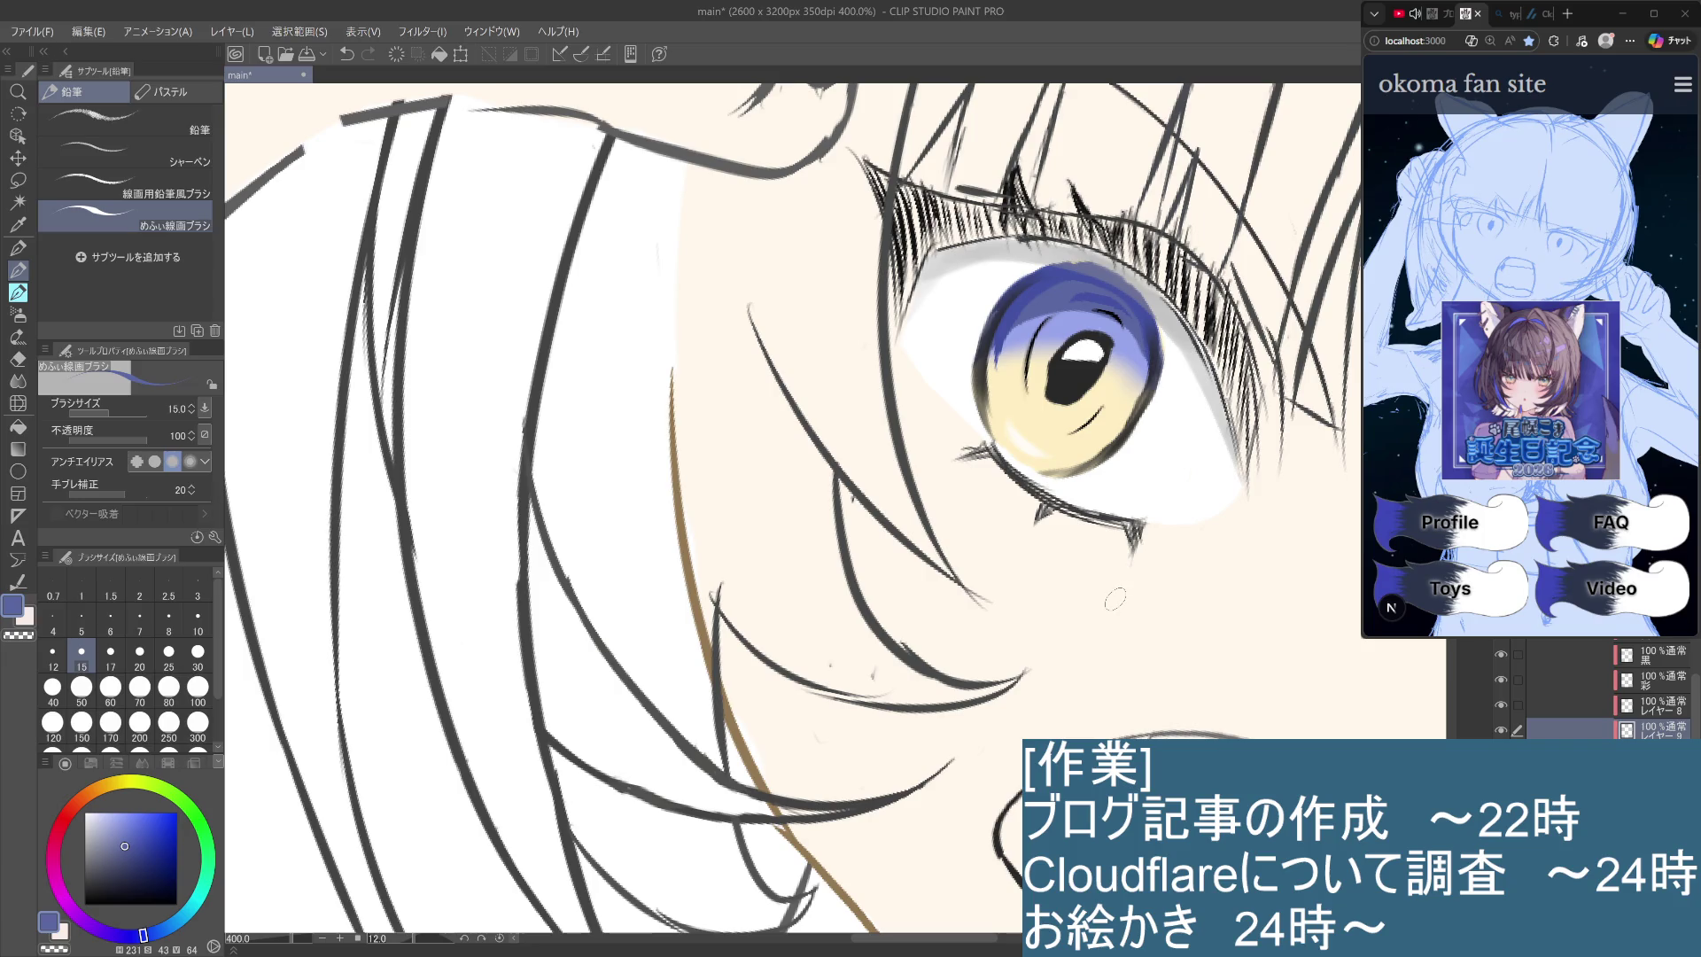
{"action": "key", "text": "ctrl+z"}
{"action": "key", "text": "ctrl+y"}
{"action": "key", "text": "ctrl+z"}
{"action": "key", "text": "ctrl+y"}
{"action": "left_click", "coordinate": [1500, 707]}
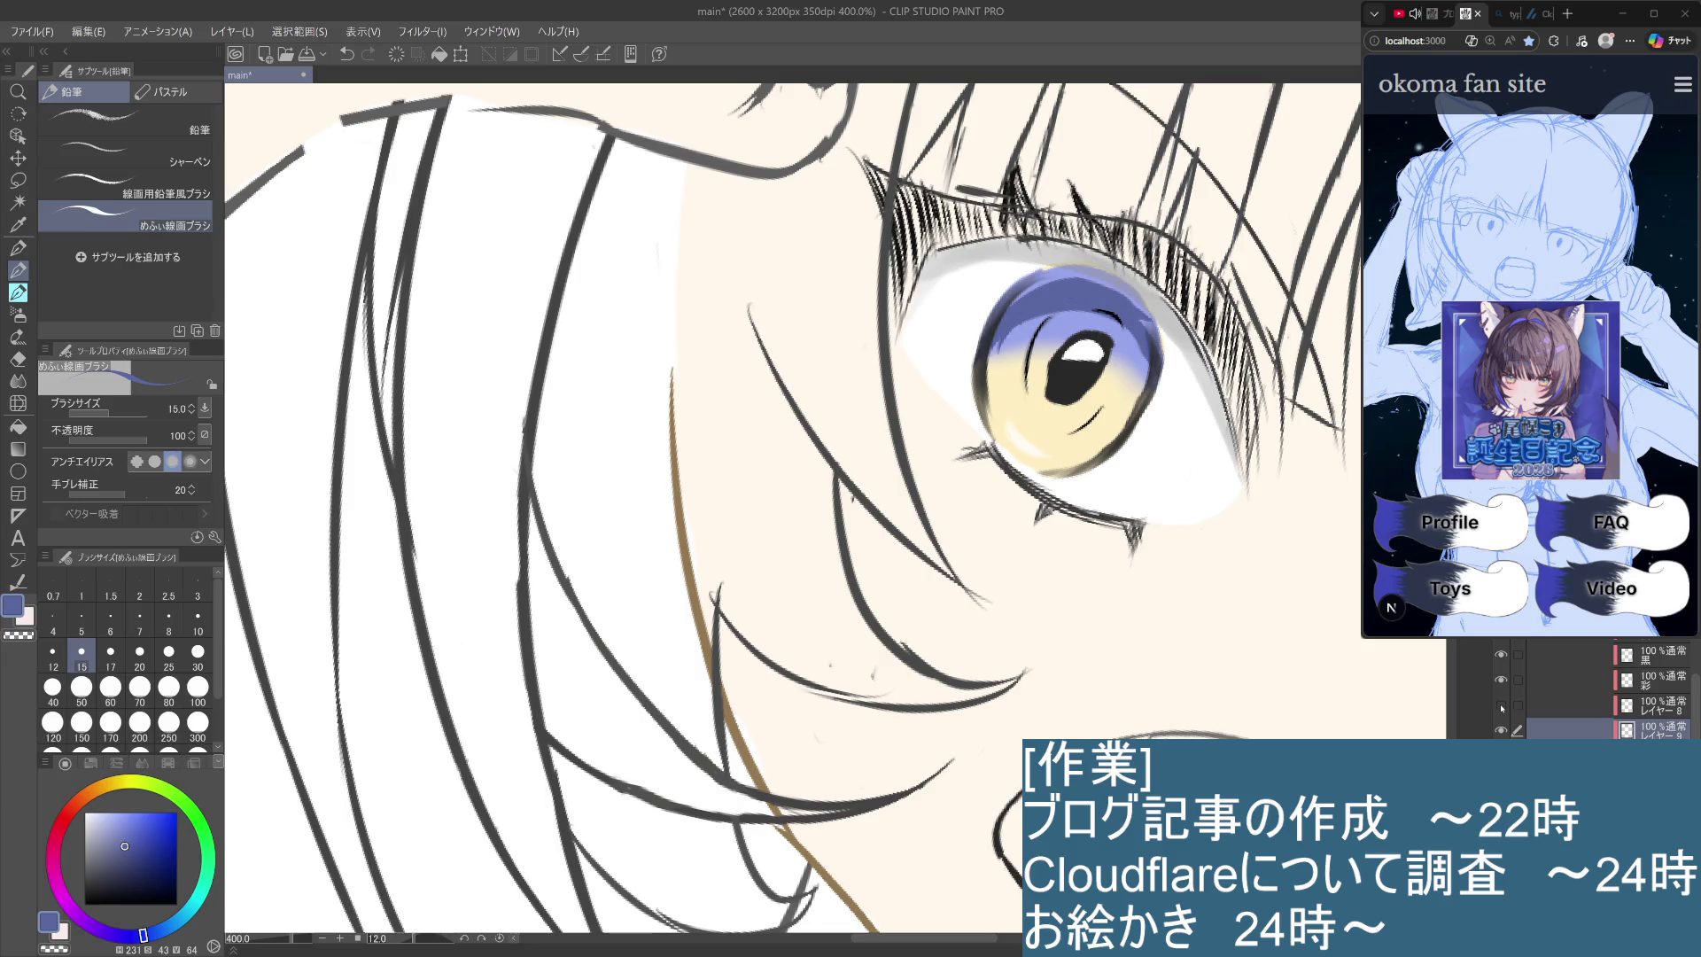
{"action": "left_click", "coordinate": [1501, 706]}
{"action": "left_click", "coordinate": [1501, 707]}
{"action": "left_click", "coordinate": [1501, 706]}
{"action": "left_click", "coordinate": [1501, 706]}
{"action": "left_click", "coordinate": [1501, 706]}
{"action": "left_click", "coordinate": [1501, 706]}
{"action": "left_click", "coordinate": [1501, 706]}
{"action": "left_click", "coordinate": [1501, 706]}
{"action": "left_click", "coordinate": [1501, 706]}
{"action": "left_click", "coordinate": [1501, 706]}
{"action": "left_click", "coordinate": [1501, 706]}
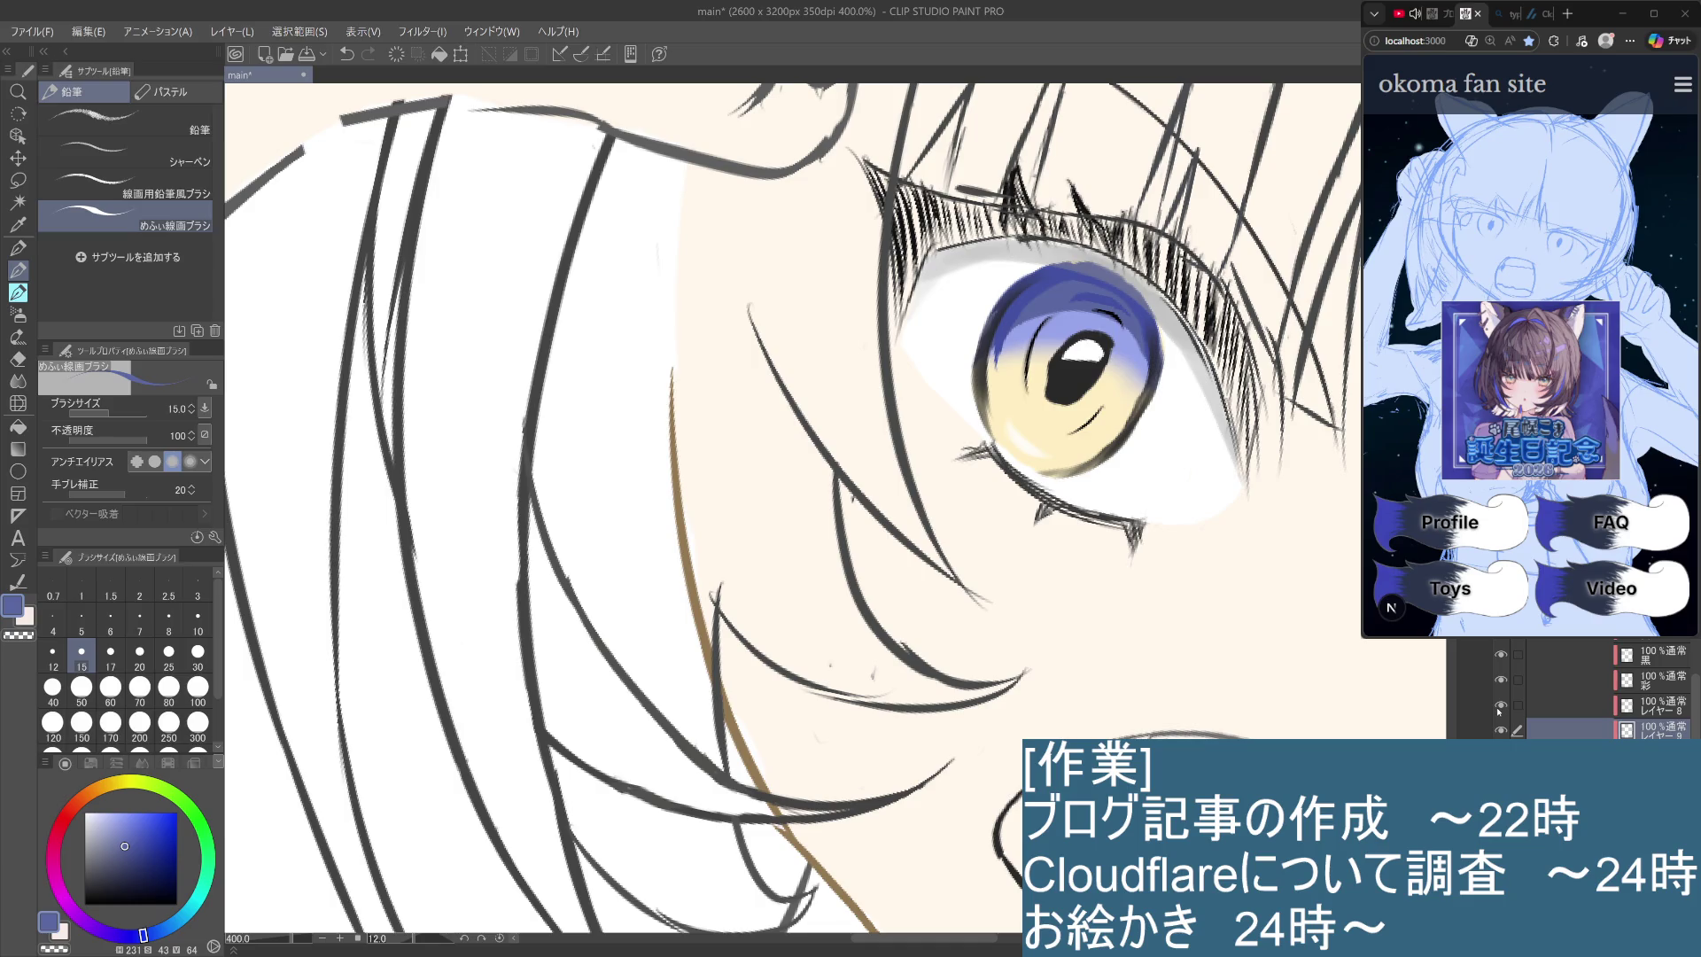
{"action": "left_click", "coordinate": [1501, 707]}
{"action": "left_click", "coordinate": [1501, 706]}
{"action": "left_click", "coordinate": [1501, 706]}
{"action": "left_click", "coordinate": [1501, 706]}
{"action": "left_click", "coordinate": [1501, 706]}
{"action": "left_click", "coordinate": [1501, 706]}
{"action": "left_click", "coordinate": [1499, 706]}
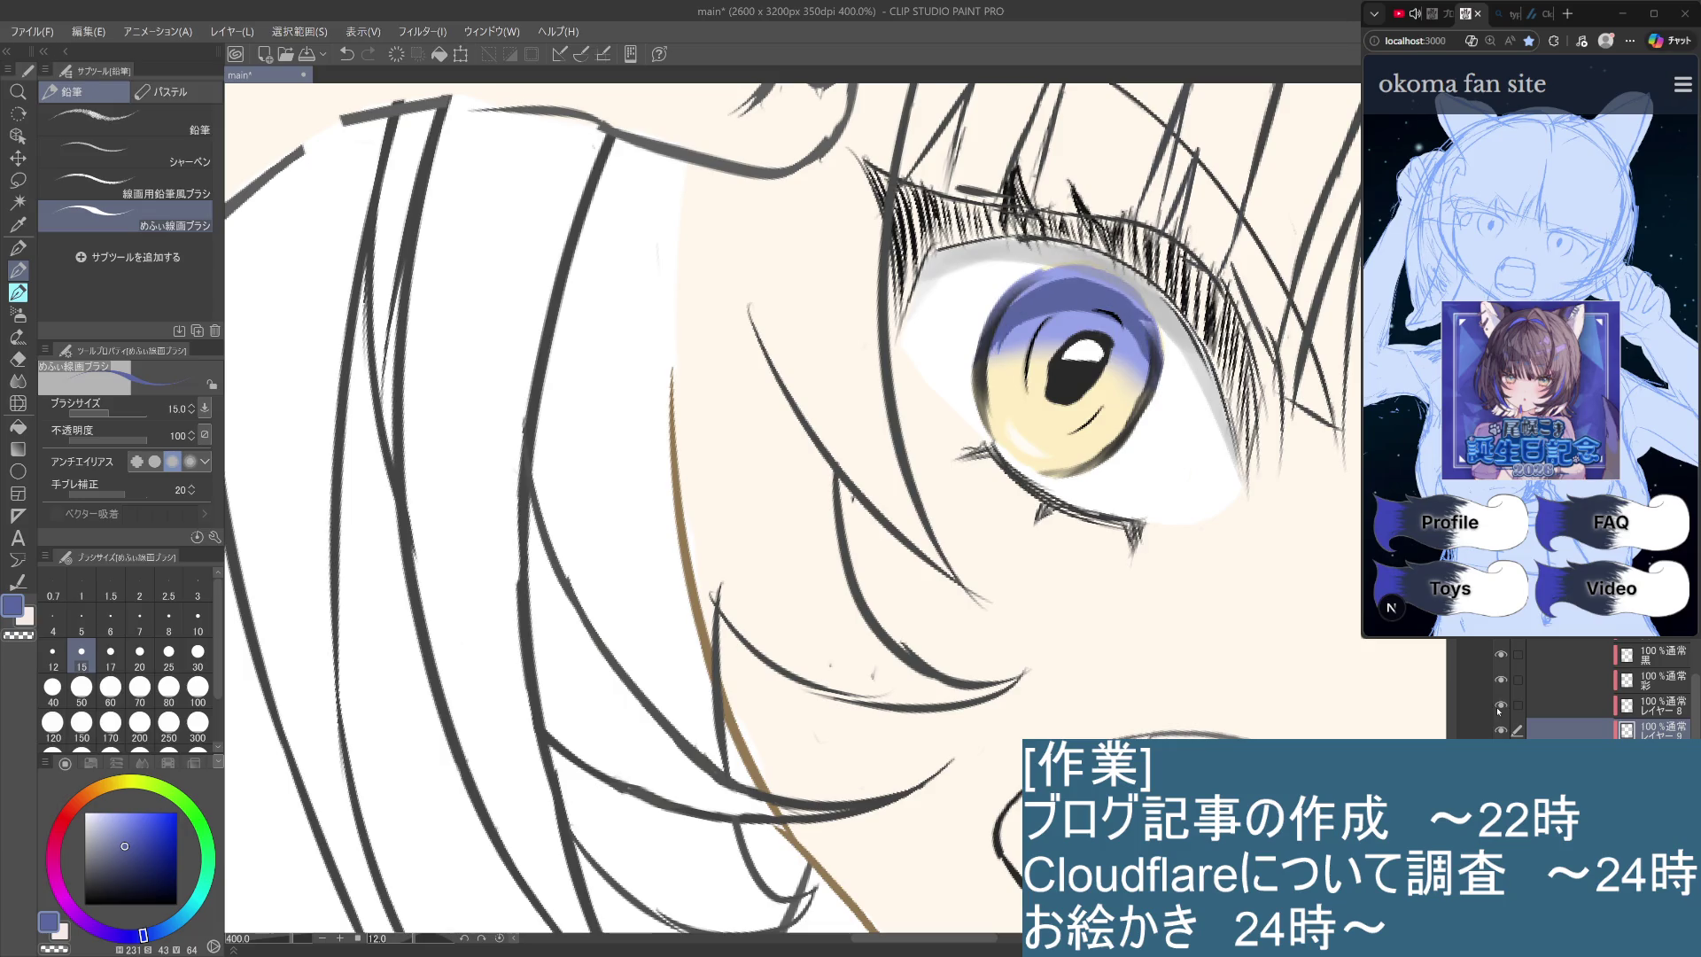
{"action": "left_click", "coordinate": [1499, 707]}
{"action": "left_click", "coordinate": [1499, 707]}
{"action": "left_click", "coordinate": [1499, 706]}
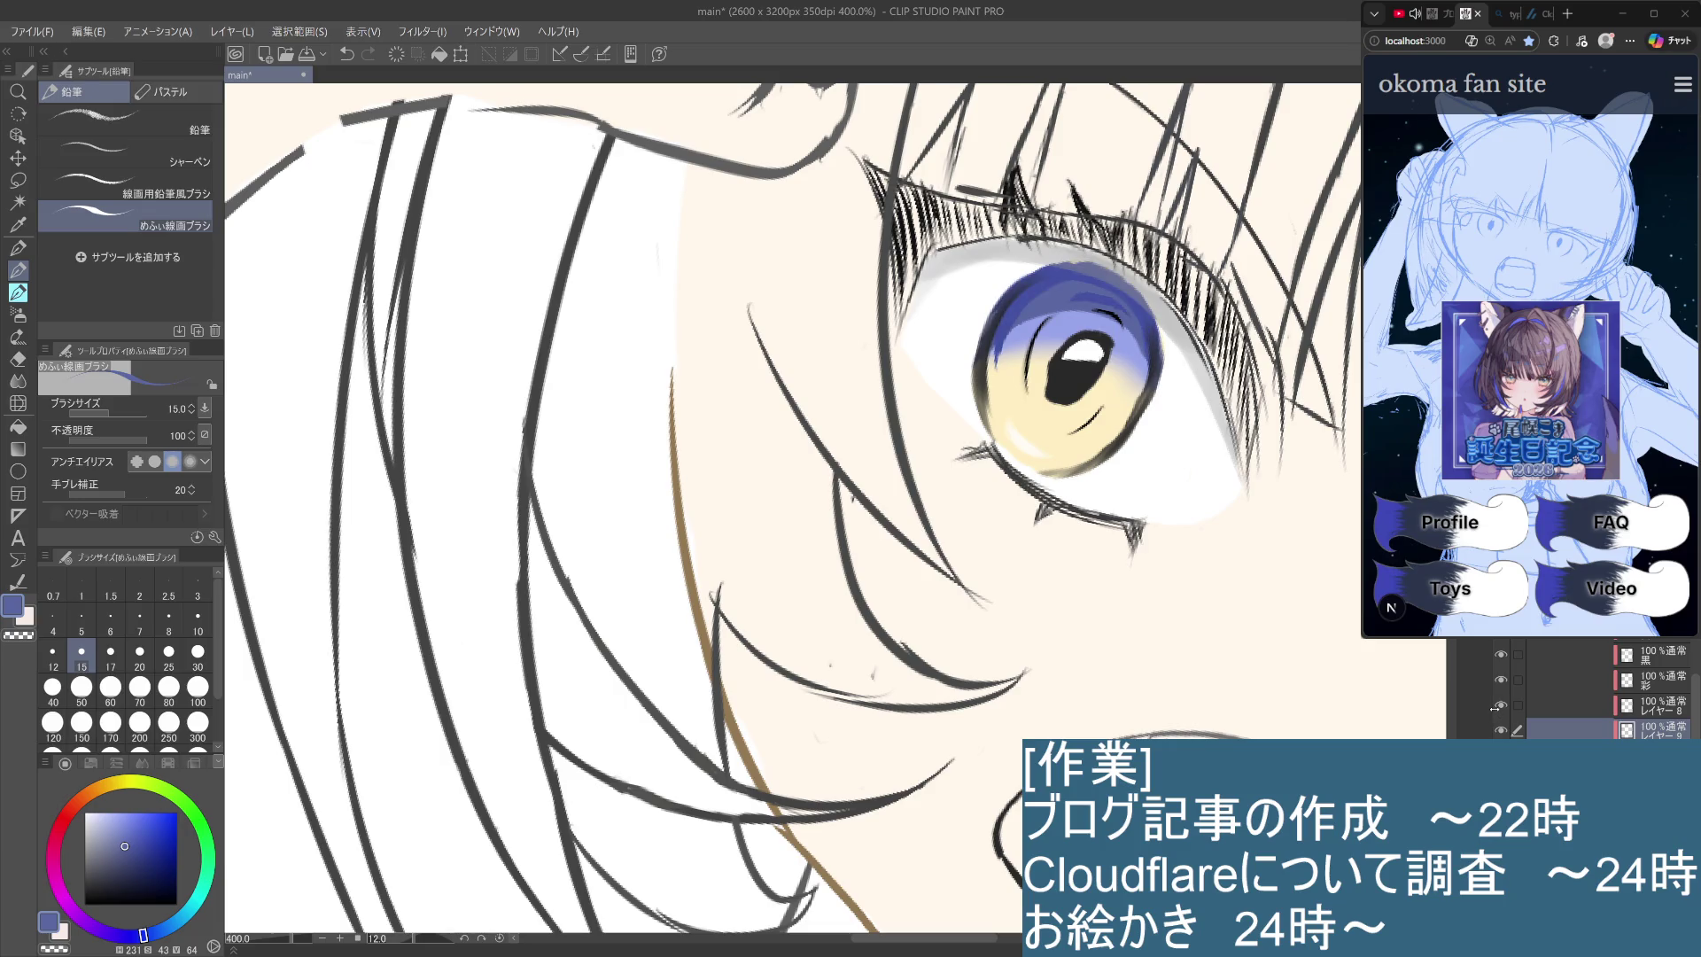
{"action": "left_click", "coordinate": [1501, 706]}
{"action": "left_click", "coordinate": [1501, 706]}
{"action": "left_click", "coordinate": [1500, 706]}
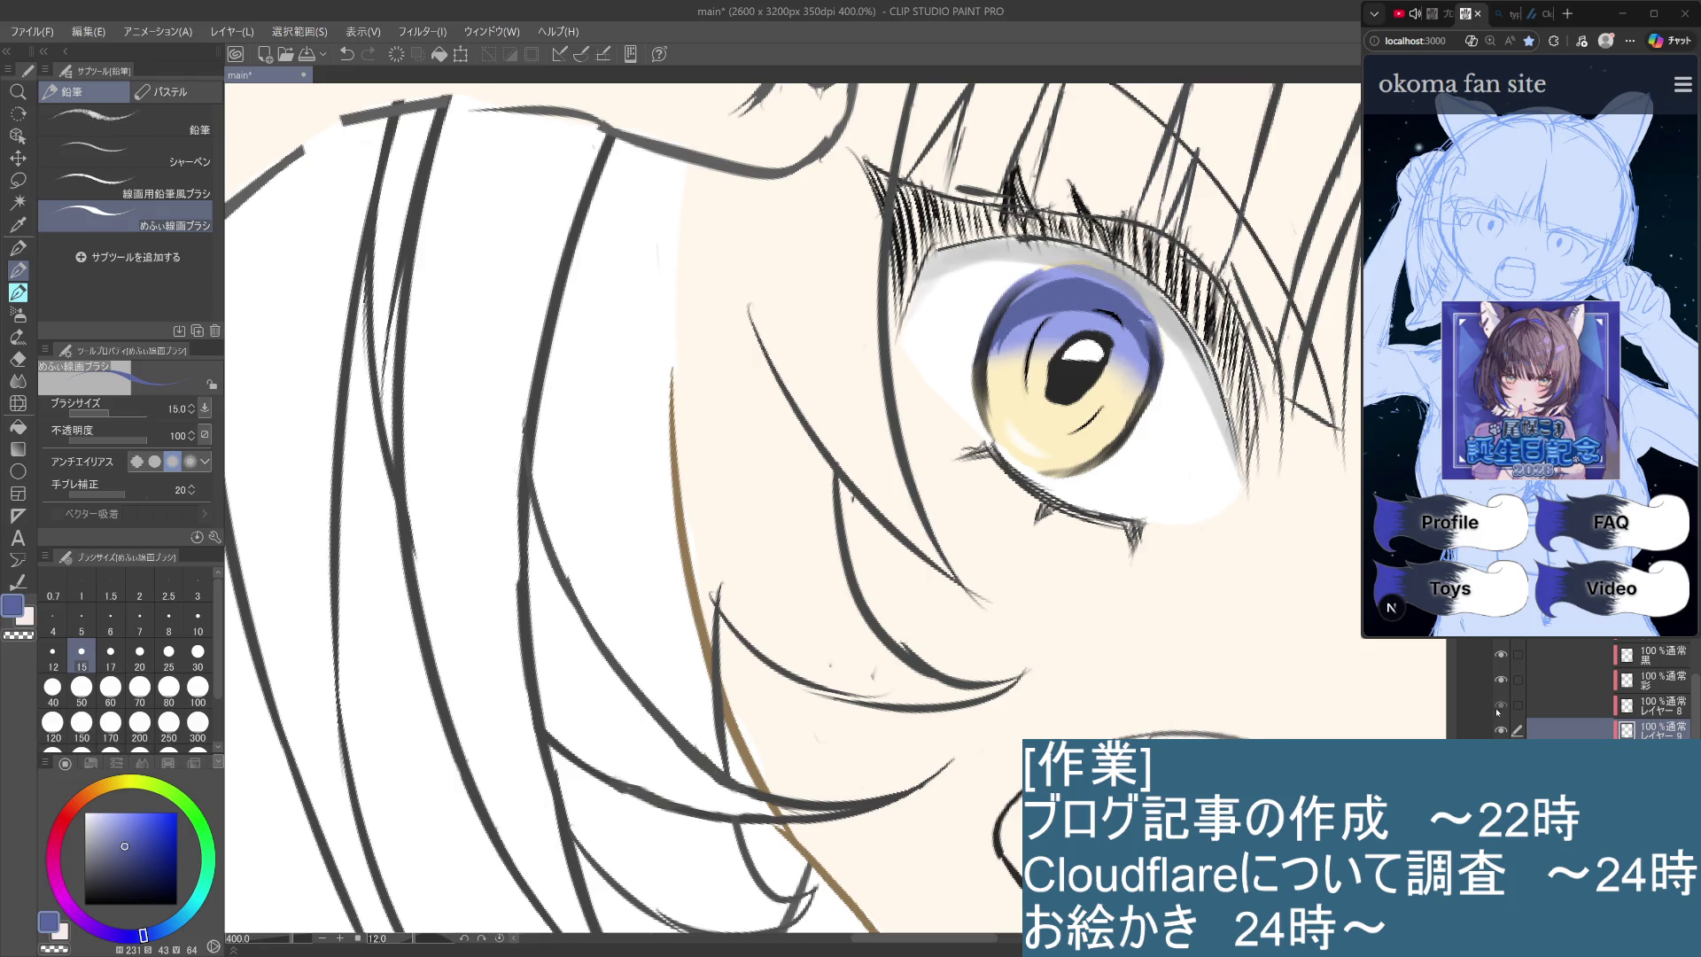
{"action": "left_click", "coordinate": [1499, 706]}
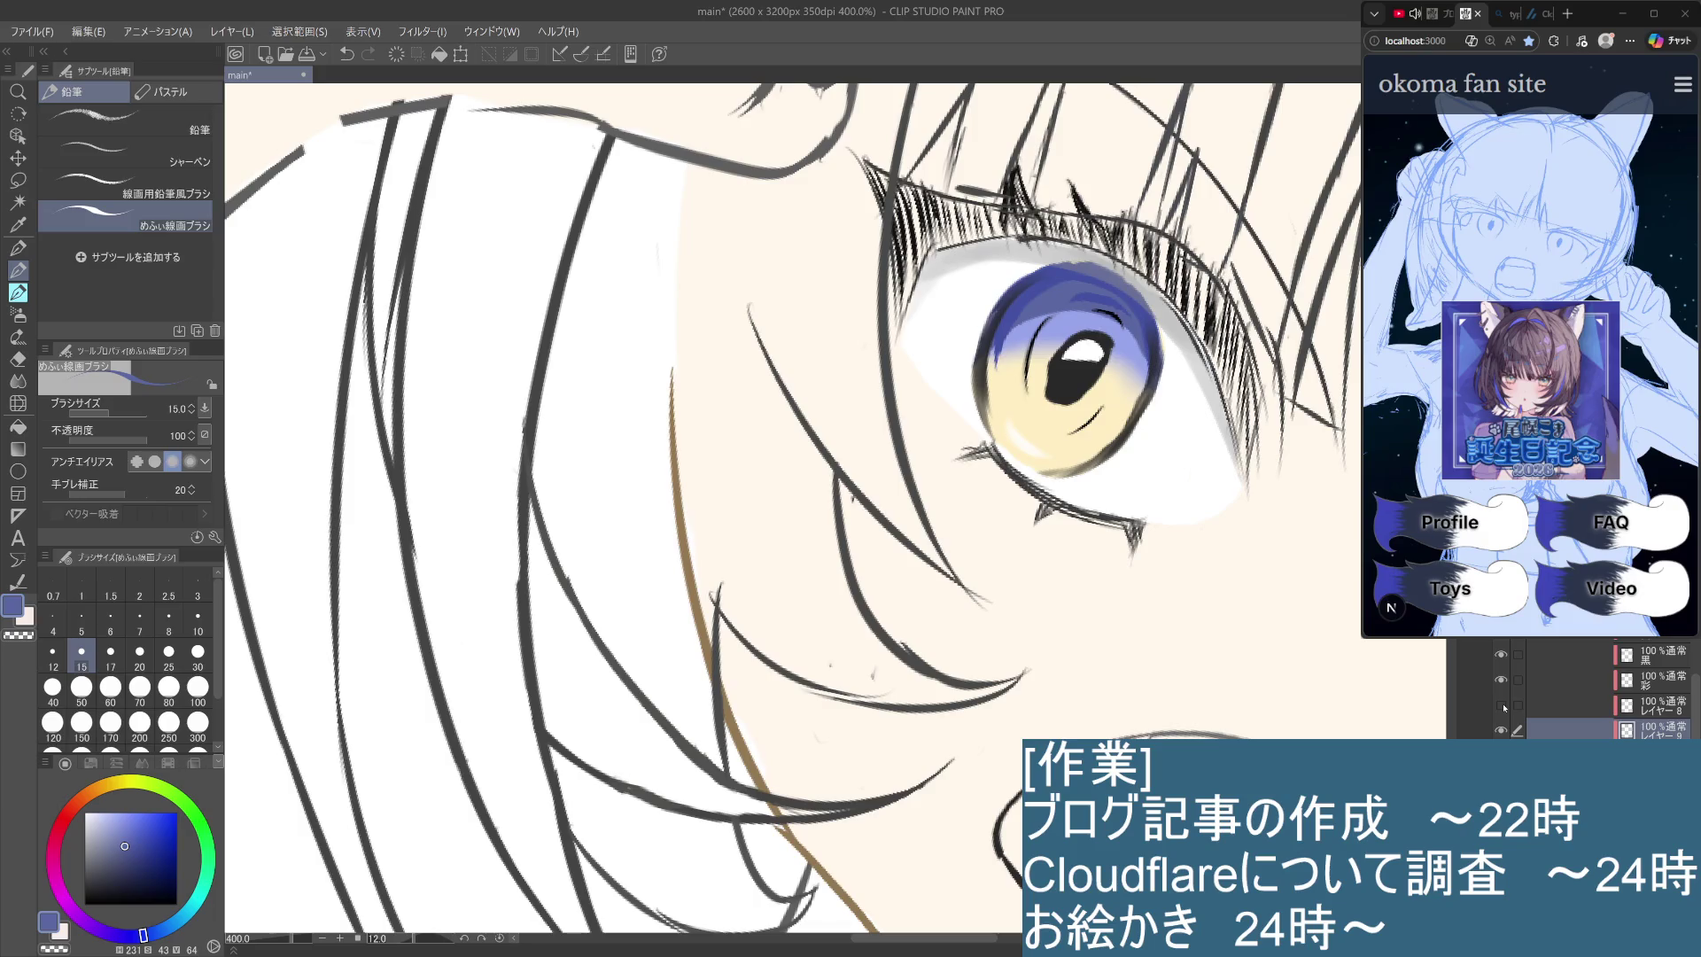
{"action": "left_click", "coordinate": [1500, 706]}
{"action": "left_click", "coordinate": [1501, 706]}
{"action": "left_click", "coordinate": [1501, 706]}
{"action": "left_click", "coordinate": [1501, 706]}
{"action": "left_click", "coordinate": [1501, 706]}
{"action": "left_click", "coordinate": [1501, 706]}
Paint a lighter-blue highlight arc in the upper-left of the left iris.
{"action": "key", "text": "ctrl+minus"}
{"action": "key", "text": "ctrl+minus"}
{"action": "key", "text": "ctrl+minus"}
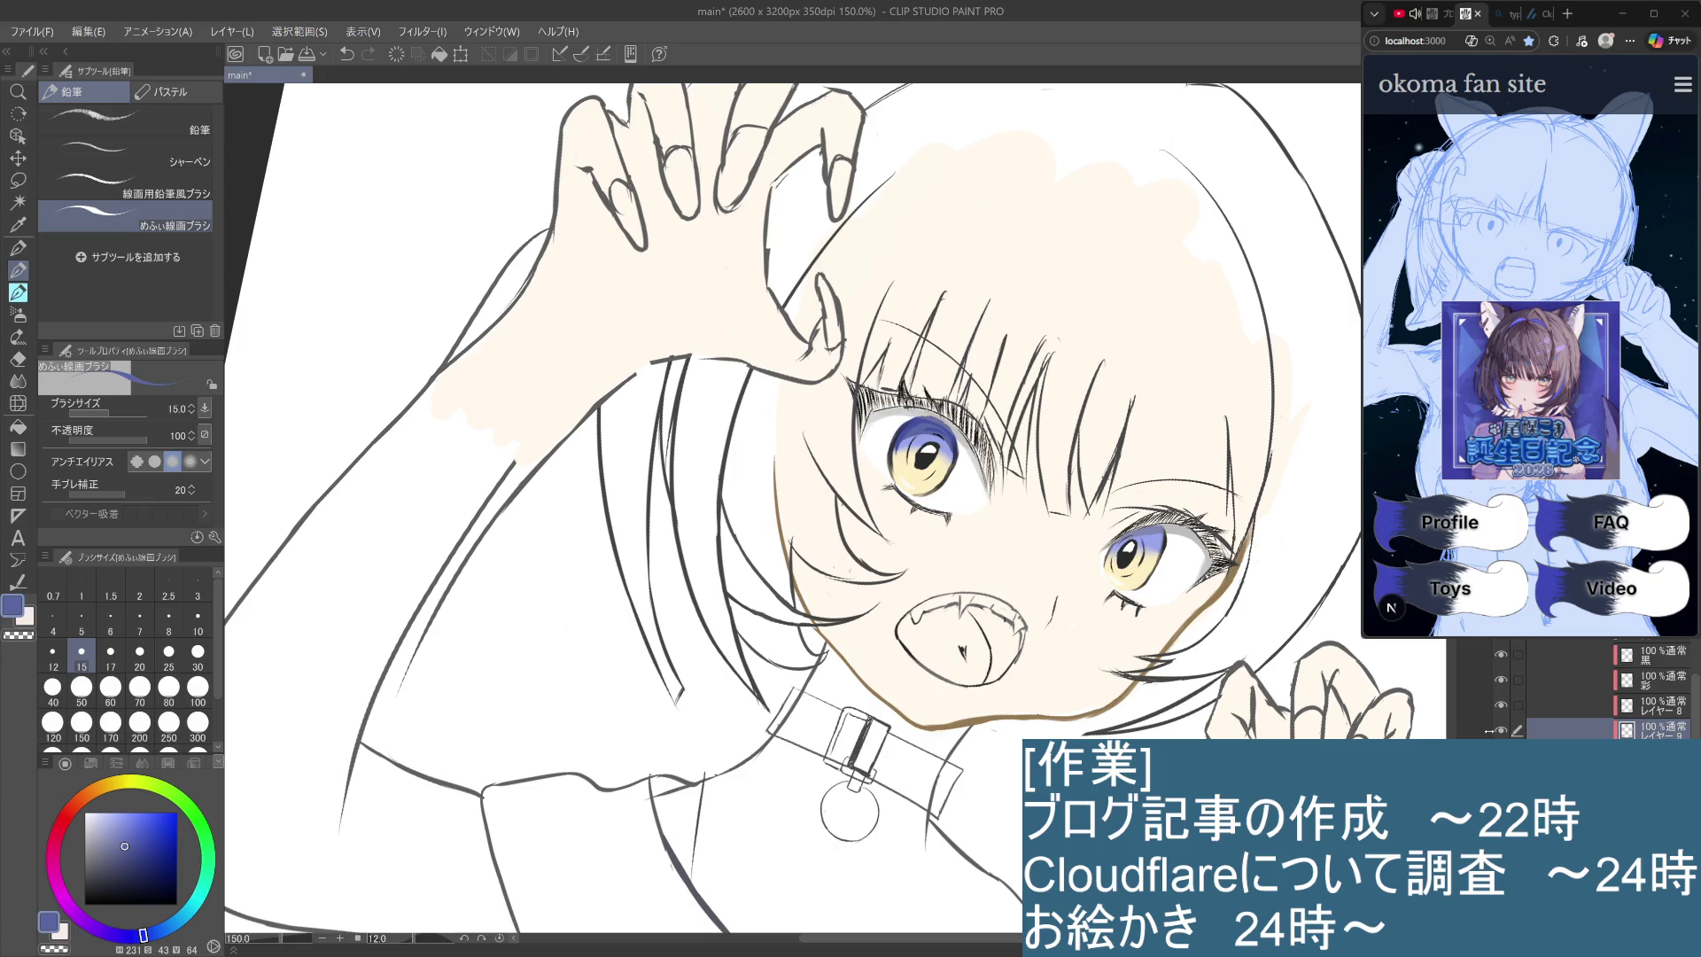
{"action": "key", "text": "ctrl+plus"}
{"action": "key", "text": "ctrl+plus"}
{"action": "key", "text": "ctrl+plus"}
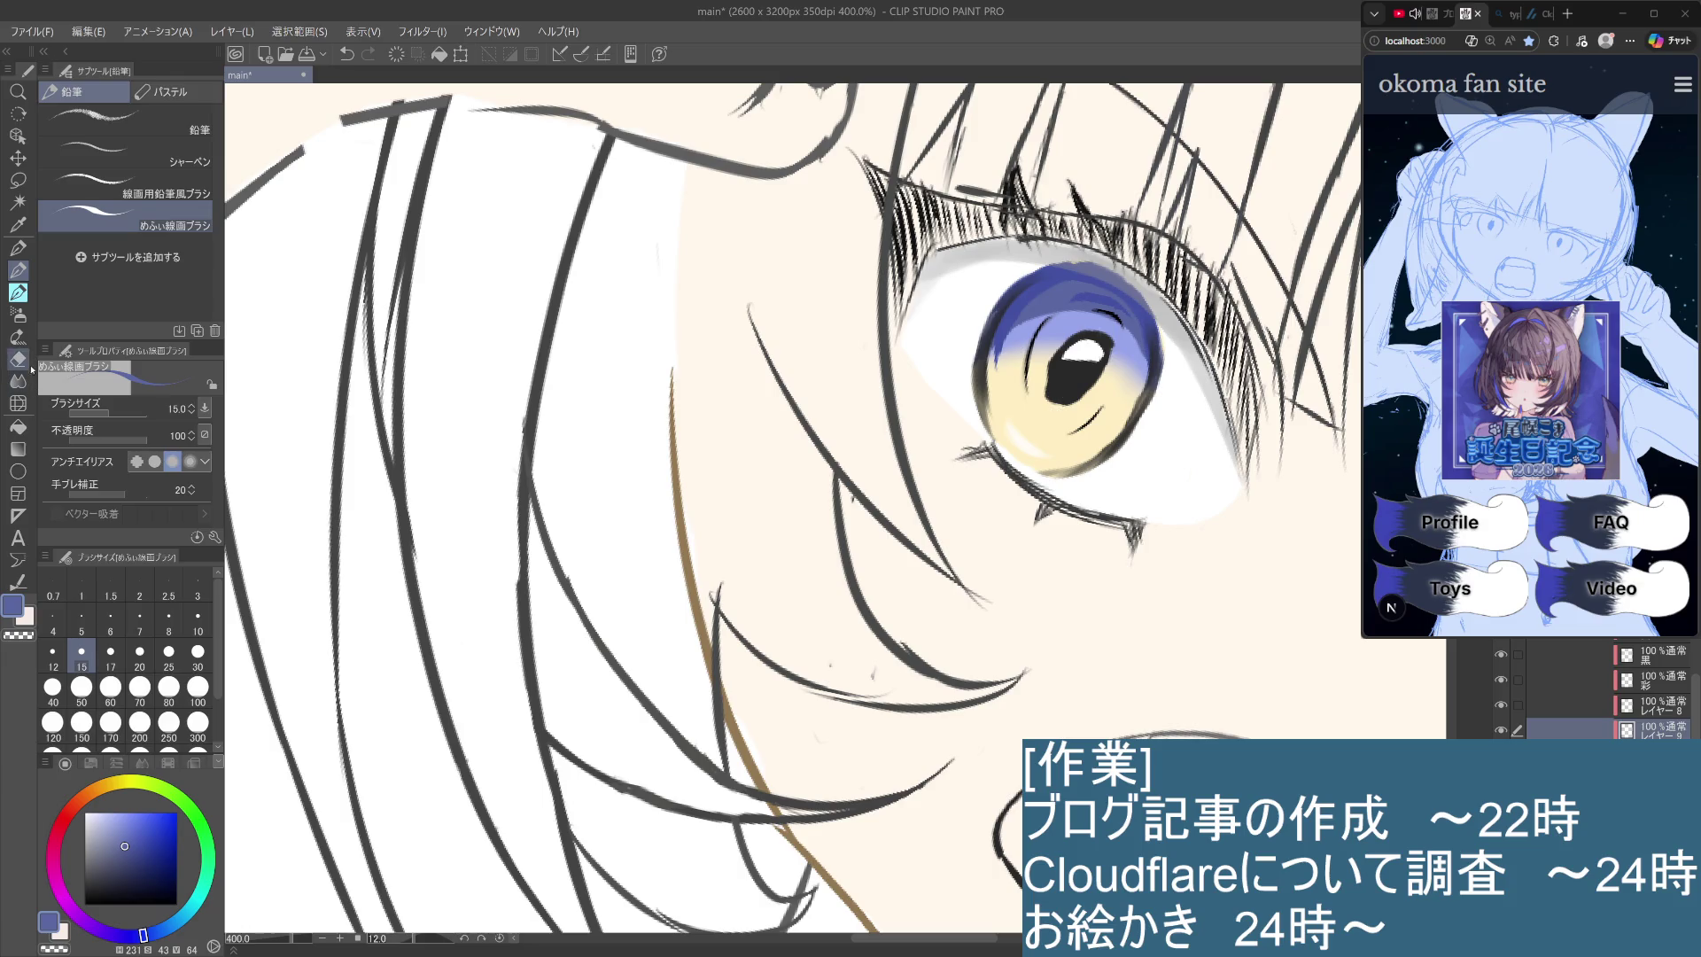
{"action": "left_click_drag", "start_coordinate": [1045, 314], "coordinate": [1061, 286]}
{"action": "key", "text": "ctrl+z"}
{"action": "mouse_move", "coordinate": [1068, 290]}
{"action": "left_mouse_down"}
{"action": "mouse_move", "coordinate": [1033, 312]}
{"action": "mouse_move", "coordinate": [1125, 319]}
{"action": "left_mouse_up"}
{"action": "key", "text": "ctrl+z"}
{"action": "scroll", "coordinate": [1121, 381], "scroll_direction": "down", "scroll_amount": 3}
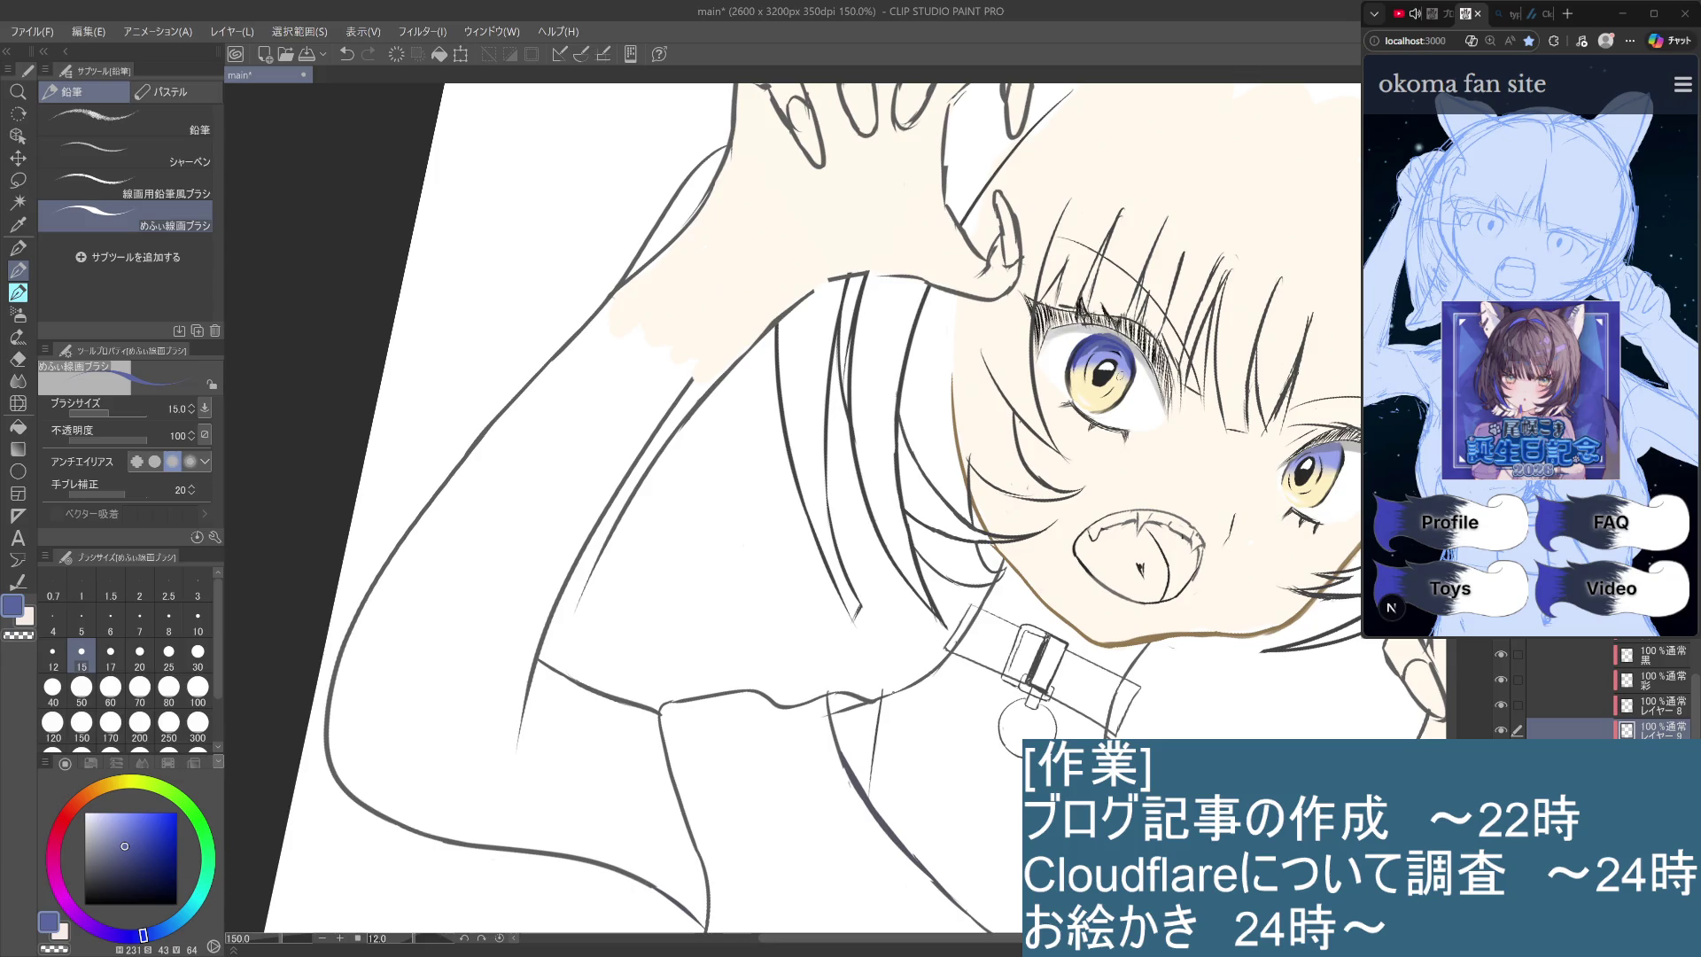
{"action": "scroll", "coordinate": [1120, 375], "scroll_direction": "up", "scroll_amount": 1}
{"action": "scroll", "coordinate": [1119, 374], "scroll_direction": "up", "scroll_amount": 2}
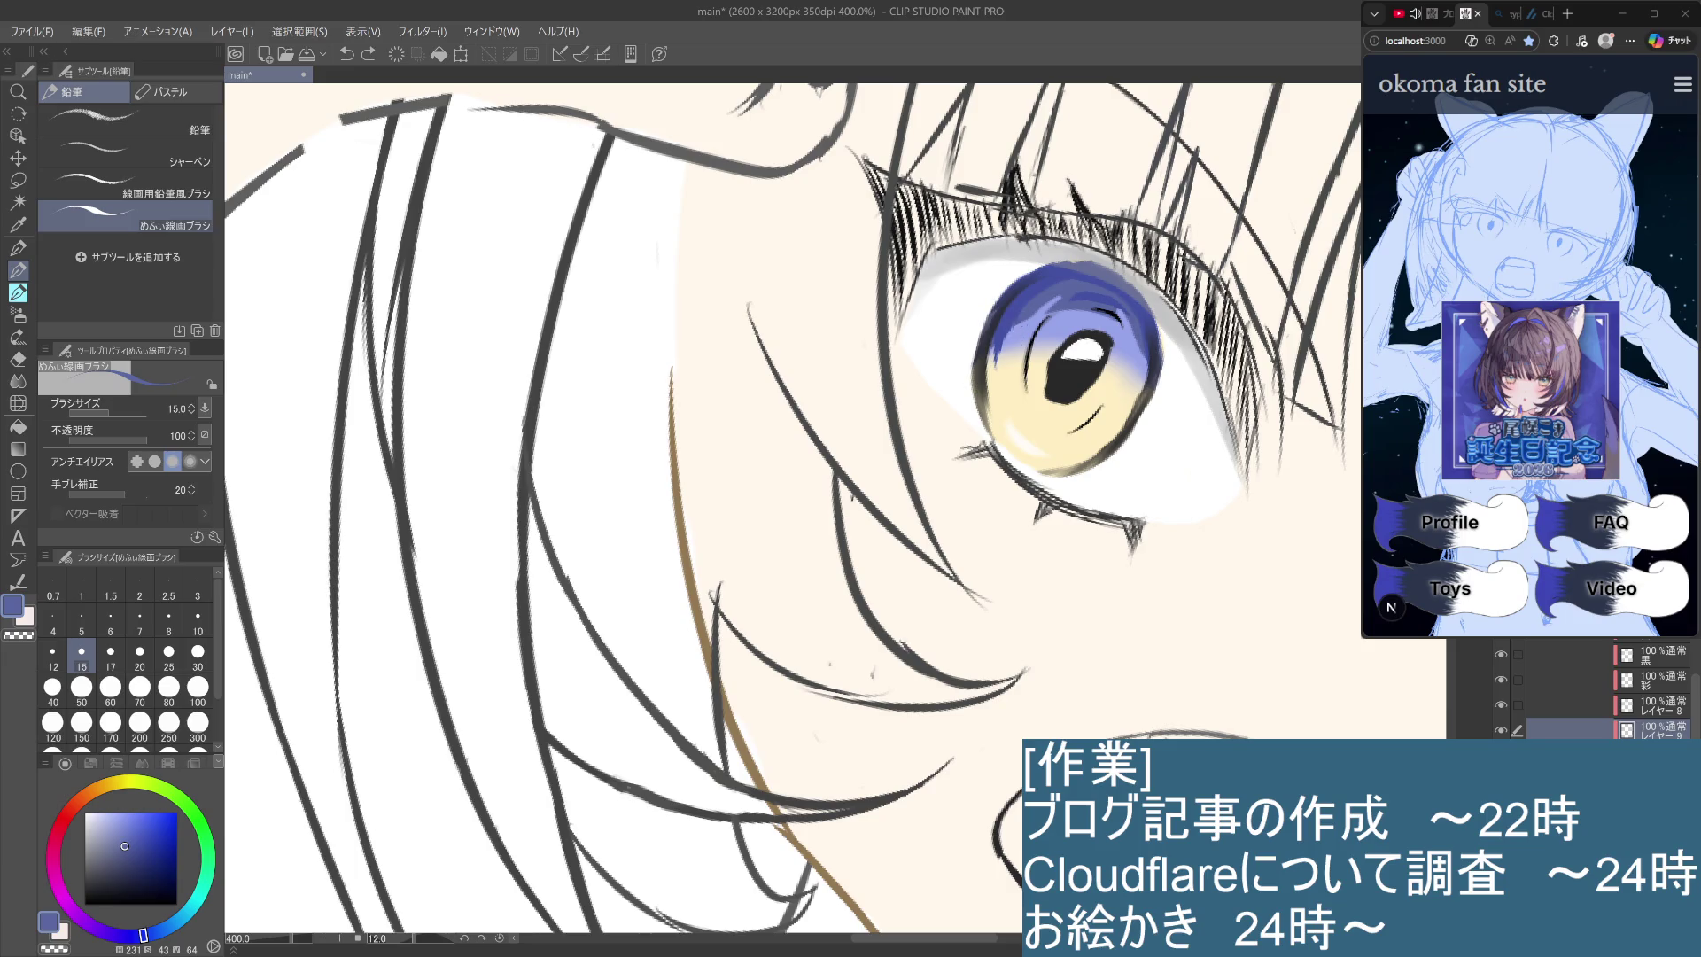
Make the 彩 layer the active layer.
{"action": "left_click", "coordinate": [1648, 755]}
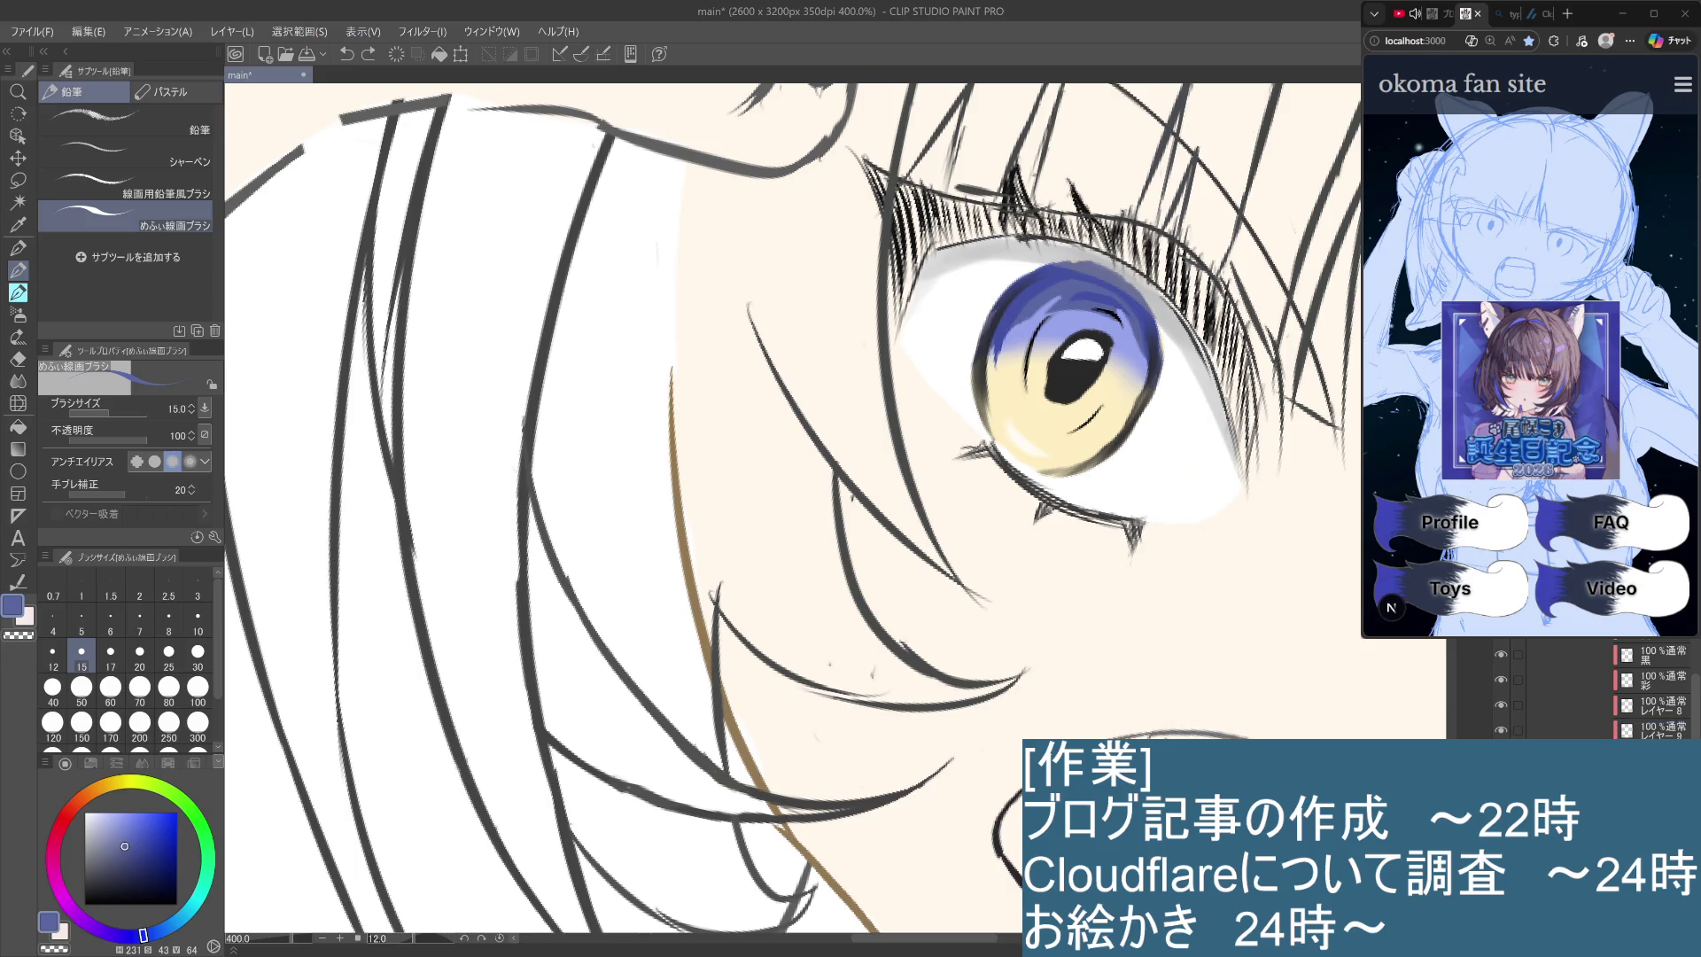
{"action": "left_click", "coordinate": [1665, 705]}
{"action": "left_click", "coordinate": [1663, 680]}
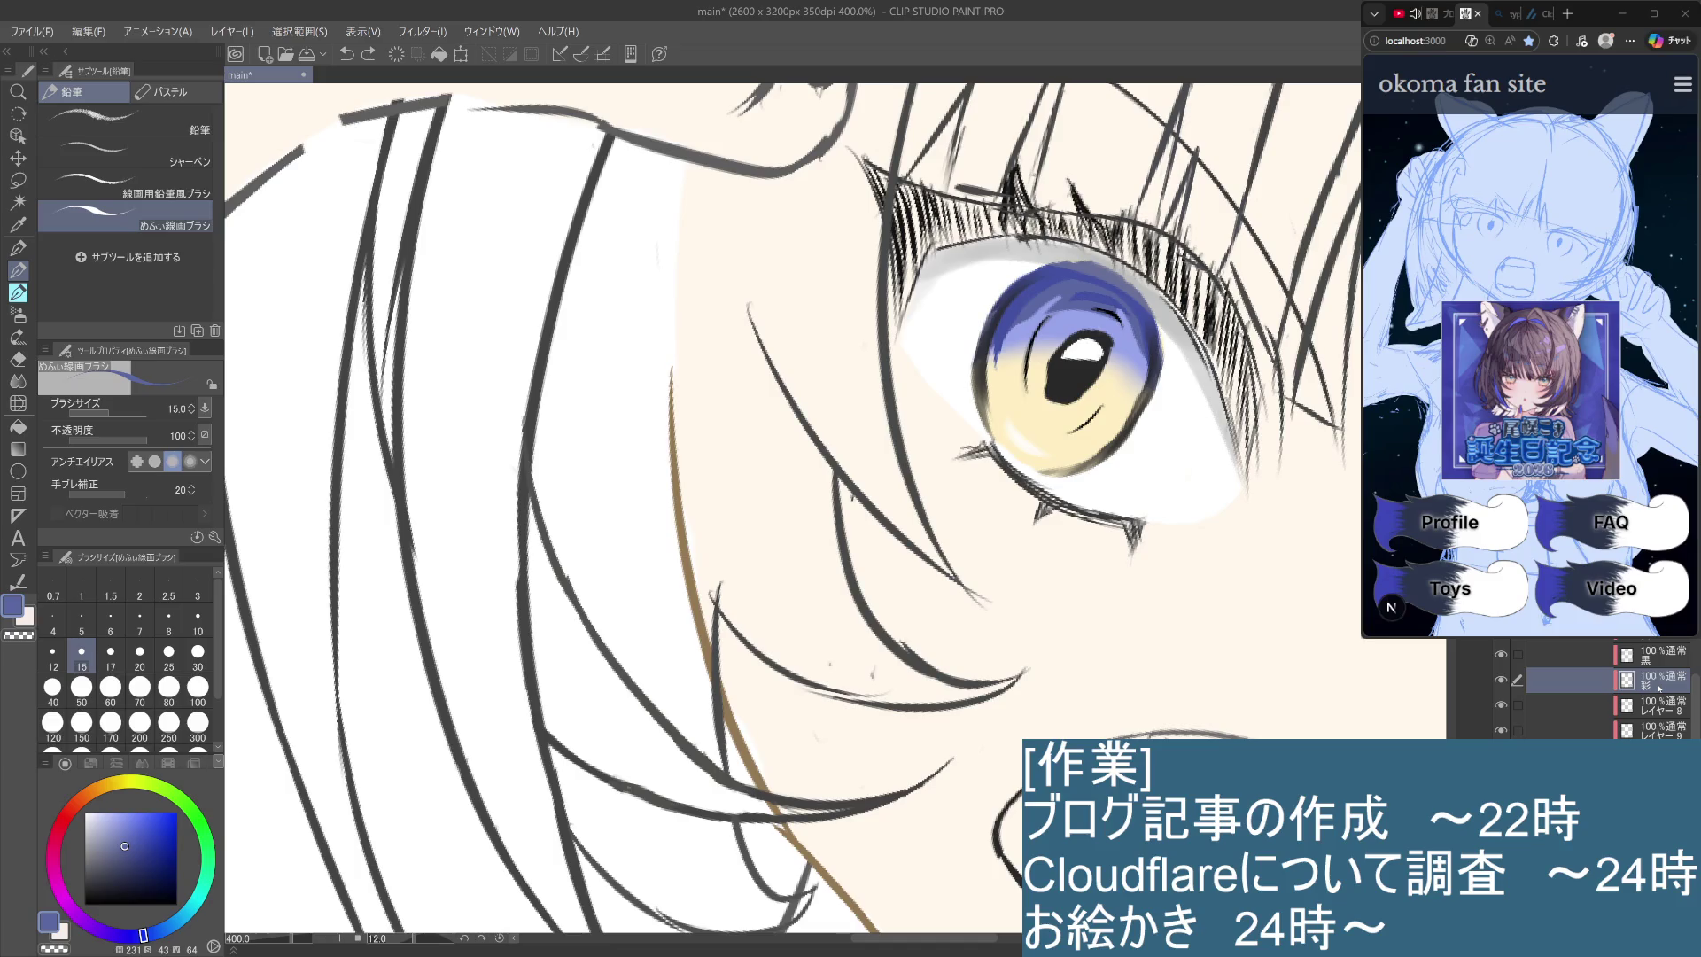
Choose a saturated bright blue and set the pencil brush to size 8.
{"action": "left_click", "coordinate": [176, 812]}
{"action": "key", "text": "b"}
{"action": "key", "text": "p"}
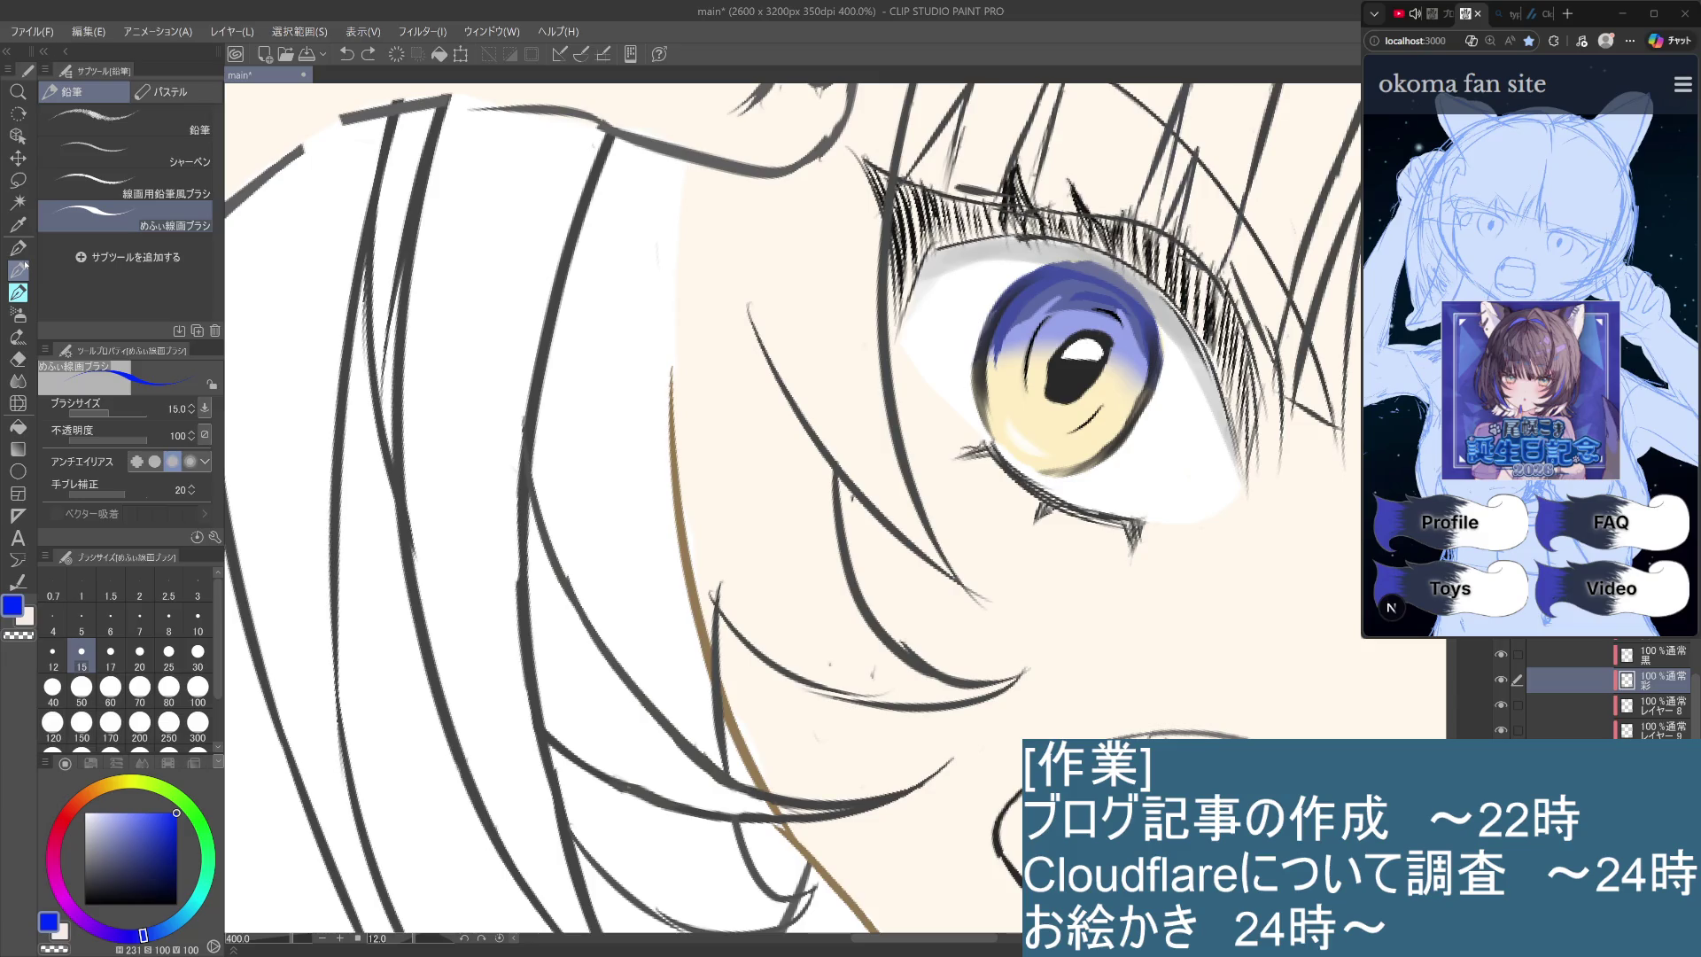
{"action": "left_click", "coordinate": [170, 631]}
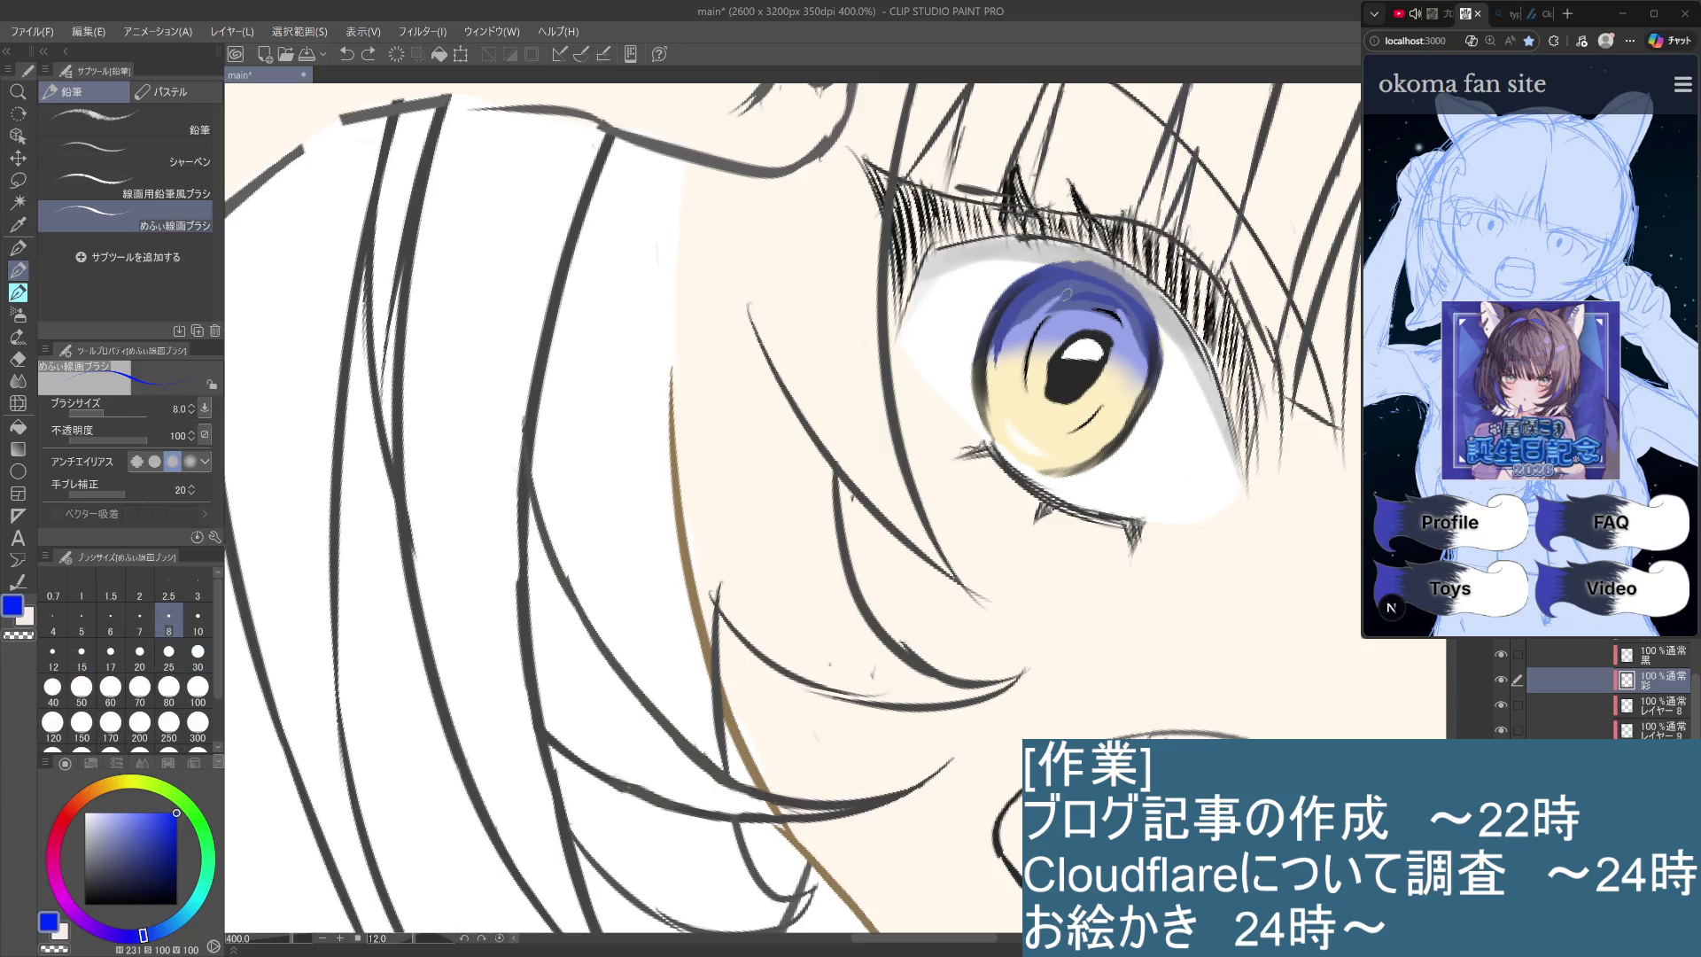
Stroke a vivid blue accent along the top and upper-right rim of the left iris.
{"action": "left_click_drag", "start_coordinate": [1058, 295], "coordinate": [1016, 343]}
{"action": "key", "text": "ctrl+z"}
{"action": "left_click_drag", "start_coordinate": [1078, 283], "coordinate": [1029, 326]}
{"action": "key", "text": "ctrl+z"}
{"action": "left_click_drag", "start_coordinate": [1099, 270], "coordinate": [1054, 269]}
{"action": "key", "text": "ctrl+z"}
{"action": "key", "text": "ctrl+y"}
{"action": "mouse_move", "coordinate": [1148, 328]}
{"action": "left_mouse_down"}
{"action": "mouse_move", "coordinate": [1113, 276]}
{"action": "mouse_move", "coordinate": [1031, 274]}
{"action": "left_mouse_up"}
{"action": "key", "text": "ctrl+z"}
{"action": "key", "text": "ctrl+z"}
{"action": "mouse_move", "coordinate": [1145, 312]}
{"action": "left_mouse_down"}
{"action": "mouse_move", "coordinate": [1106, 273]}
{"action": "mouse_move", "coordinate": [1078, 277]}
{"action": "left_mouse_up"}
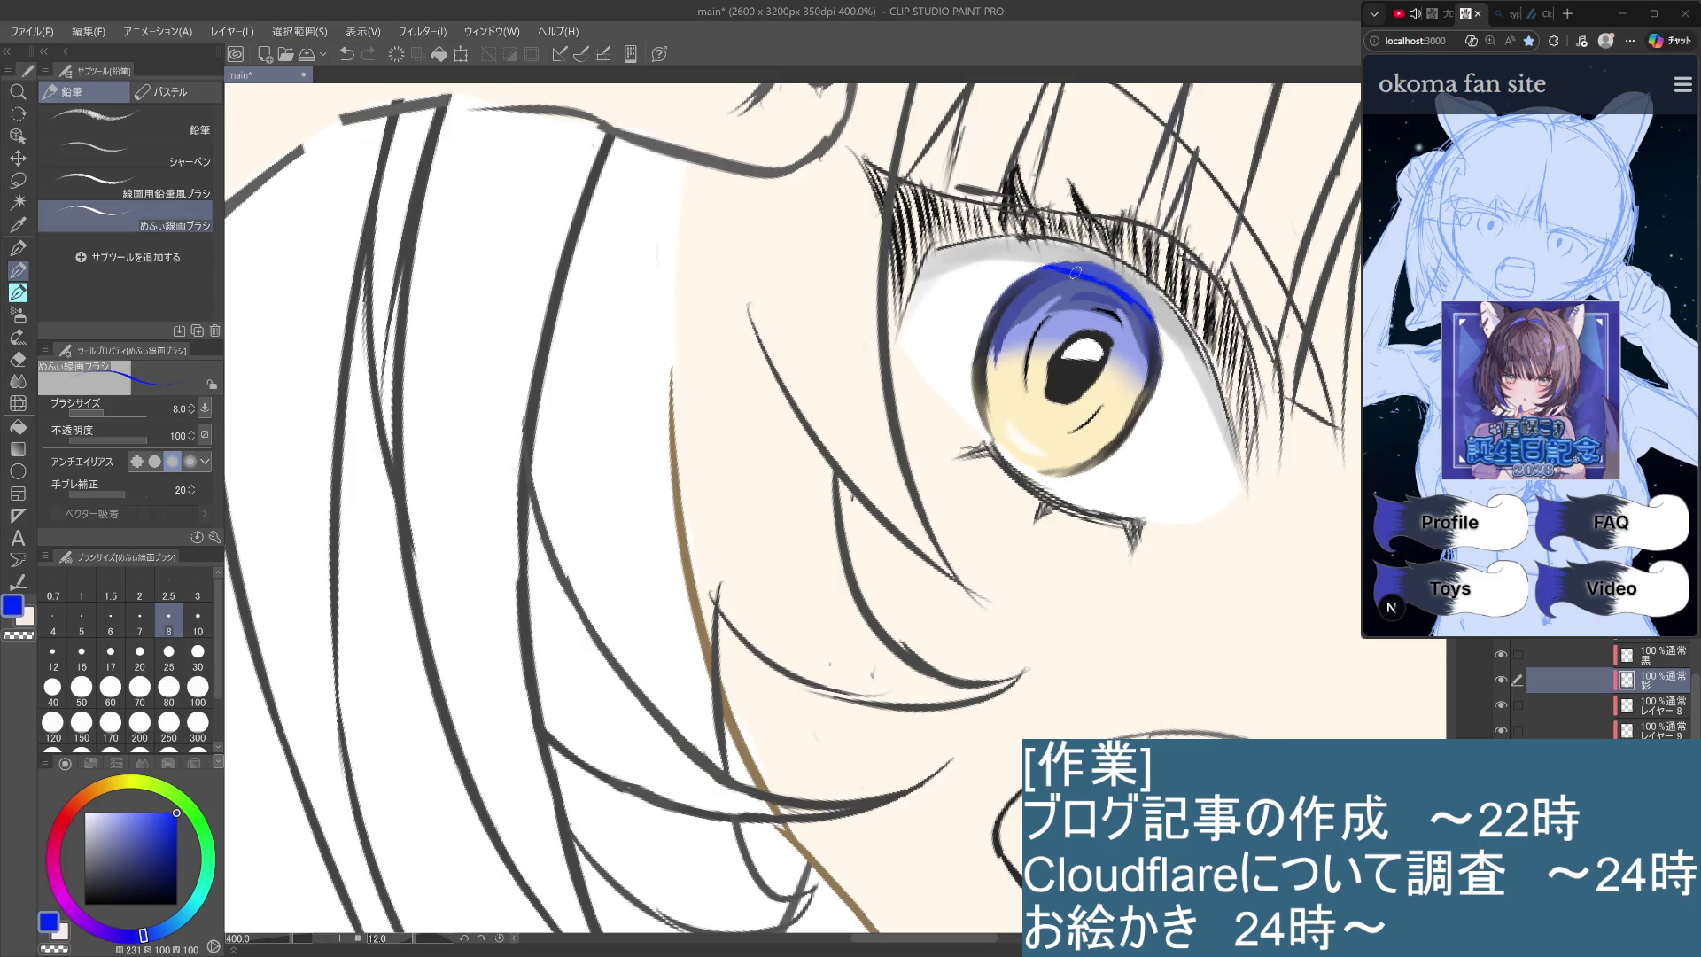
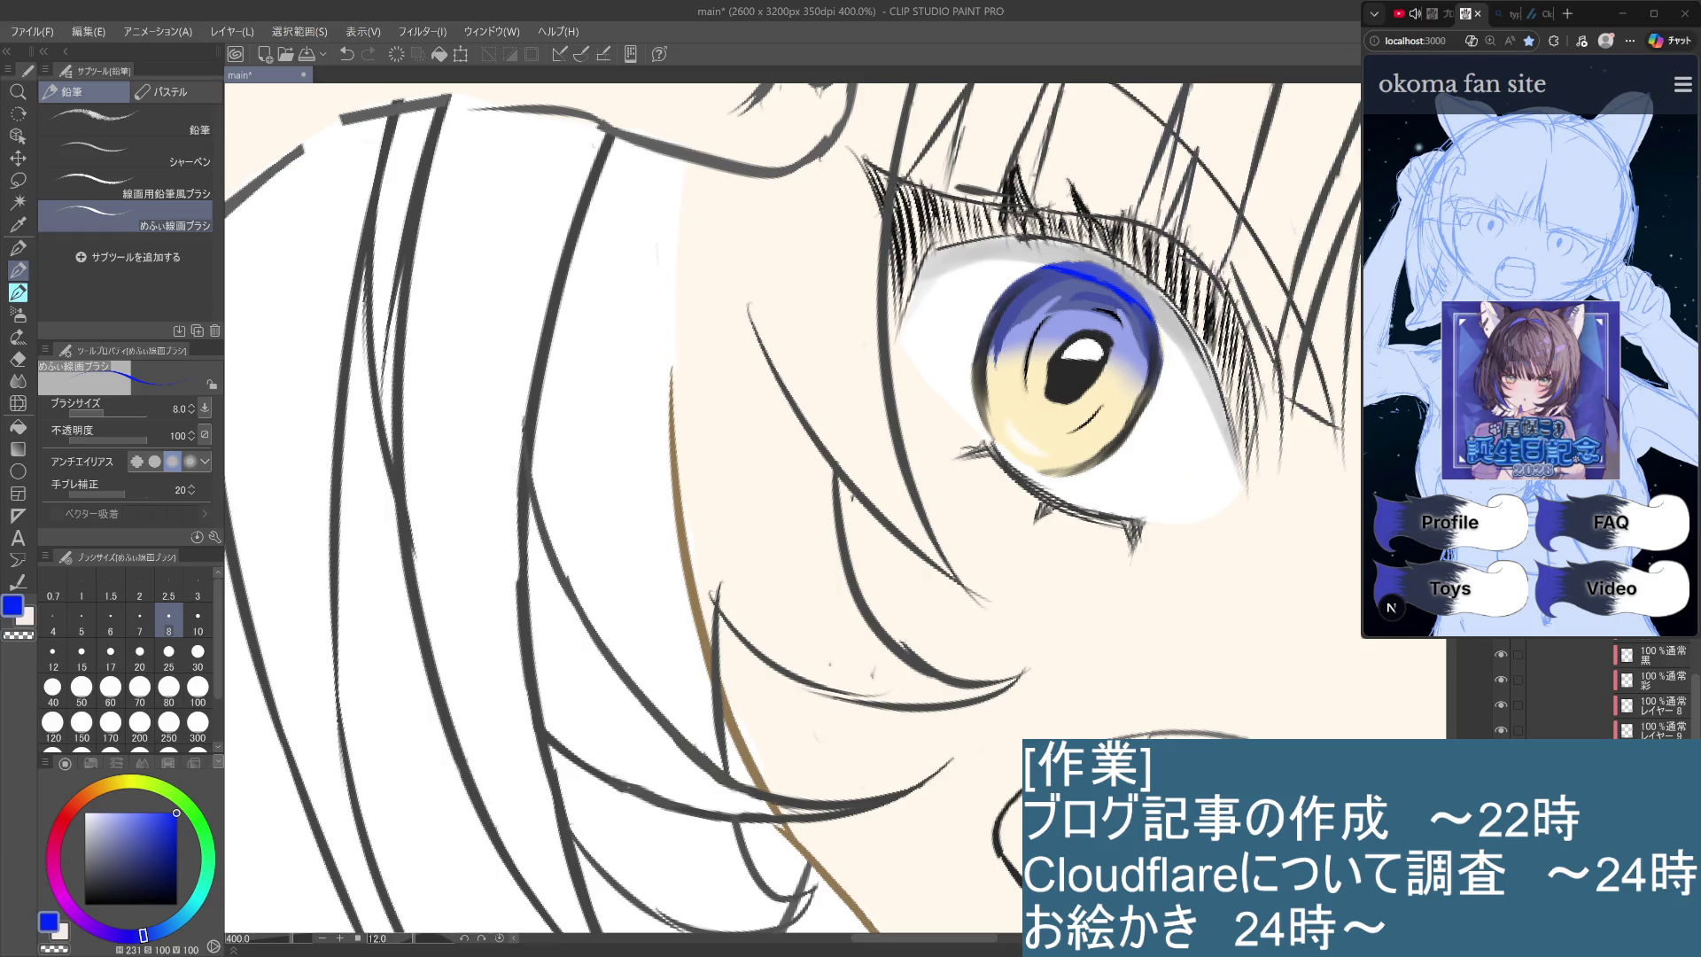
Add a soft grey shading stroke at the eye's outer corner, comparing it with undo/redo.
{"action": "left_click_drag", "start_coordinate": [1223, 385], "coordinate": [1268, 538]}
{"action": "key", "text": "ctrl+z"}
{"action": "key", "text": "ctrl+y"}
{"action": "key", "text": "ctrl+z"}
{"action": "key", "text": "ctrl+y"}
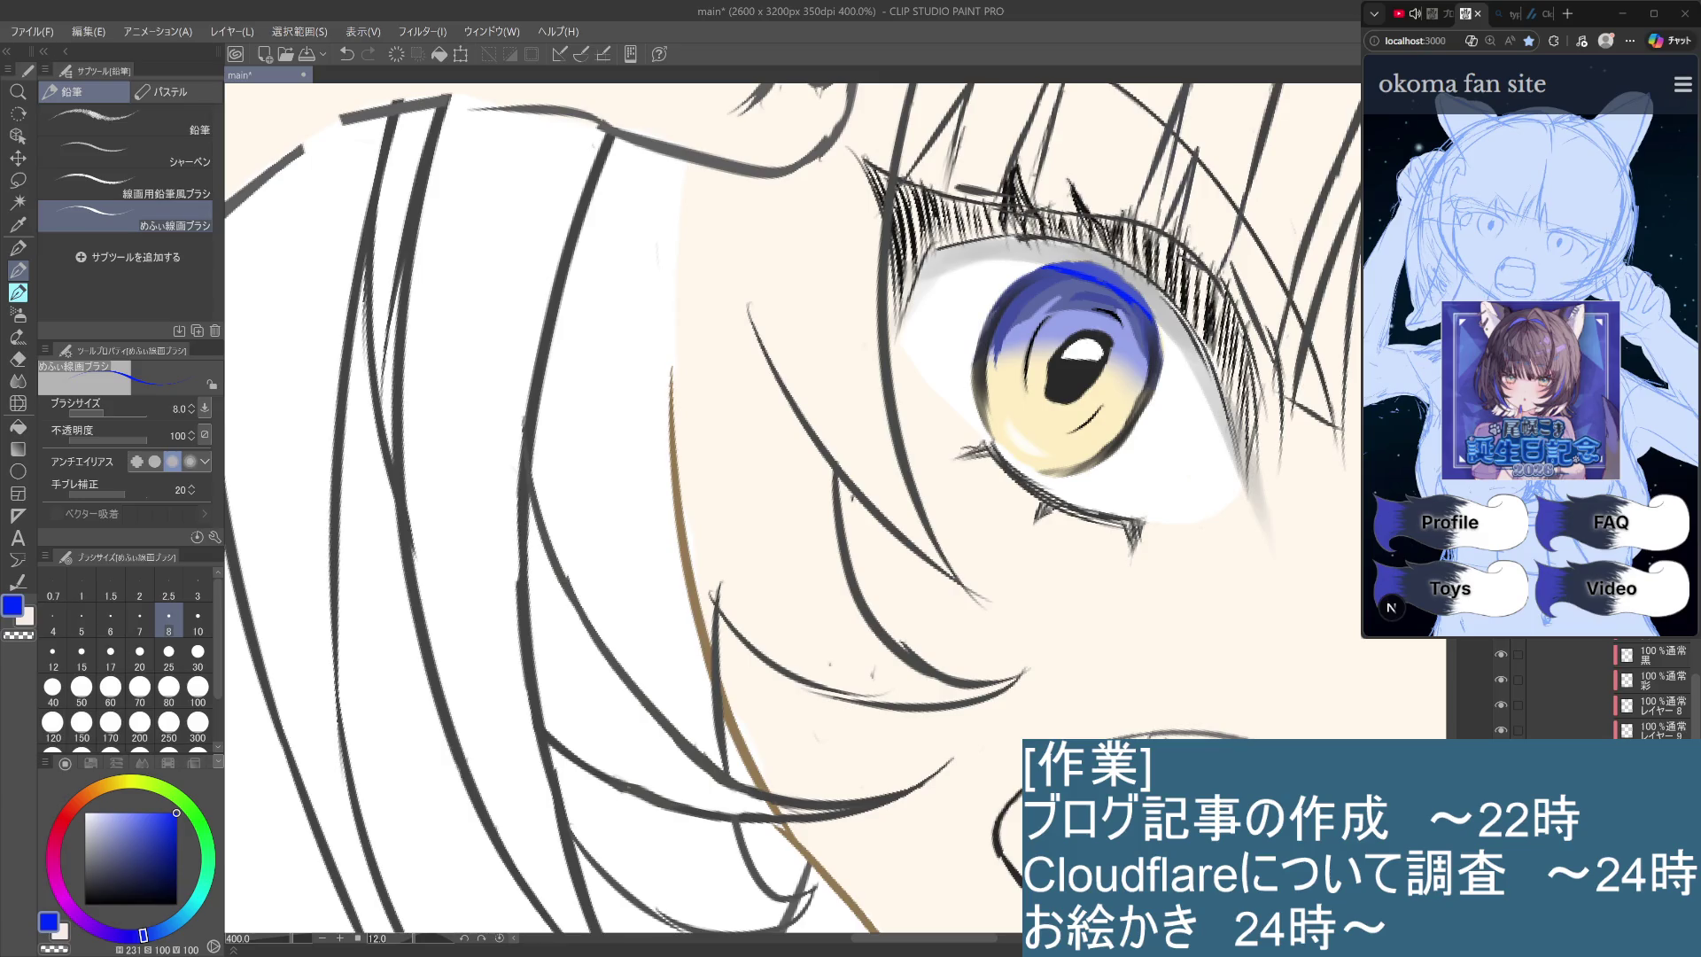
Undo the grey eye shading and part of the dark blue iris rim, then select the iris paint layer.
{"action": "key", "text": "ctrl+z"}
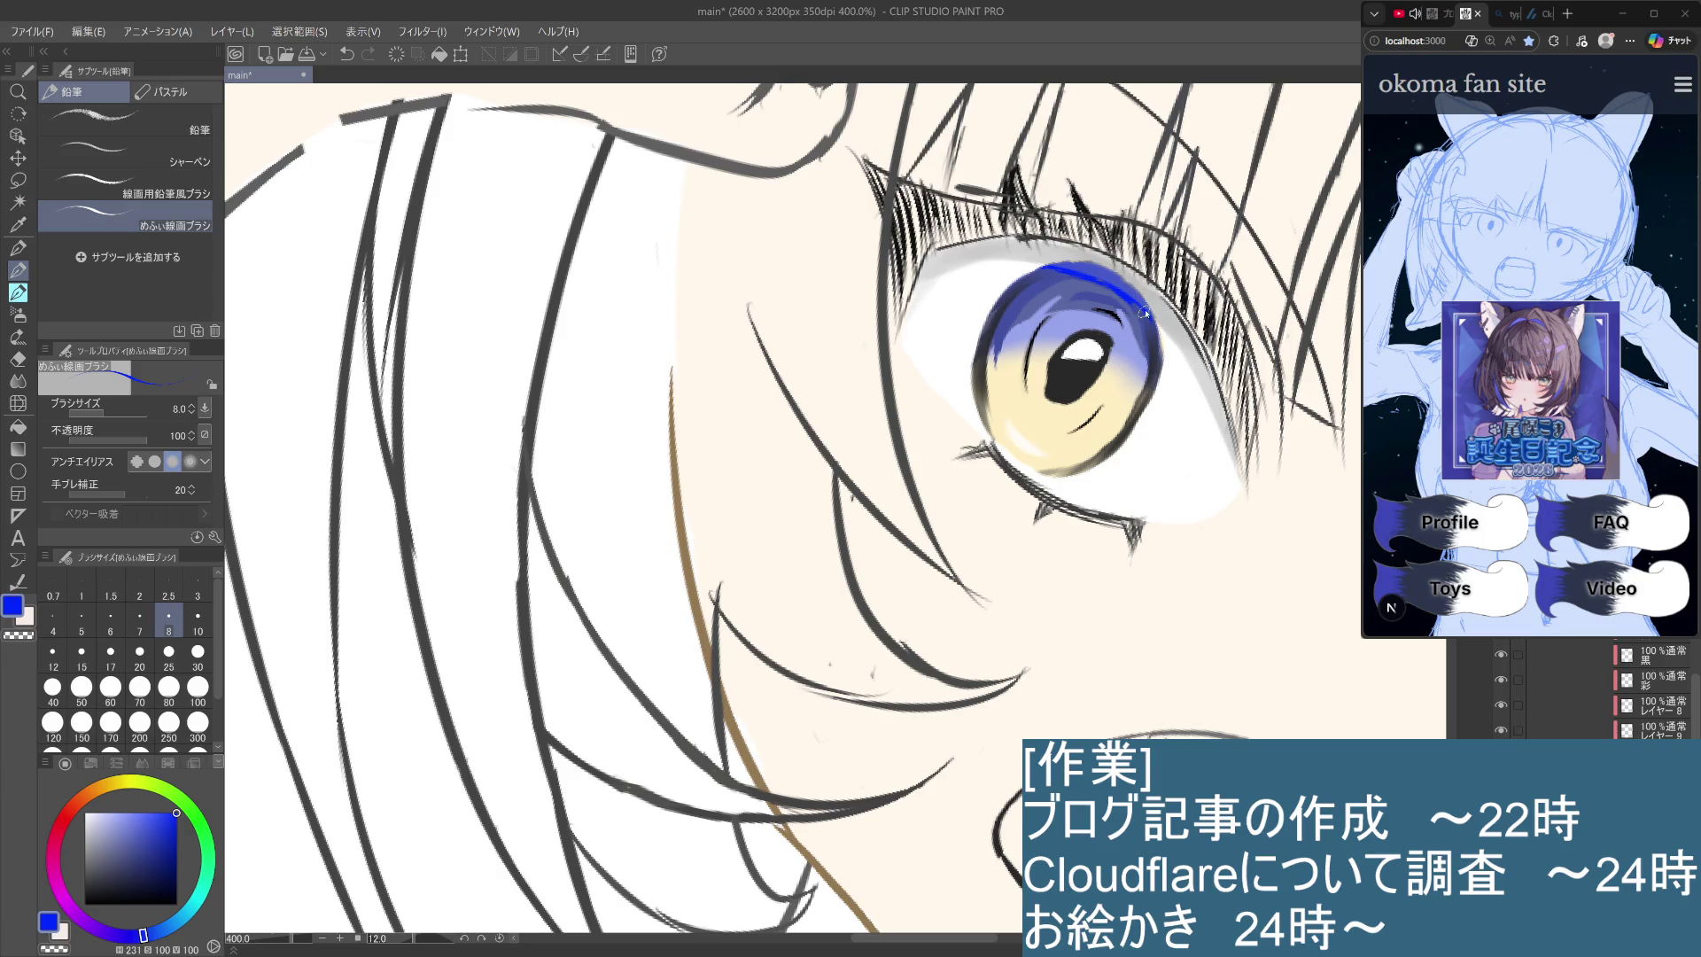
{"action": "key", "text": "ctrl+z"}
{"action": "key", "text": "ctrl+z"}
{"action": "key", "text": "ctrl+z"}
{"action": "scroll", "coordinate": [1220, 490], "scroll_direction": "down", "scroll_amount": 3}
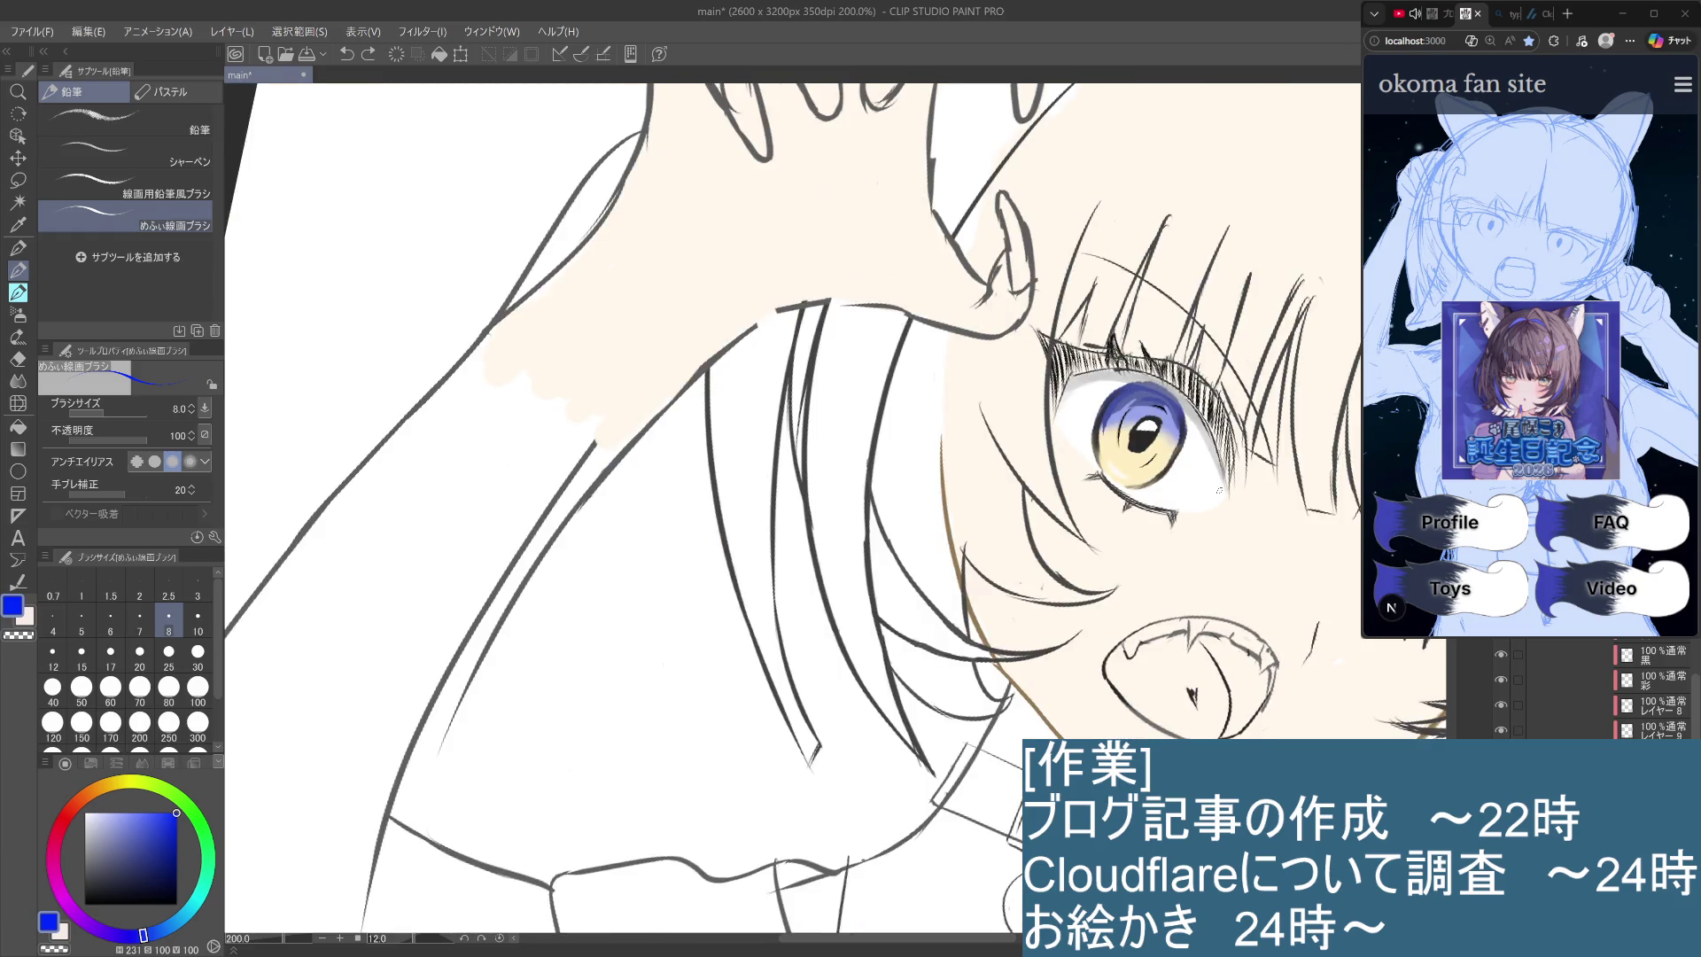
{"action": "scroll", "coordinate": [1219, 490], "scroll_direction": "up", "scroll_amount": 4}
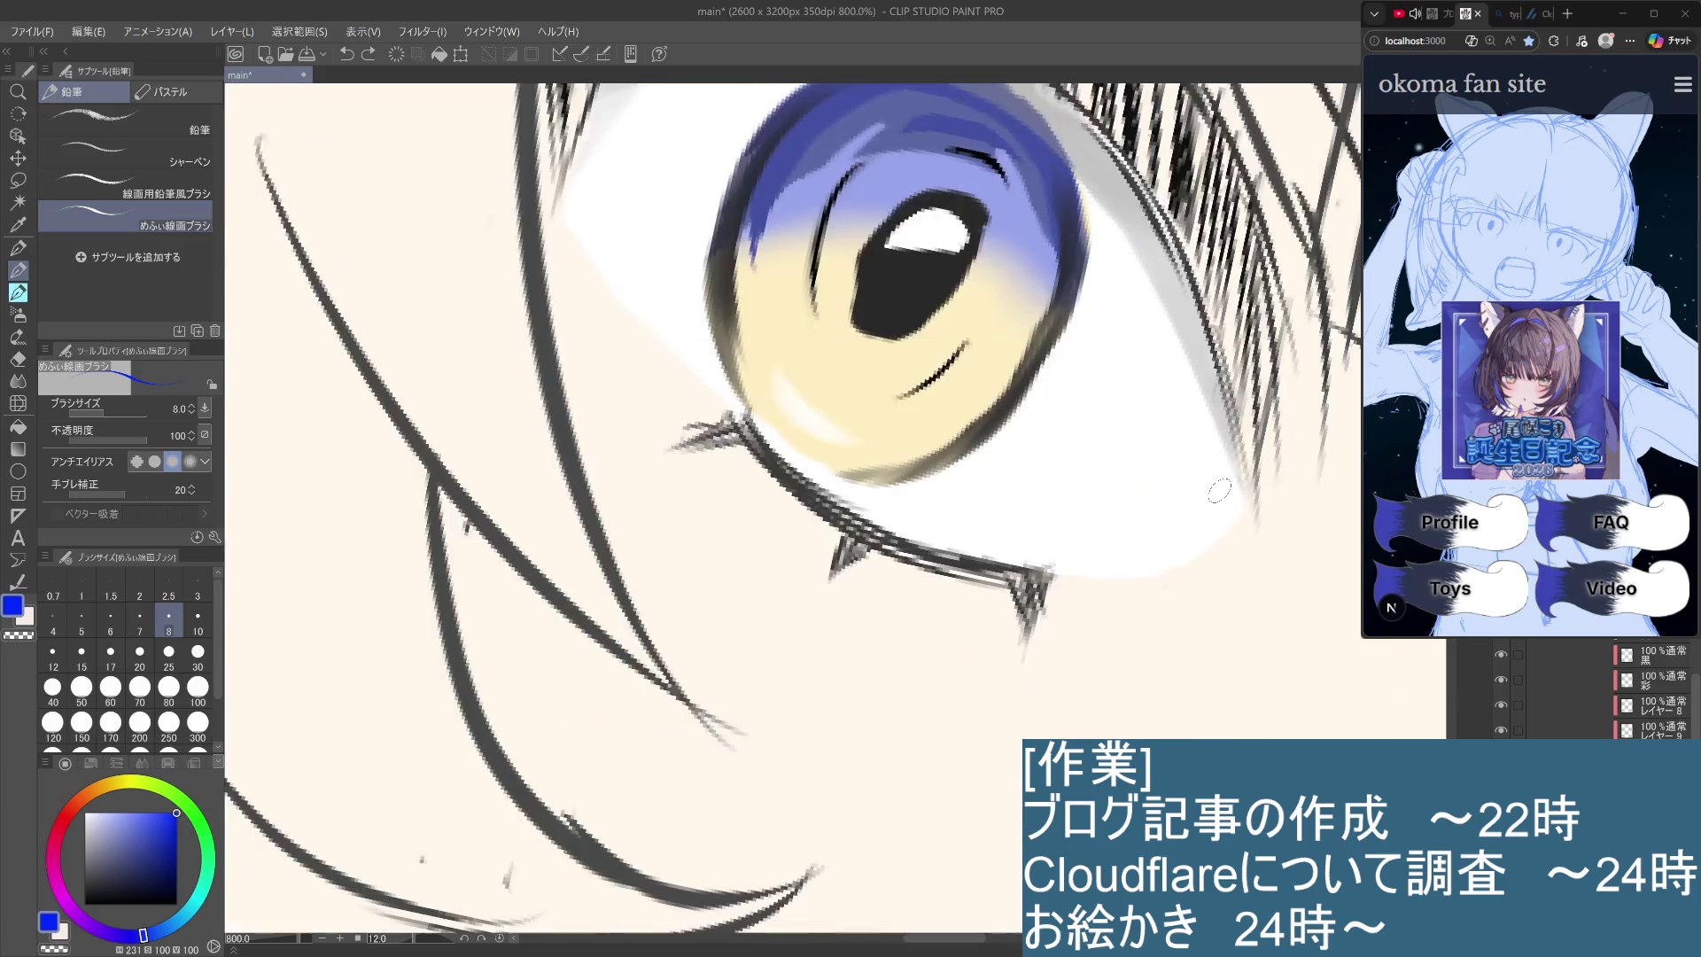
{"action": "scroll", "coordinate": [1219, 490], "scroll_direction": "down", "scroll_amount": 2}
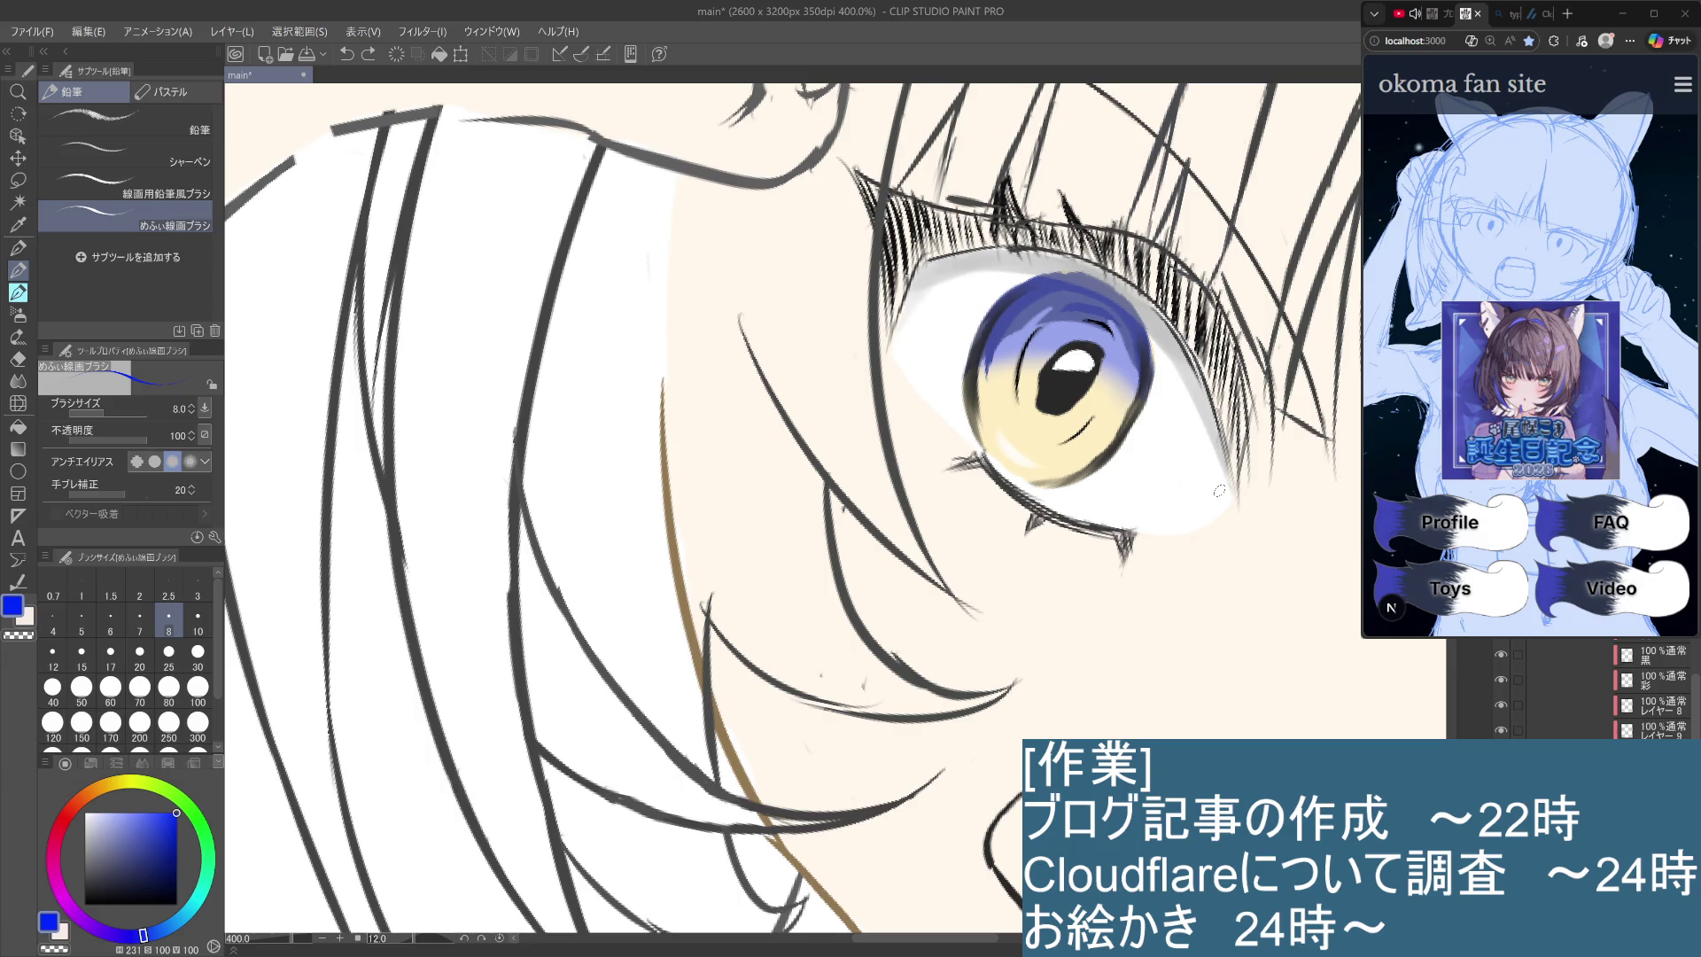
{"action": "left_click", "coordinate": [1646, 706]}
Select the iris paint layer and toggle its visibility repeatedly to compare the eye.
{"action": "left_click", "coordinate": [1653, 684]}
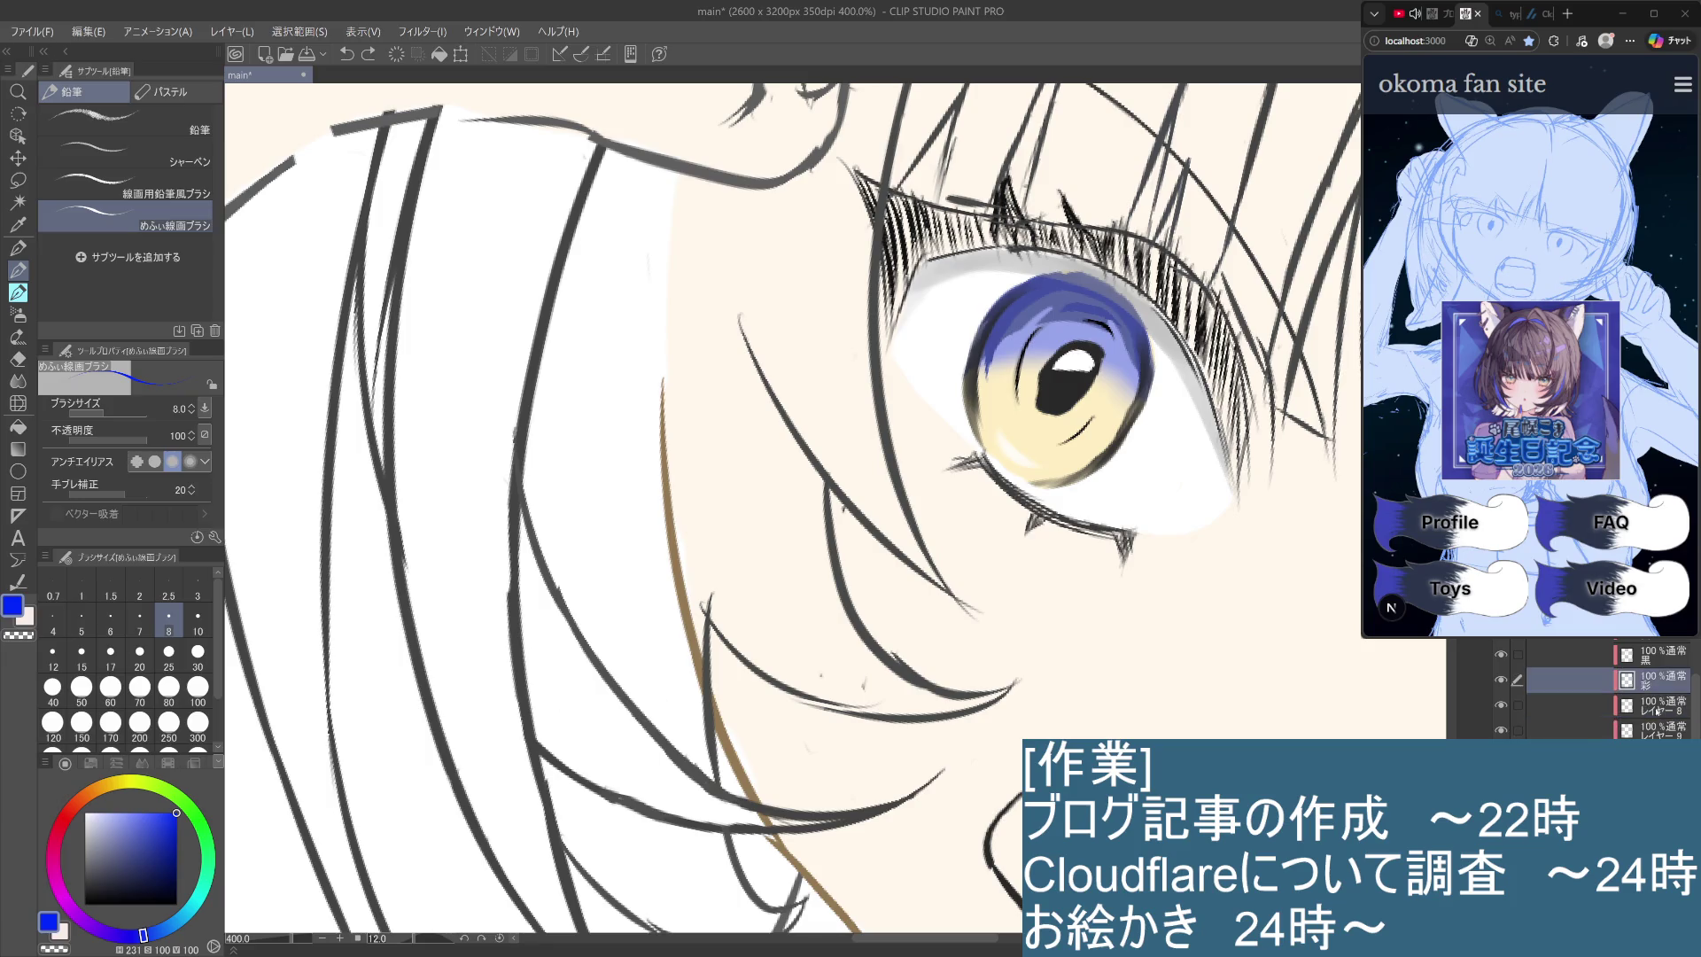
{"action": "left_click", "coordinate": [1648, 709]}
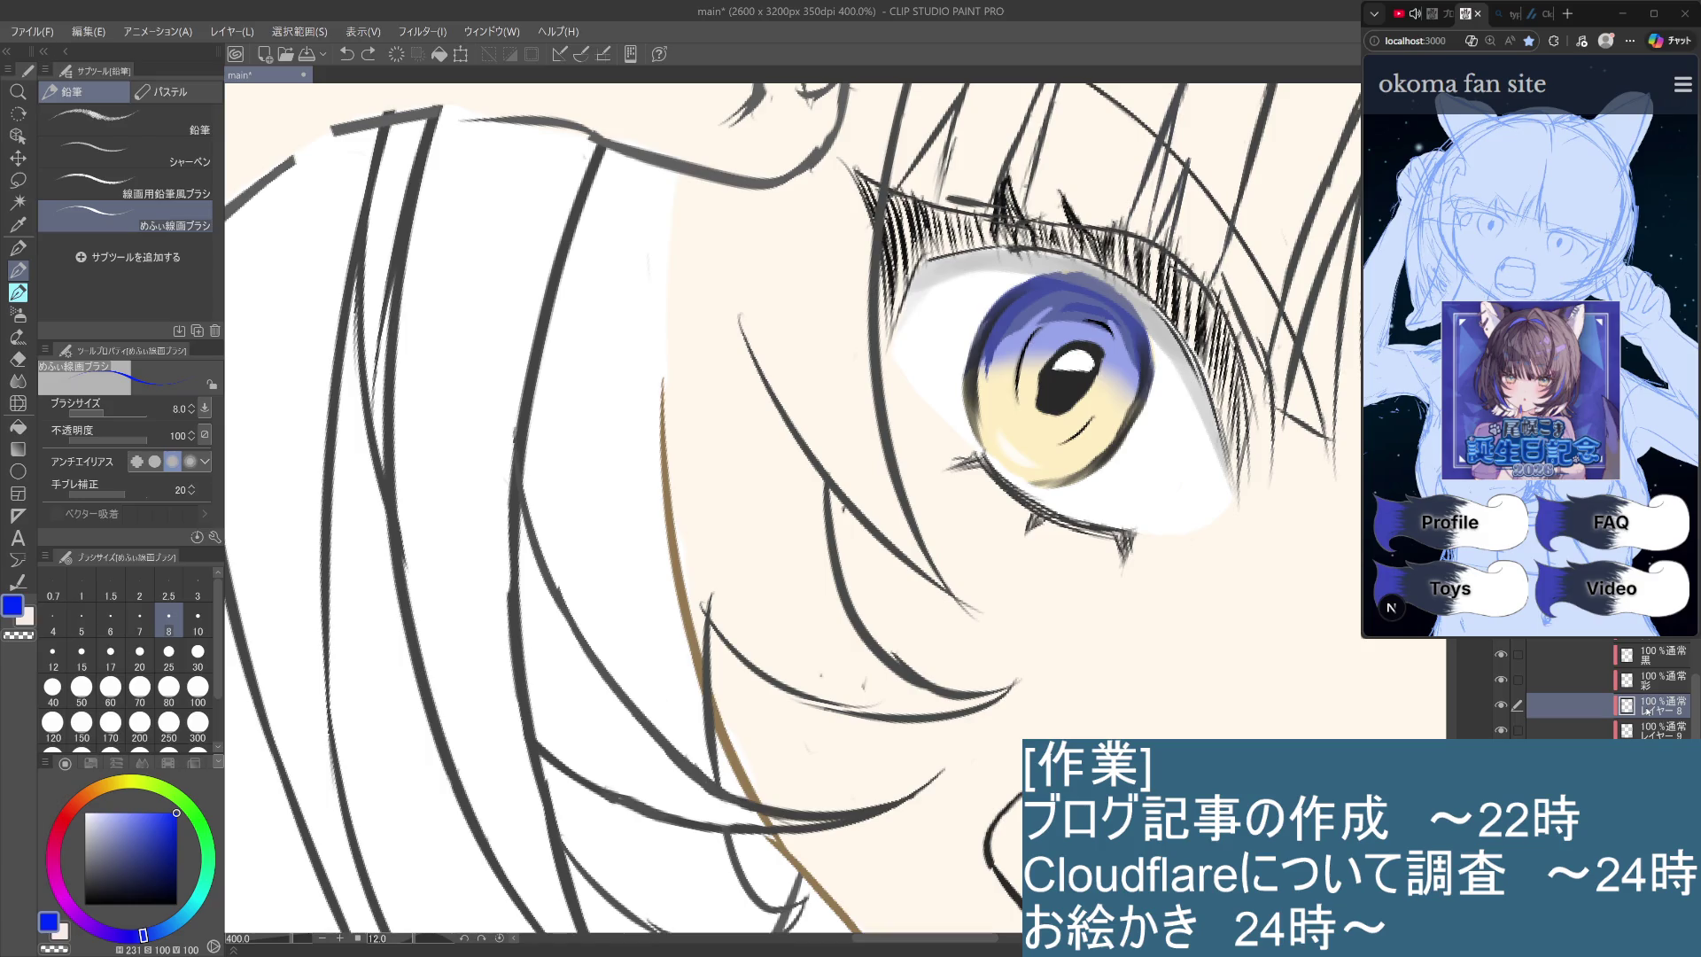
{"action": "left_click", "coordinate": [1501, 705]}
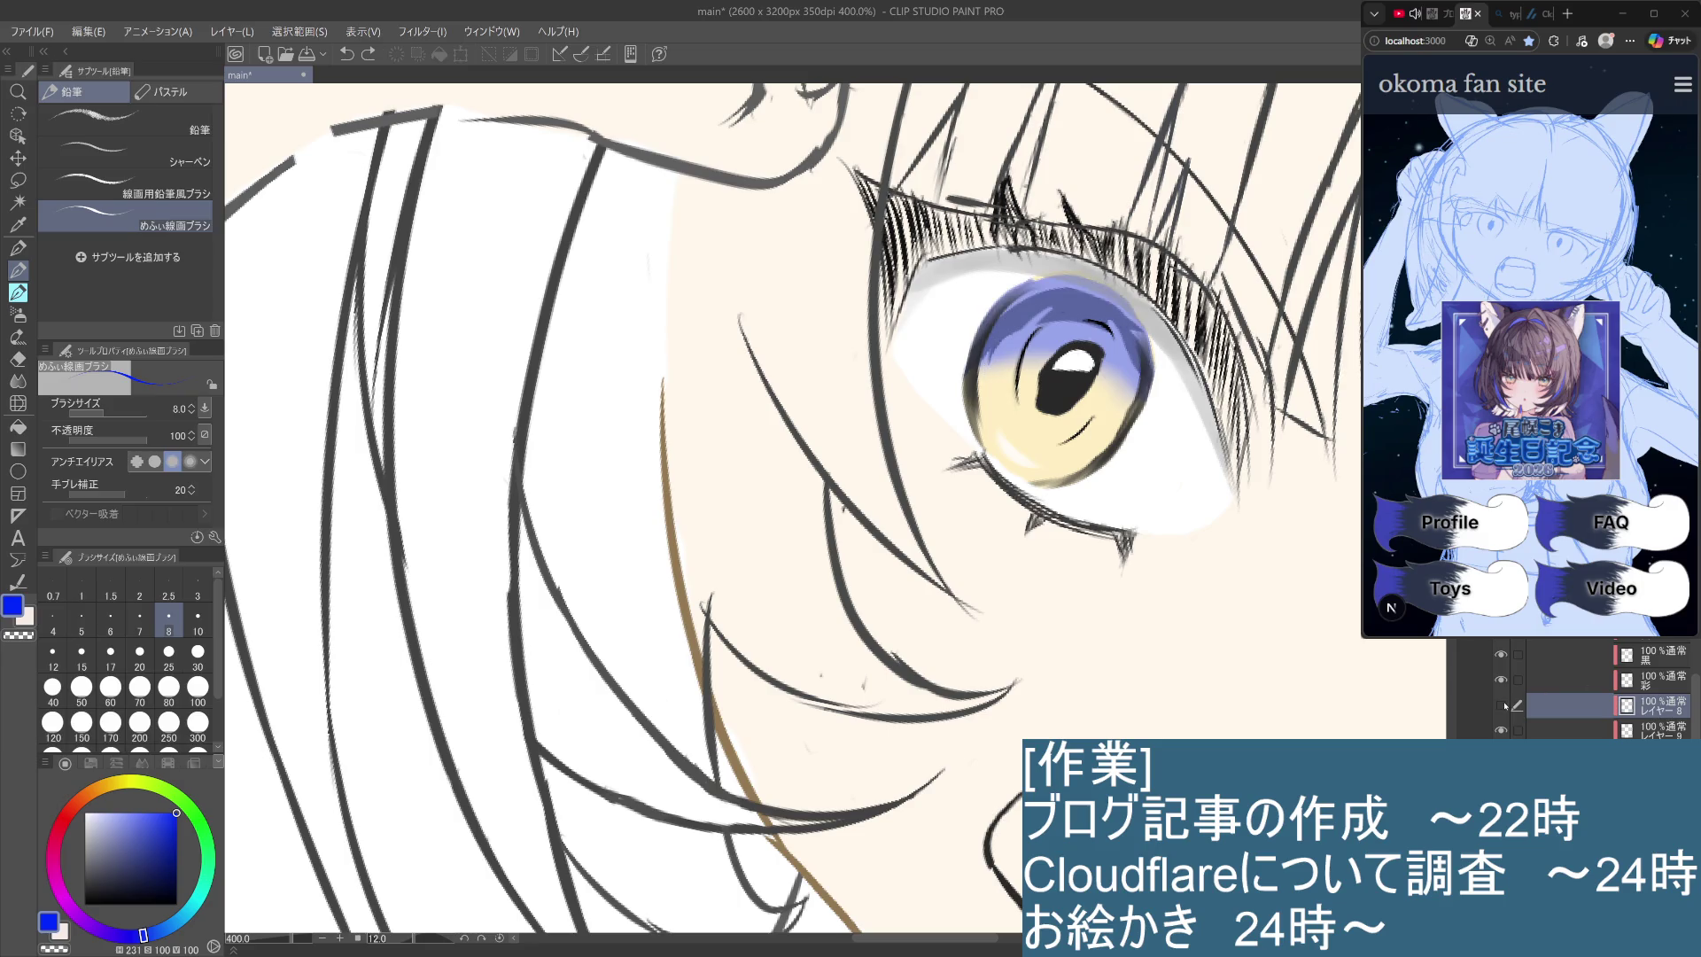
{"action": "left_click", "coordinate": [1500, 706]}
{"action": "left_click", "coordinate": [1501, 705]}
{"action": "left_click", "coordinate": [1500, 705]}
{"action": "left_click", "coordinate": [1501, 705]}
{"action": "left_click", "coordinate": [1501, 706]}
{"action": "left_click", "coordinate": [1501, 705]}
{"action": "left_click", "coordinate": [1501, 706]}
{"action": "left_click", "coordinate": [1501, 705]}
{"action": "left_click", "coordinate": [1501, 706]}
{"action": "left_click", "coordinate": [1501, 705]}
{"action": "left_click", "coordinate": [1501, 705]}
{"action": "left_click", "coordinate": [1501, 706]}
{"action": "left_click", "coordinate": [1501, 705]}
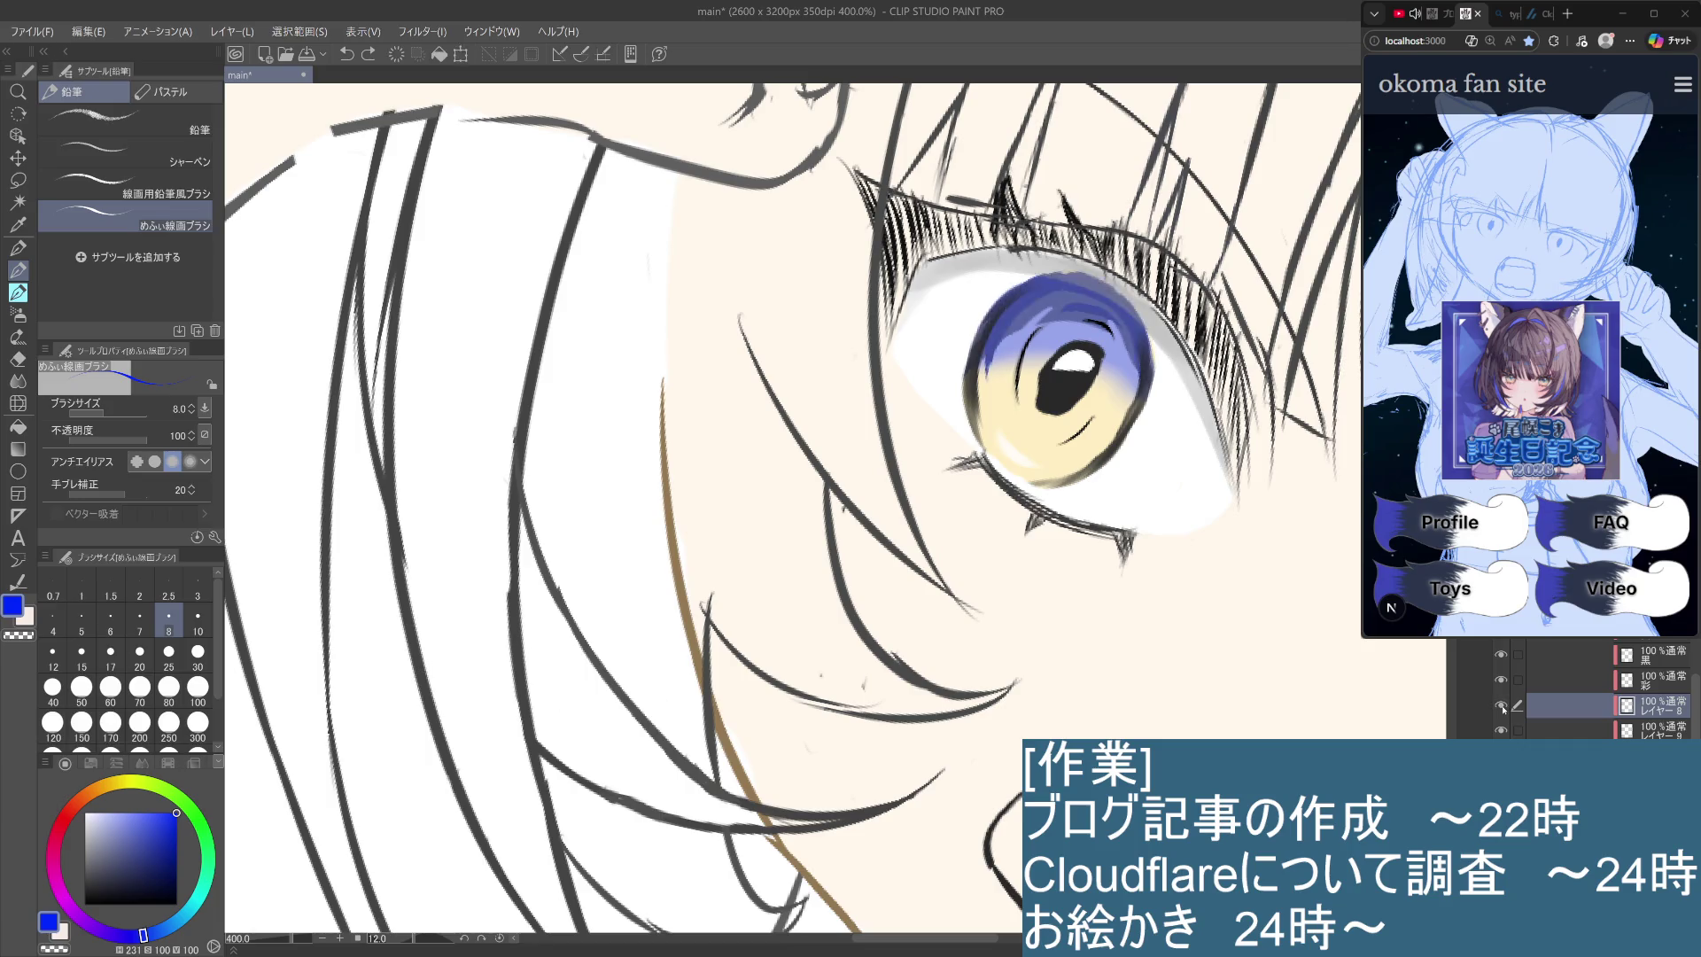
{"action": "left_click", "coordinate": [1501, 706]}
{"action": "left_click", "coordinate": [1501, 705]}
{"action": "left_click", "coordinate": [1501, 706]}
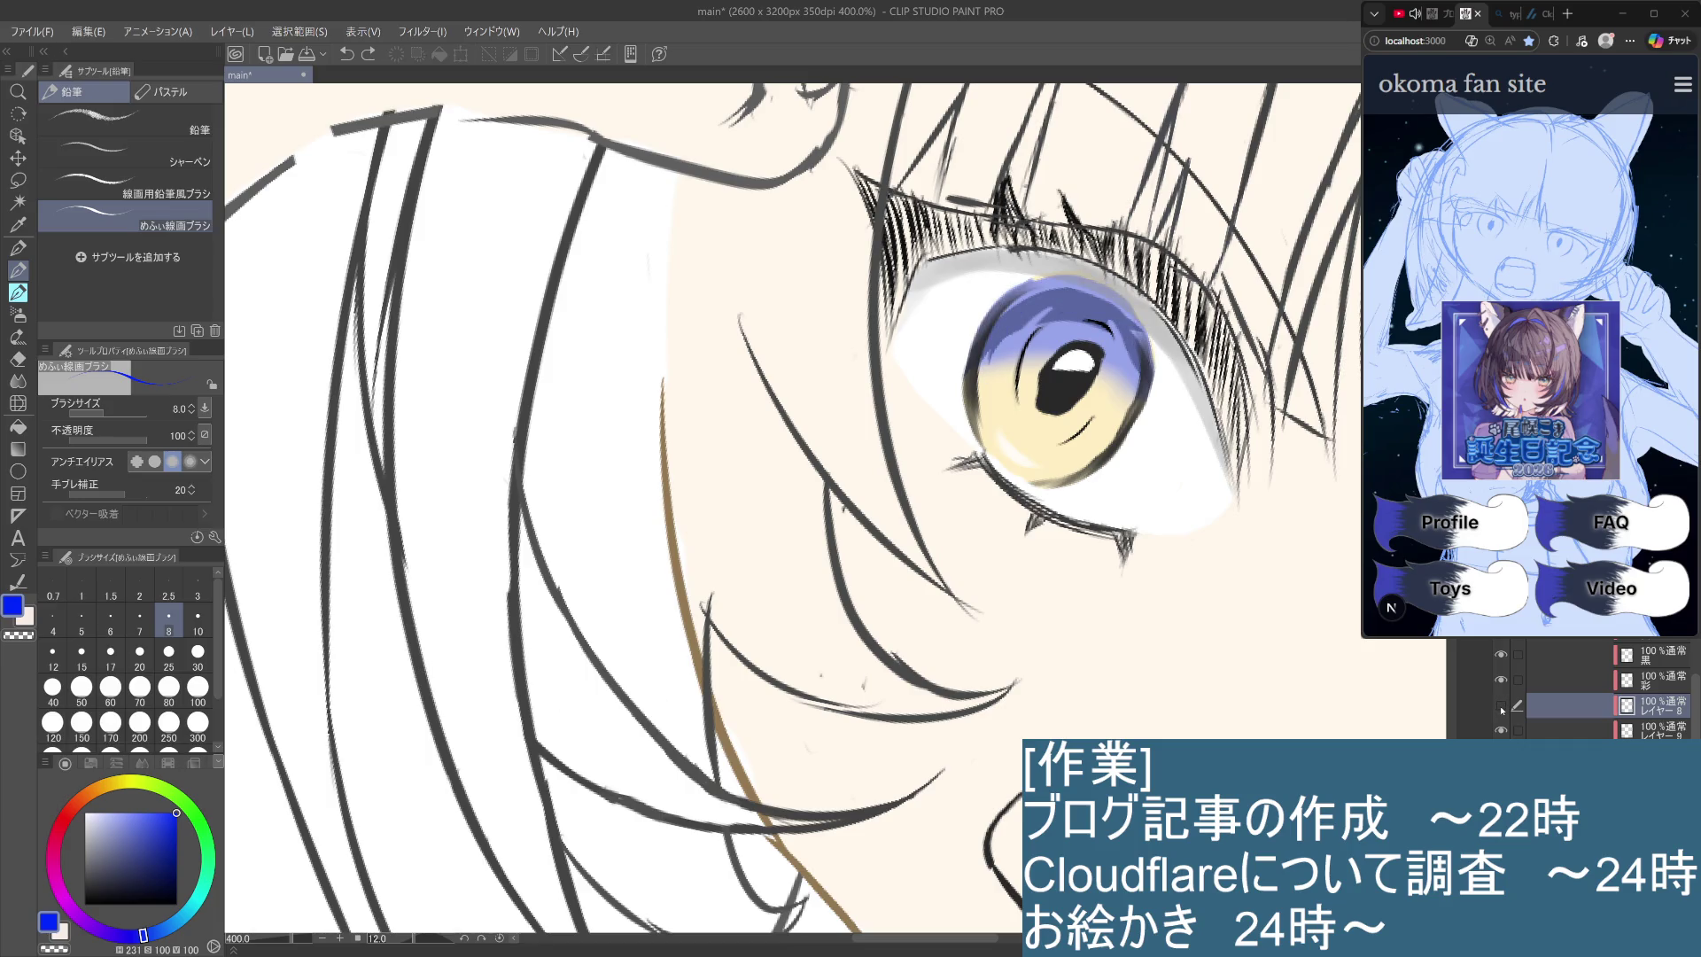
{"action": "left_click", "coordinate": [1501, 706]}
{"action": "left_click", "coordinate": [1501, 706]}
{"action": "left_click", "coordinate": [1501, 706]}
{"action": "left_click", "coordinate": [1501, 706]}
{"action": "left_click", "coordinate": [1501, 706]}
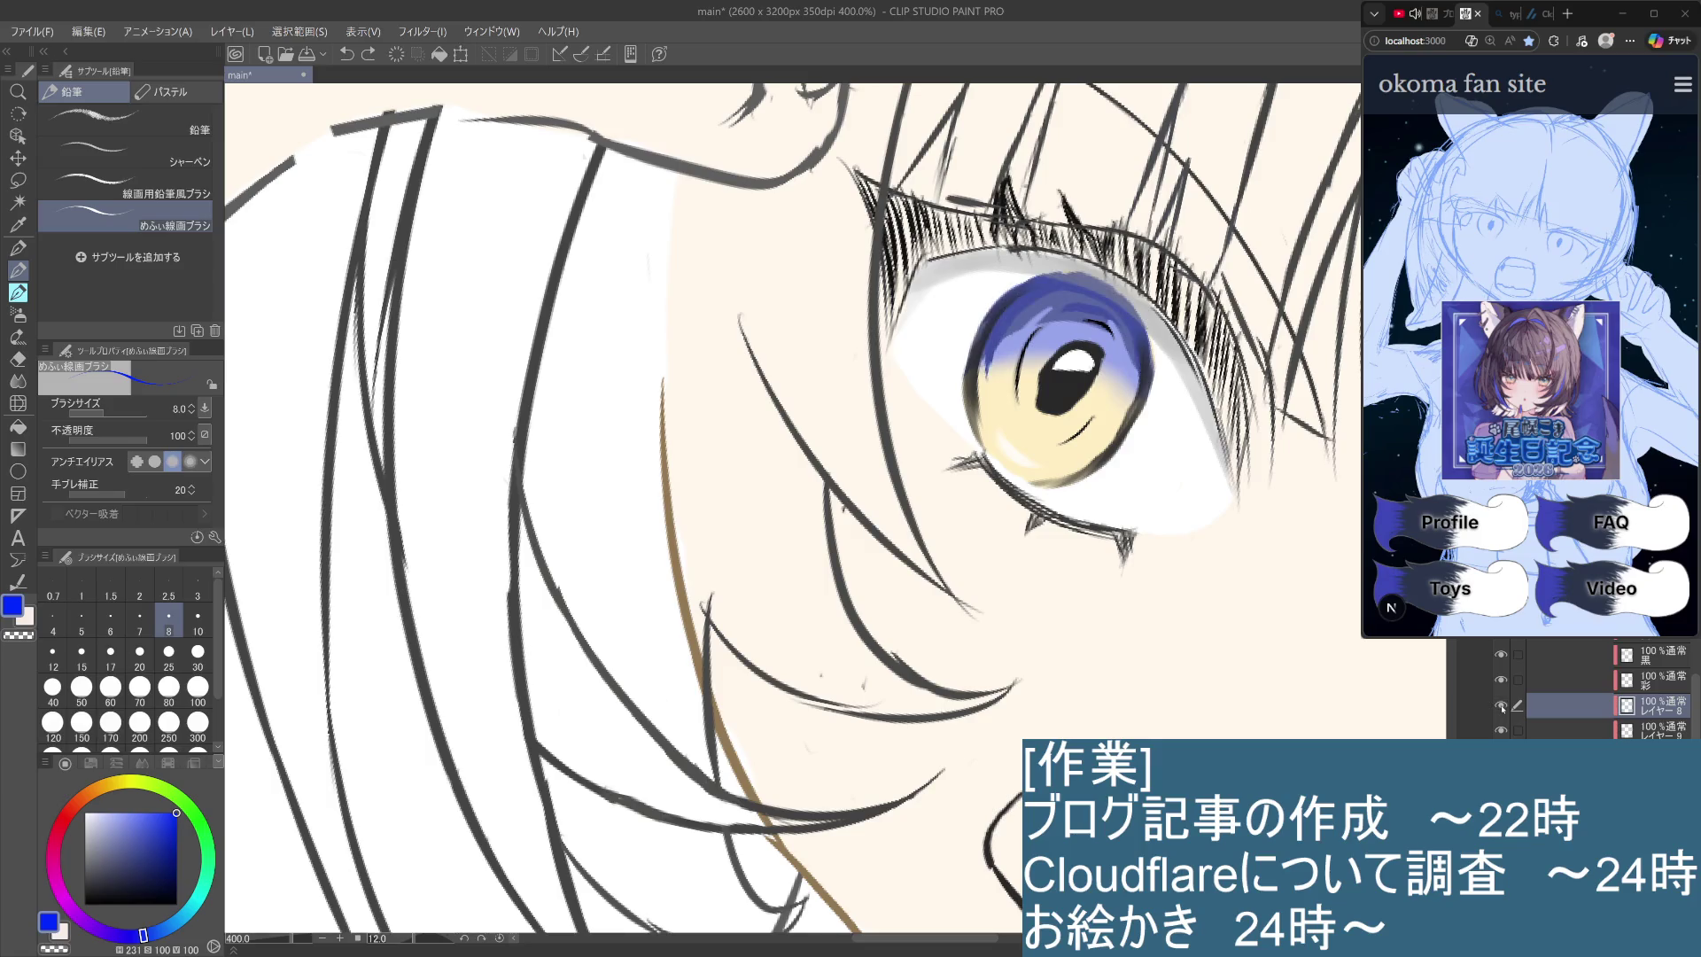
{"action": "left_click", "coordinate": [1501, 706]}
{"action": "left_click", "coordinate": [1501, 707]}
{"action": "left_click", "coordinate": [1501, 707]}
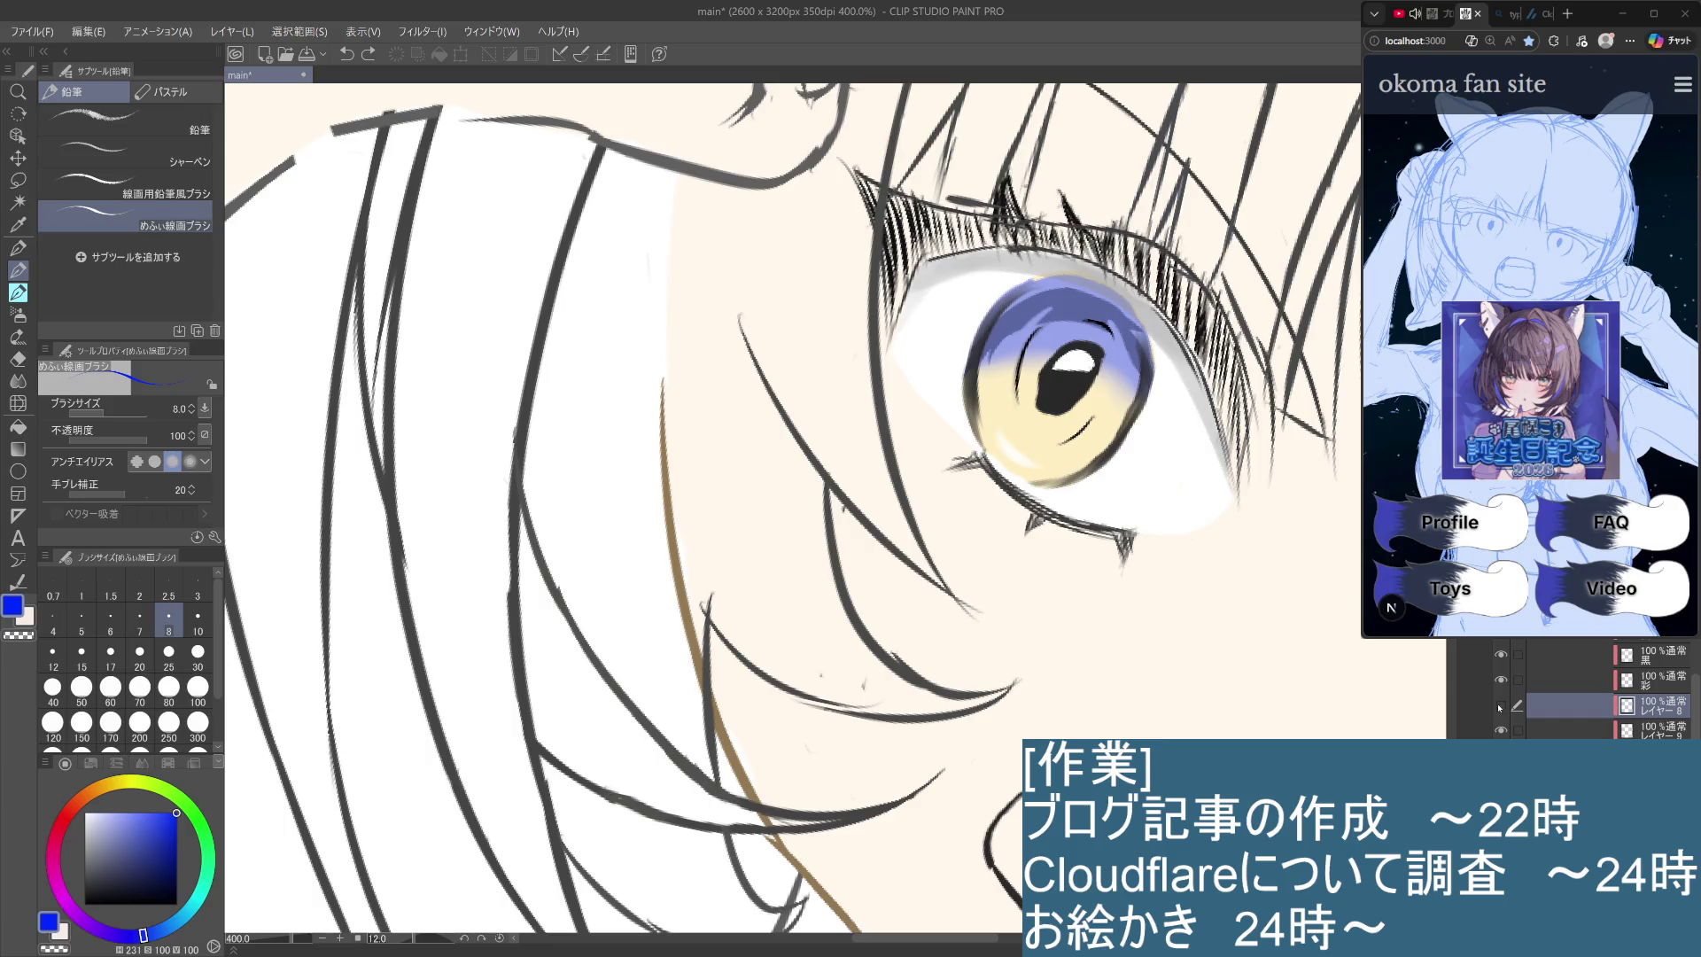
Toggle the darker blue iris shading layer on and off to compare.
{"action": "left_click", "coordinate": [1500, 707]}
{"action": "left_click", "coordinate": [1502, 707]}
{"action": "left_click", "coordinate": [1501, 708]}
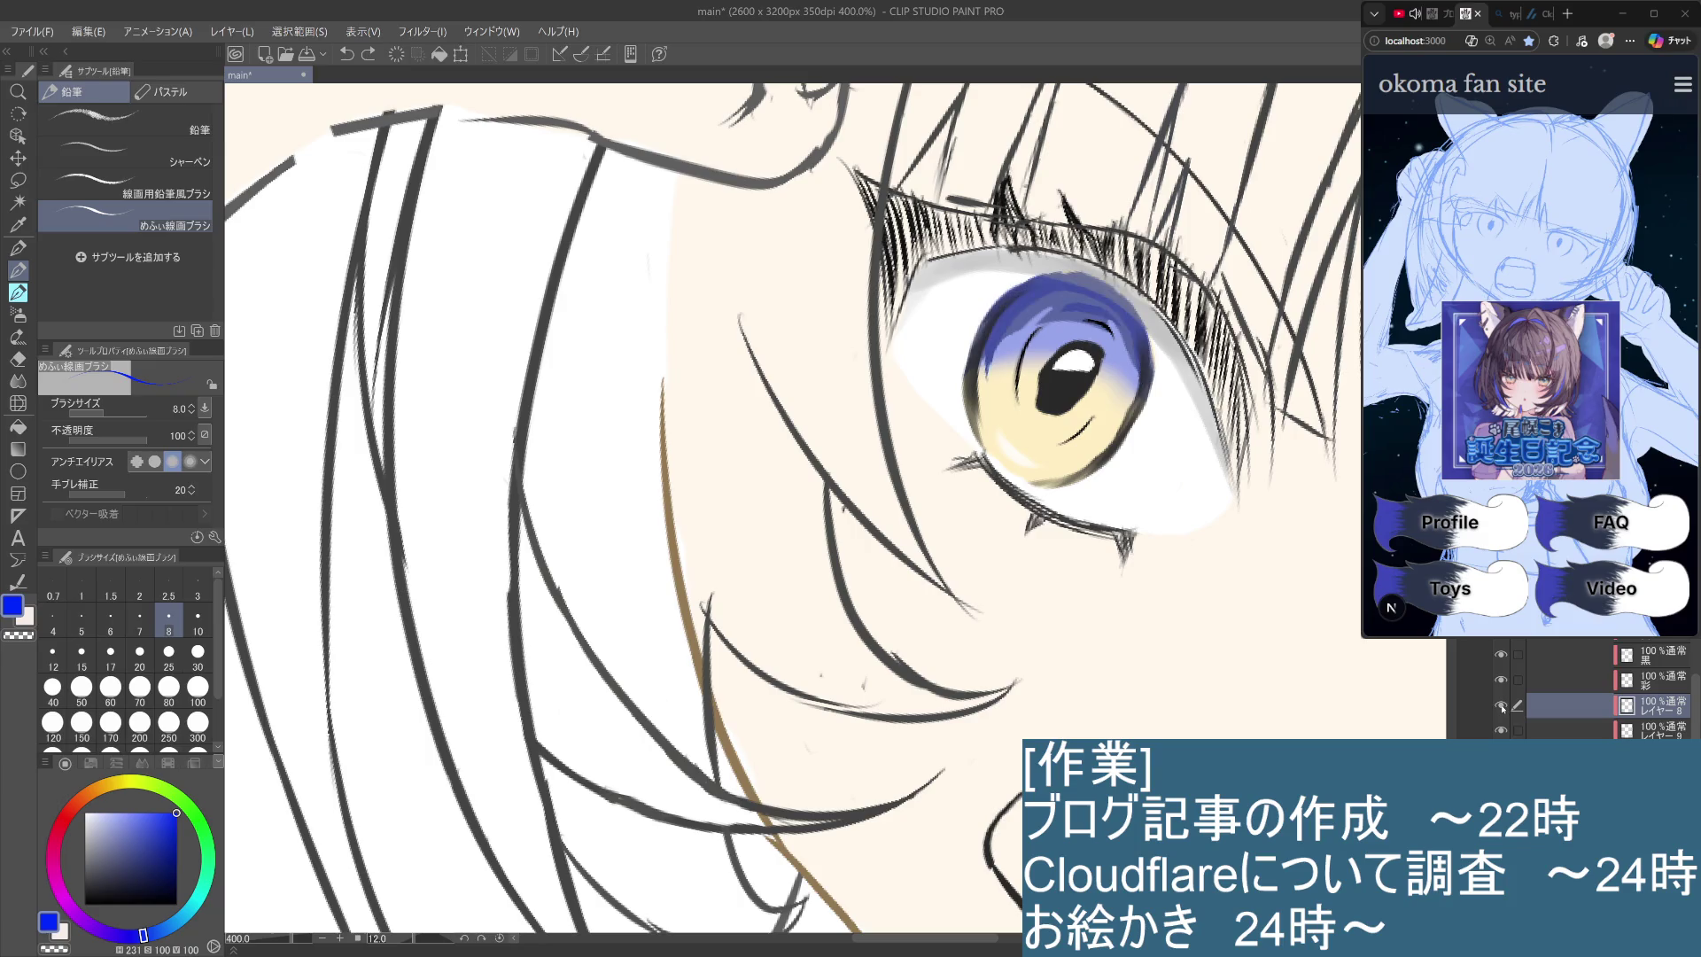
{"action": "left_click", "coordinate": [1501, 707]}
{"action": "left_click", "coordinate": [1501, 707]}
{"action": "left_click", "coordinate": [1503, 707]}
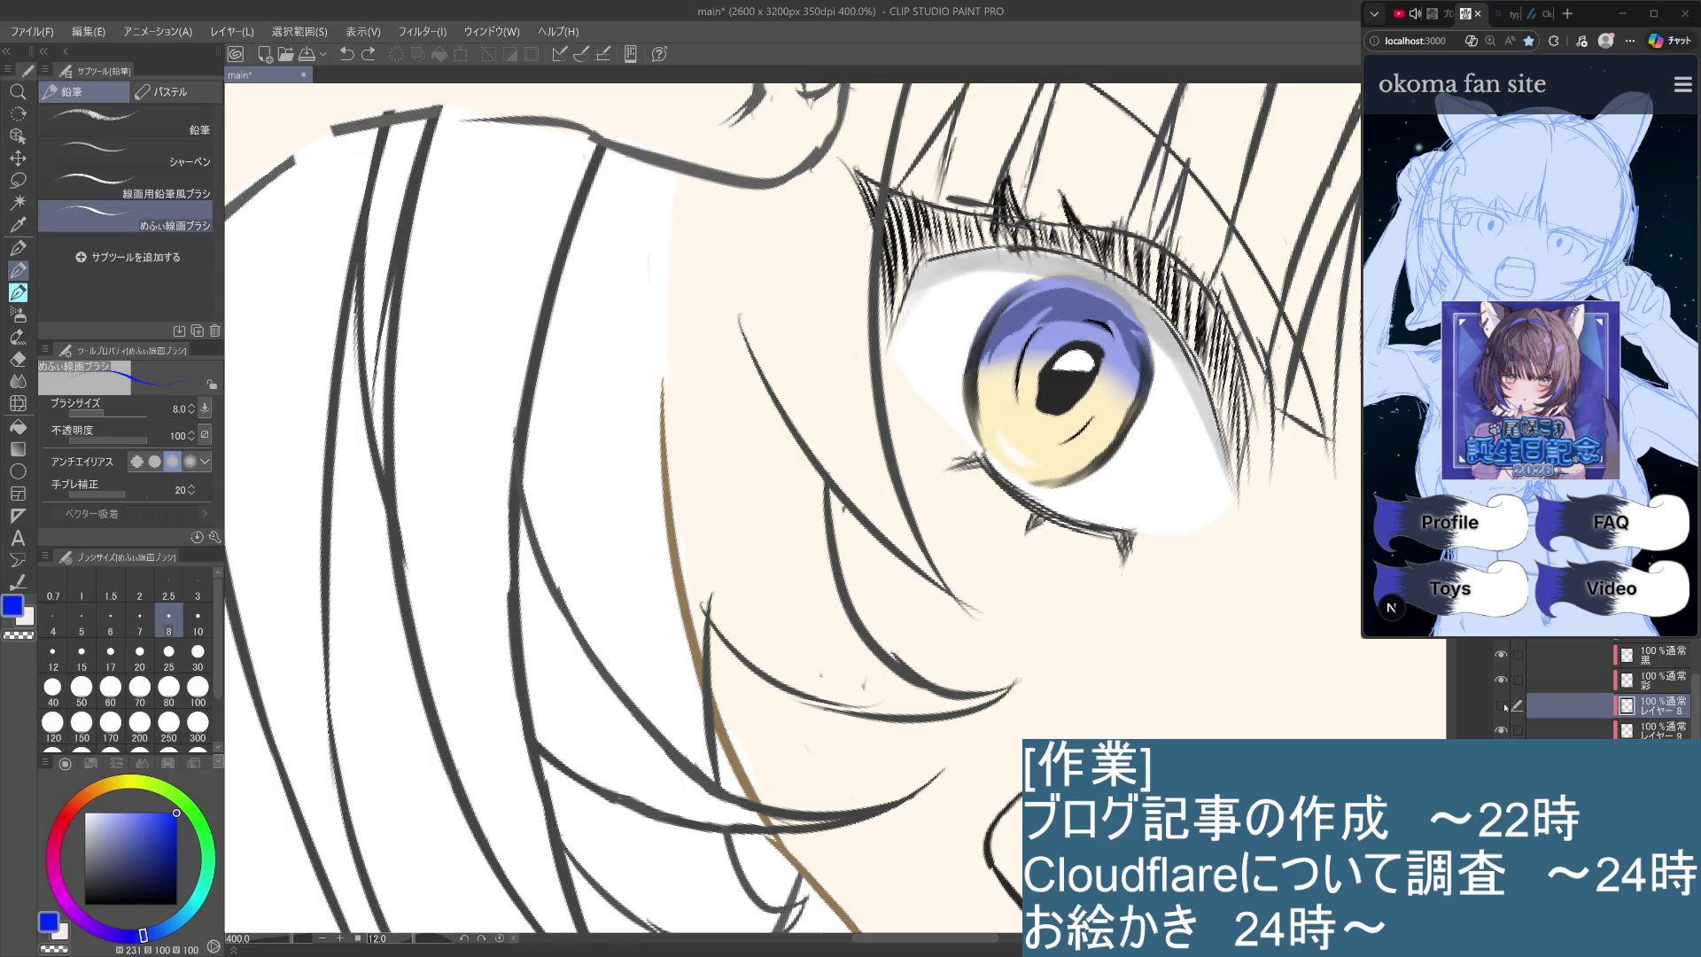
{"action": "left_click", "coordinate": [1503, 708]}
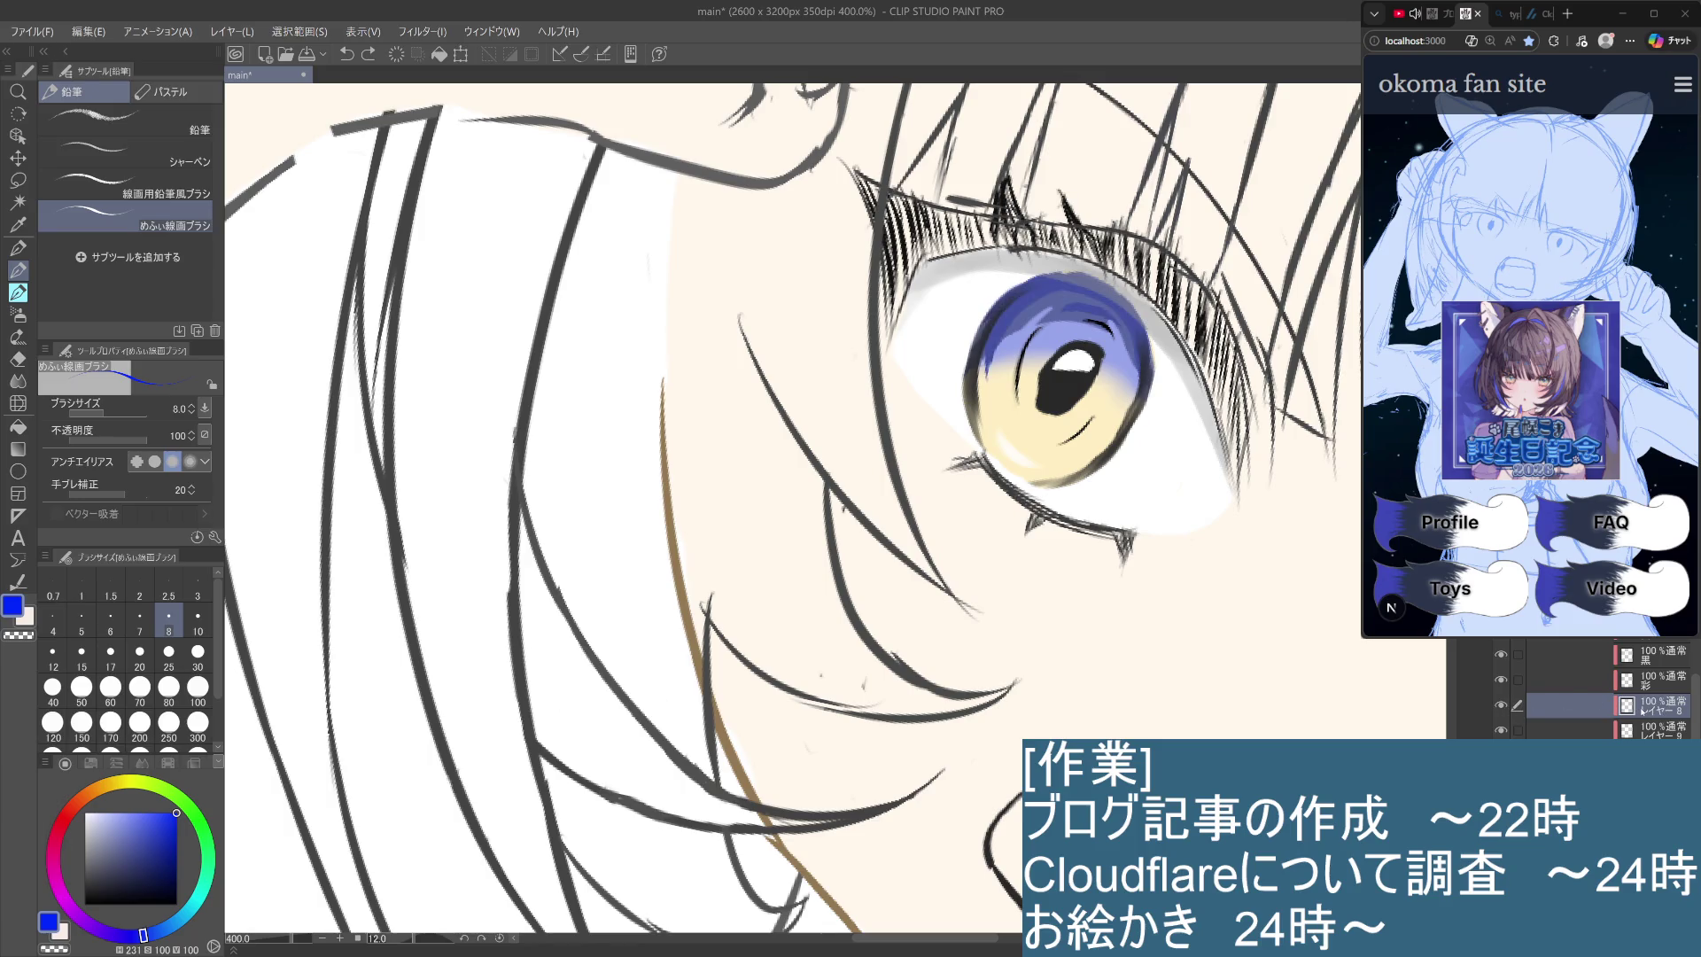
Sample the muted iris blue as the drawing colour, discarding a trial stroke on the iris edge.
{"action": "left_click", "coordinate": [995, 351], "text": "alt"}
{"action": "left_click_drag", "start_coordinate": [1010, 336], "coordinate": [1006, 365]}
{"action": "key", "text": "ctrl+z"}
Toggle the iris highlight layer's visibility to compare, selecting a lower layer along the way.
{"action": "left_click", "coordinate": [1502, 731]}
{"action": "left_click", "coordinate": [1501, 731]}
{"action": "left_click", "coordinate": [1502, 731]}
{"action": "left_click", "coordinate": [1502, 732]}
{"action": "left_click", "coordinate": [1502, 732]}
{"action": "left_click", "coordinate": [1502, 732]}
{"action": "left_click", "coordinate": [1560, 755]}
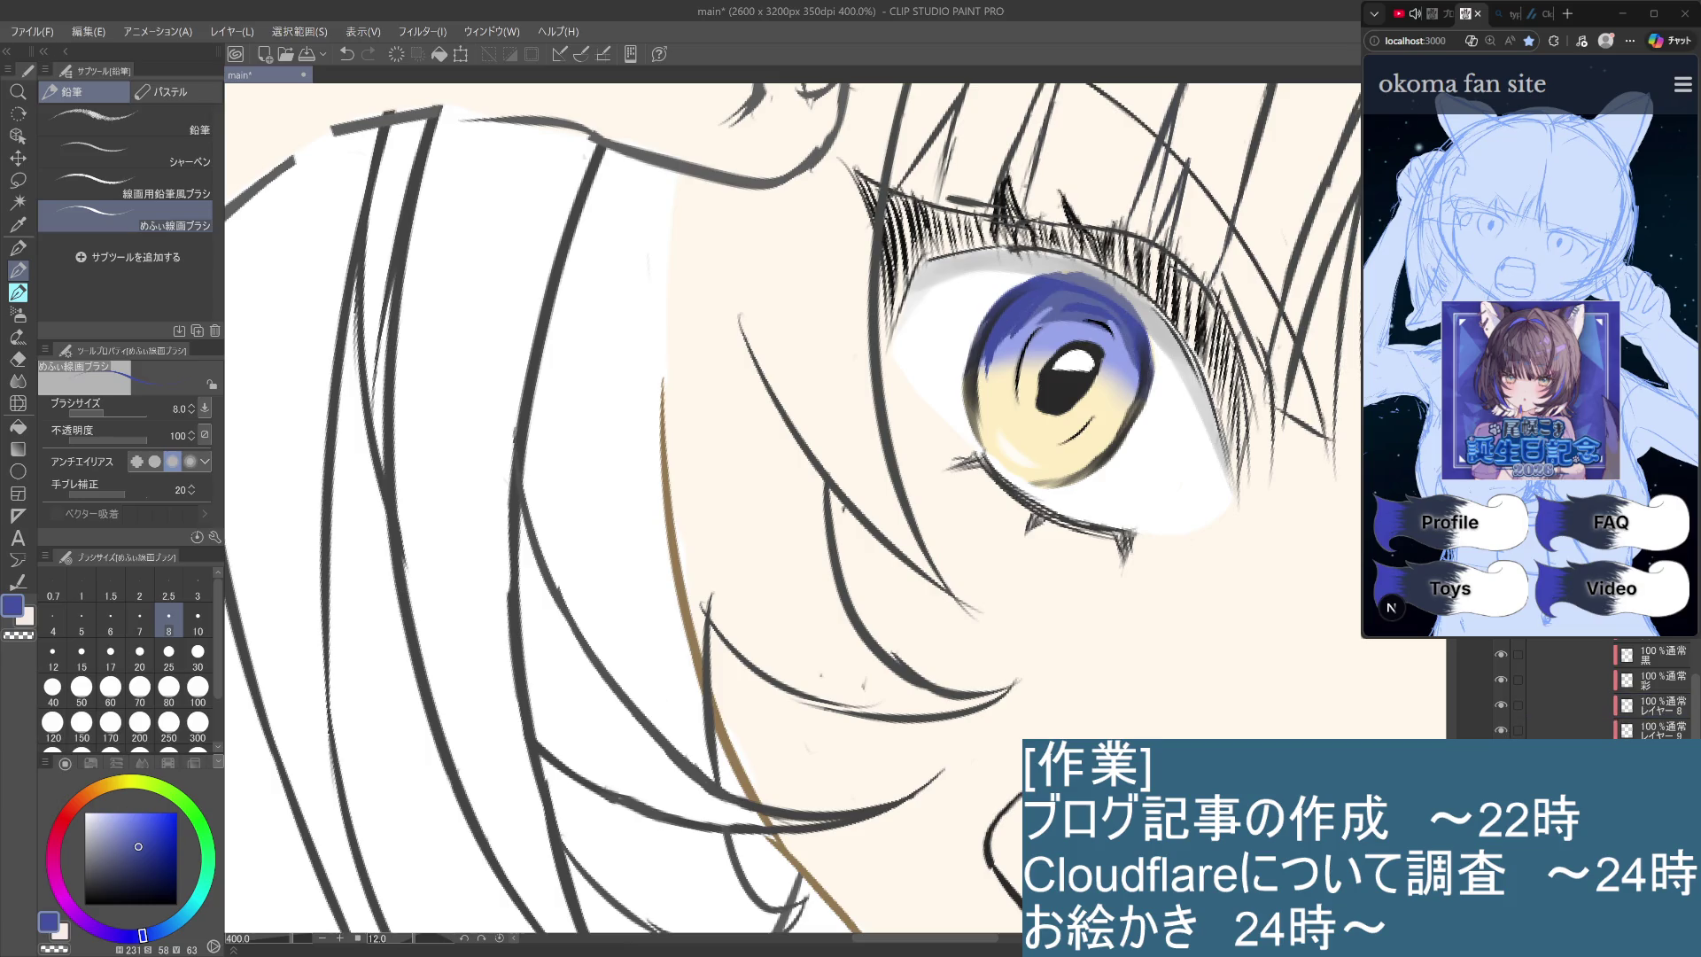
{"action": "left_click", "coordinate": [1502, 732]}
{"action": "left_click", "coordinate": [1502, 732]}
Compare the grey eye-white shading with undo/redo, keep it, and zoom out to the whole face.
{"action": "left_click_drag", "start_coordinate": [1691, 679], "coordinate": [1694, 661]}
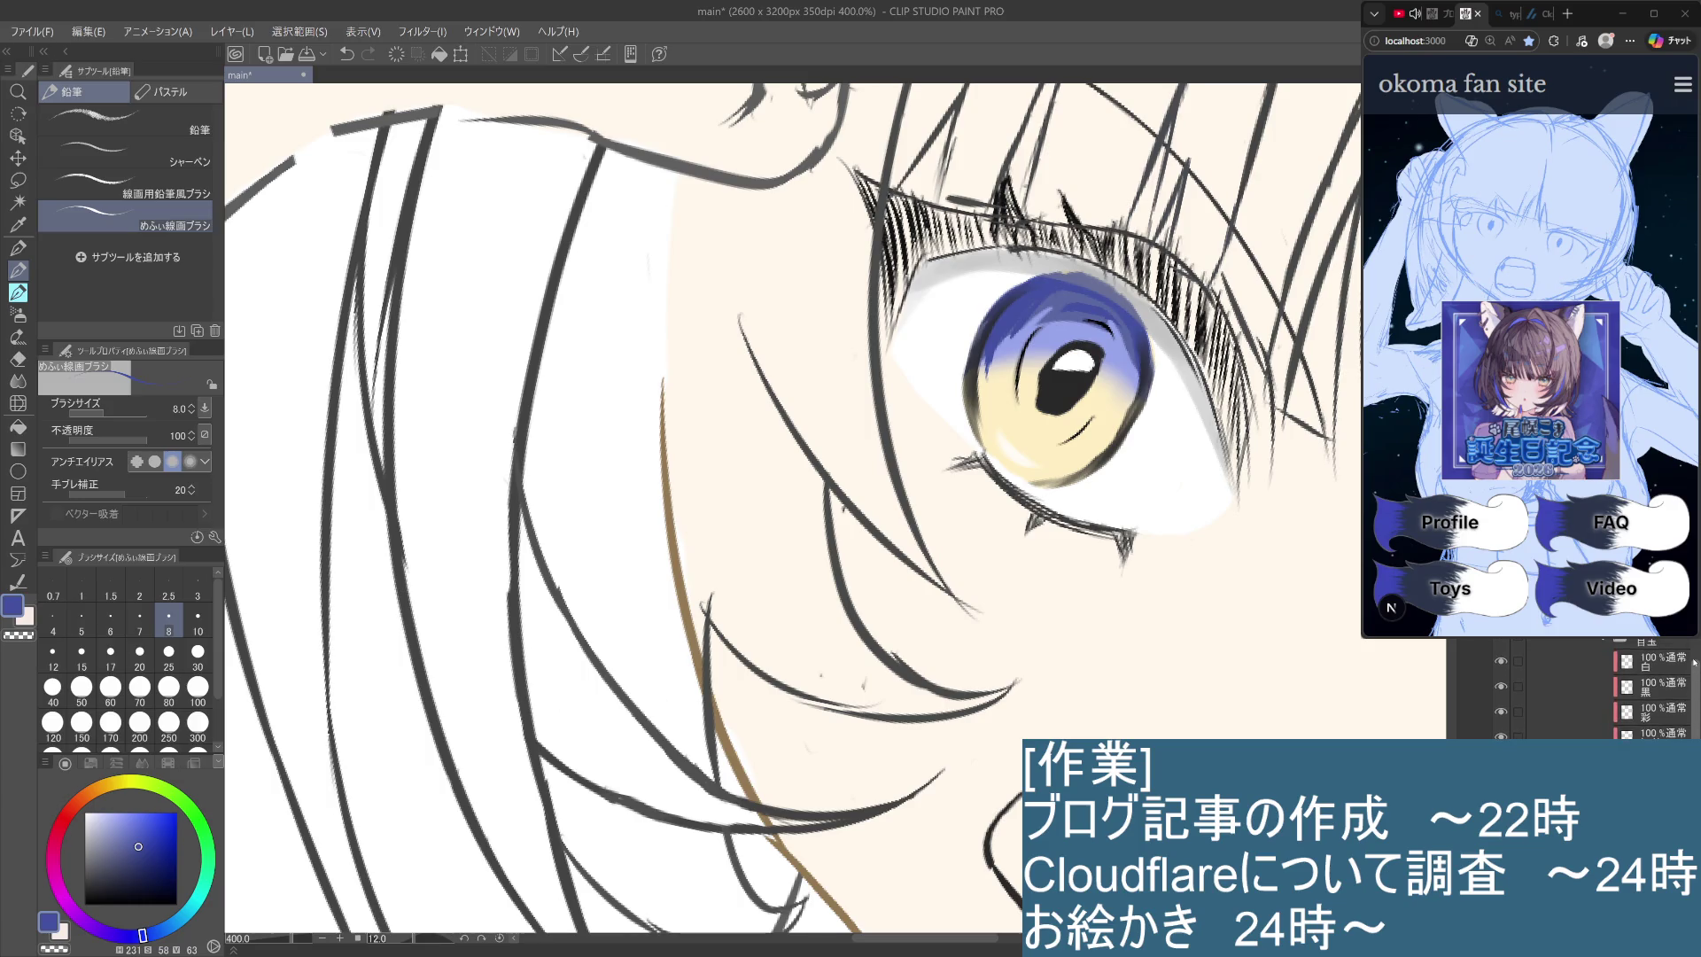
{"action": "key", "text": "ctrl+z"}
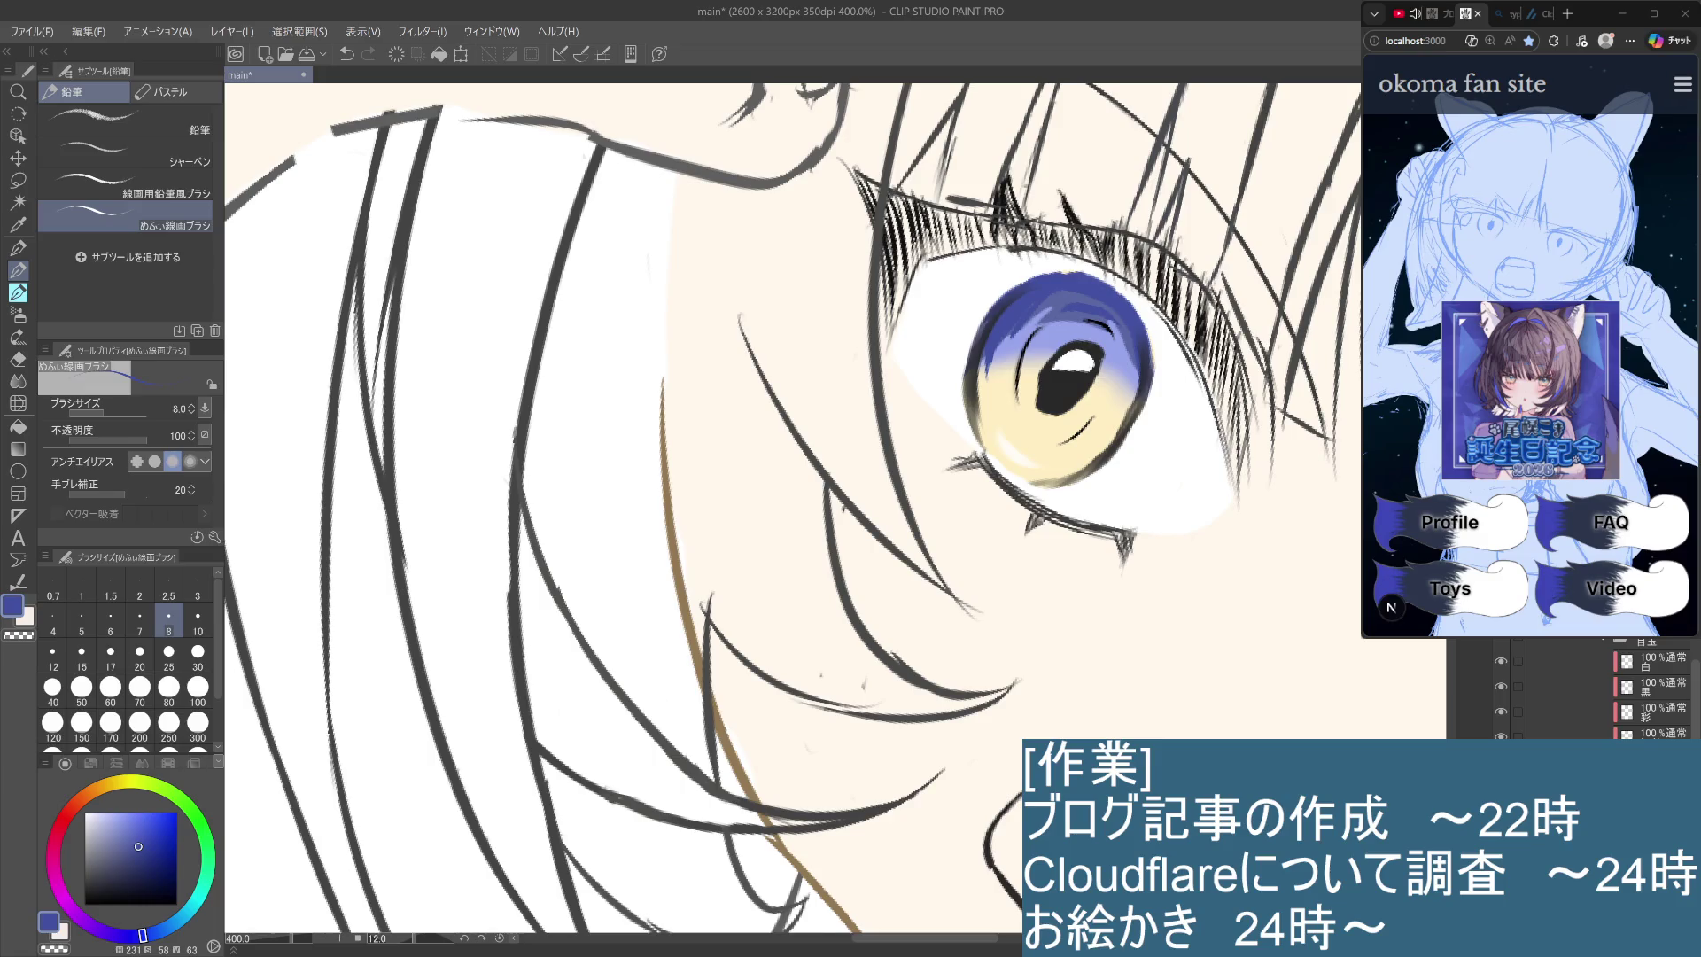
{"action": "key", "text": "ctrl+y"}
{"action": "key", "text": "ctrl+z"}
{"action": "key", "text": "ctrl+y"}
{"action": "key", "text": "ctrl+z"}
{"action": "key", "text": "ctrl+y"}
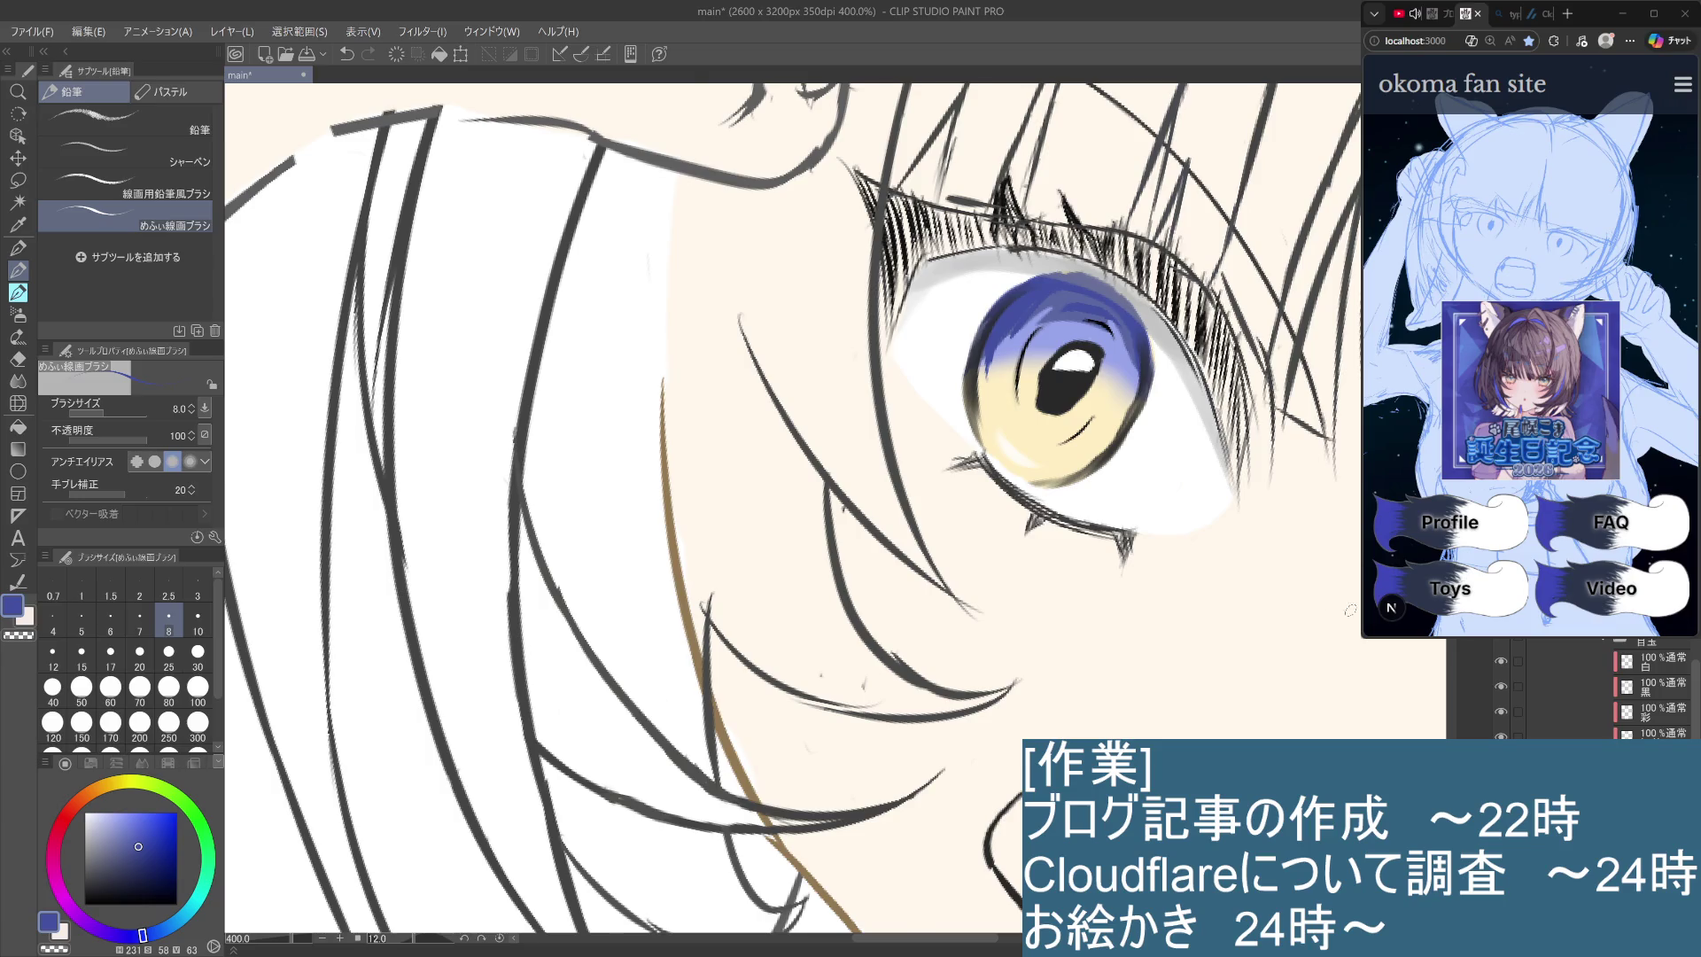
{"action": "key", "text": "ctrl+alt+0"}
{"action": "left_click_drag", "start_coordinate": [975, 266], "coordinate": [1030, 308]}
Select the bottom layer and brush a lighter blue onto the top of the left iris.
{"action": "left_click_drag", "start_coordinate": [1276, 709], "coordinate": [1256, 632]}
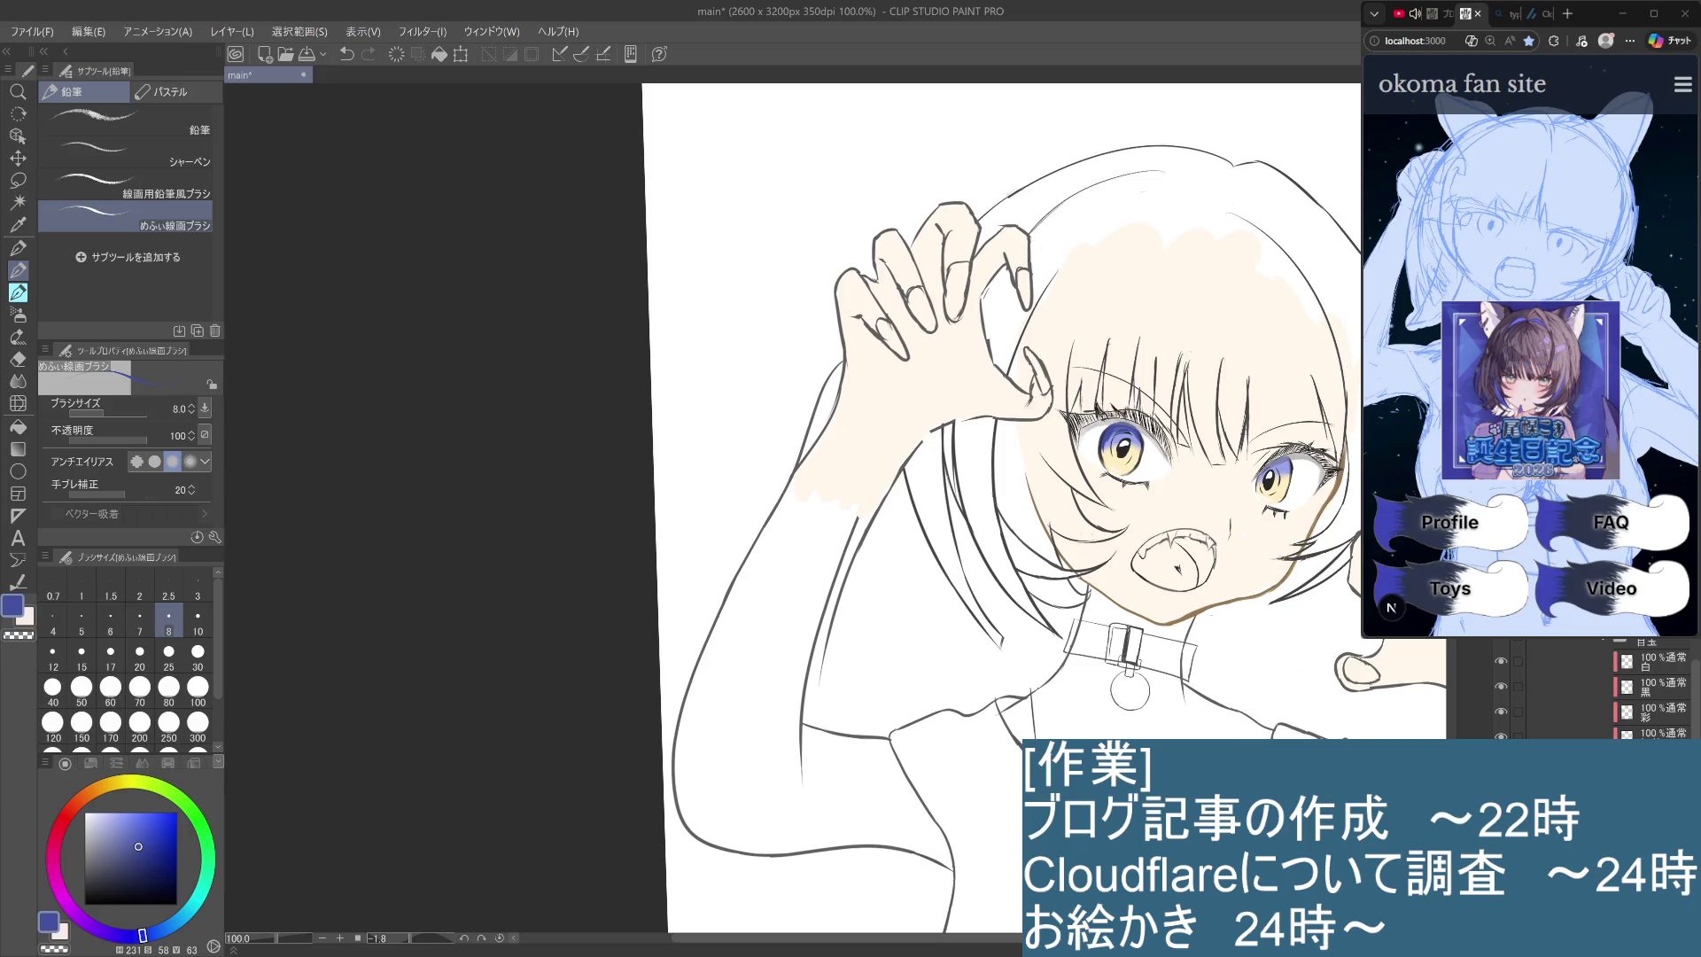
{"action": "scroll", "coordinate": [1238, 636], "scroll_direction": "up", "scroll_amount": 5}
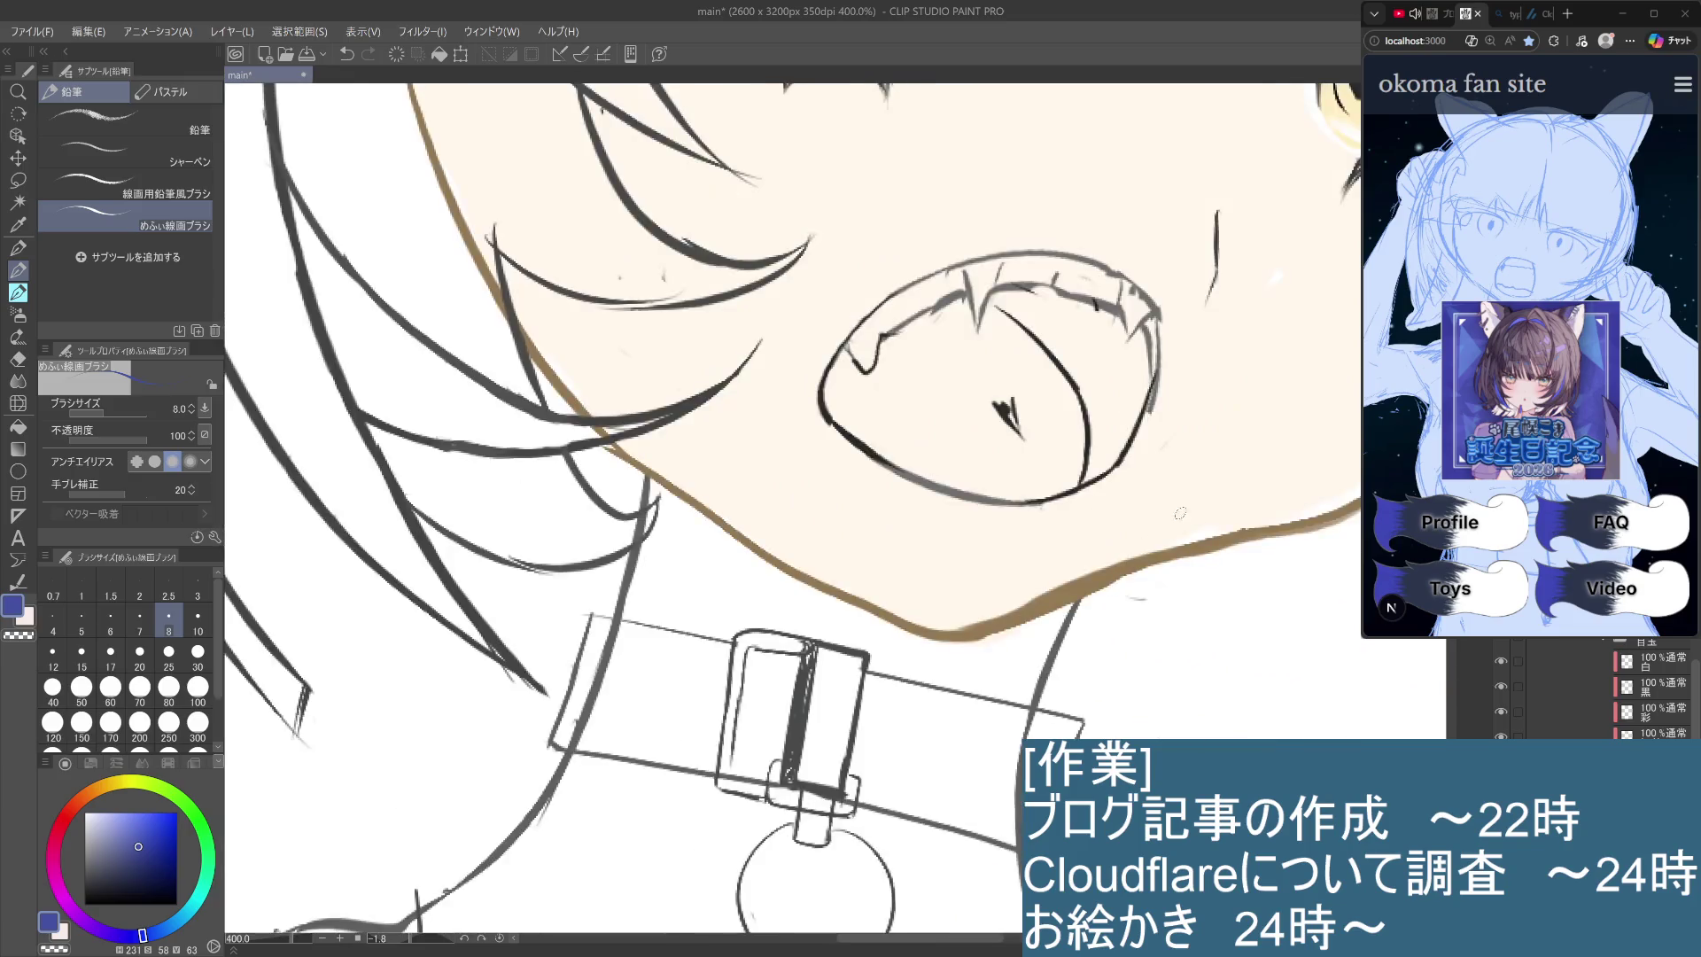
{"action": "mouse_move", "coordinate": [1152, 297]}
{"action": "left_mouse_down"}
{"action": "mouse_move", "coordinate": [1143, 548]}
{"action": "mouse_move", "coordinate": [1185, 642]}
{"action": "left_mouse_up"}
{"action": "left_click_drag", "start_coordinate": [1227, 474], "coordinate": [1262, 633]}
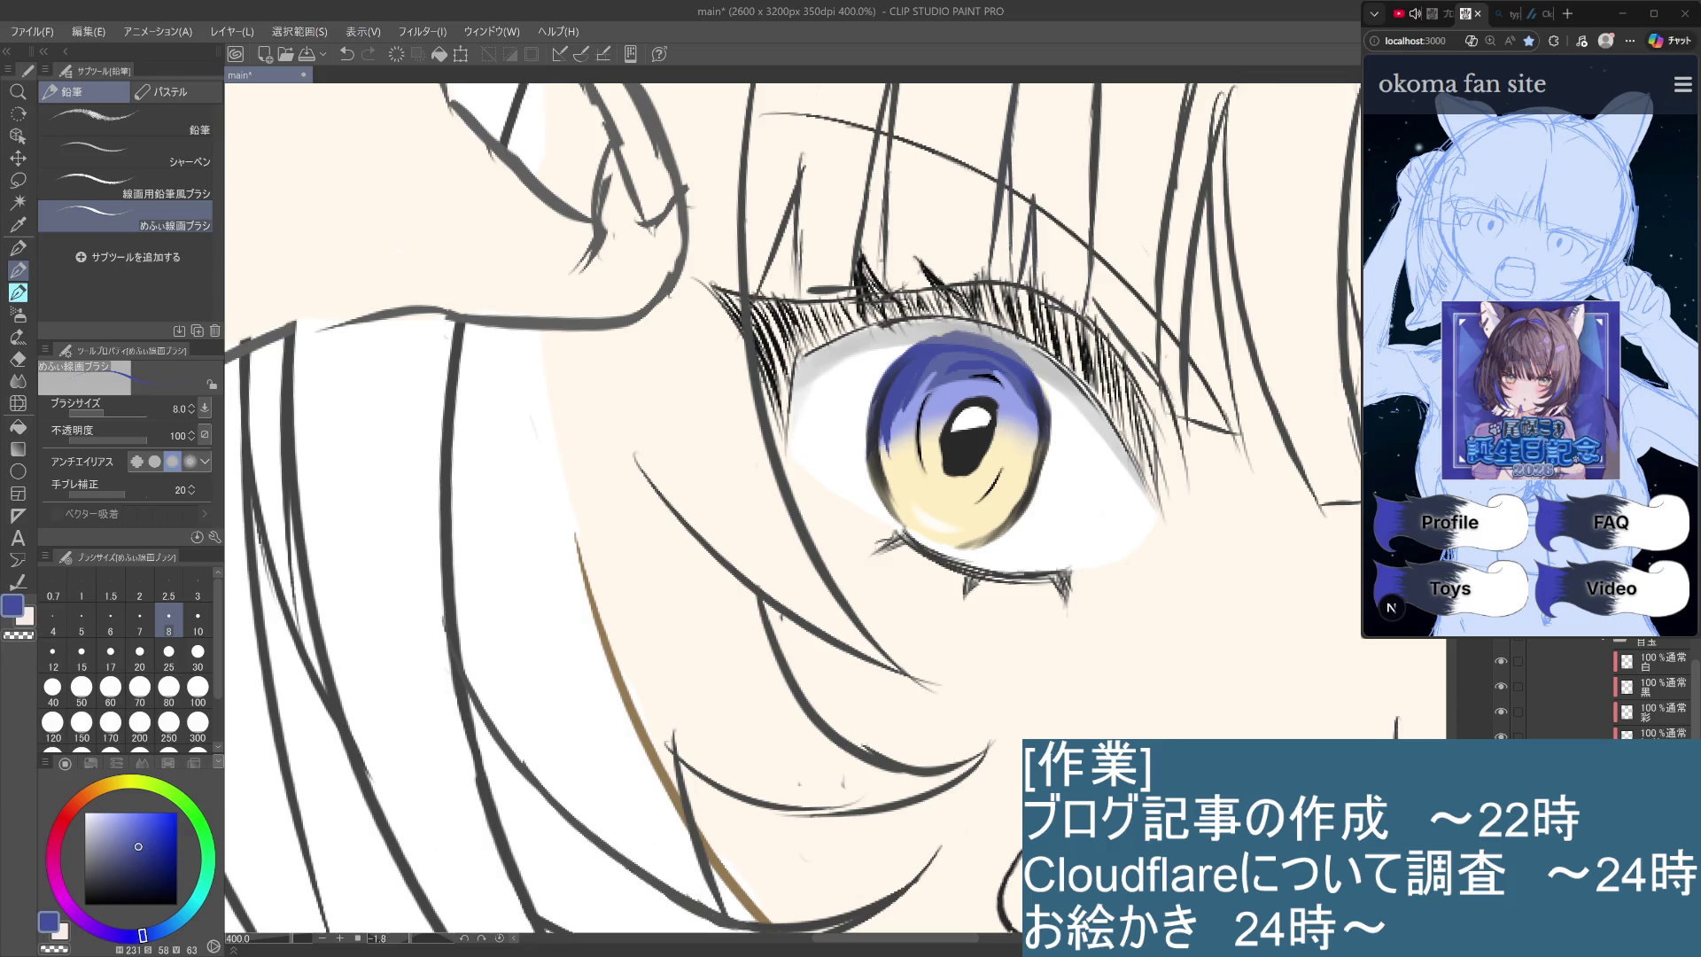
{"action": "left_click", "coordinate": [1660, 732]}
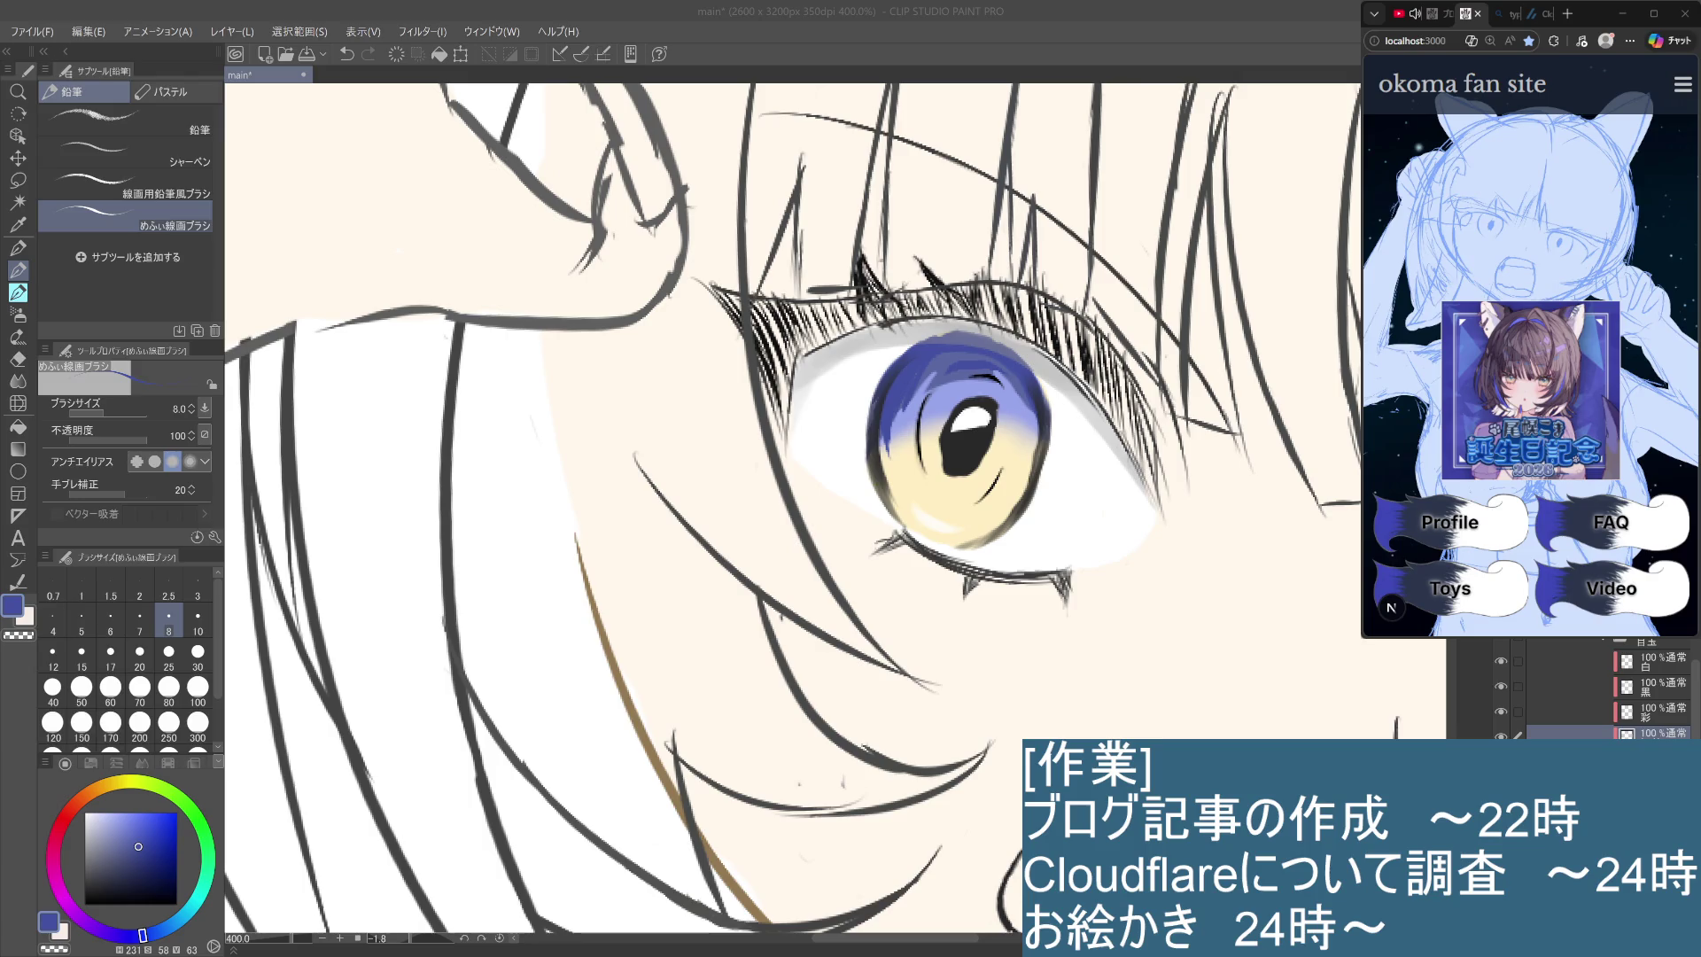
{"action": "left_click_drag", "start_coordinate": [957, 346], "coordinate": [877, 350]}
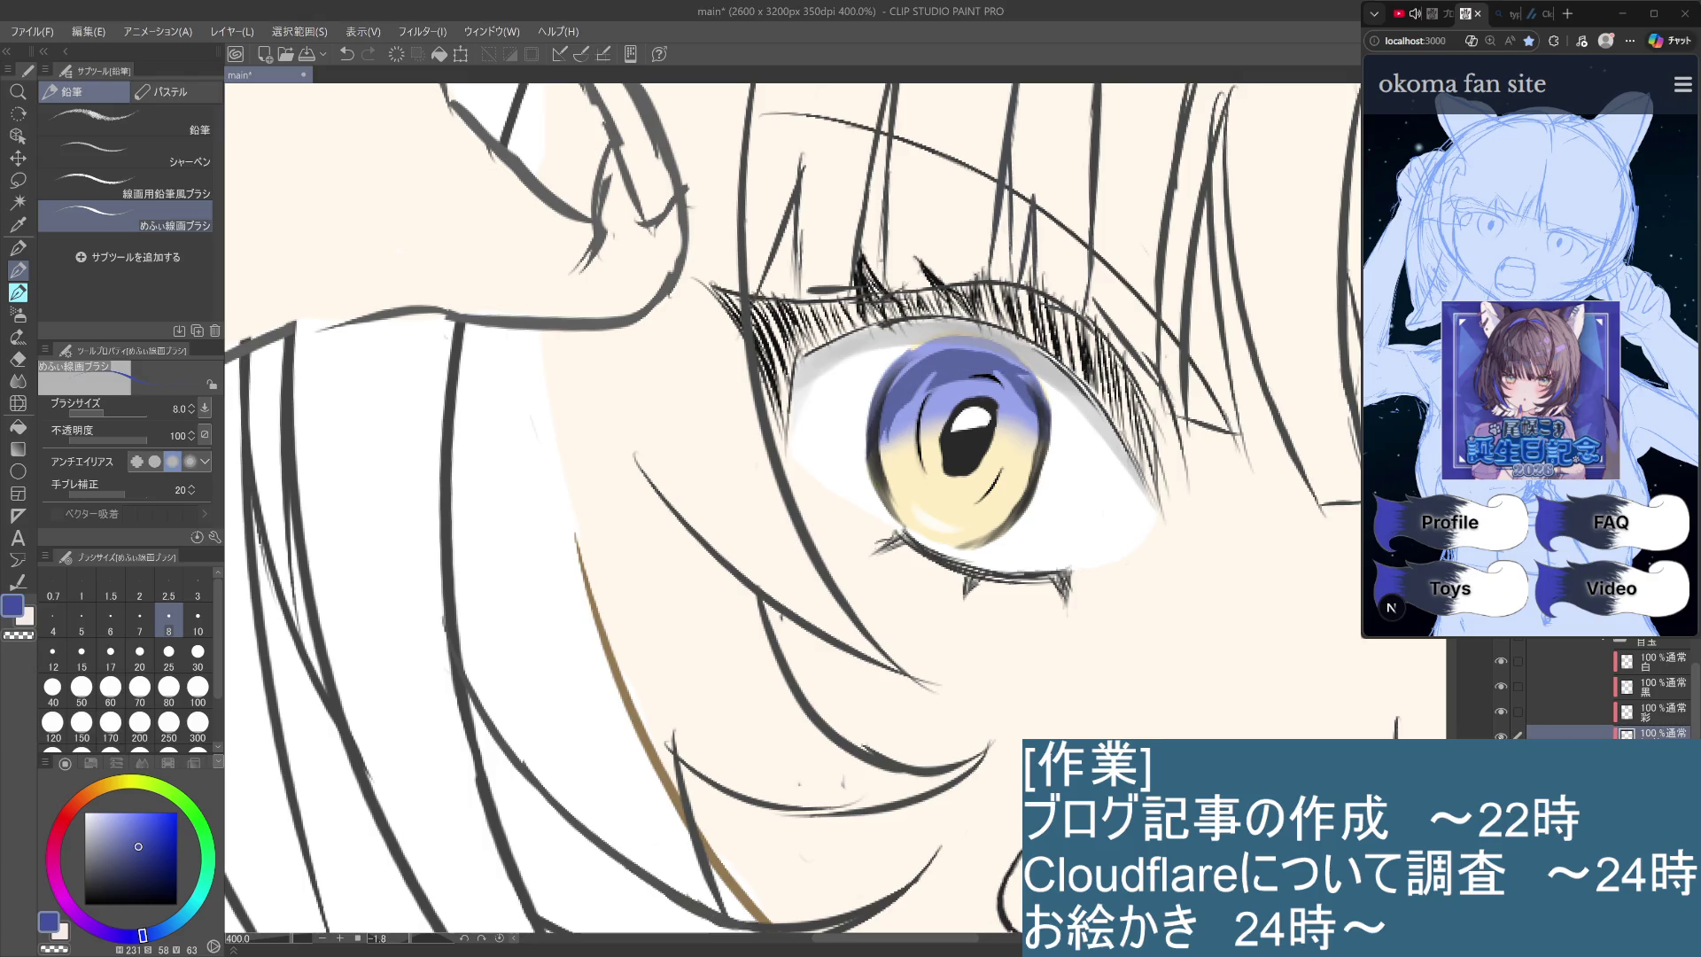
Select the 黒 line-art layer, check it by hiding and showing it, and sample a darker iris blue.
{"action": "key", "text": "ctrl+minus"}
{"action": "key", "text": "ctrl+minus"}
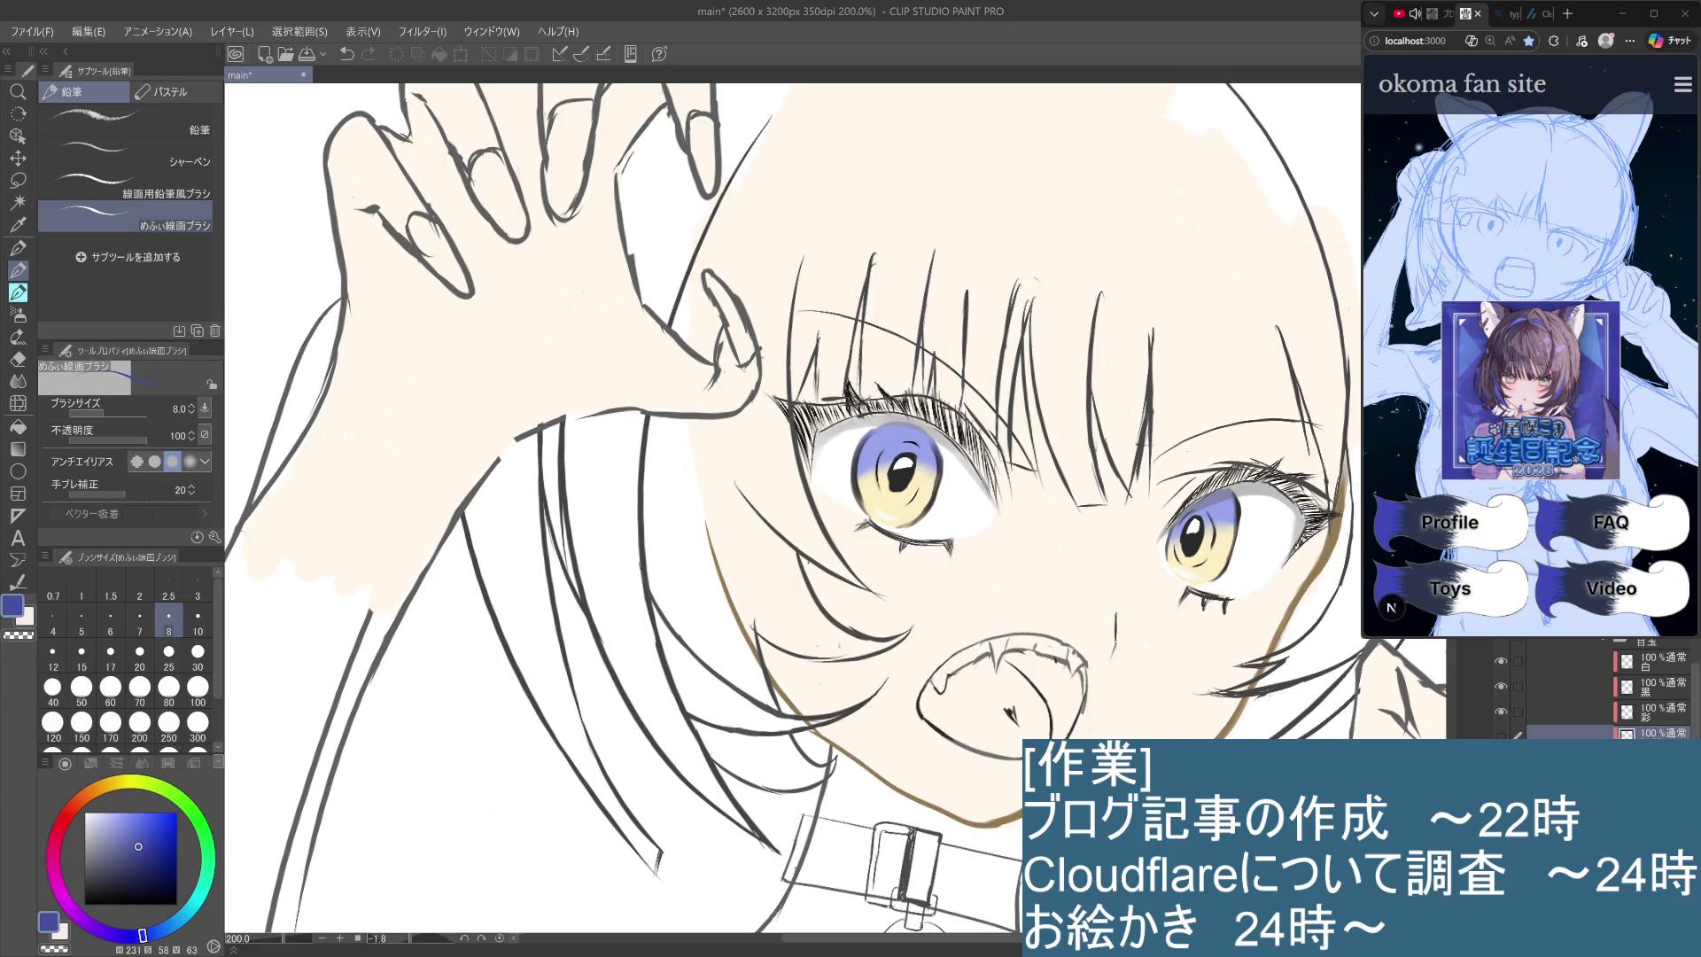
{"action": "left_click", "coordinate": [1653, 690]}
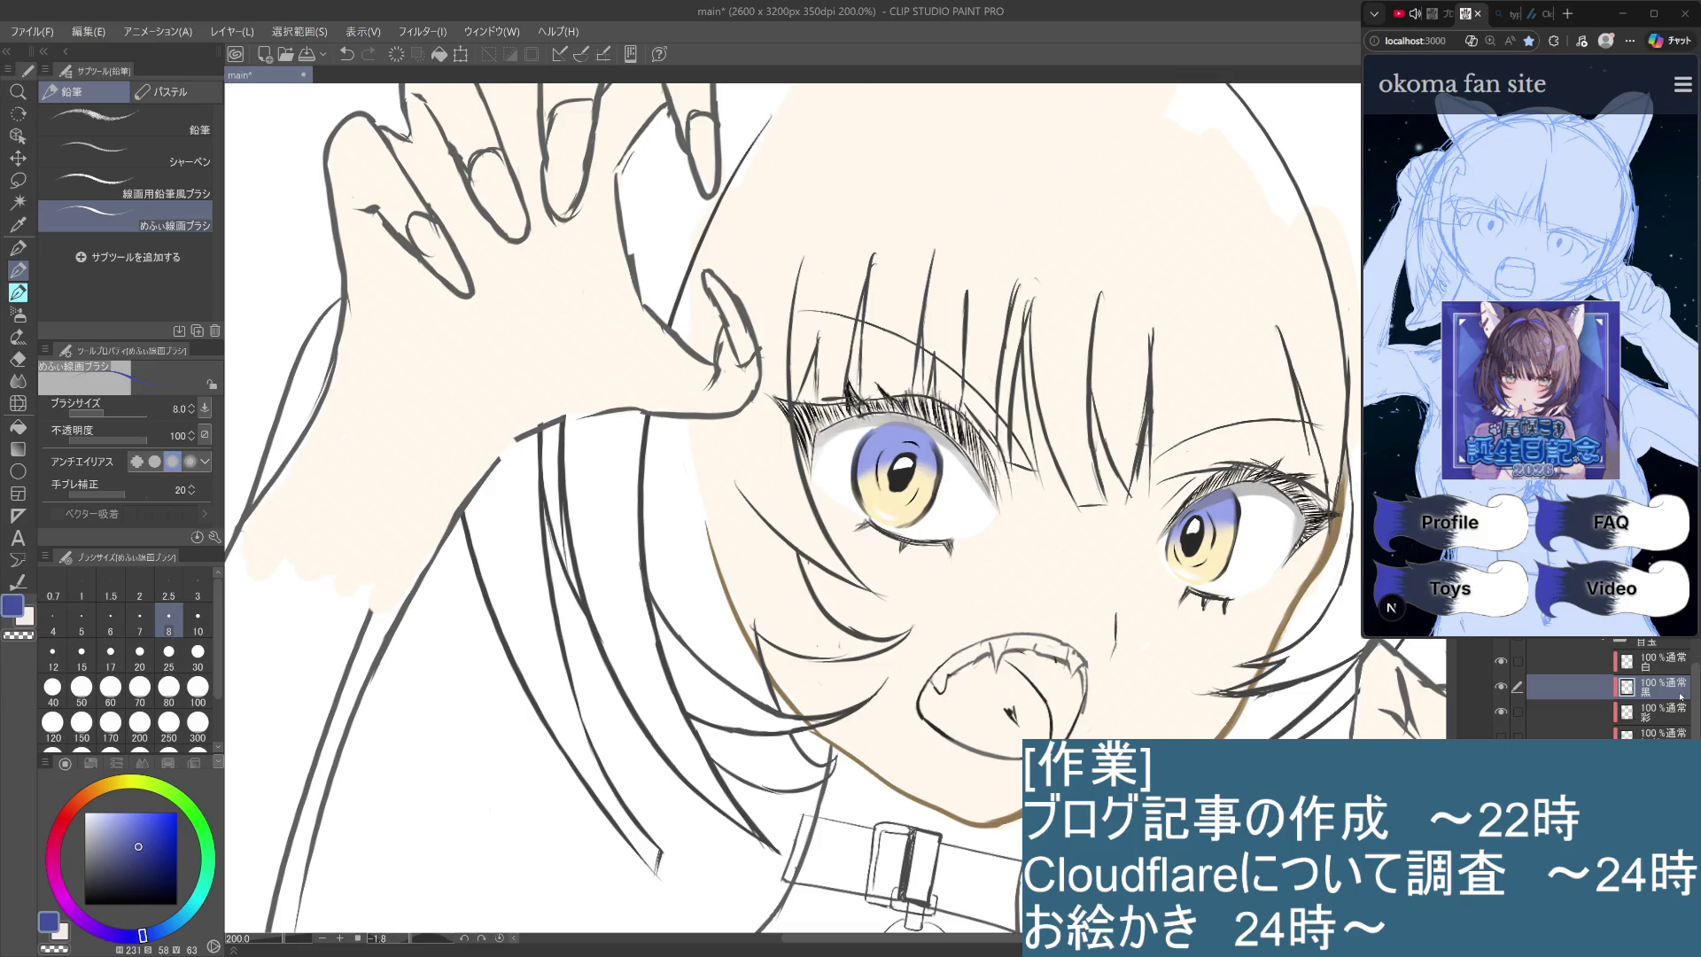
{"action": "left_click", "coordinate": [1501, 687]}
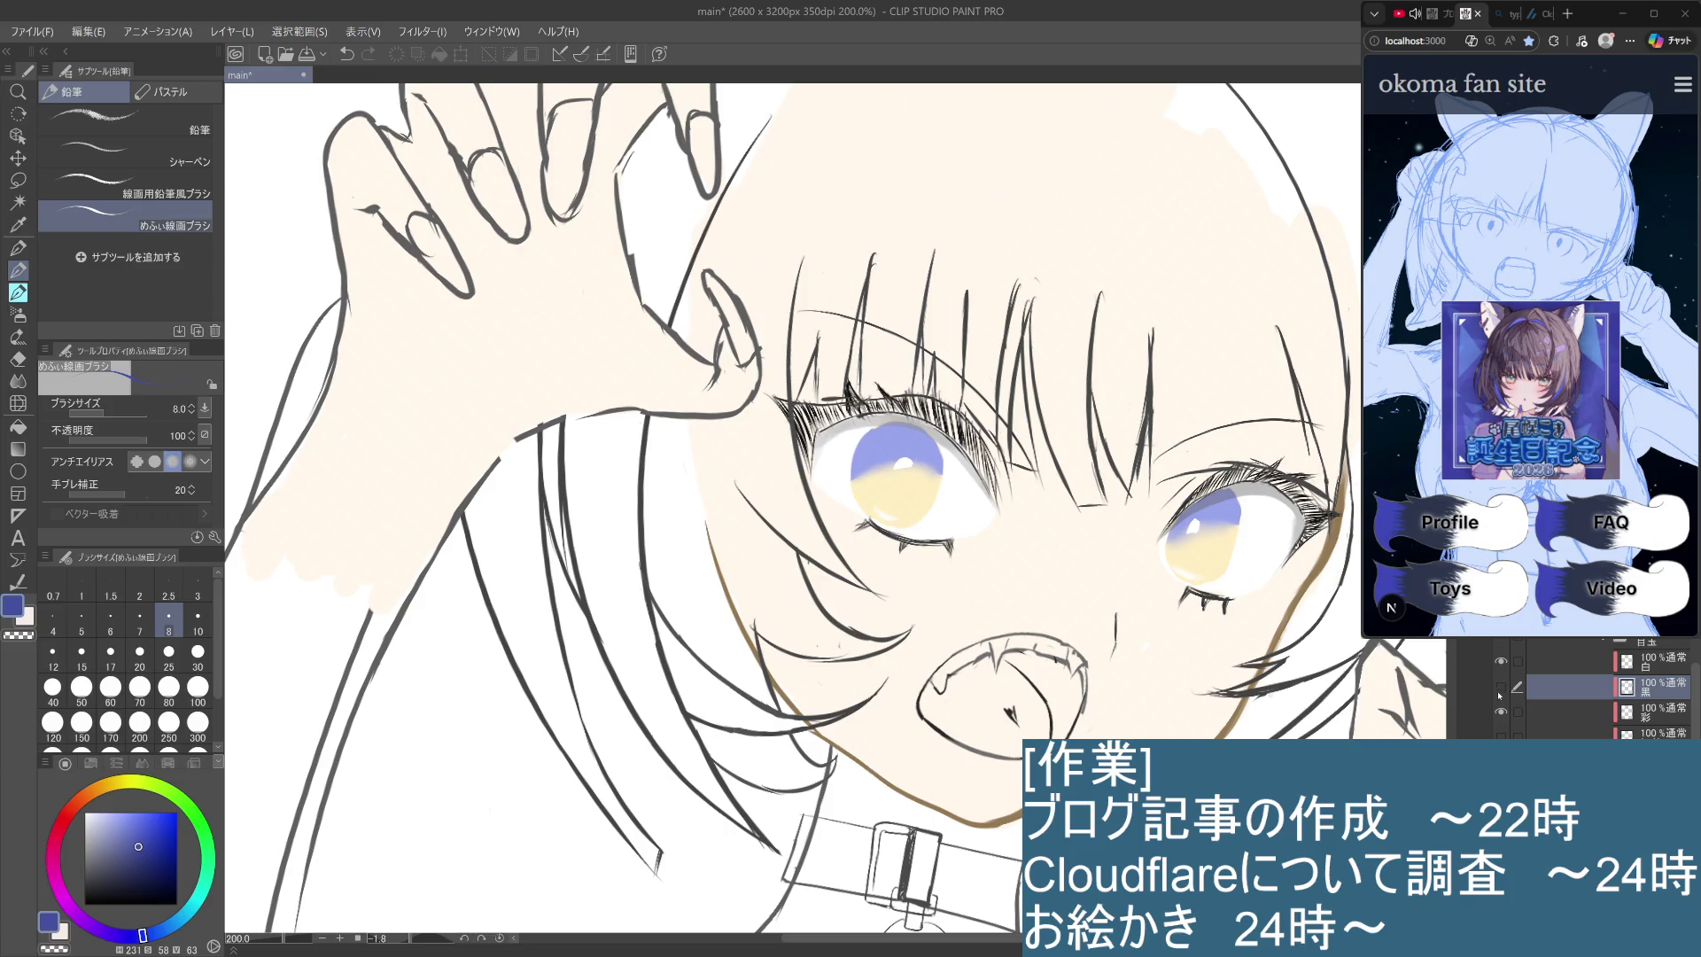
{"action": "left_click", "coordinate": [1501, 688]}
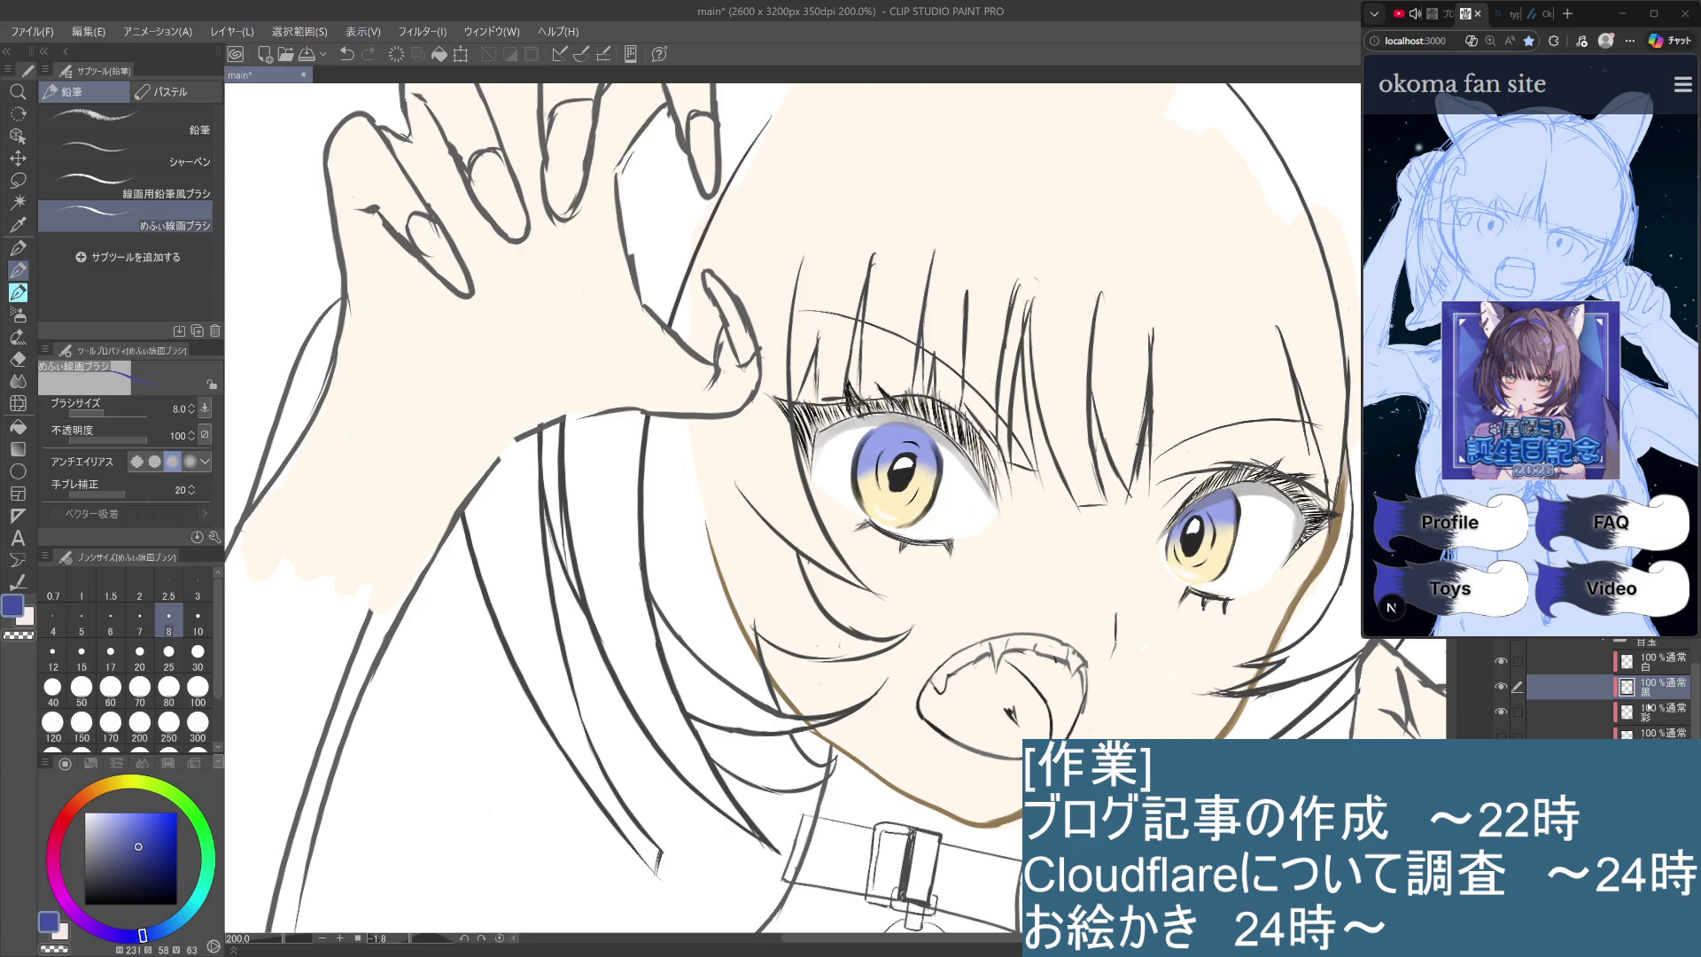
{"action": "left_click", "coordinate": [943, 462], "text": "alt"}
Soften the dark rim along the iris's lower-right, right and left edges.
{"action": "scroll", "coordinate": [944, 469], "scroll_direction": "up", "scroll_amount": 2}
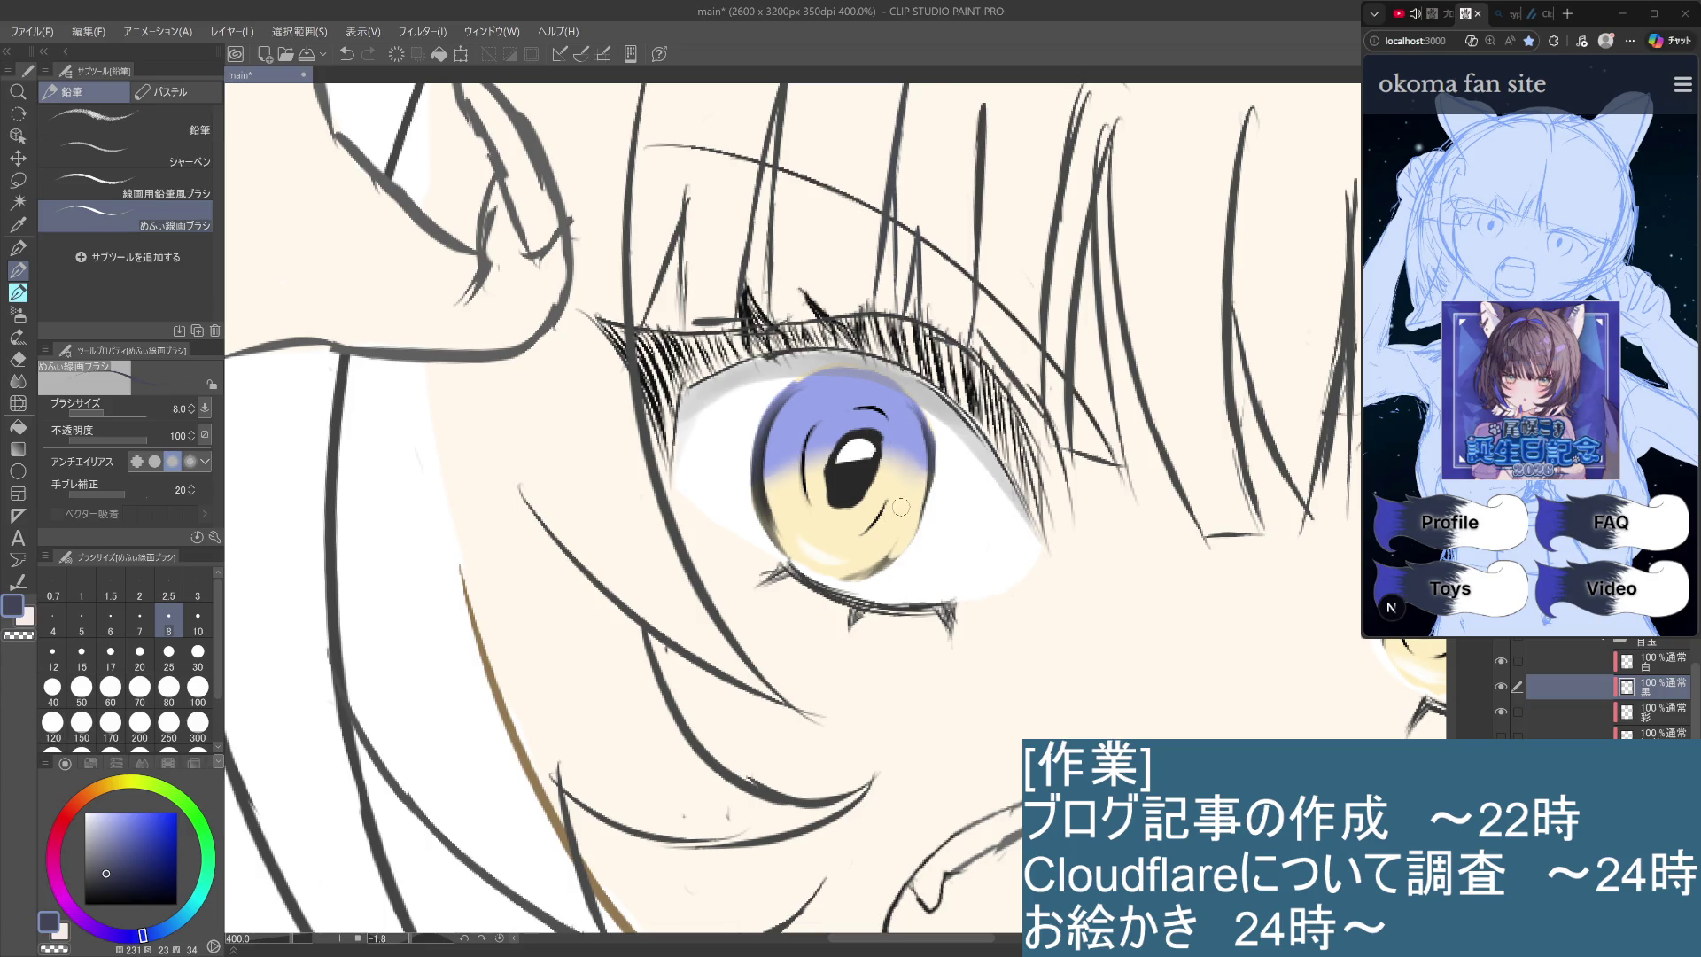
{"action": "left_click_drag", "start_coordinate": [825, 583], "coordinate": [889, 565]}
{"action": "left_click_drag", "start_coordinate": [918, 416], "coordinate": [916, 541]}
{"action": "left_click_drag", "start_coordinate": [925, 415], "coordinate": [931, 470]}
{"action": "left_click_drag", "start_coordinate": [764, 434], "coordinate": [767, 531]}
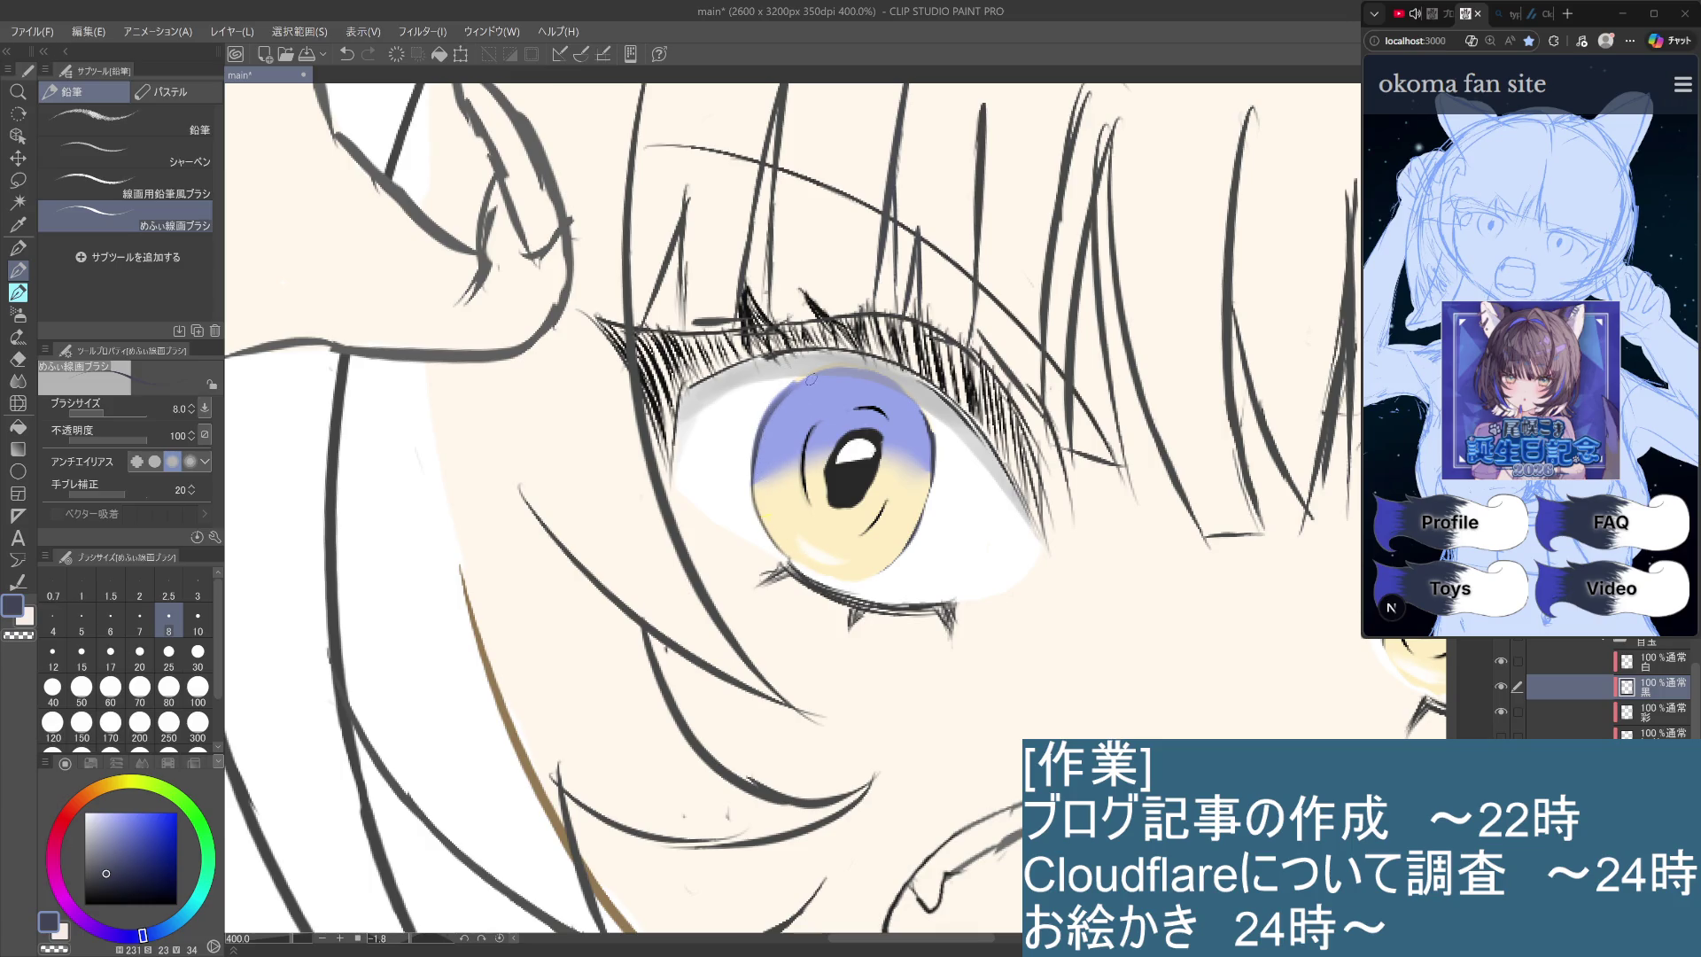
{"action": "key", "text": "ctrl+z"}
Try outline strokes on the iris's upper-left, upper-right and upper edges, undoing each attempt.
{"action": "left_click_drag", "start_coordinate": [789, 388], "coordinate": [840, 363]}
{"action": "key", "text": "ctrl+z"}
{"action": "mouse_move", "coordinate": [1109, 633]}
{"action": "left_mouse_down"}
{"action": "mouse_move", "coordinate": [962, 713]}
{"action": "mouse_move", "coordinate": [806, 725]}
{"action": "left_mouse_up"}
{"action": "left_click_drag", "start_coordinate": [916, 400], "coordinate": [966, 451]}
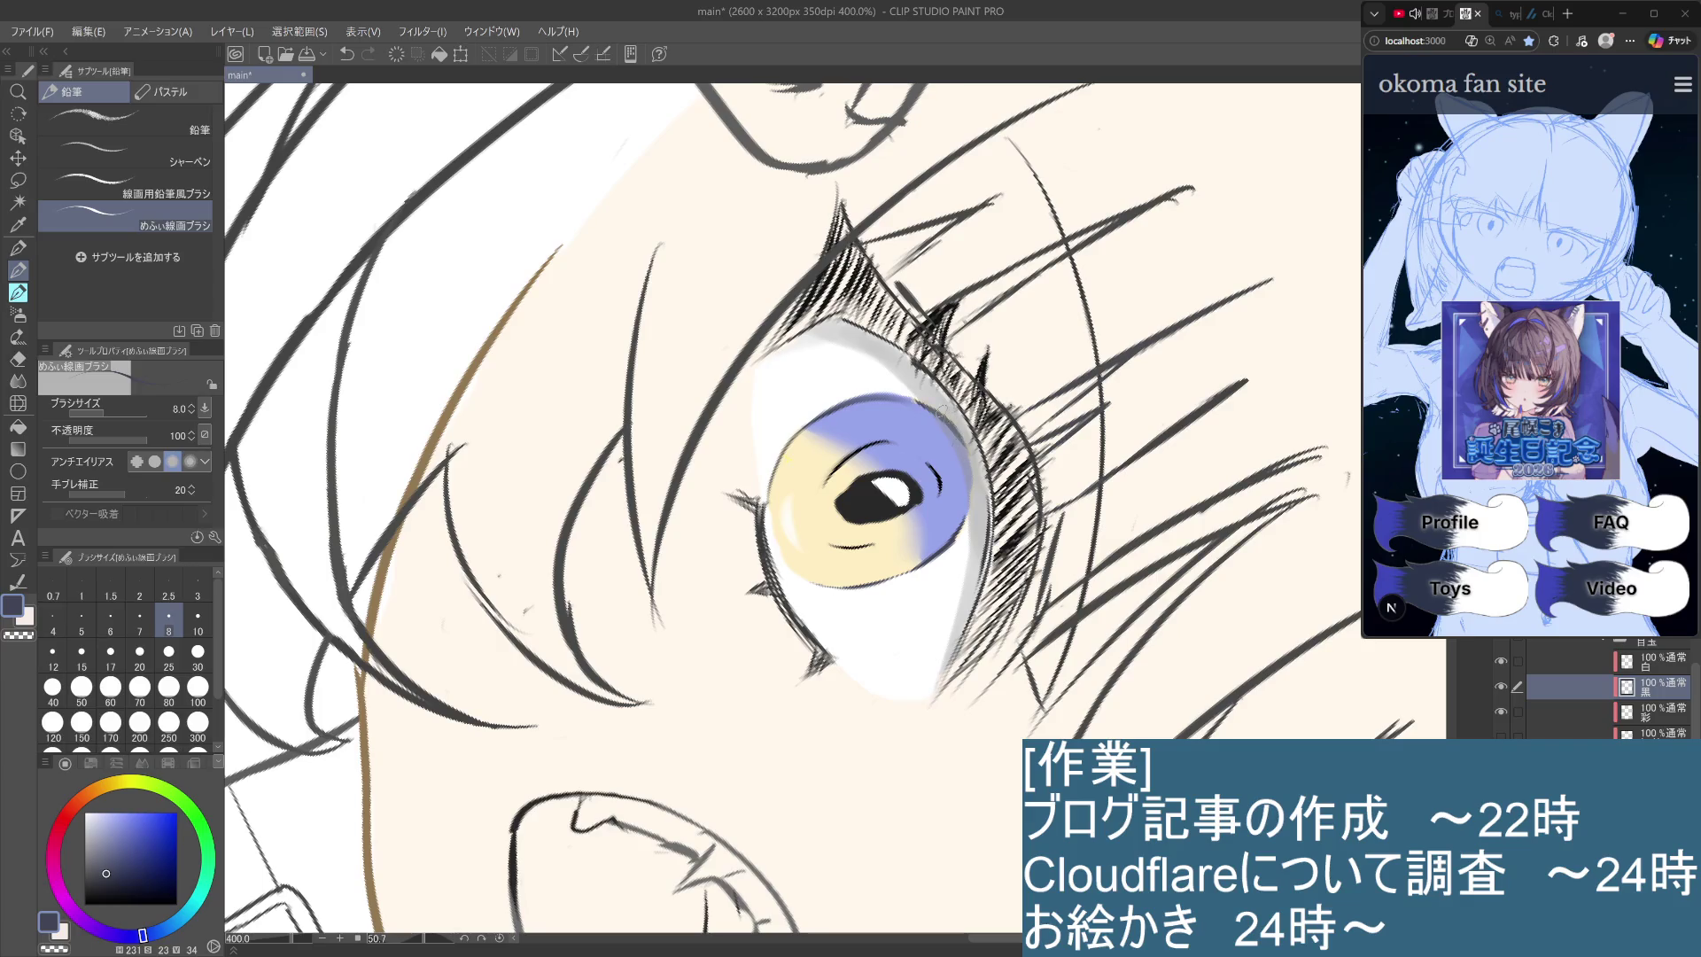
{"action": "key", "text": "ctrl+z"}
{"action": "mouse_move", "coordinate": [912, 397]}
{"action": "left_mouse_down"}
{"action": "mouse_move", "coordinate": [964, 452]}
{"action": "mouse_move", "coordinate": [956, 521]}
{"action": "mouse_move", "coordinate": [970, 468]}
{"action": "mouse_move", "coordinate": [968, 496]}
{"action": "left_mouse_up"}
{"action": "key", "text": "ctrl+z"}
{"action": "left_click_drag", "start_coordinate": [920, 398], "coordinate": [842, 400]}
{"action": "key", "text": "ctrl+z"}
{"action": "key", "text": "ctrl+z"}
Return the view near upright and set the drawing colour to black.
{"action": "key", "text": "ctrl+alt+0"}
{"action": "mouse_move", "coordinate": [877, 830]}
{"action": "left_mouse_down"}
{"action": "mouse_move", "coordinate": [1063, 673]}
{"action": "mouse_move", "coordinate": [1134, 538]}
{"action": "mouse_move", "coordinate": [1136, 461]}
{"action": "left_mouse_up"}
{"action": "scroll", "coordinate": [1134, 448], "scroll_direction": "up", "scroll_amount": 2}
{"action": "left_click", "coordinate": [85, 904]}
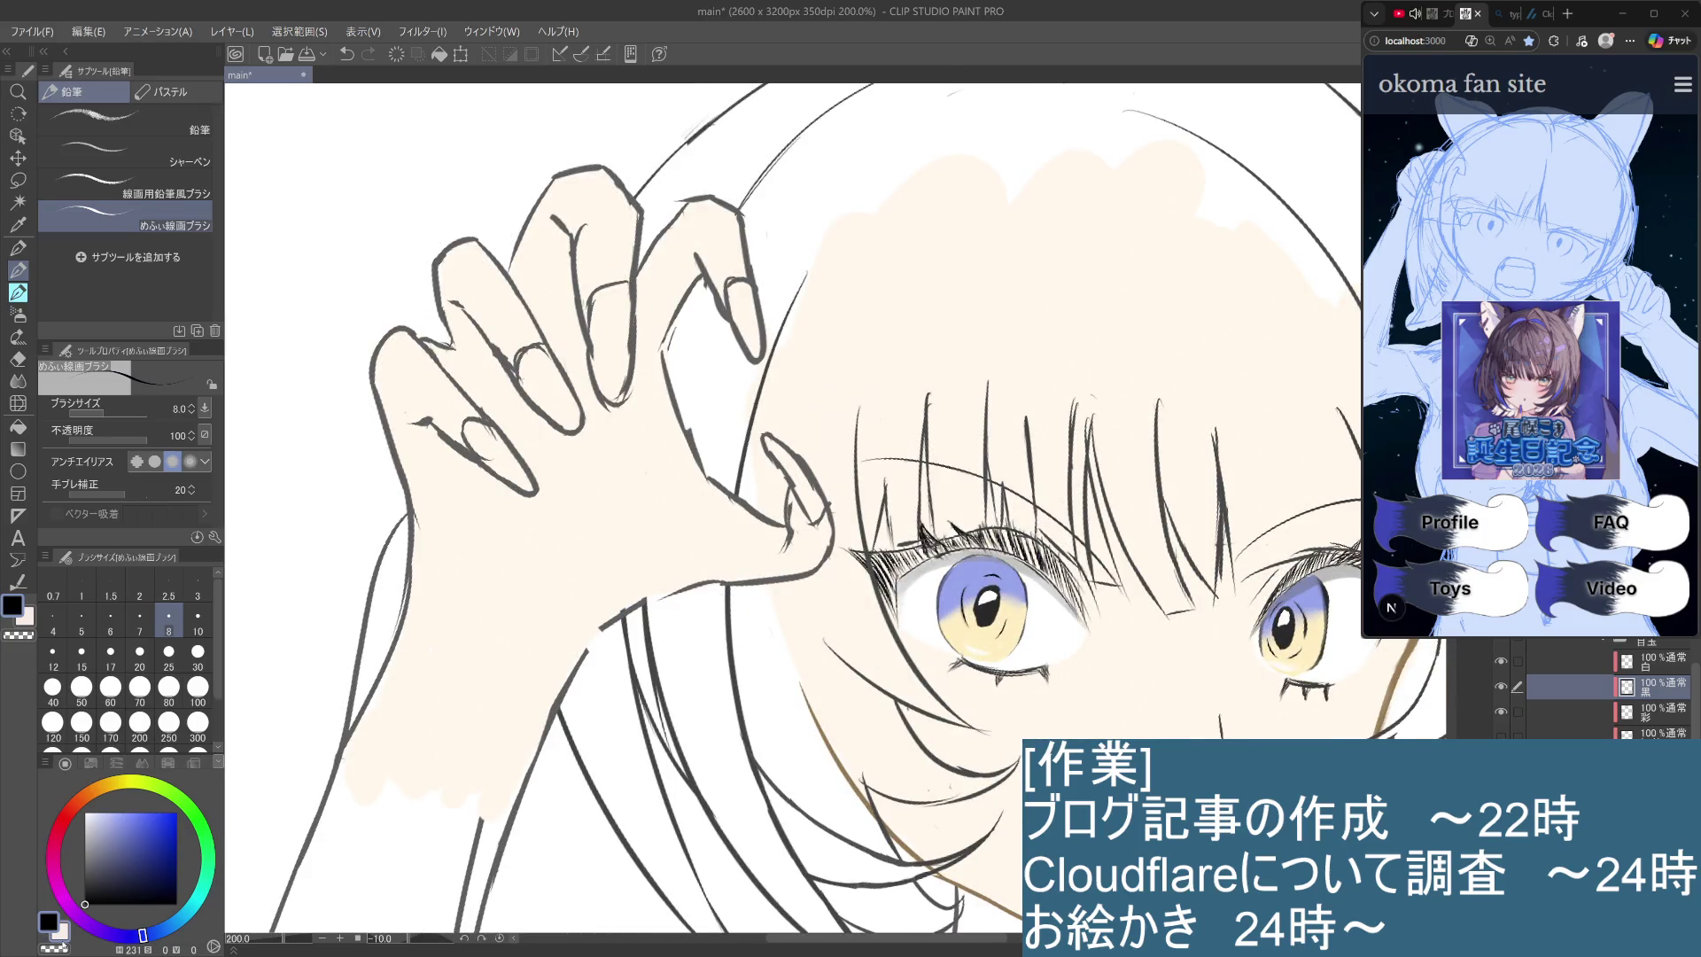
{"action": "scroll", "coordinate": [879, 585], "scroll_direction": "up", "scroll_amount": 4}
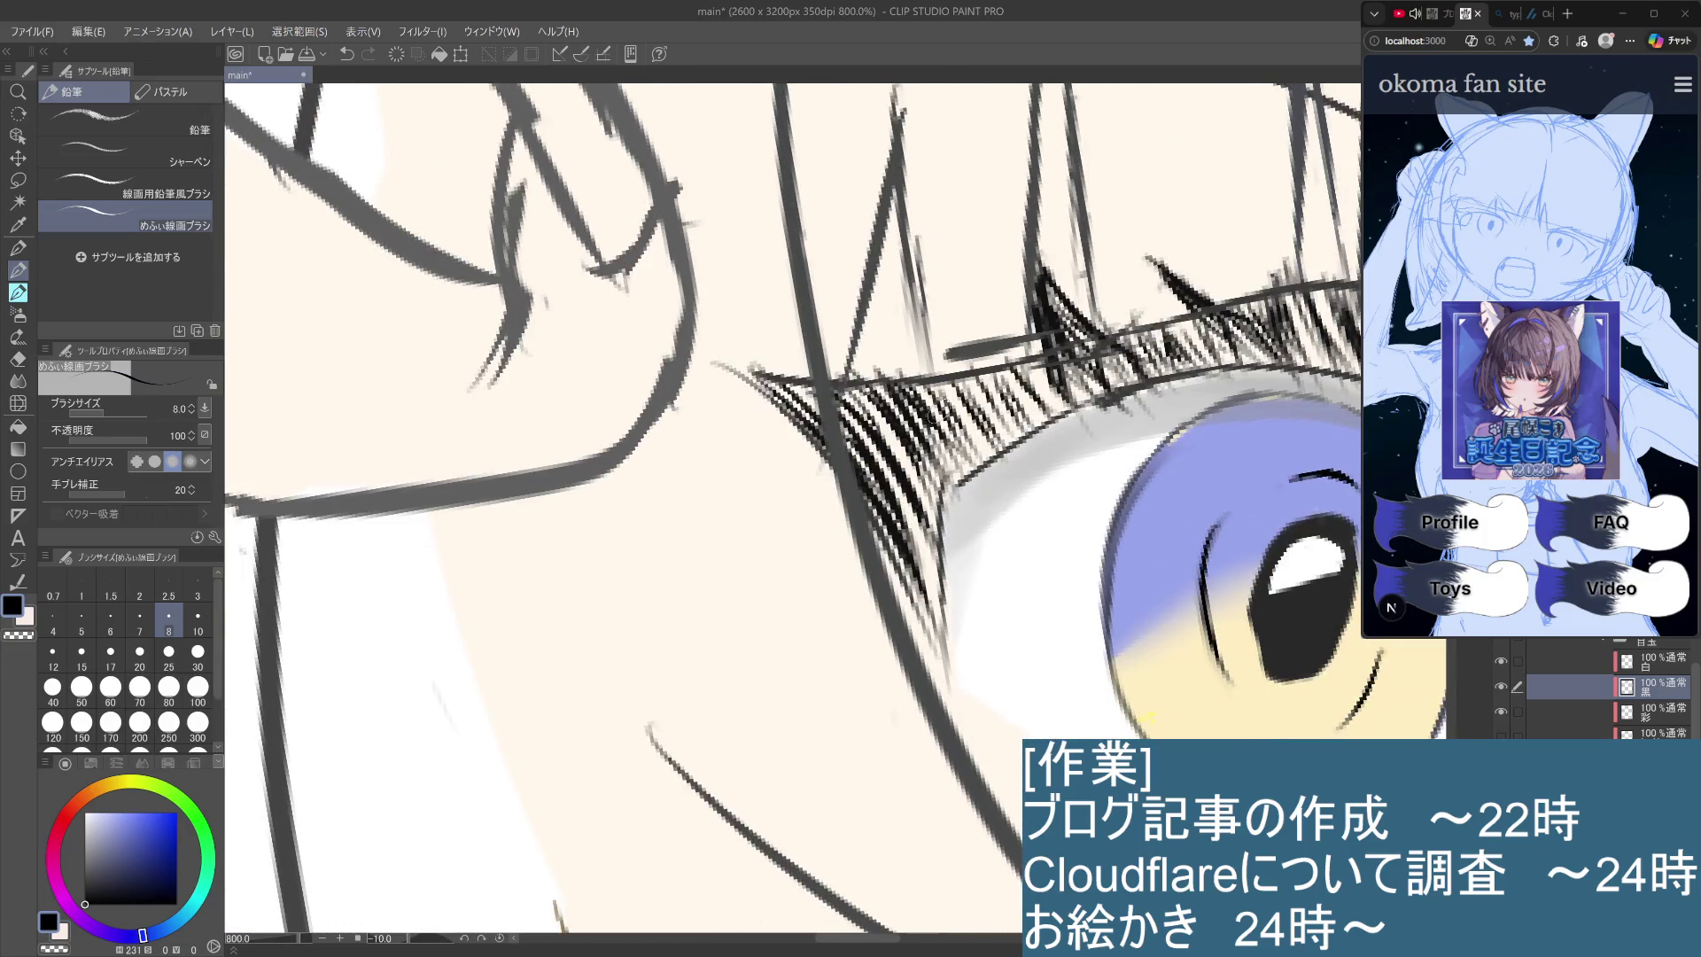
{"action": "left_click", "coordinate": [1076, 456], "text": "alt"}
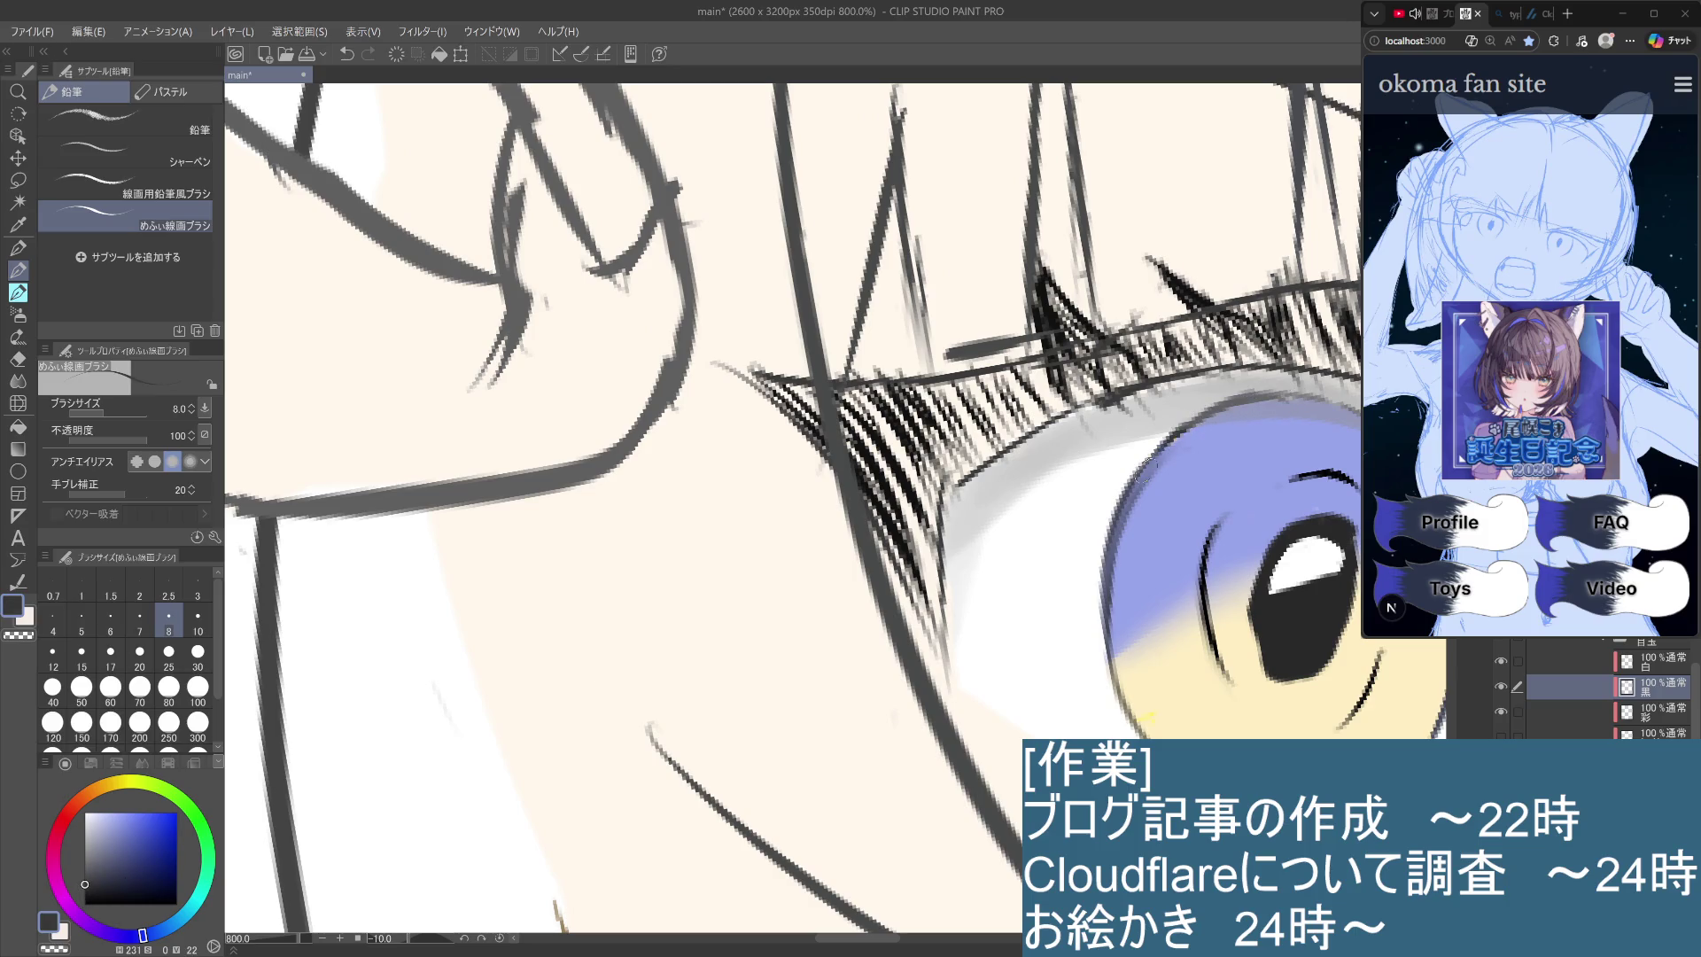
{"action": "left_click", "coordinate": [85, 903]}
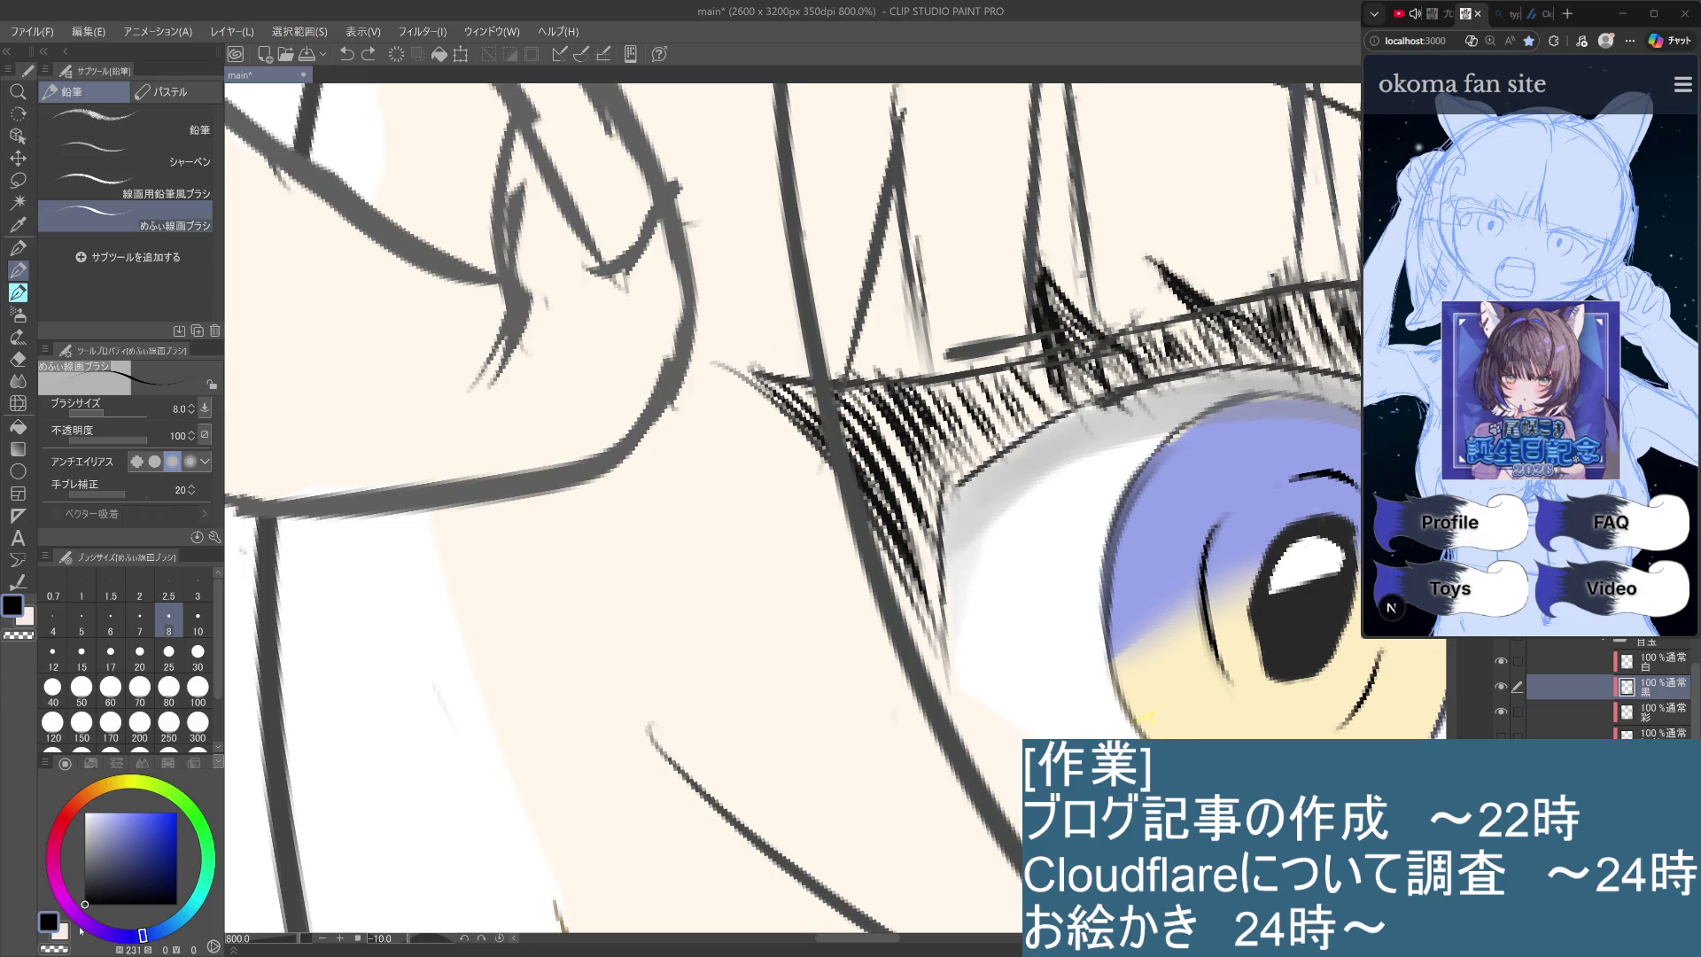
Draw black outlines along the iris's upper and left edges, retrying the lower-left stroke.
{"action": "left_click_drag", "start_coordinate": [1273, 386], "coordinate": [1118, 503]}
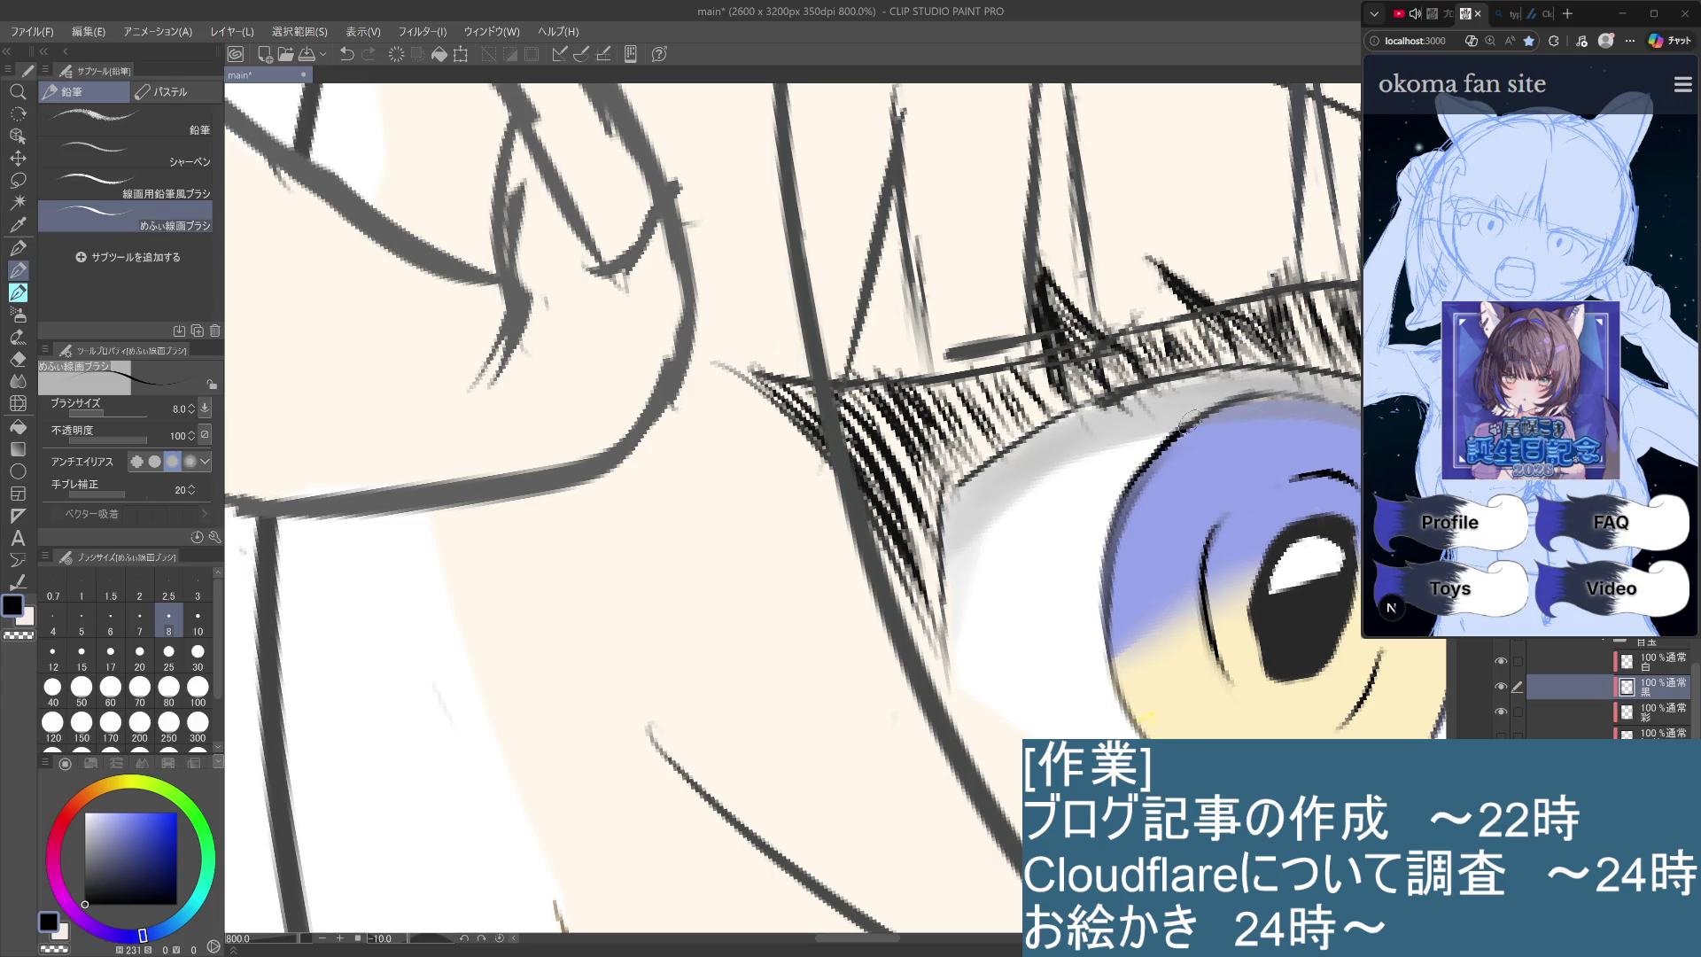
{"action": "mouse_move", "coordinate": [1302, 394]}
{"action": "left_mouse_down"}
{"action": "mouse_move", "coordinate": [1187, 448]}
{"action": "mouse_move", "coordinate": [1294, 395]}
{"action": "left_mouse_up"}
{"action": "key", "text": "ctrl+z"}
{"action": "left_click_drag", "start_coordinate": [1140, 478], "coordinate": [1103, 648]}
{"action": "left_click_drag", "start_coordinate": [1140, 462], "coordinate": [1105, 682]}
{"action": "left_click_drag", "start_coordinate": [1107, 611], "coordinate": [1147, 736]}
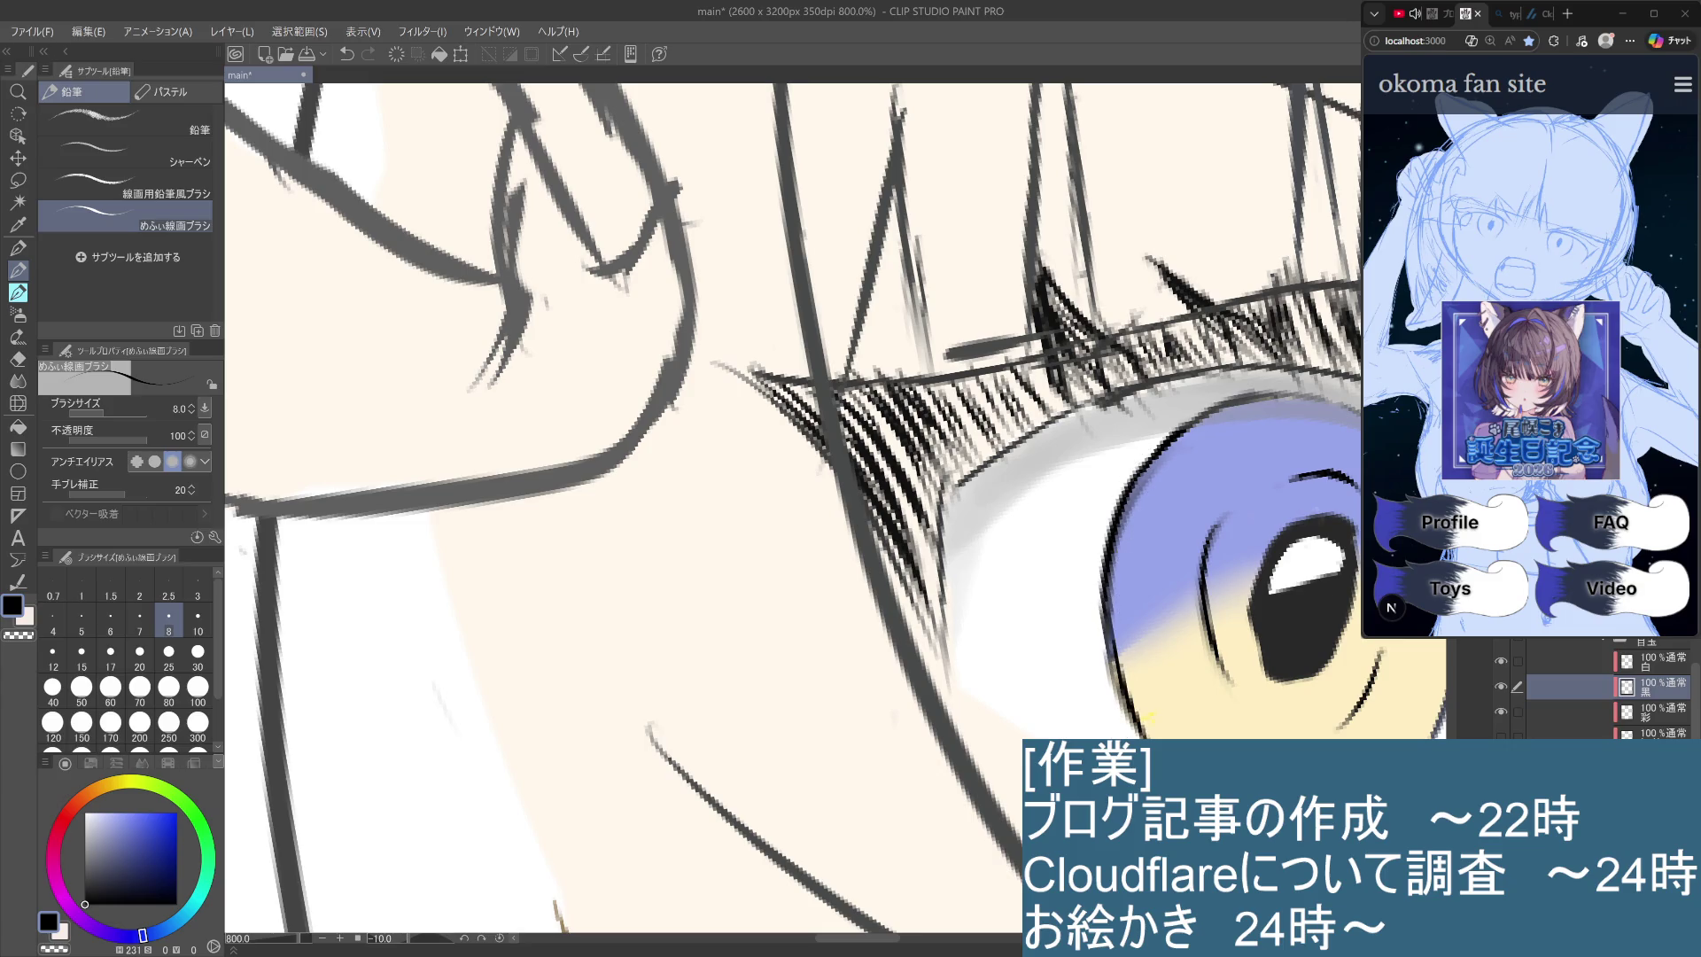
{"action": "key", "text": "ctrl+z"}
{"action": "left_click_drag", "start_coordinate": [1109, 616], "coordinate": [1149, 736]}
{"action": "key", "text": "ctrl+z"}
{"action": "left_click_drag", "start_coordinate": [1109, 616], "coordinate": [1149, 735]}
Outline the iris's lower-right edge in black after several retried strokes.
{"action": "left_click_drag", "start_coordinate": [1468, 840], "coordinate": [1344, 672]}
{"action": "scroll", "coordinate": [1344, 672], "scroll_direction": "down", "scroll_amount": 2}
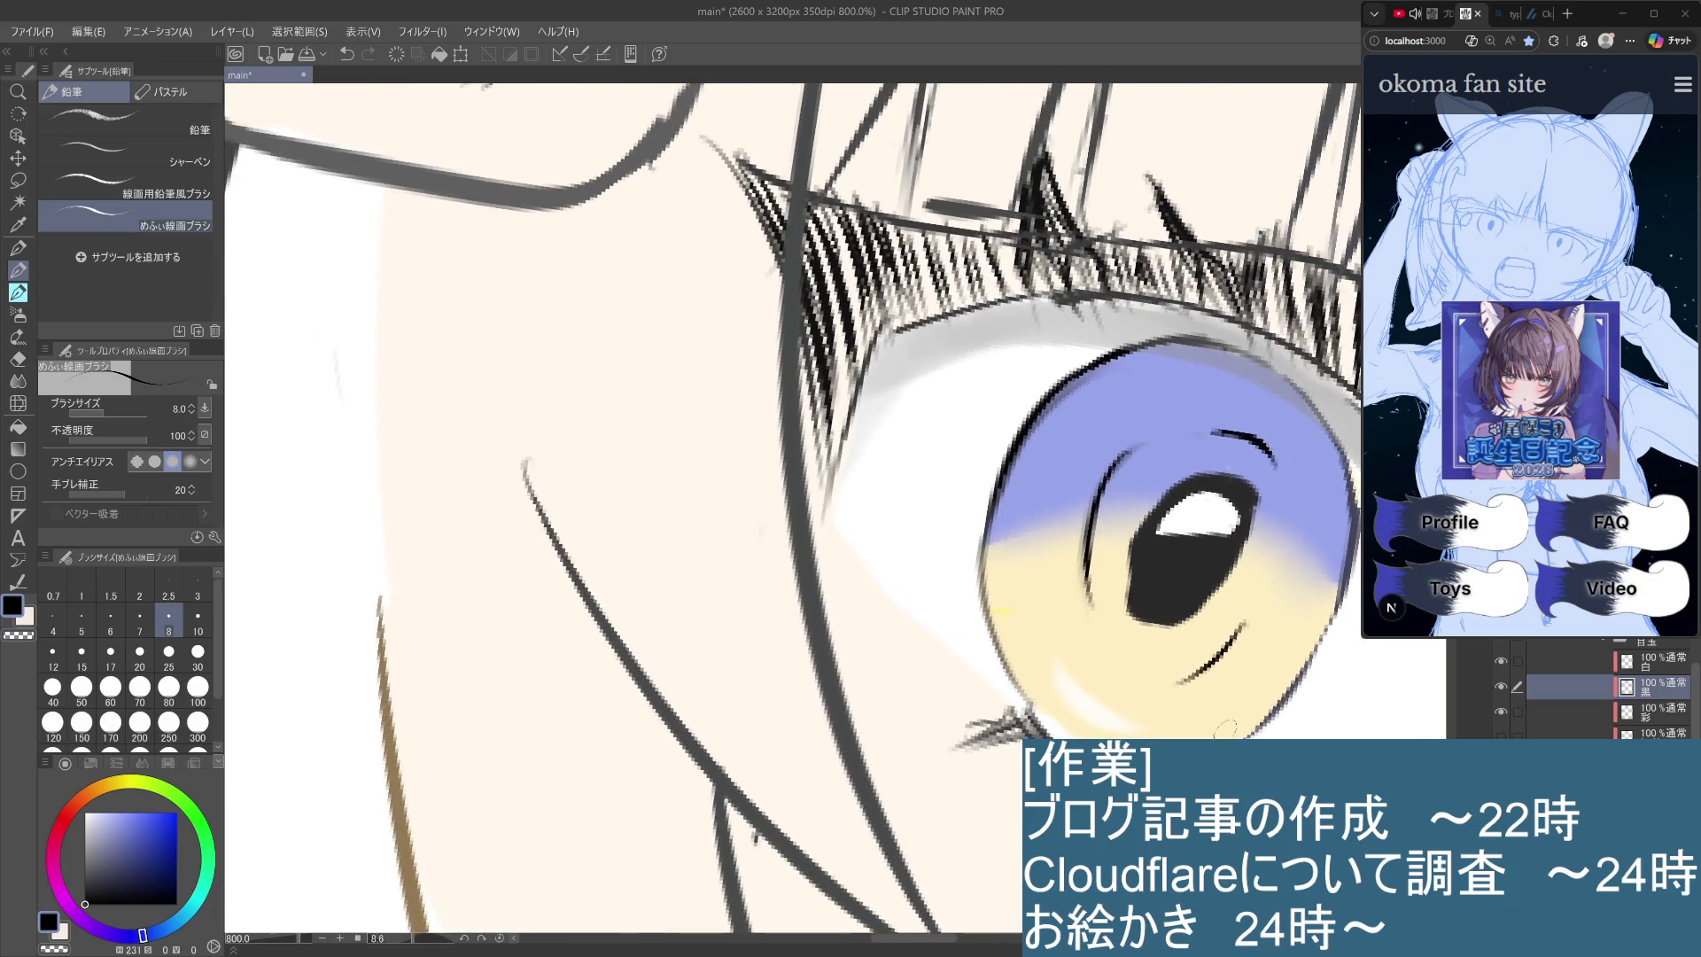
{"action": "scroll", "coordinate": [1343, 647], "scroll_direction": "down", "scroll_amount": 2}
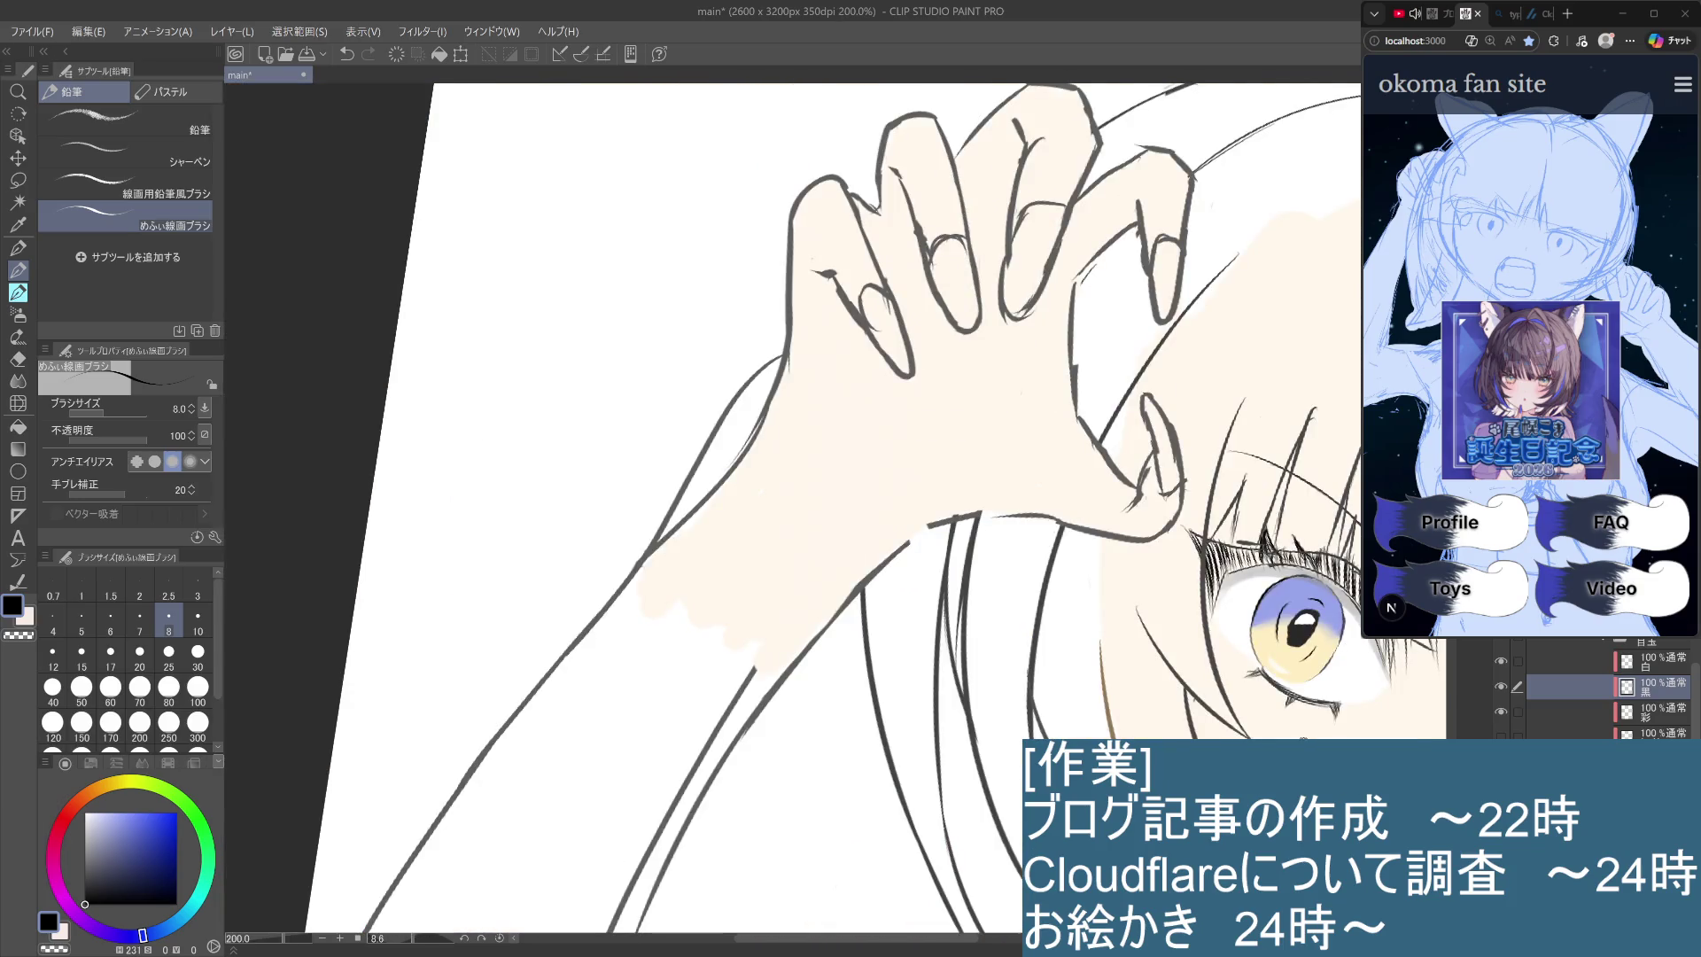
{"action": "scroll", "coordinate": [1343, 643], "scroll_direction": "up", "scroll_amount": 2}
{"action": "scroll", "coordinate": [1342, 643], "scroll_direction": "up", "scroll_amount": 2}
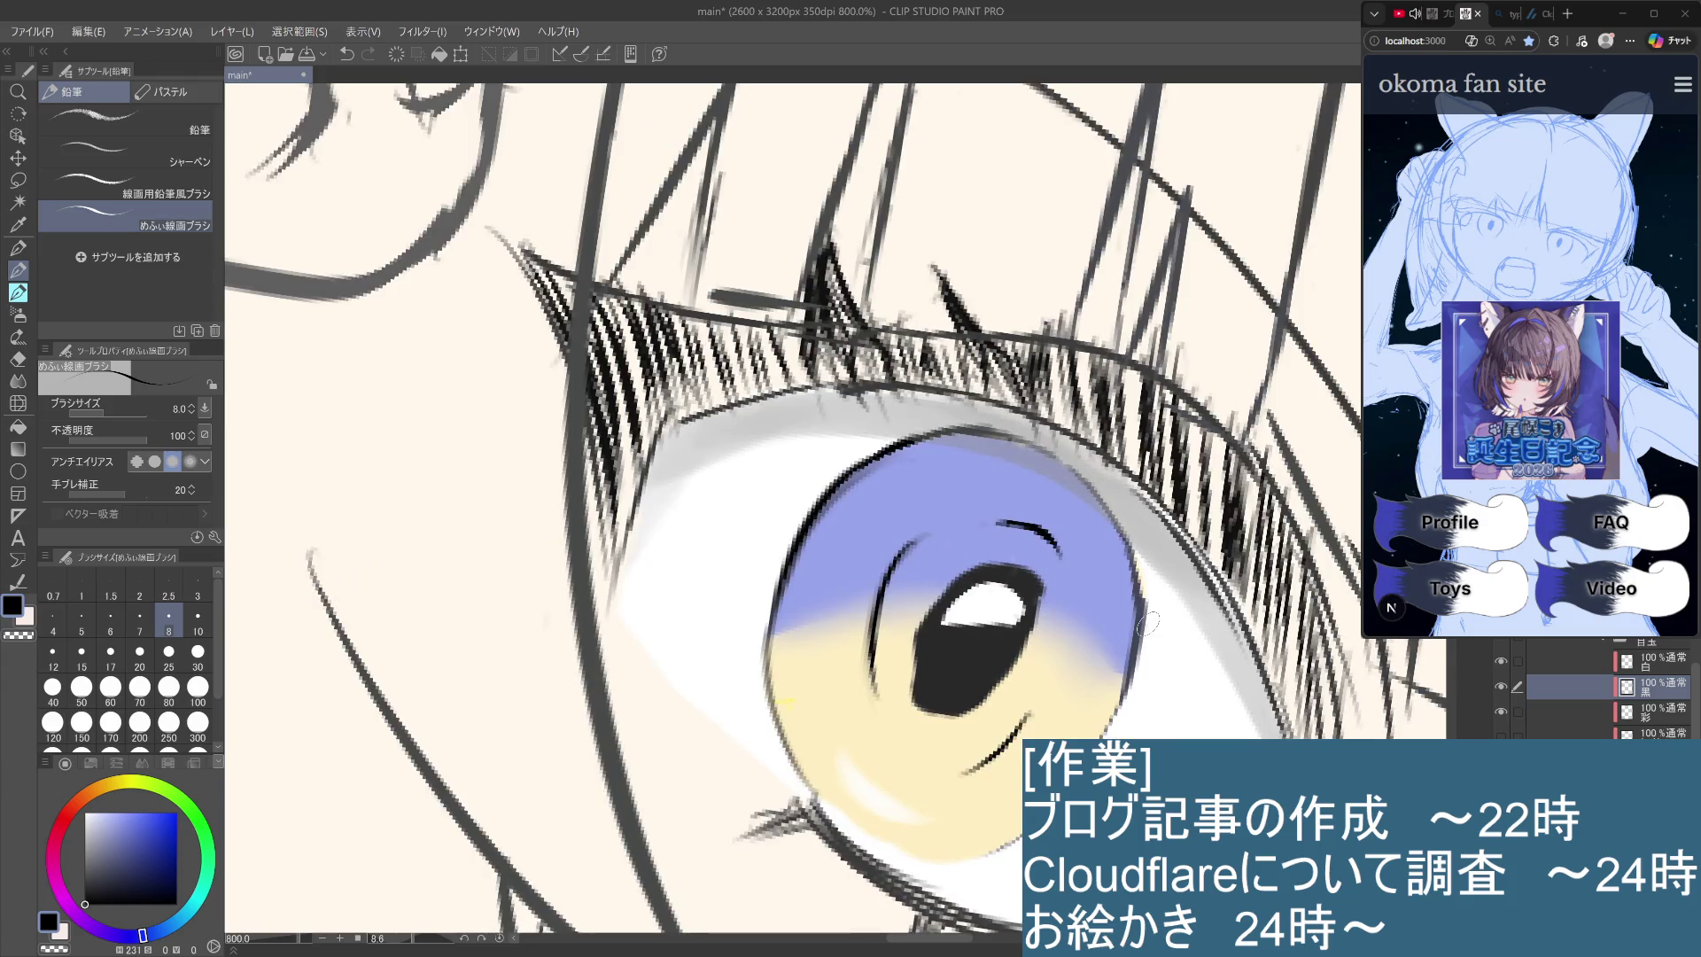
{"action": "left_click_drag", "start_coordinate": [1148, 625], "coordinate": [1210, 289]}
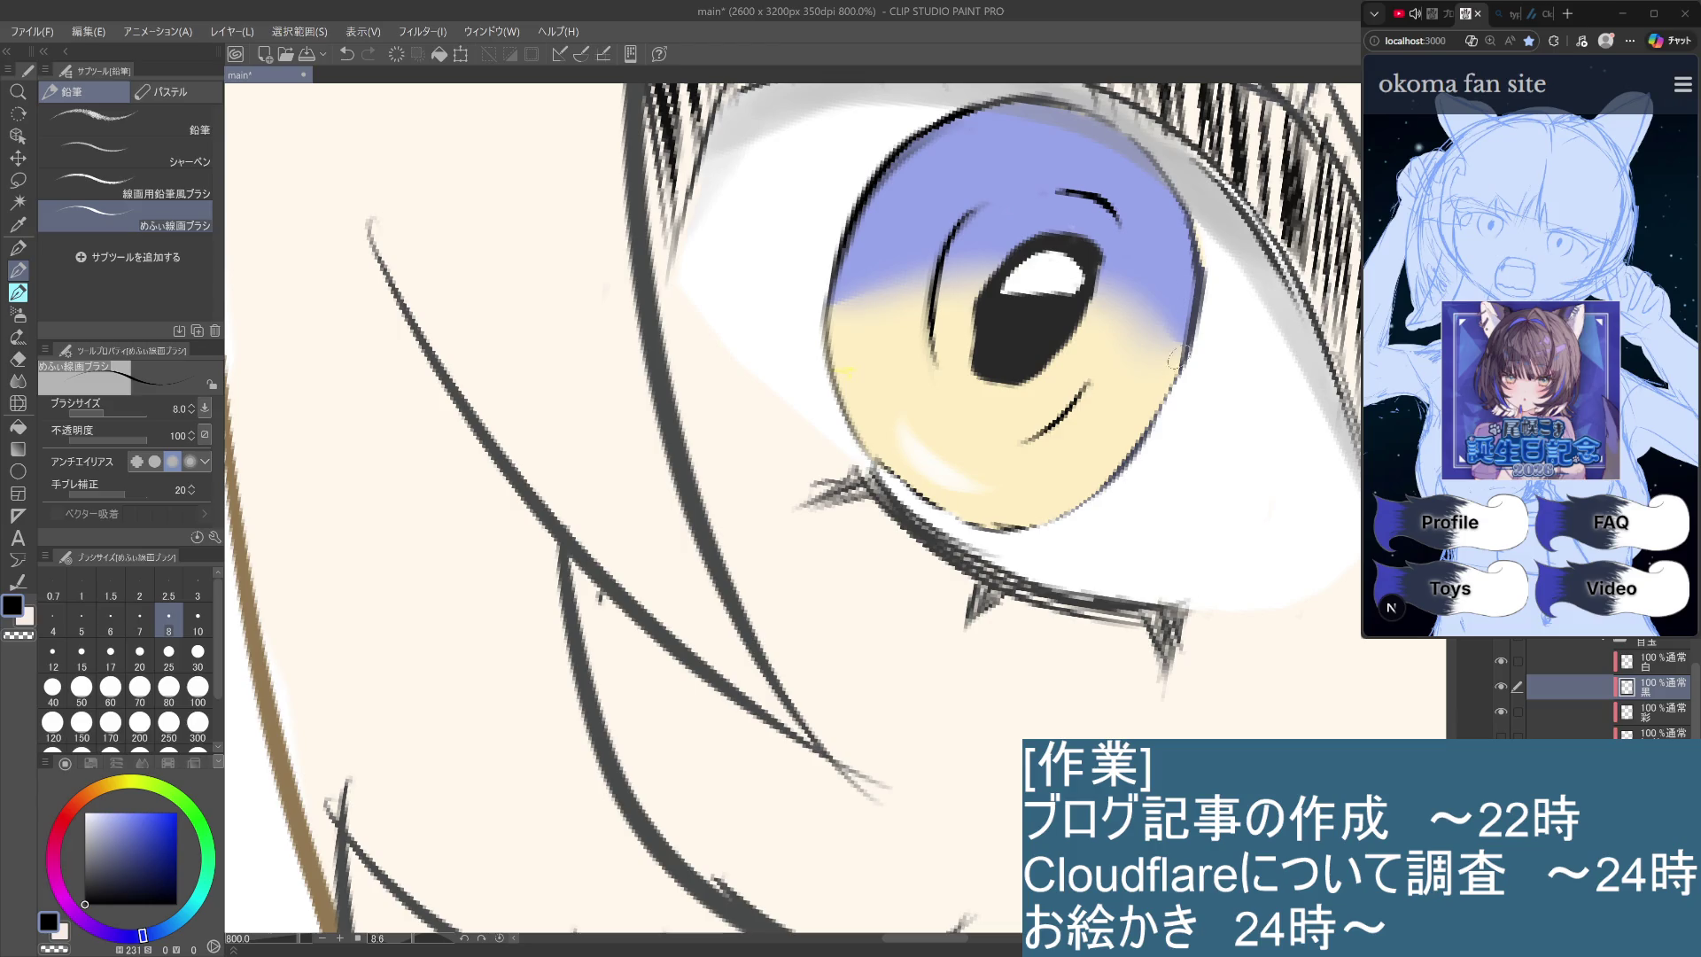
{"action": "left_click_drag", "start_coordinate": [1171, 371], "coordinate": [1056, 519]}
{"action": "key", "text": "ctrl+z"}
{"action": "left_click_drag", "start_coordinate": [1171, 381], "coordinate": [1021, 527]}
{"action": "key", "text": "ctrl+z"}
{"action": "mouse_move", "coordinate": [1184, 361]}
{"action": "left_mouse_down"}
{"action": "mouse_move", "coordinate": [1127, 443]}
{"action": "mouse_move", "coordinate": [1030, 527]}
{"action": "left_mouse_up"}
{"action": "key", "text": "ctrl+z"}
{"action": "left_click_drag", "start_coordinate": [1170, 389], "coordinate": [1030, 525]}
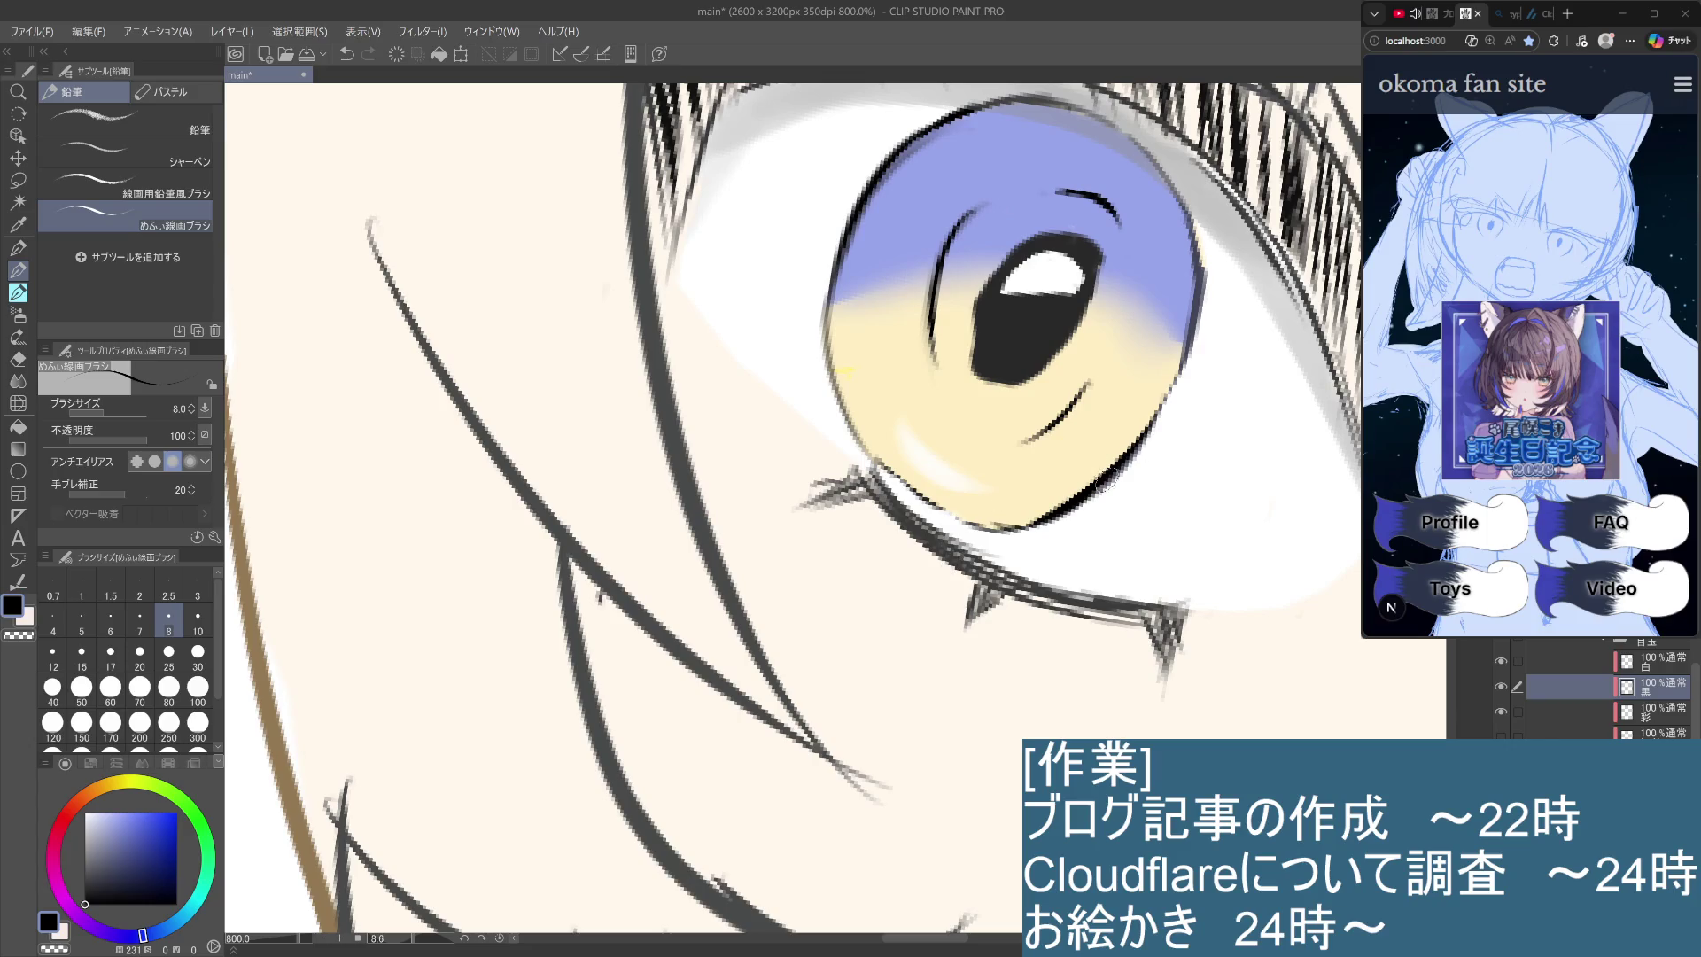
{"action": "scroll", "coordinate": [876, 564], "scroll_direction": "down", "scroll_amount": 5}
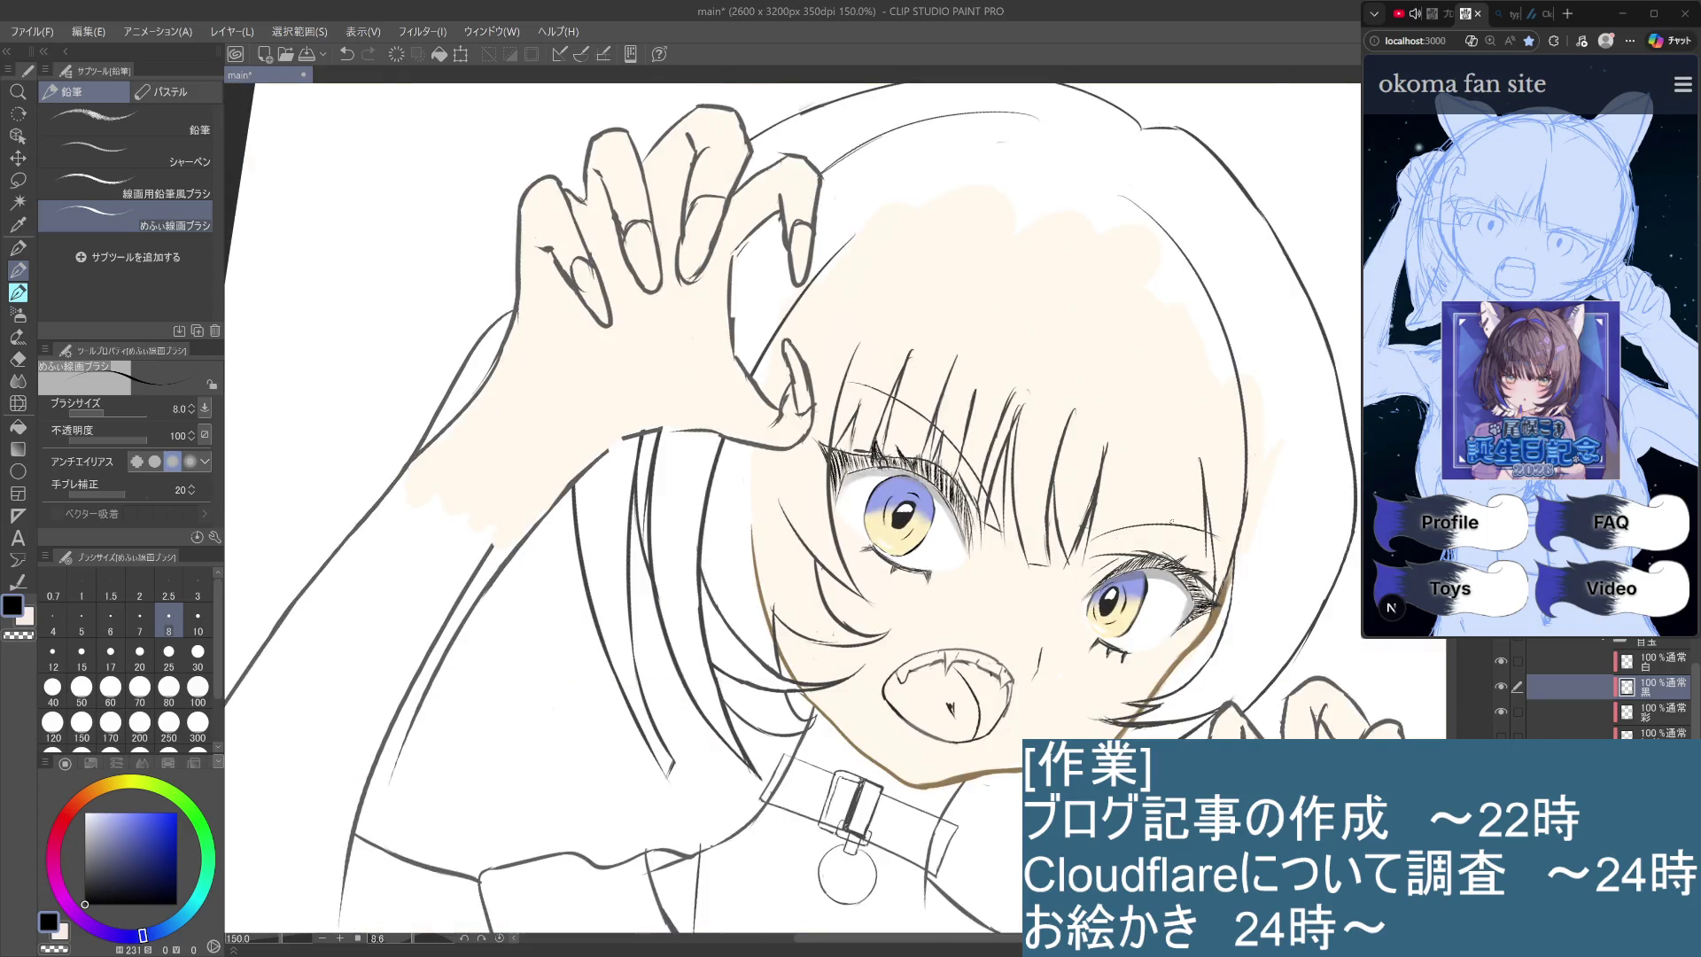
Paint blue along the right iris's upper-right and upper-left rim.
{"action": "scroll", "coordinate": [1094, 758], "scroll_direction": "up", "scroll_amount": 4}
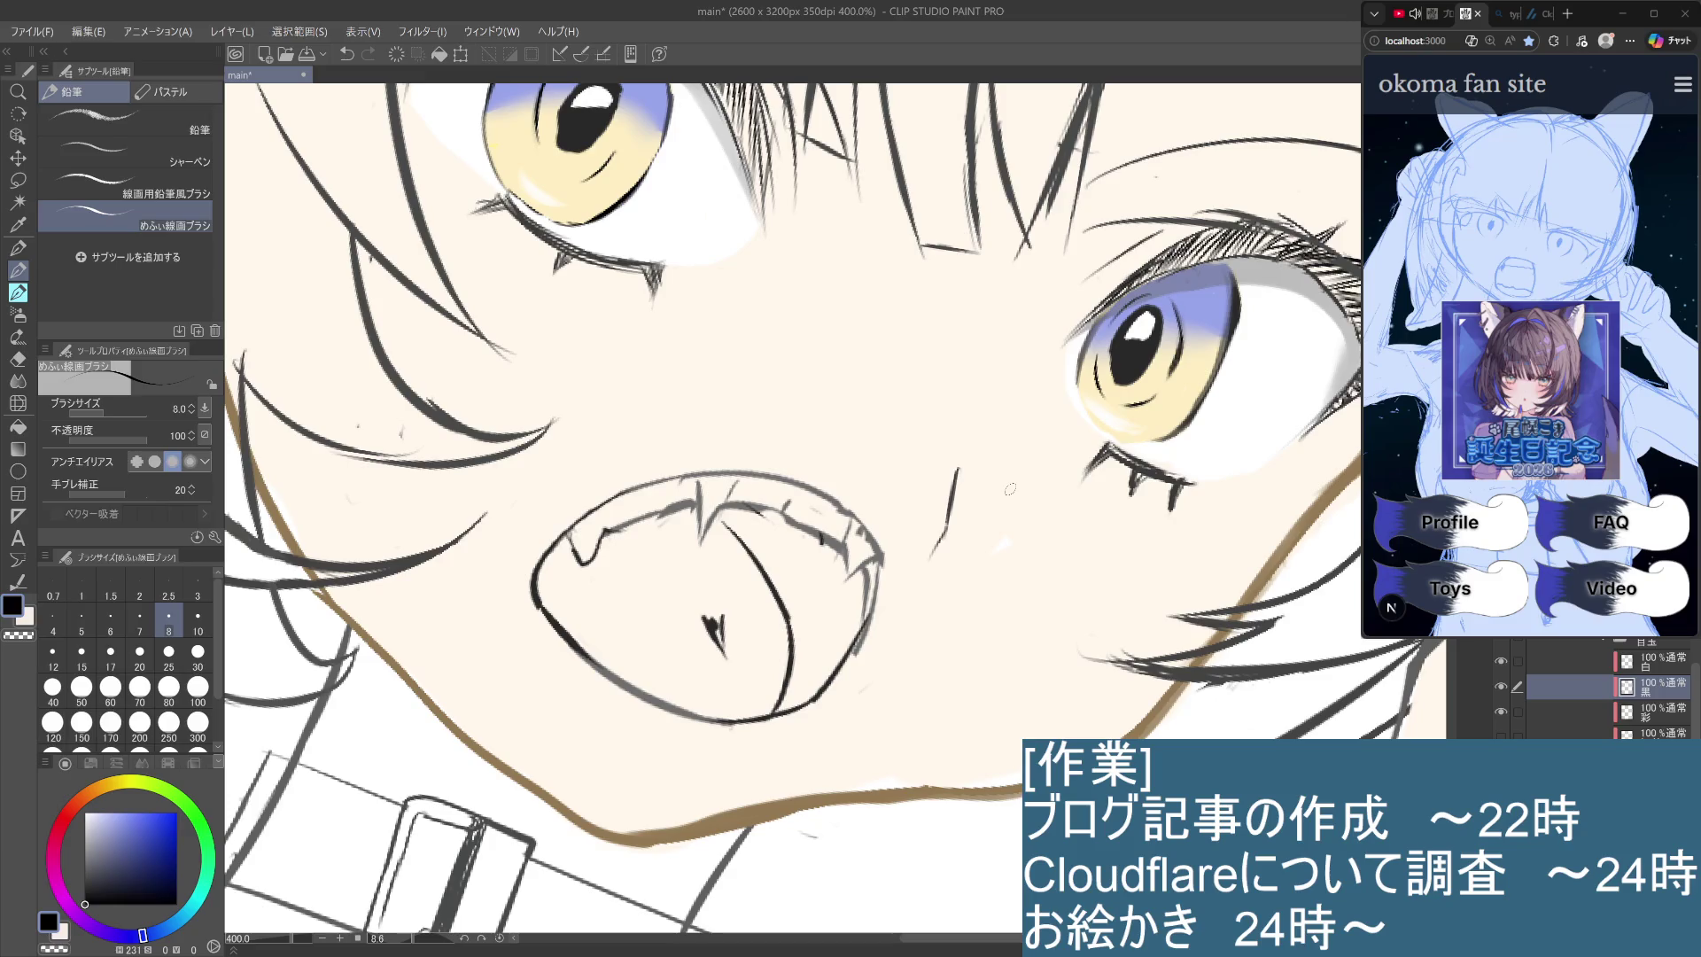
{"action": "mouse_move", "coordinate": [1233, 275]}
{"action": "left_mouse_down"}
{"action": "mouse_move", "coordinate": [1205, 399]}
{"action": "mouse_move", "coordinate": [1214, 314]}
{"action": "left_mouse_up"}
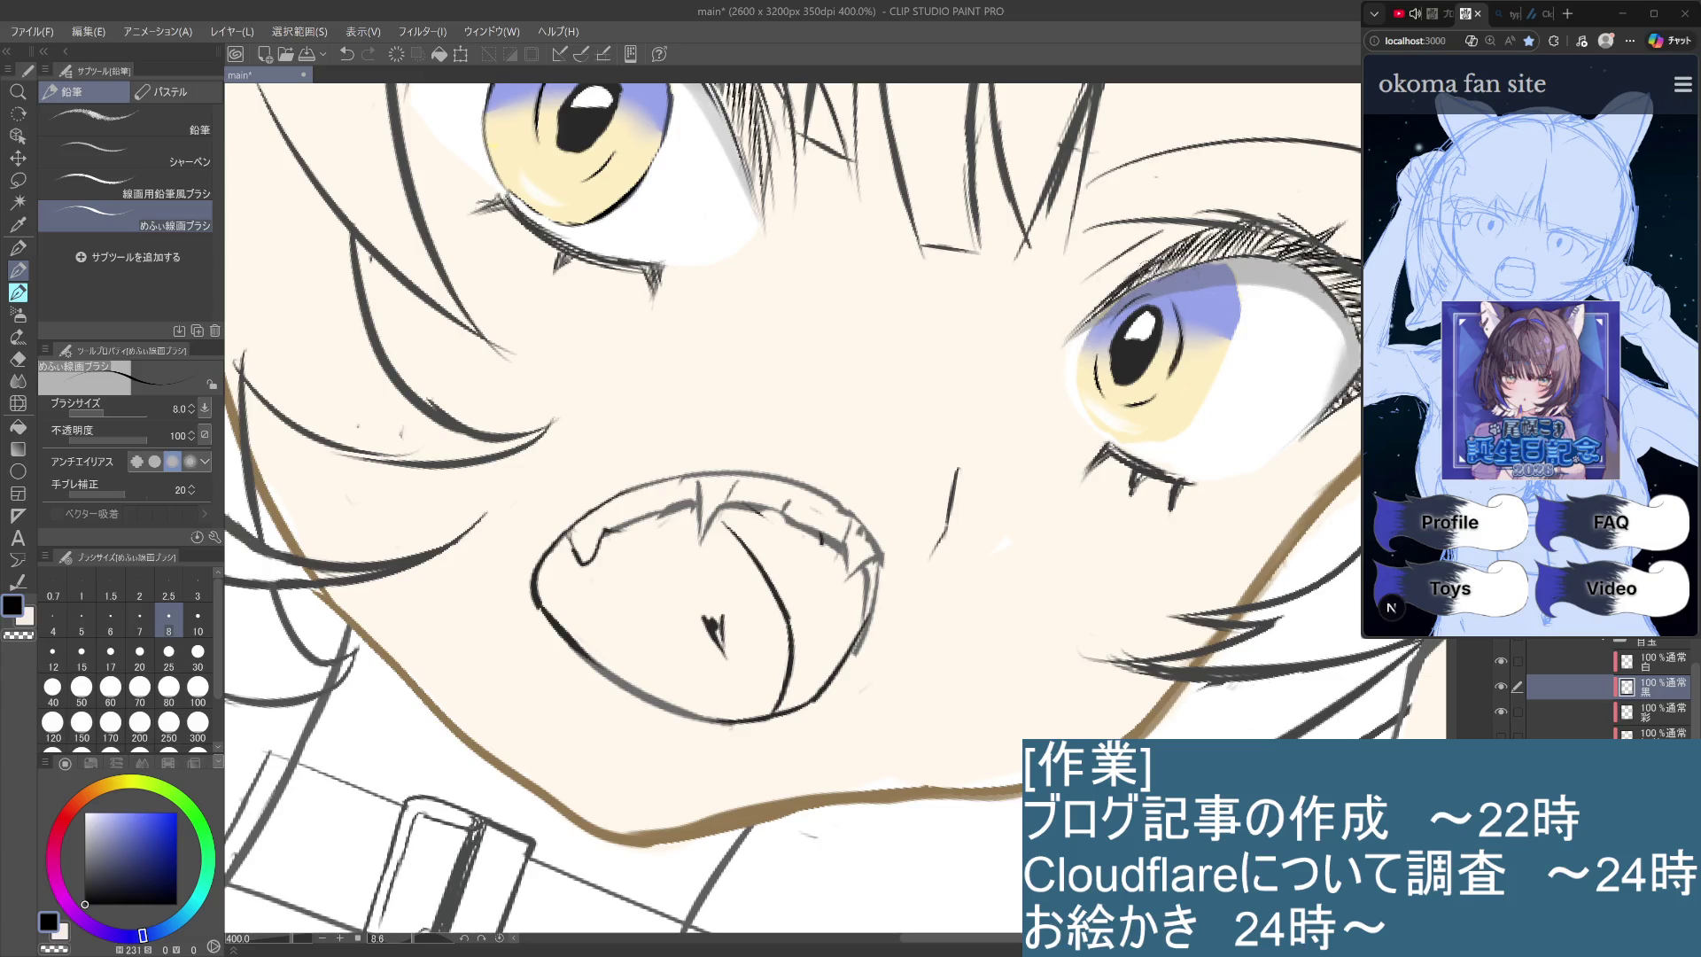
{"action": "left_click_drag", "start_coordinate": [1127, 297], "coordinate": [1083, 359]}
Draw dark outline lines down the right iris's right edge and along its bottom.
{"action": "left_click_drag", "start_coordinate": [1236, 295], "coordinate": [1220, 373]}
{"action": "key", "text": "ctrl+z"}
{"action": "left_click_drag", "start_coordinate": [1239, 303], "coordinate": [1174, 438]}
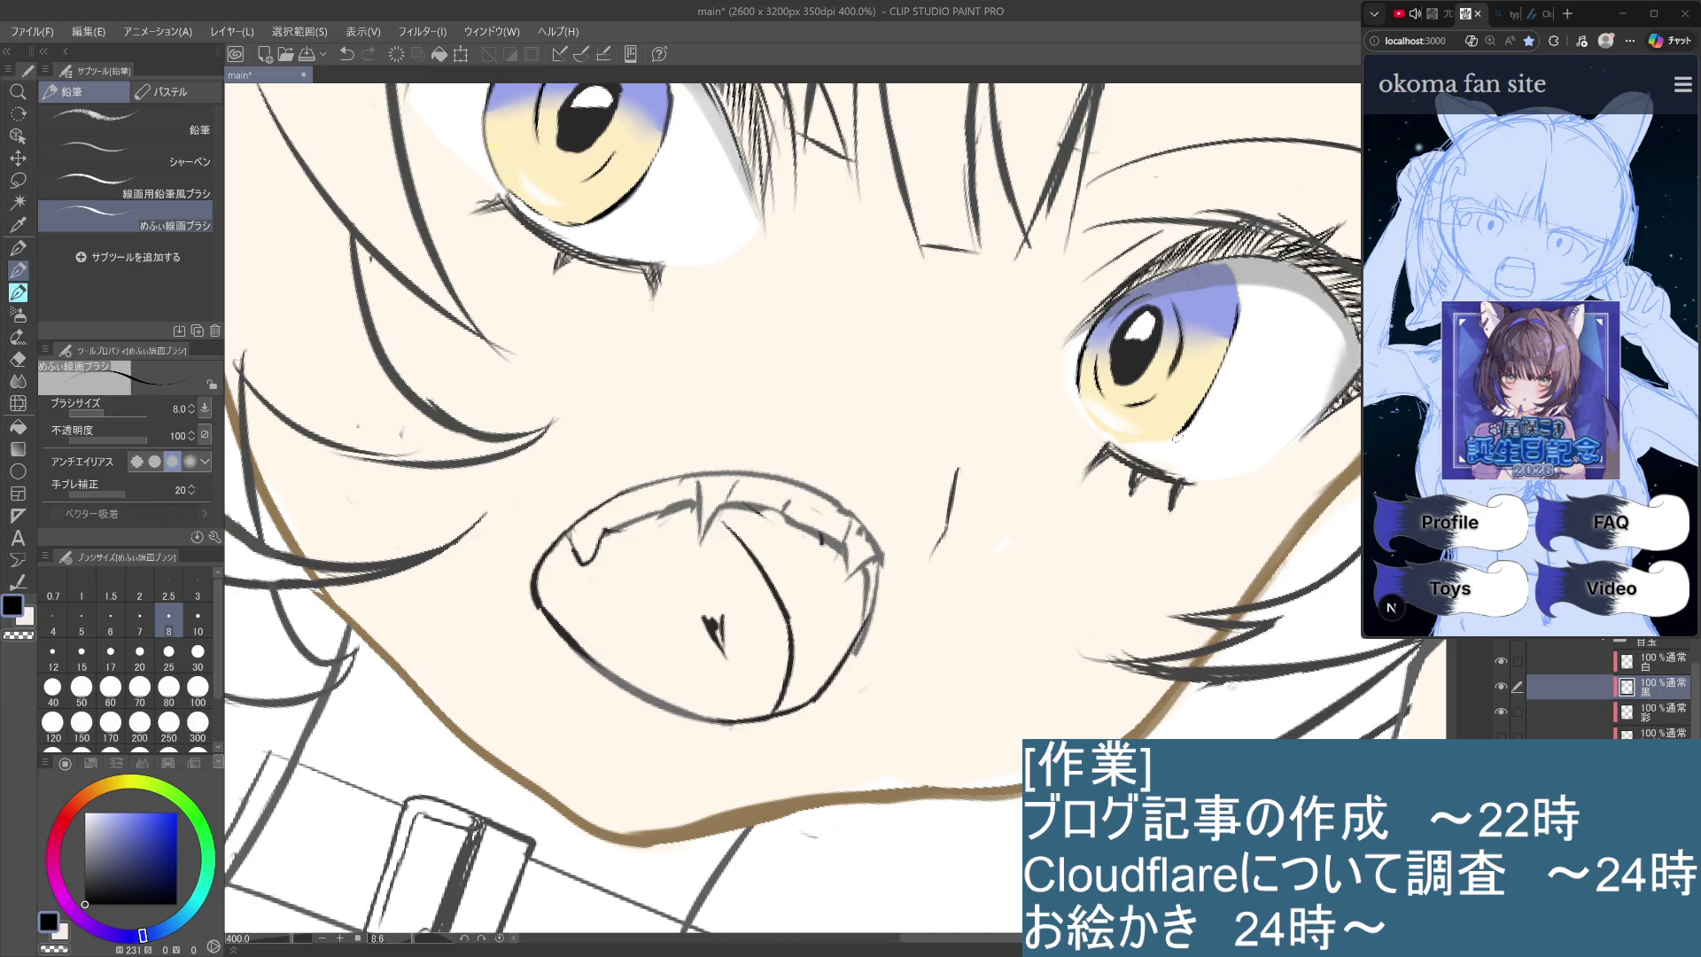
{"action": "left_click_drag", "start_coordinate": [1176, 423], "coordinate": [1120, 442]}
{"action": "mouse_move", "coordinate": [1237, 273]}
{"action": "left_mouse_down"}
{"action": "mouse_move", "coordinate": [1238, 325]}
{"action": "mouse_move", "coordinate": [1230, 264]}
{"action": "left_mouse_up"}
{"action": "key", "text": "ctrl+z"}
Compare the last stroke near the right eye with undo/redo and keep it.
{"action": "scroll", "coordinate": [1197, 267], "scroll_direction": "down", "scroll_amount": 2}
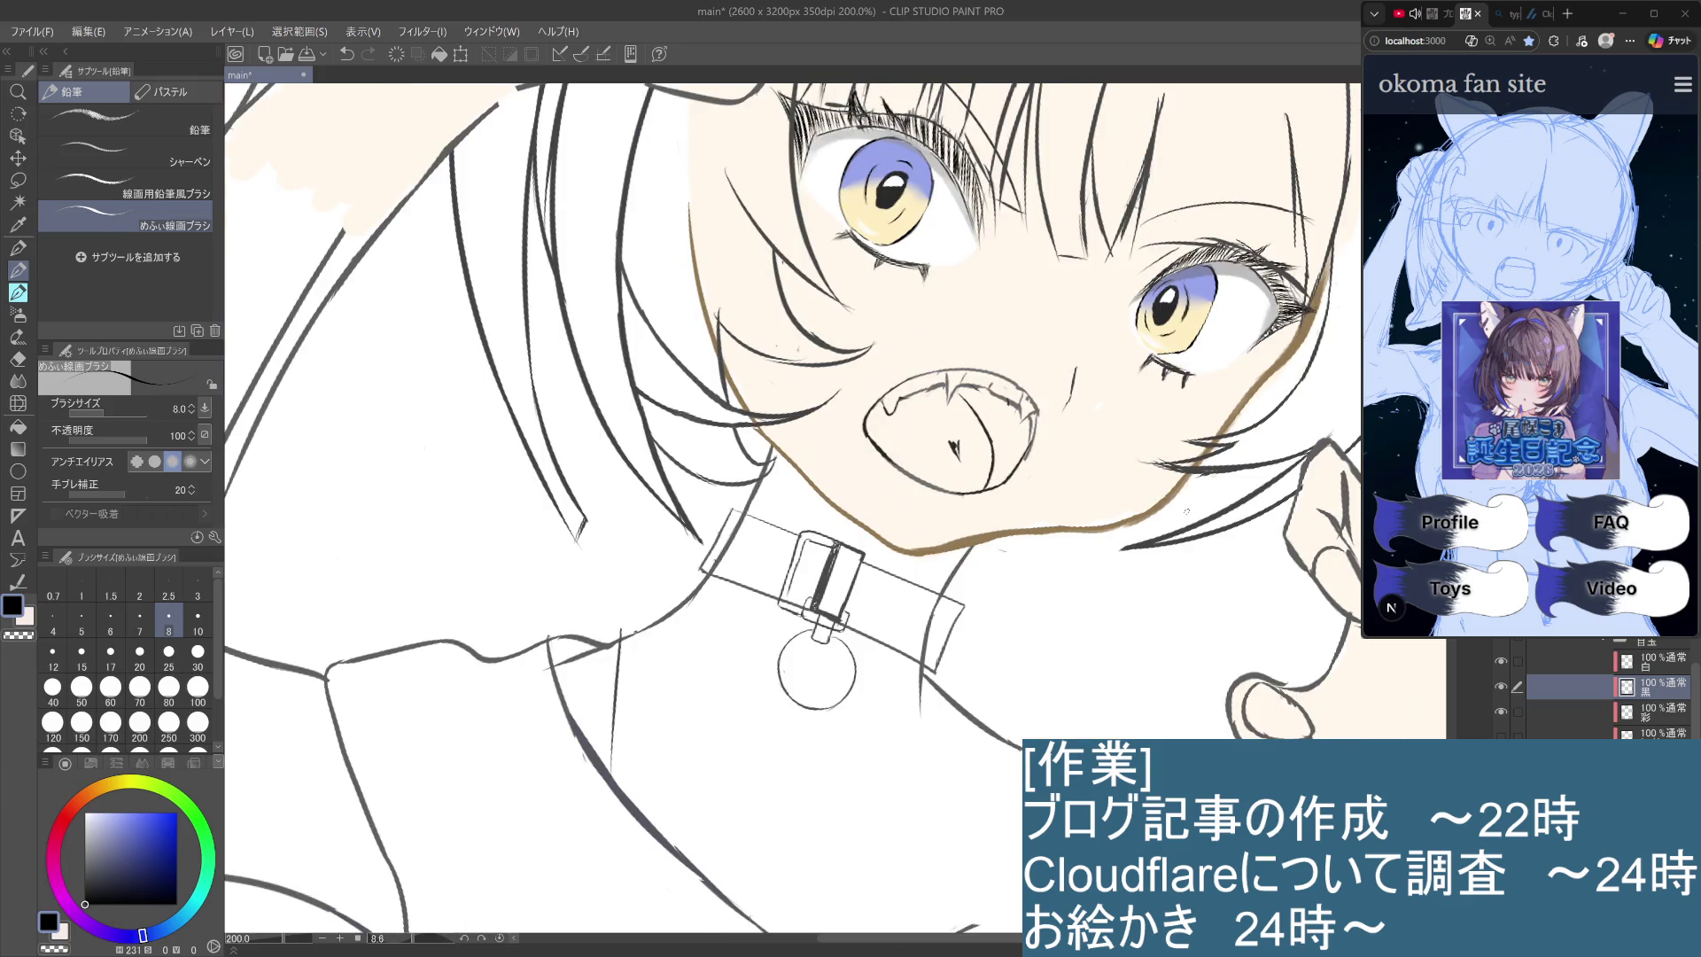
{"action": "left_click_drag", "start_coordinate": [1187, 512], "coordinate": [1067, 580]}
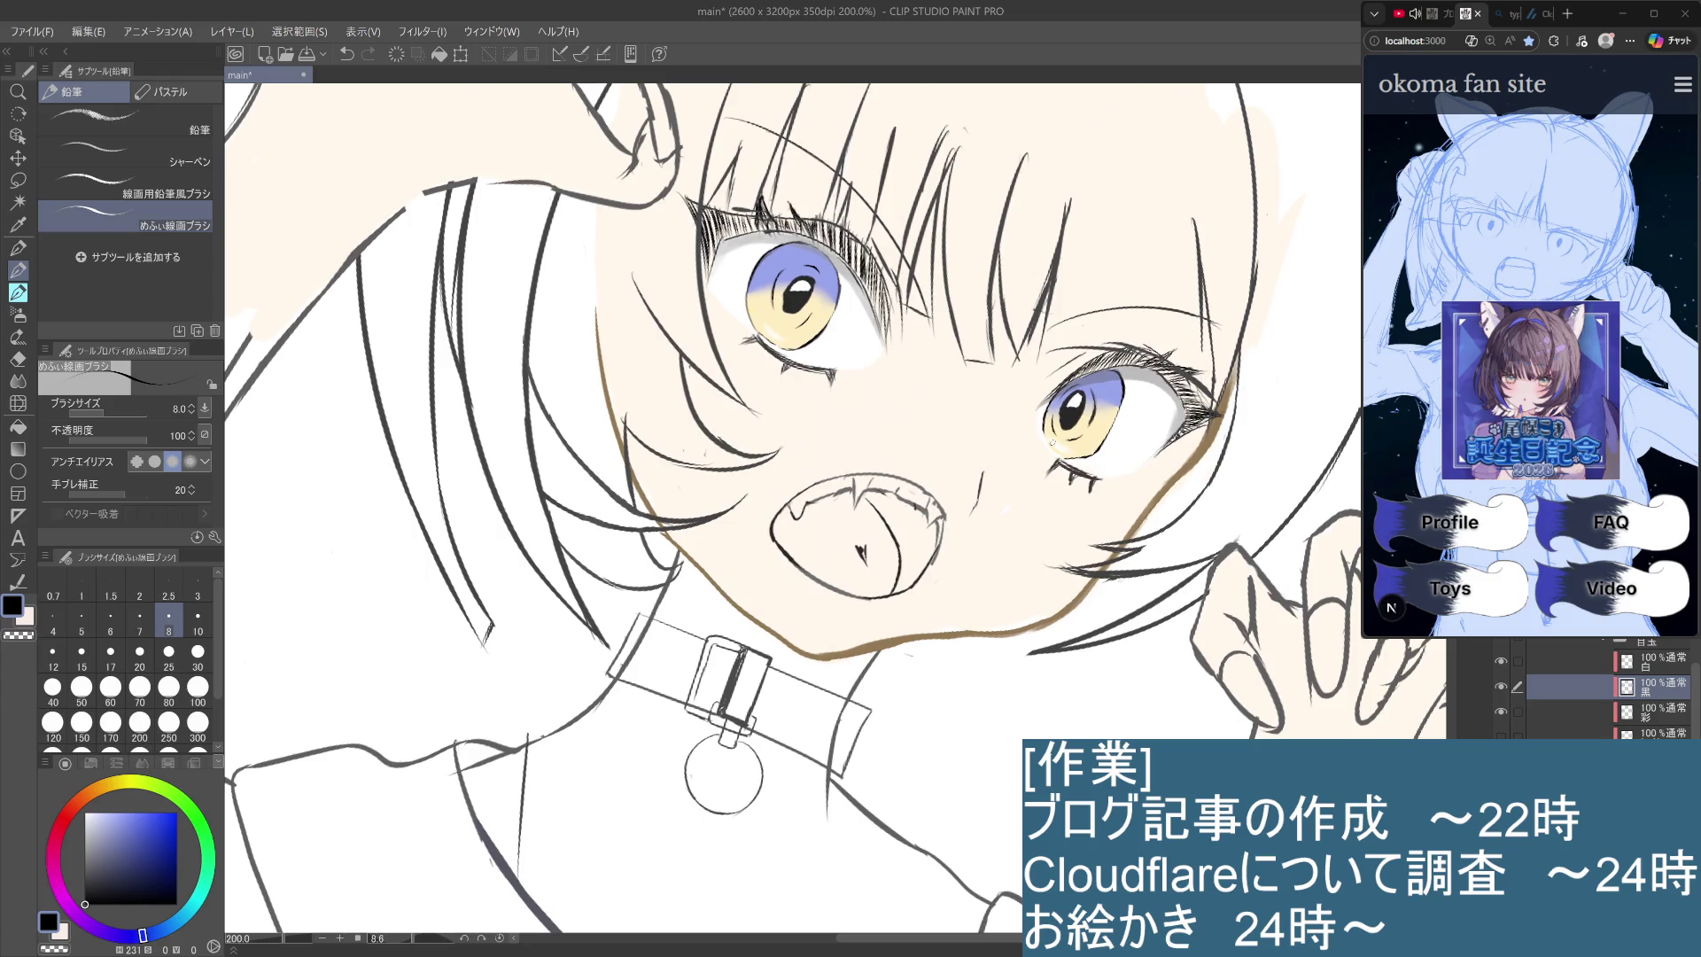
{"action": "key", "text": "ctrl+z"}
{"action": "key", "text": "ctrl+y"}
{"action": "key", "text": "ctrl+z"}
{"action": "key", "text": "ctrl+y"}
Switch from the 白 layer back to 黒 and discard trial strokes at the right eye's lower-left.
{"action": "scroll", "coordinate": [1065, 463], "scroll_direction": "up", "scroll_amount": 3}
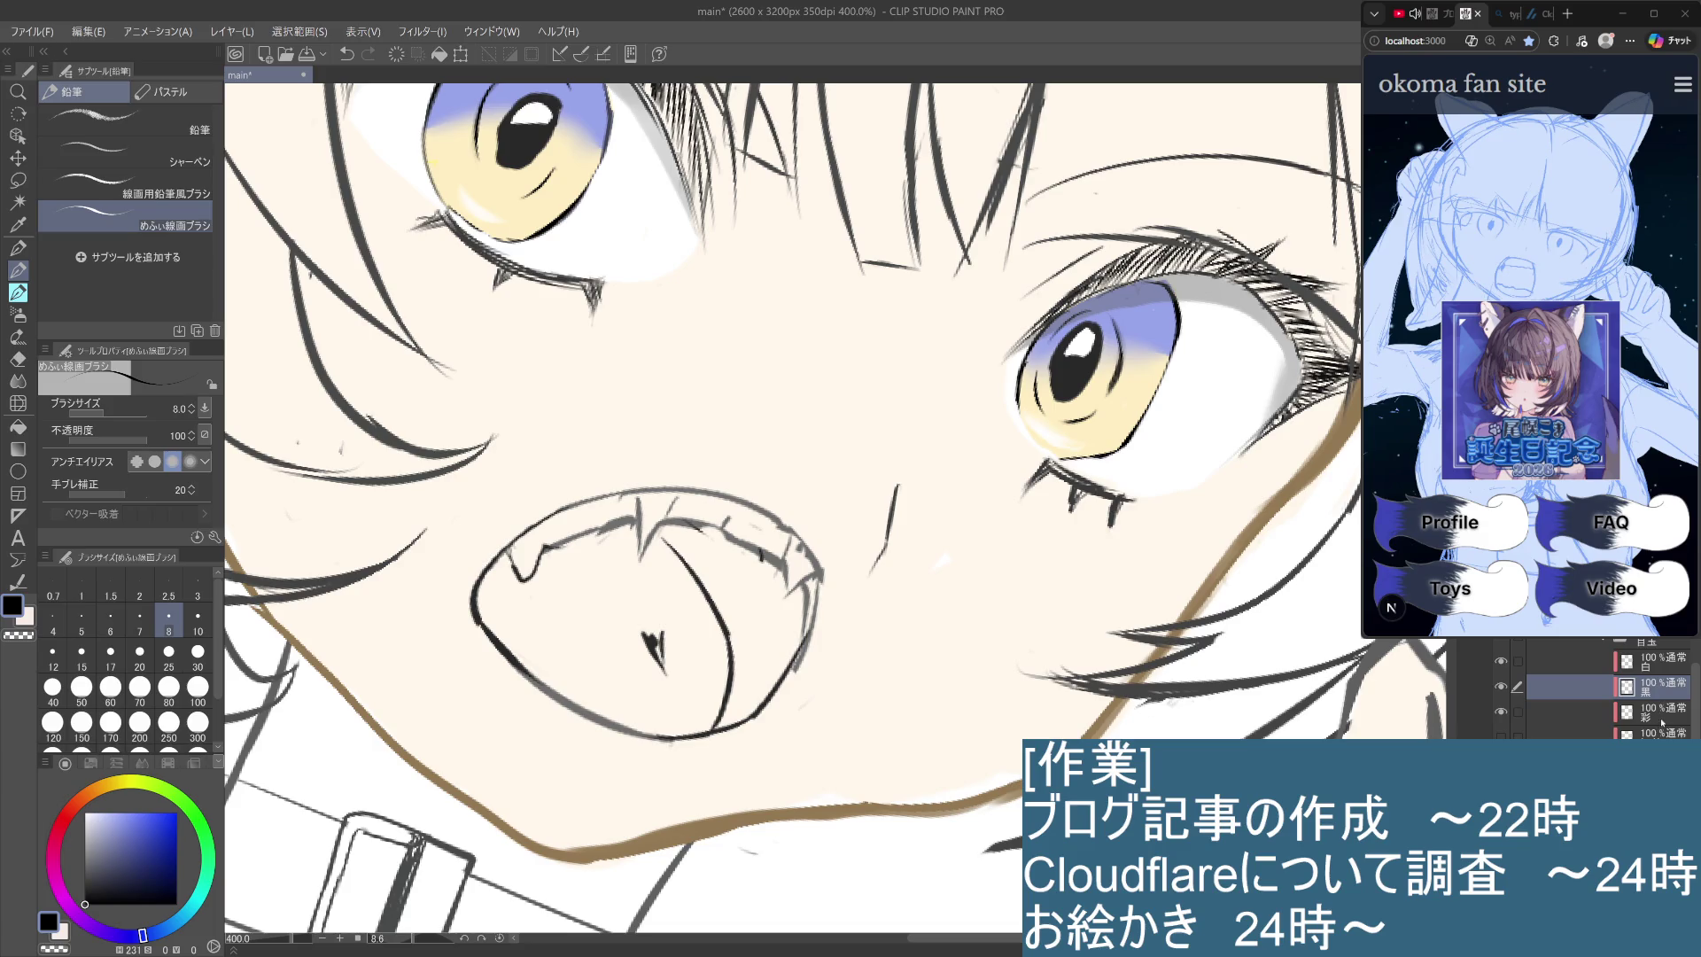
{"action": "left_click", "coordinate": [1671, 666]}
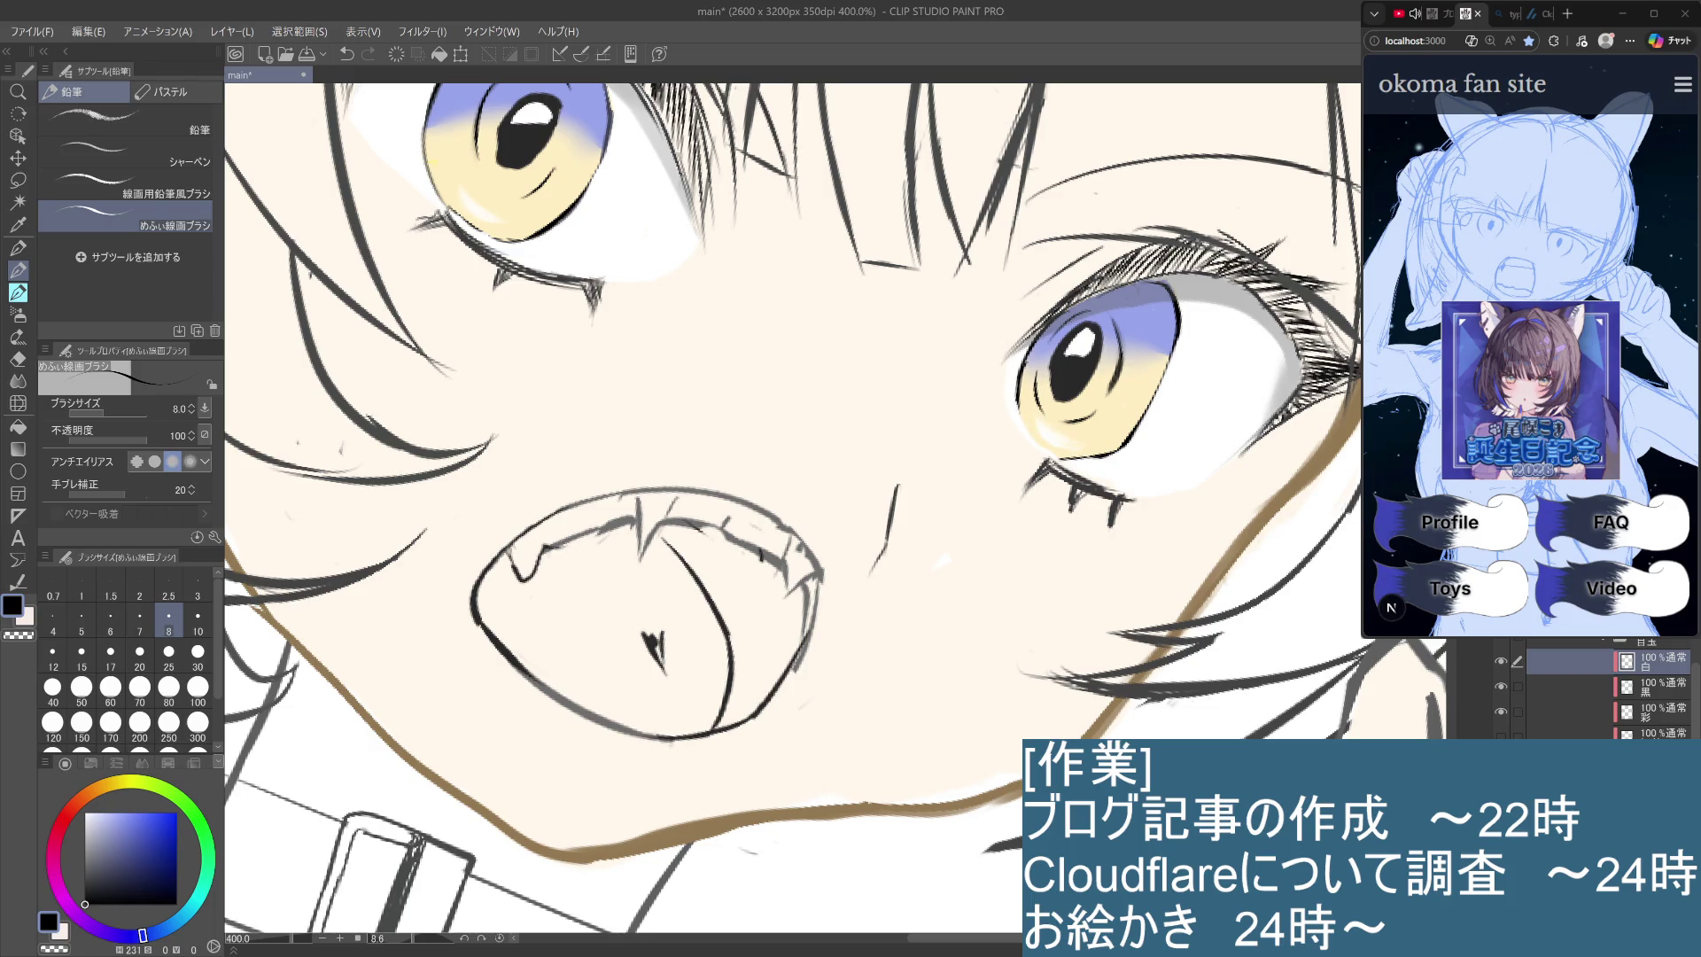
{"action": "left_click", "coordinate": [1677, 679]}
{"action": "left_click_drag", "start_coordinate": [1021, 409], "coordinate": [1068, 461]}
{"action": "key", "text": "ctrl+z"}
{"action": "key", "text": "ctrl+z"}
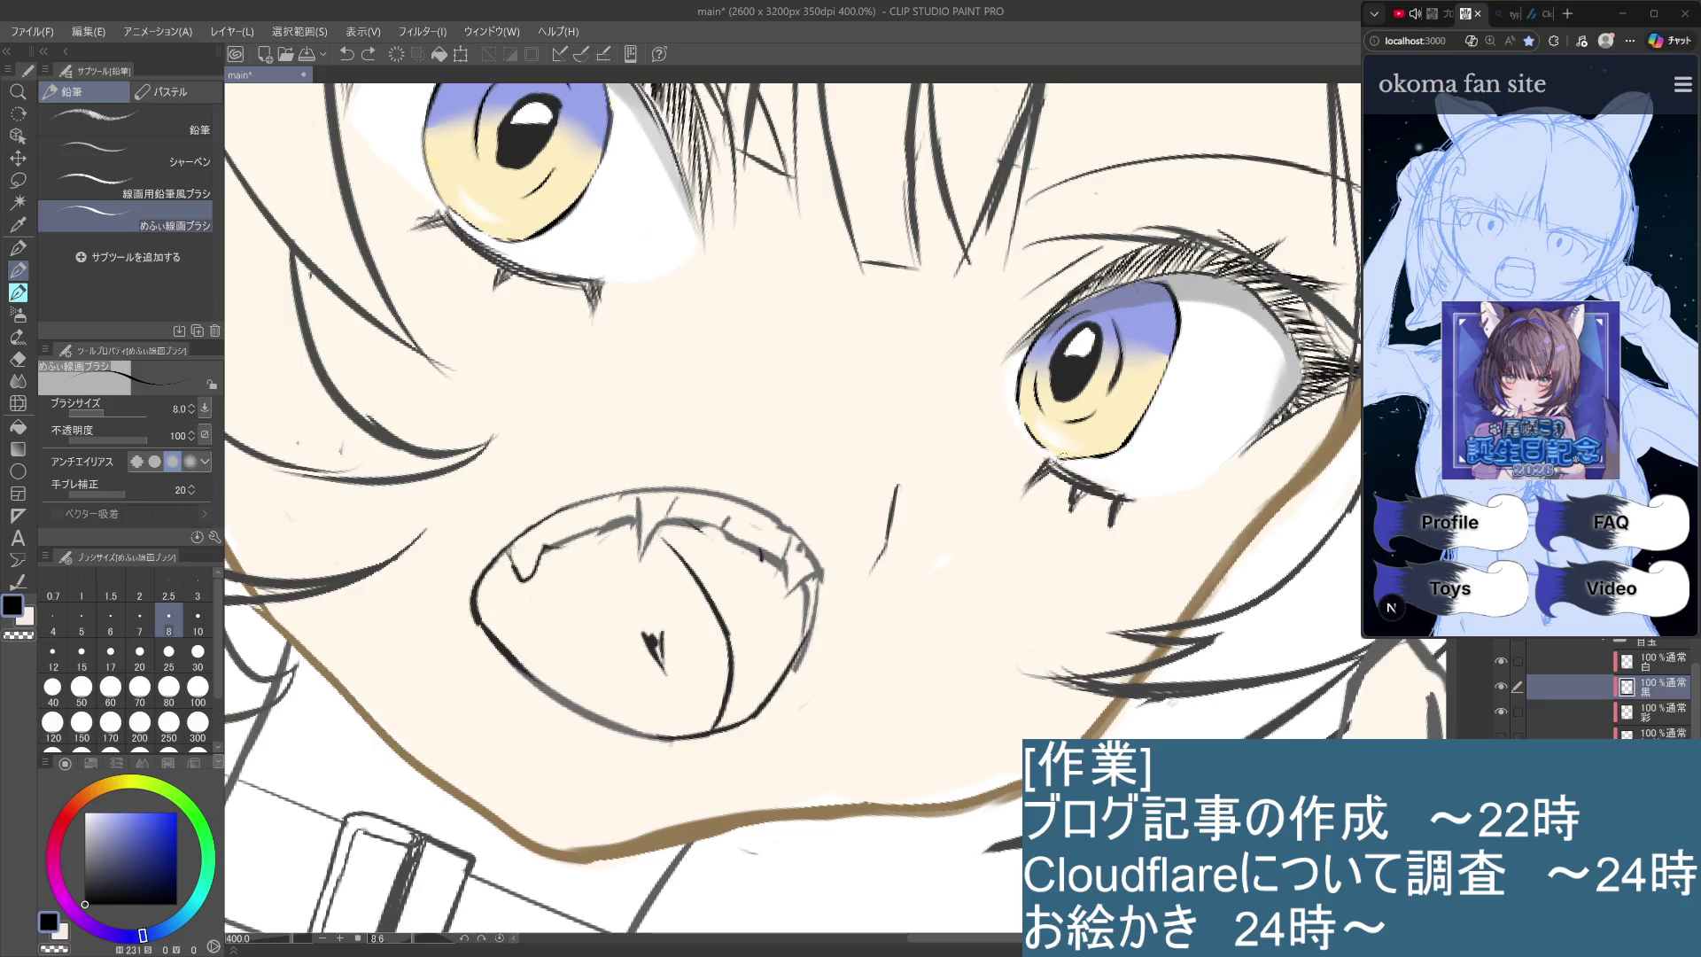
{"action": "scroll", "coordinate": [1048, 439], "scroll_direction": "down", "scroll_amount": 3}
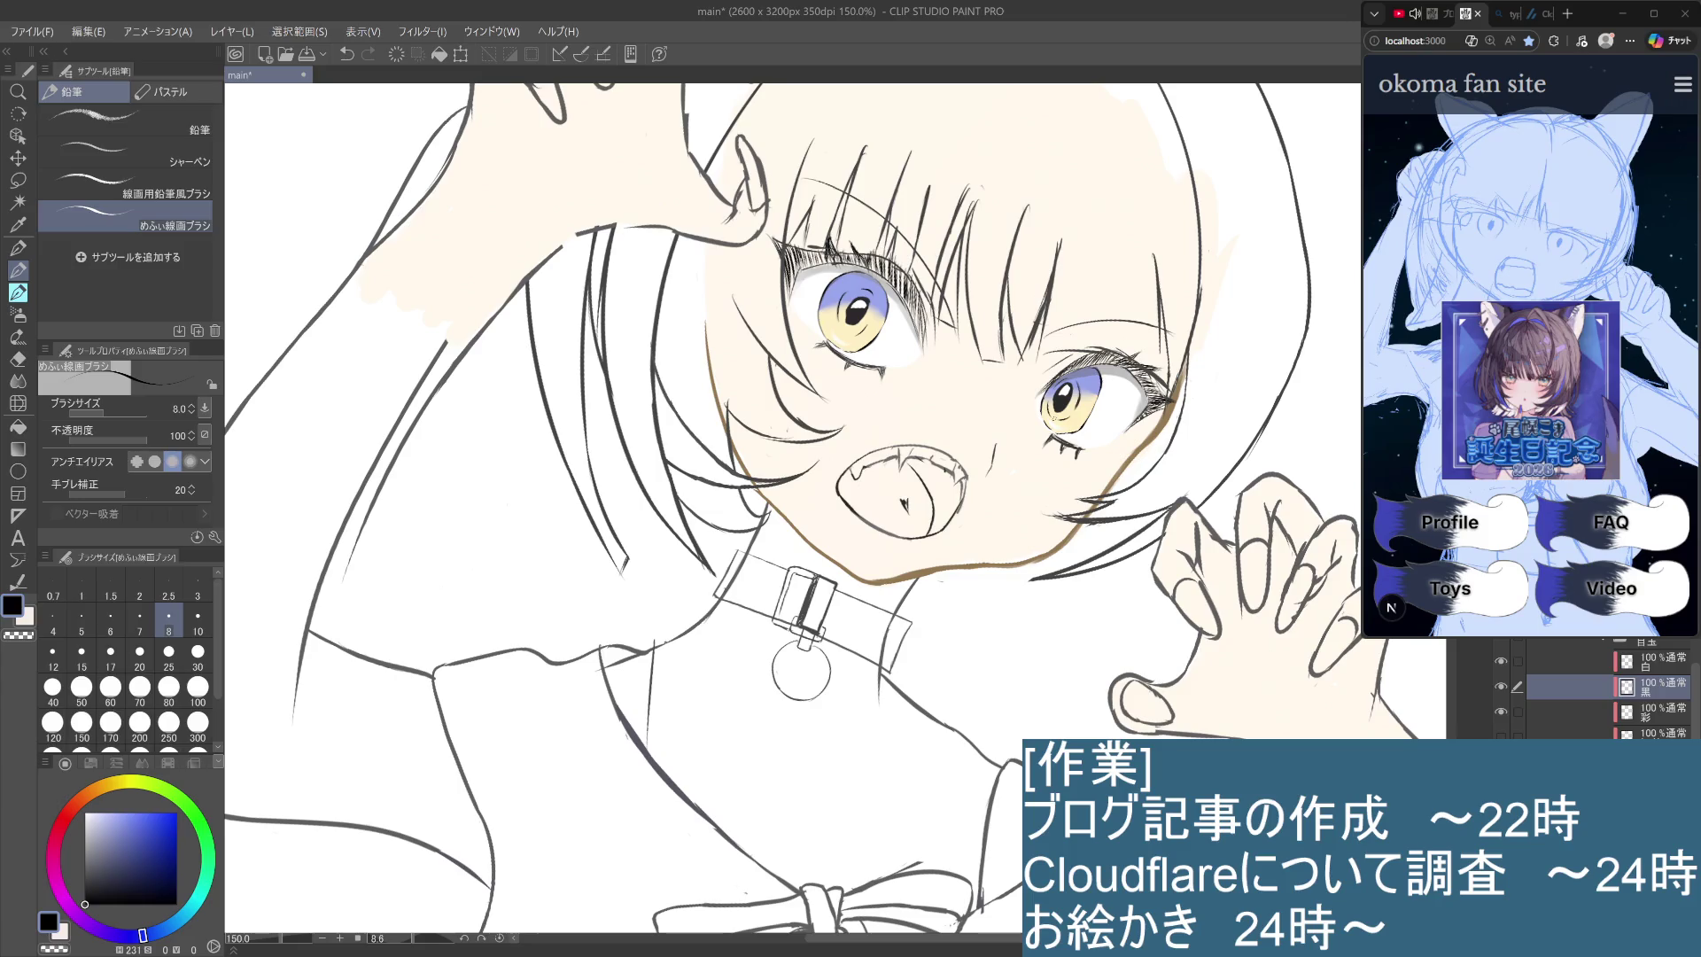
Centre the face in view and make the layer below 彩 the active layer.
{"action": "scroll", "coordinate": [1054, 423], "scroll_direction": "down", "scroll_amount": 3}
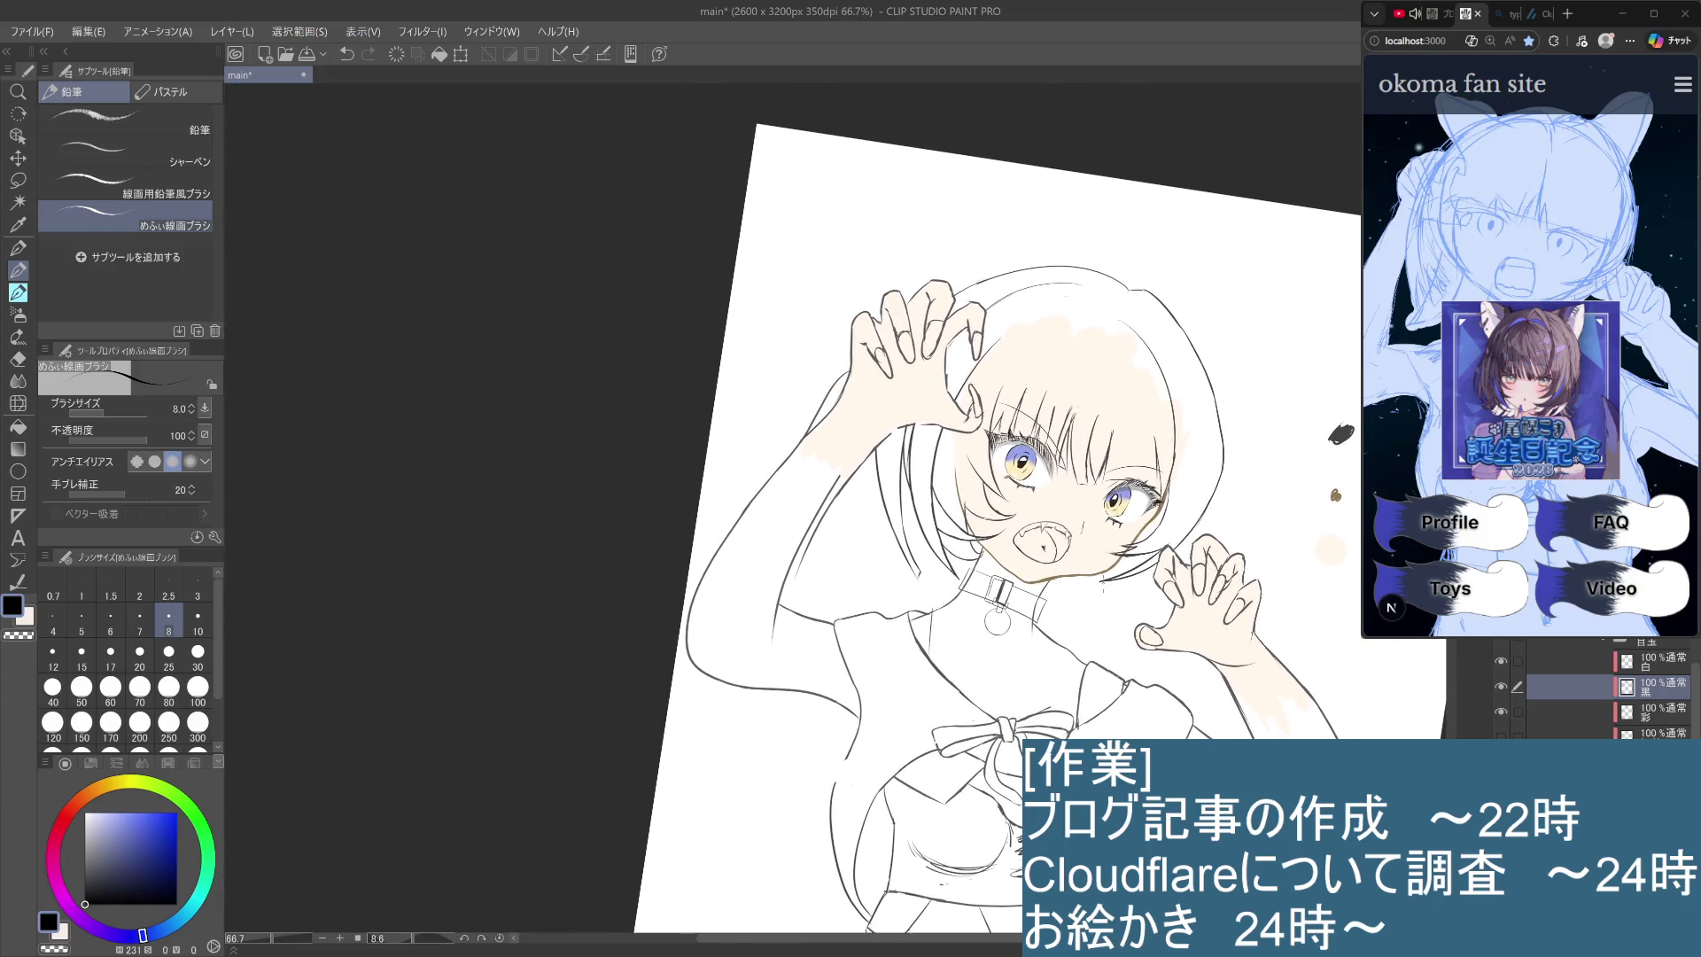
{"action": "scroll", "coordinate": [1109, 529], "scroll_direction": "up", "scroll_amount": 5}
{"action": "mouse_move", "coordinate": [1109, 529]}
{"action": "left_mouse_down"}
{"action": "mouse_move", "coordinate": [1118, 565]}
{"action": "mouse_move", "coordinate": [1080, 564]}
{"action": "left_mouse_up"}
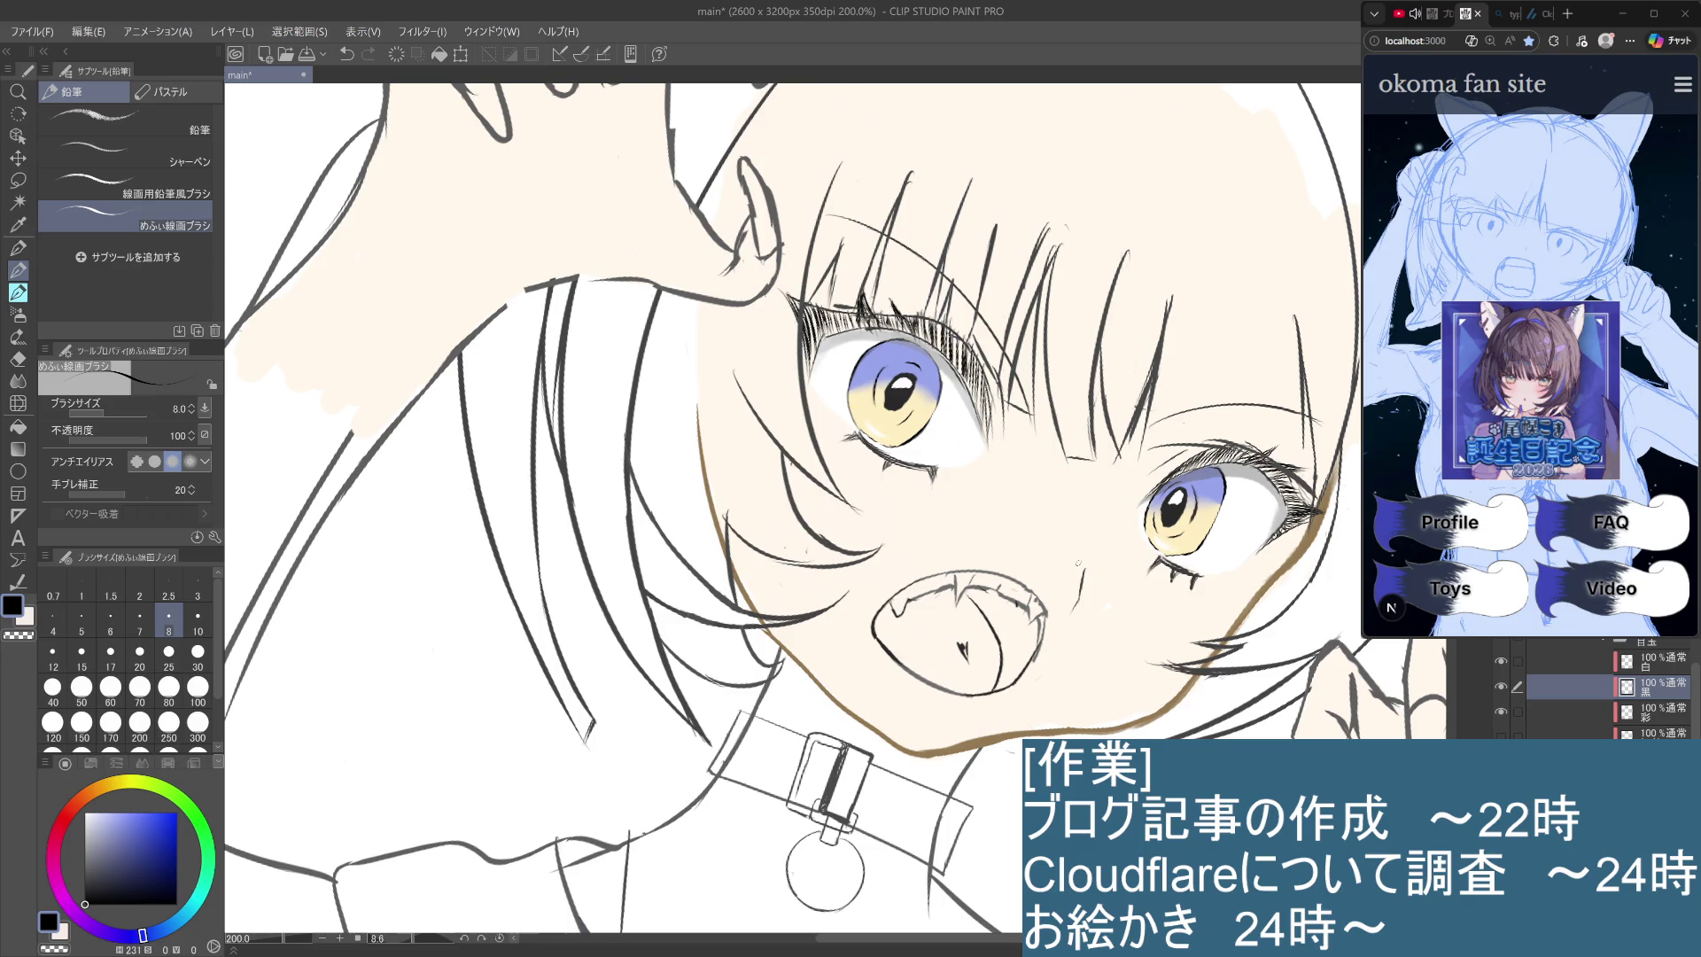
{"action": "key", "text": "alt+bracketleft"}
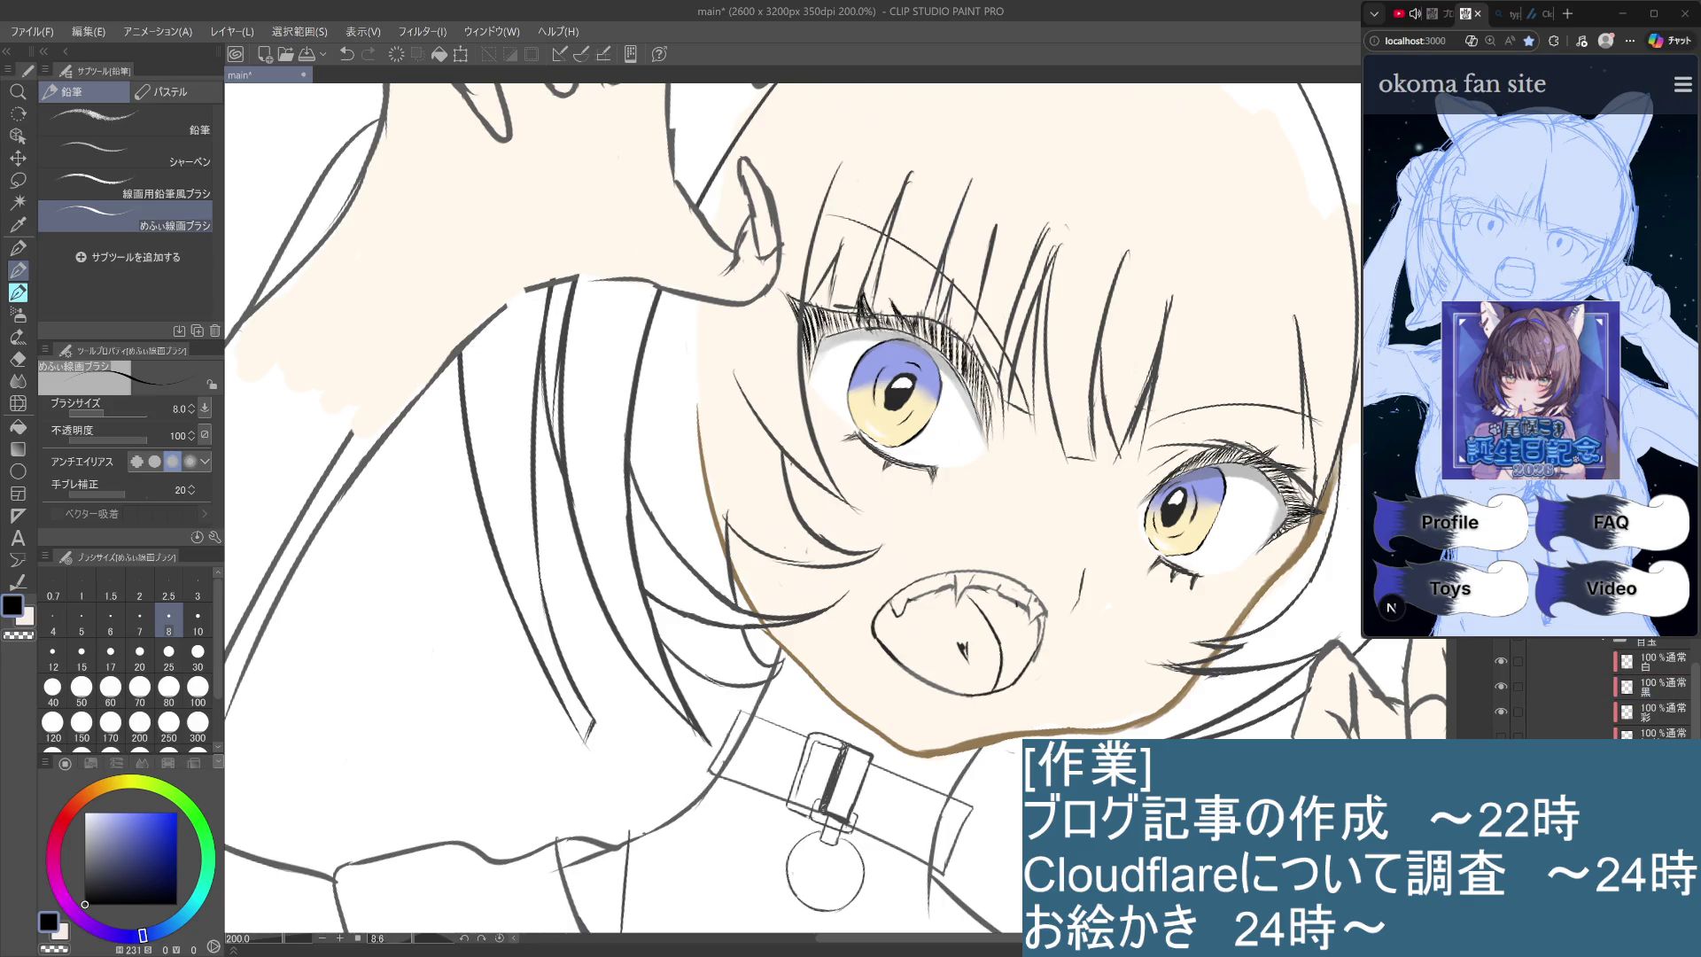
{"action": "left_click", "coordinate": [1650, 733]}
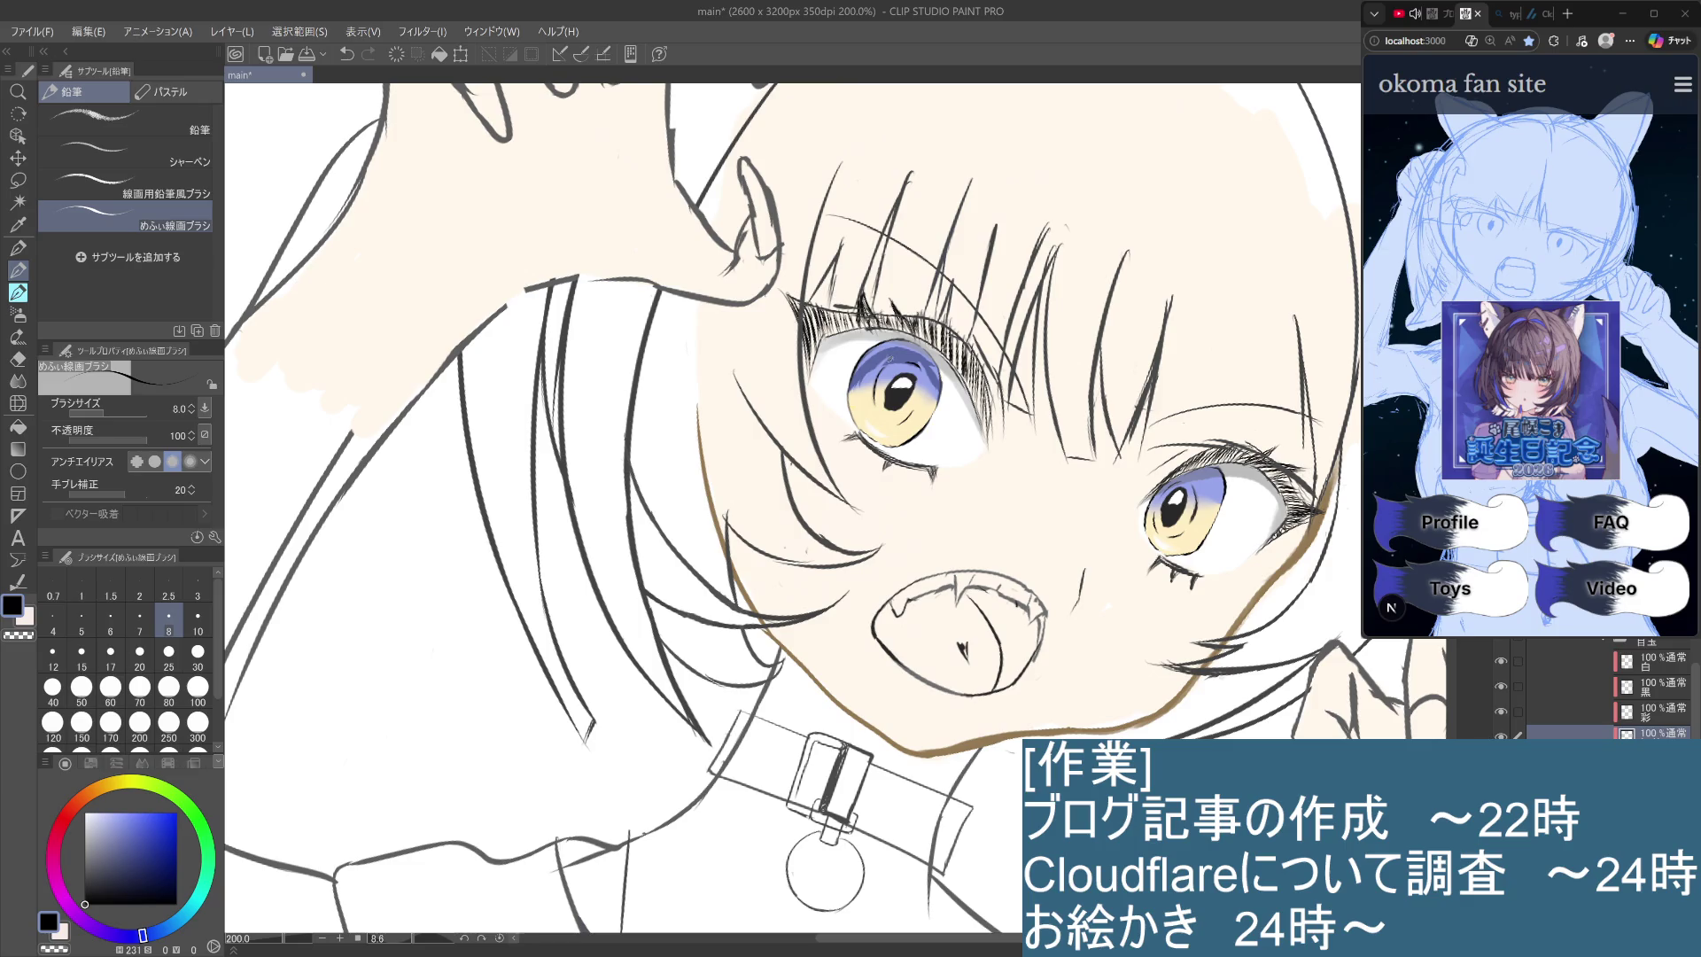
Eyedrop the iris blue and brush shading along the top of the left iris, undoing the dark stroke.
{"action": "left_click", "coordinate": [902, 348], "text": "alt"}
{"action": "mouse_move", "coordinate": [858, 373]}
{"action": "left_mouse_down"}
{"action": "mouse_move", "coordinate": [913, 342]}
{"action": "mouse_move", "coordinate": [928, 356]}
{"action": "mouse_move", "coordinate": [869, 352]}
{"action": "mouse_move", "coordinate": [856, 388]}
{"action": "mouse_move", "coordinate": [924, 413]}
{"action": "left_mouse_up"}
{"action": "key", "text": "ctrl+z"}
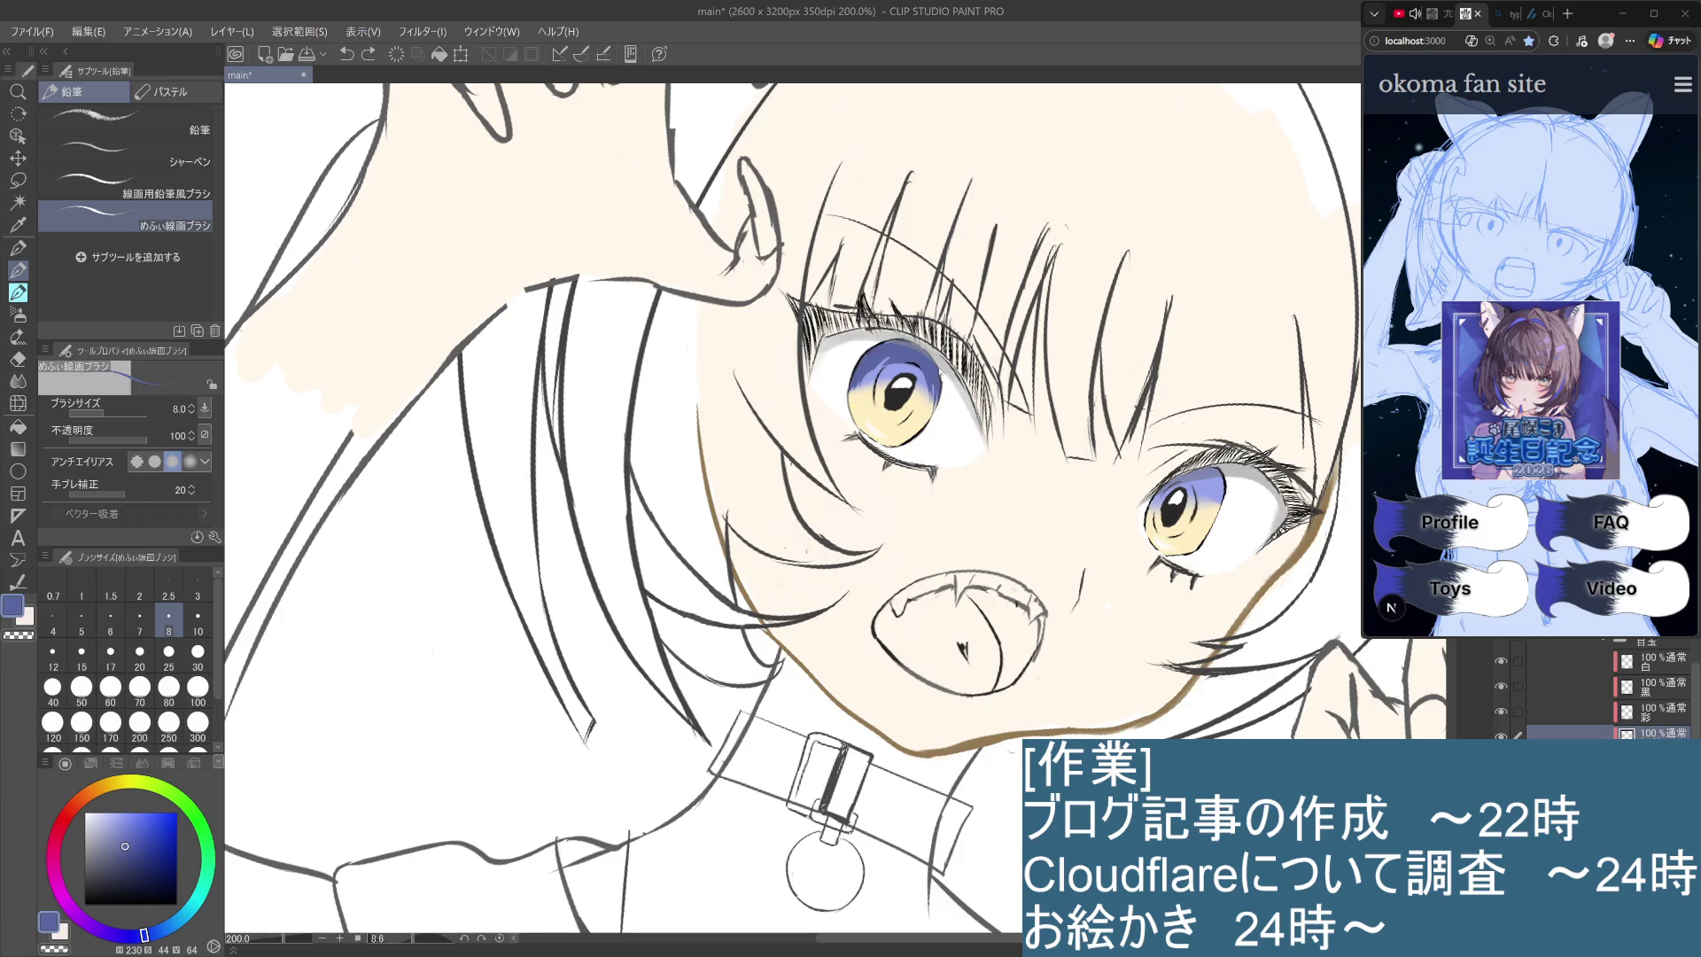
Try dark strokes on the left iris's upper-left edge, then undo them to leave the rim lighter.
{"action": "left_click_drag", "start_coordinate": [888, 358], "coordinate": [860, 414]}
{"action": "key", "text": "ctrl+z"}
{"action": "key", "text": "ctrl+z"}
{"action": "key", "text": "ctrl+z"}
{"action": "key", "text": "ctrl+y"}
{"action": "key", "text": "ctrl+y"}
{"action": "key", "text": "ctrl+z"}
Recentre the face and make the 黒 layer active for painting.
{"action": "scroll", "coordinate": [921, 359], "scroll_direction": "down", "scroll_amount": 3}
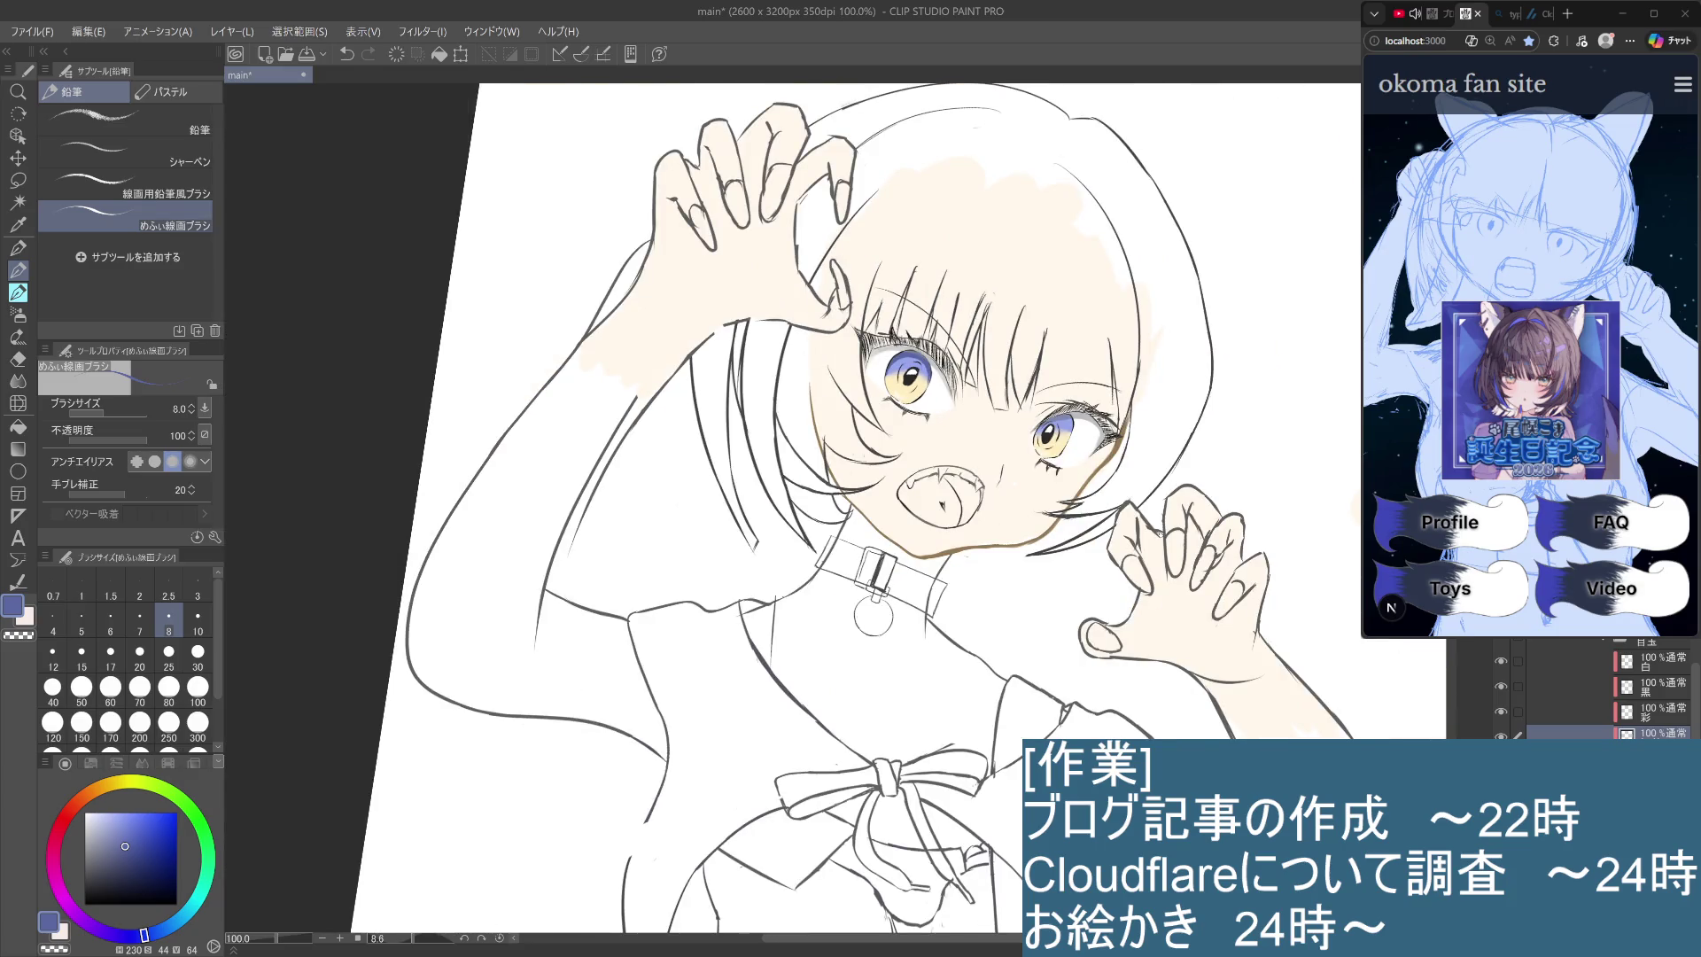
{"action": "scroll", "coordinate": [1160, 533], "scroll_direction": "up", "scroll_amount": 3}
{"action": "mouse_move", "coordinate": [797, 355]}
{"action": "left_mouse_down"}
{"action": "mouse_move", "coordinate": [862, 584]}
{"action": "mouse_move", "coordinate": [978, 669]}
{"action": "left_mouse_up"}
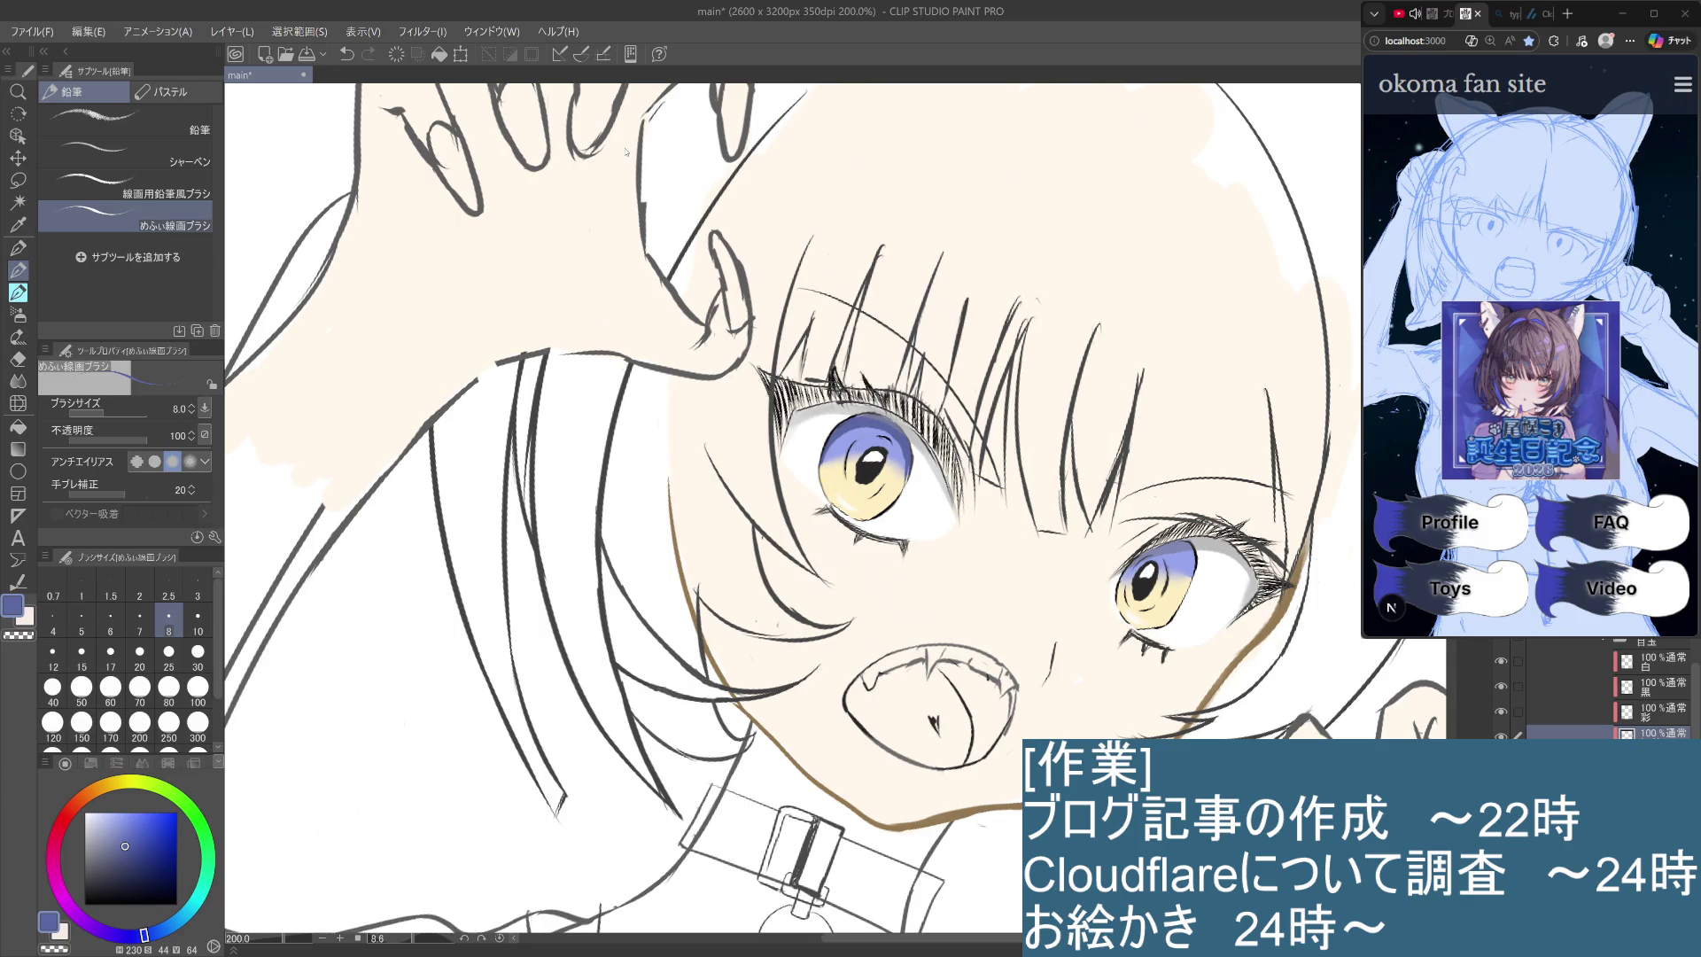
{"action": "left_click", "coordinate": [1673, 689]}
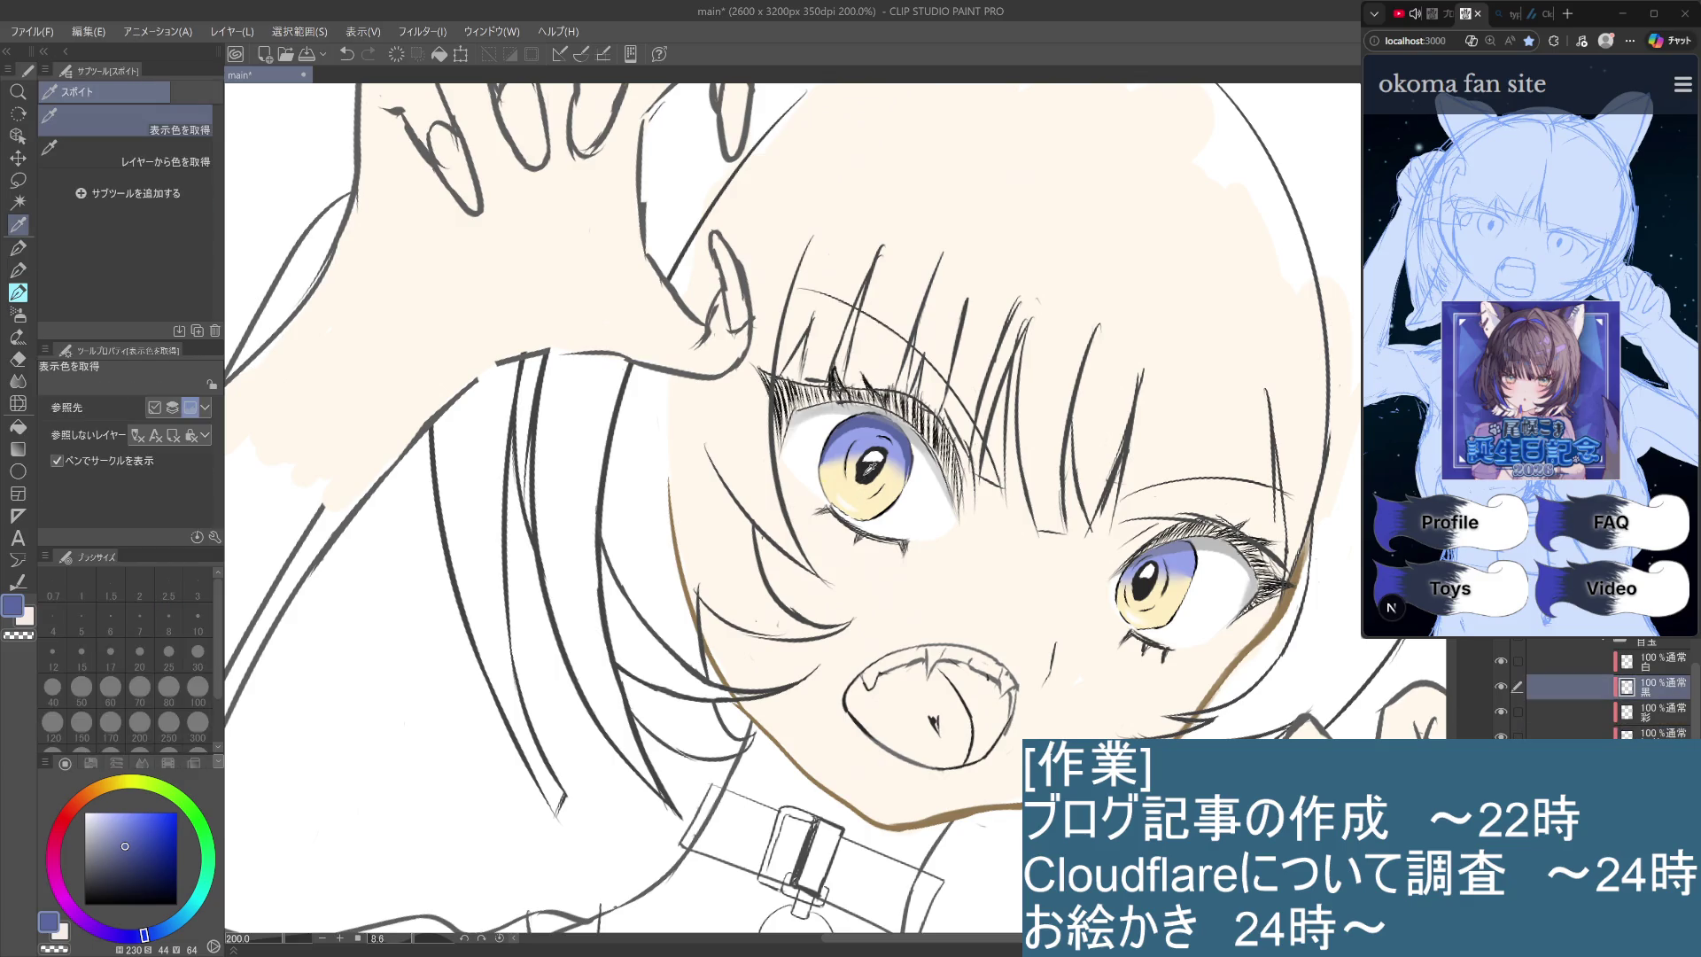
Sample the near-black line colour from the drawing and zoom in on the left eye.
{"action": "left_click", "coordinate": [871, 483], "text": "alt"}
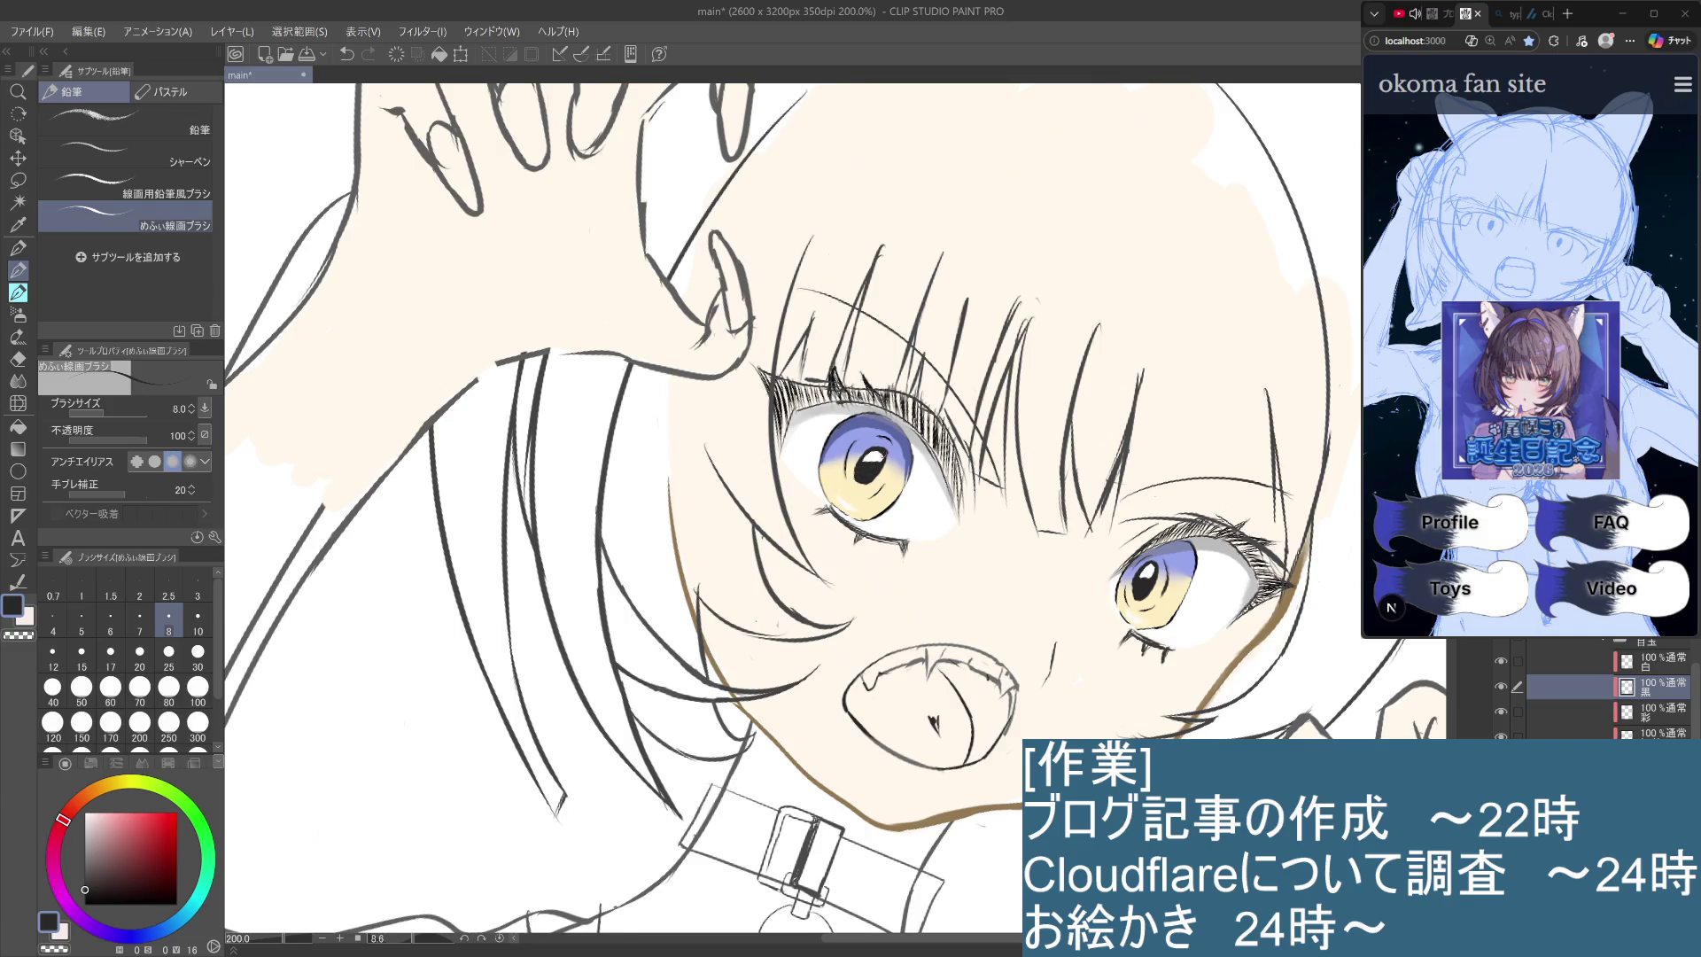
{"action": "scroll", "coordinate": [884, 462], "scroll_direction": "down", "scroll_amount": 1}
{"action": "scroll", "coordinate": [884, 456], "scroll_direction": "down", "scroll_amount": 1}
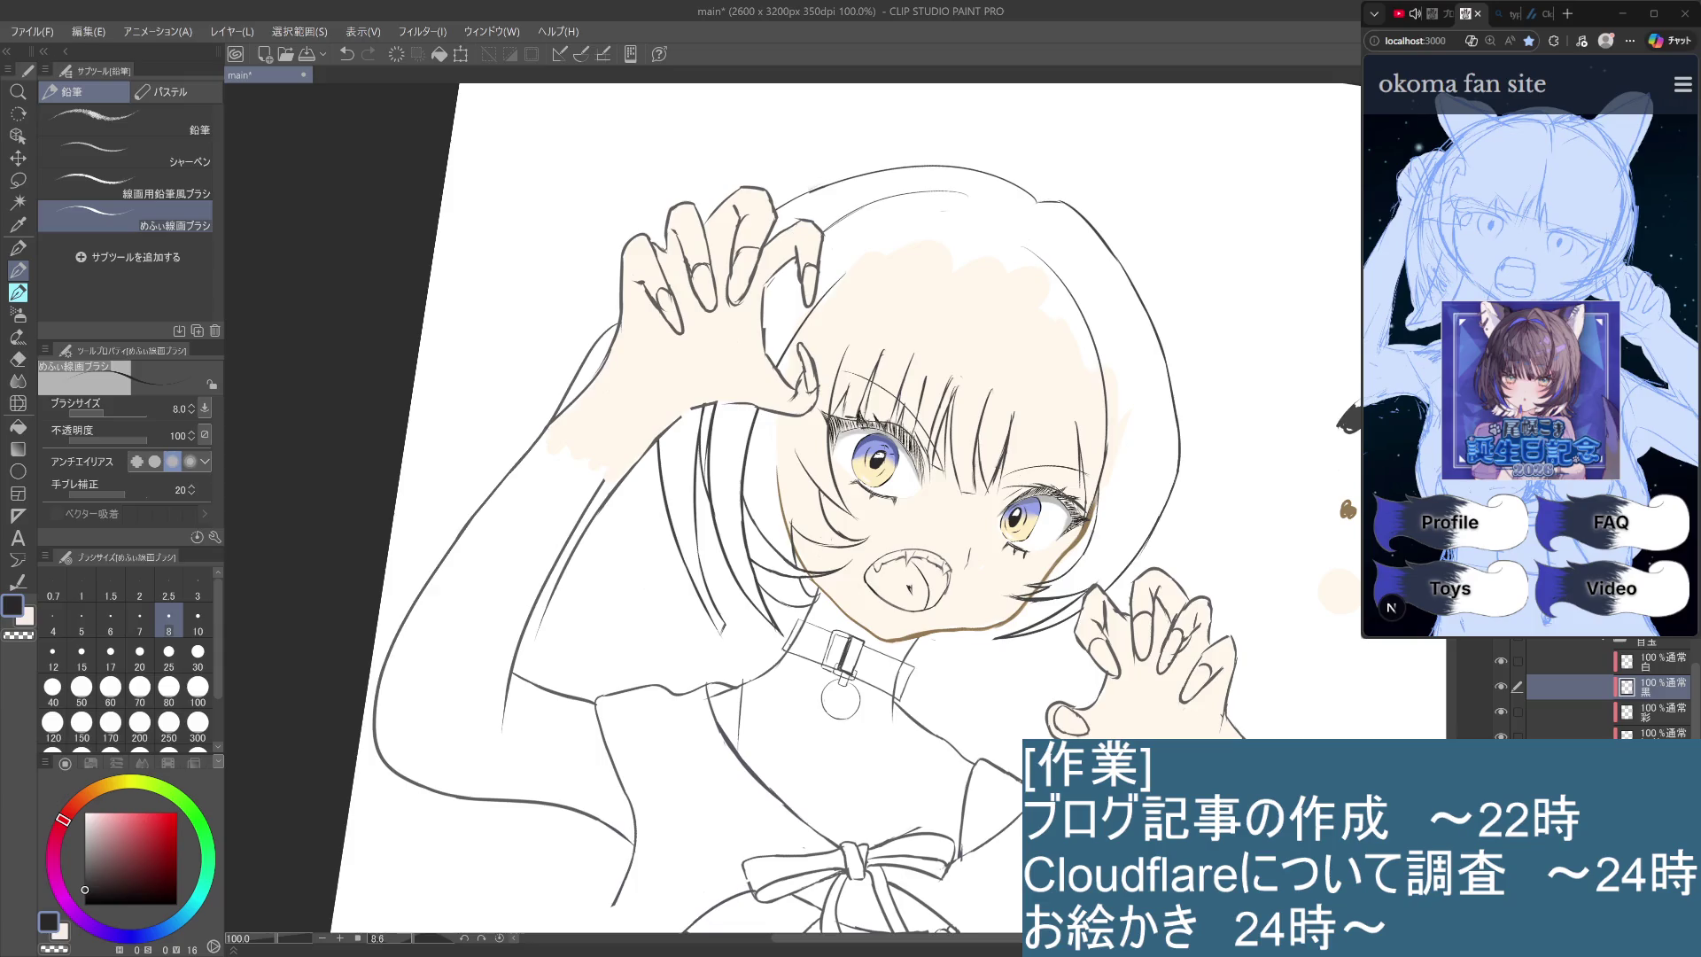
{"action": "scroll", "coordinate": [877, 459], "scroll_direction": "down", "scroll_amount": 1}
{"action": "scroll", "coordinate": [878, 459], "scroll_direction": "up", "scroll_amount": 2}
{"action": "scroll", "coordinate": [875, 460], "scroll_direction": "up", "scroll_amount": 1}
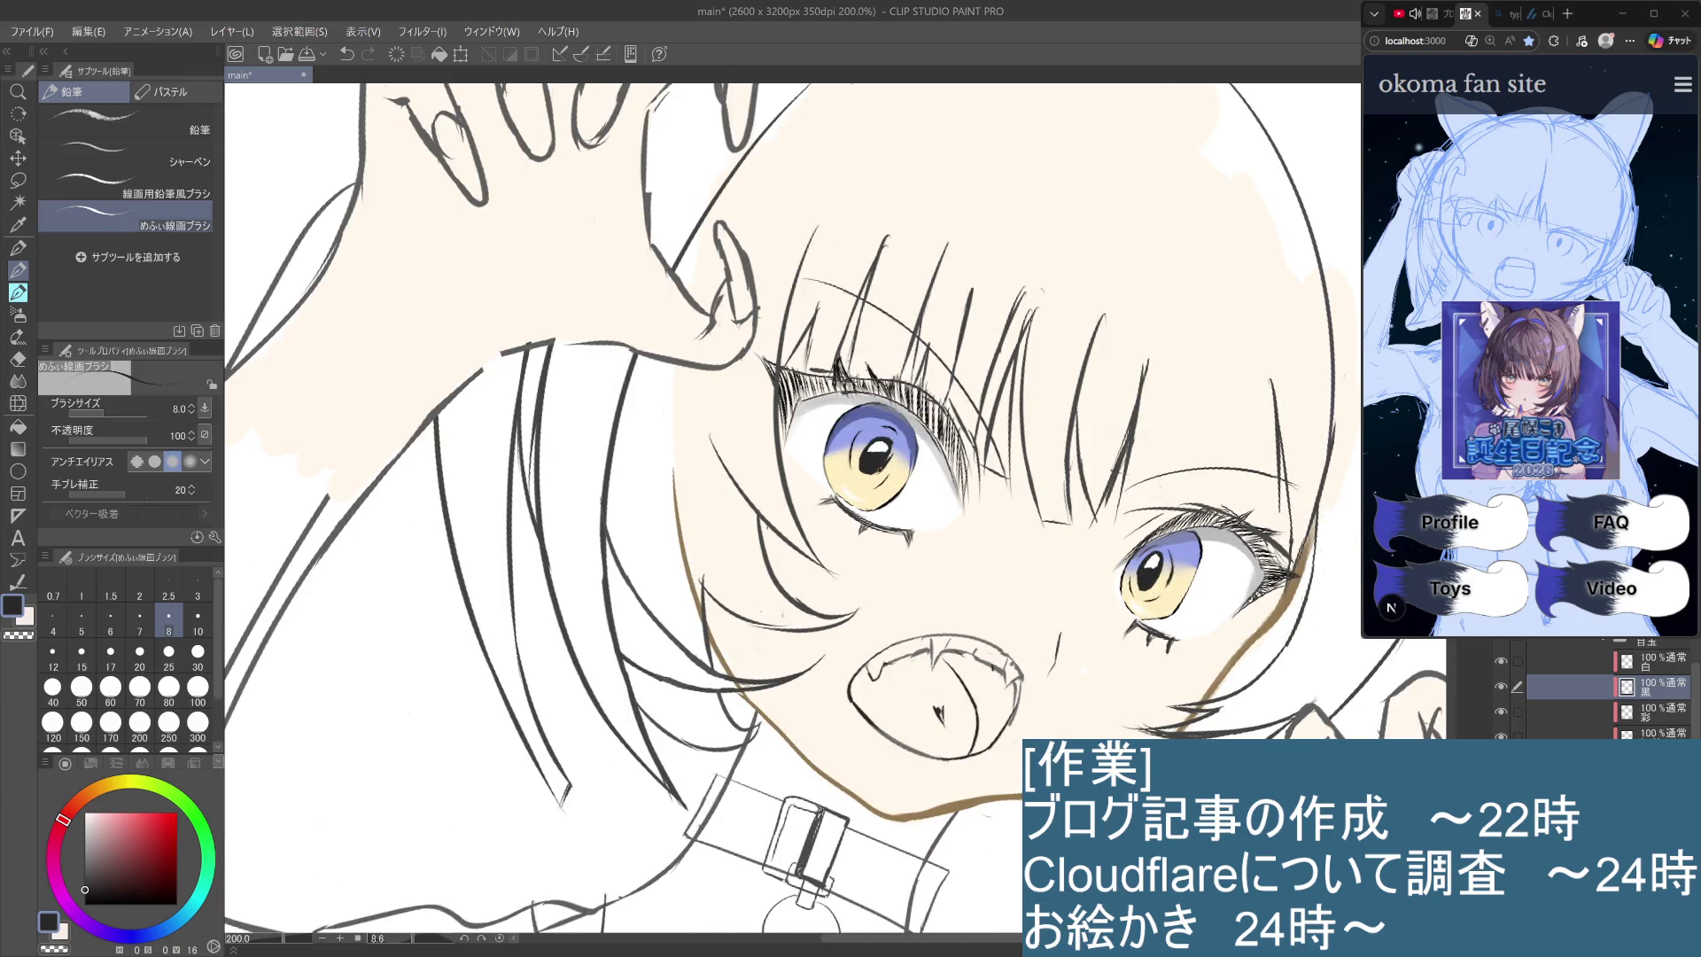
Redraw the small dark stroke just below the left eye's pupil.
{"action": "key", "text": "ctrl+z"}
{"action": "left_click_drag", "start_coordinate": [889, 460], "coordinate": [848, 467]}
{"action": "key", "text": "ctrl+z"}
{"action": "left_click_drag", "start_coordinate": [882, 459], "coordinate": [873, 473]}
{"action": "scroll", "coordinate": [900, 430], "scroll_direction": "down", "scroll_amount": 4}
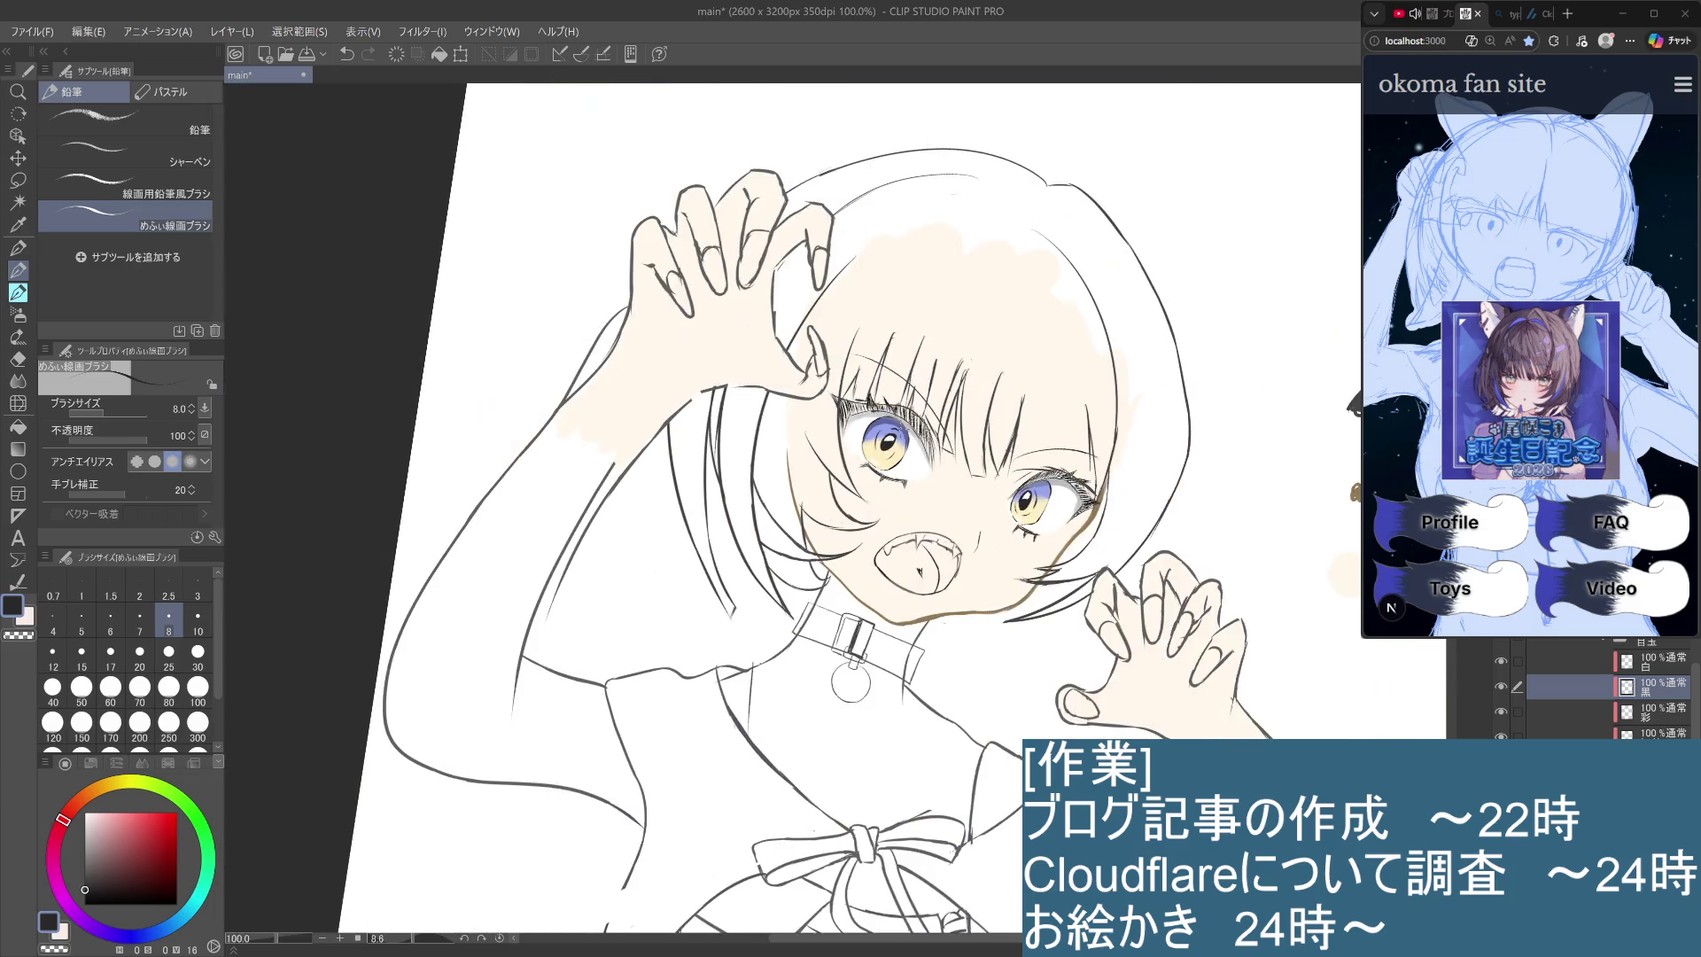
{"action": "scroll", "coordinate": [889, 427], "scroll_direction": "up", "scroll_amount": 3}
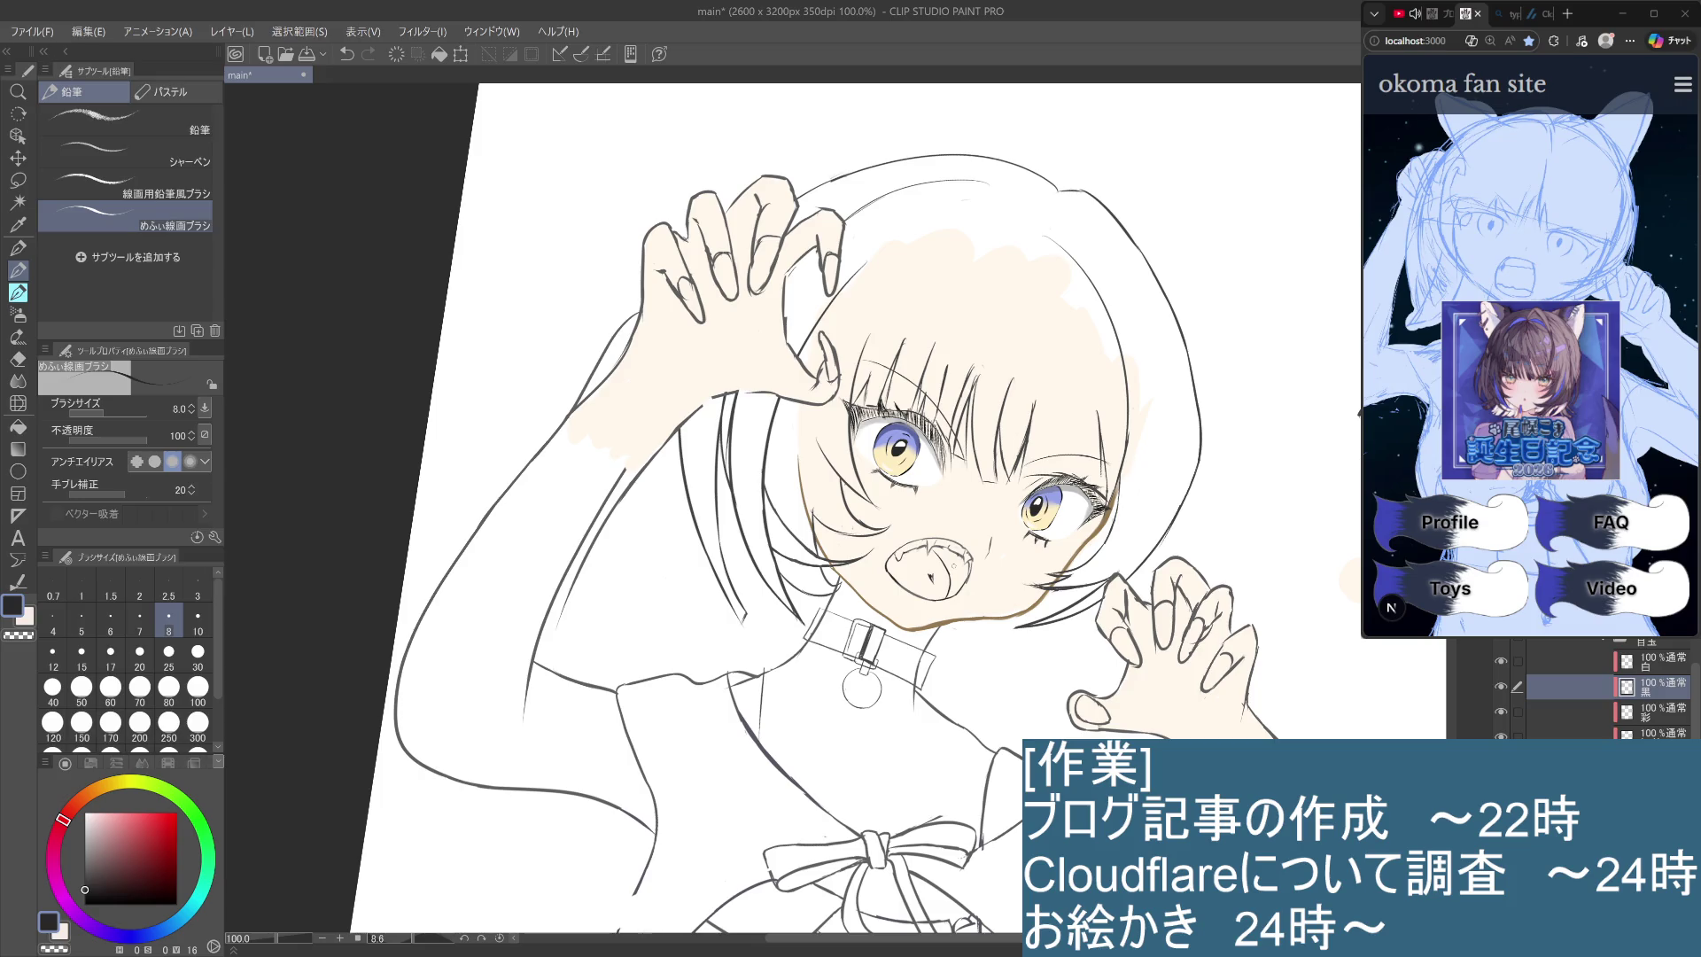
{"action": "scroll", "coordinate": [962, 562], "scroll_direction": "up", "scroll_amount": 3}
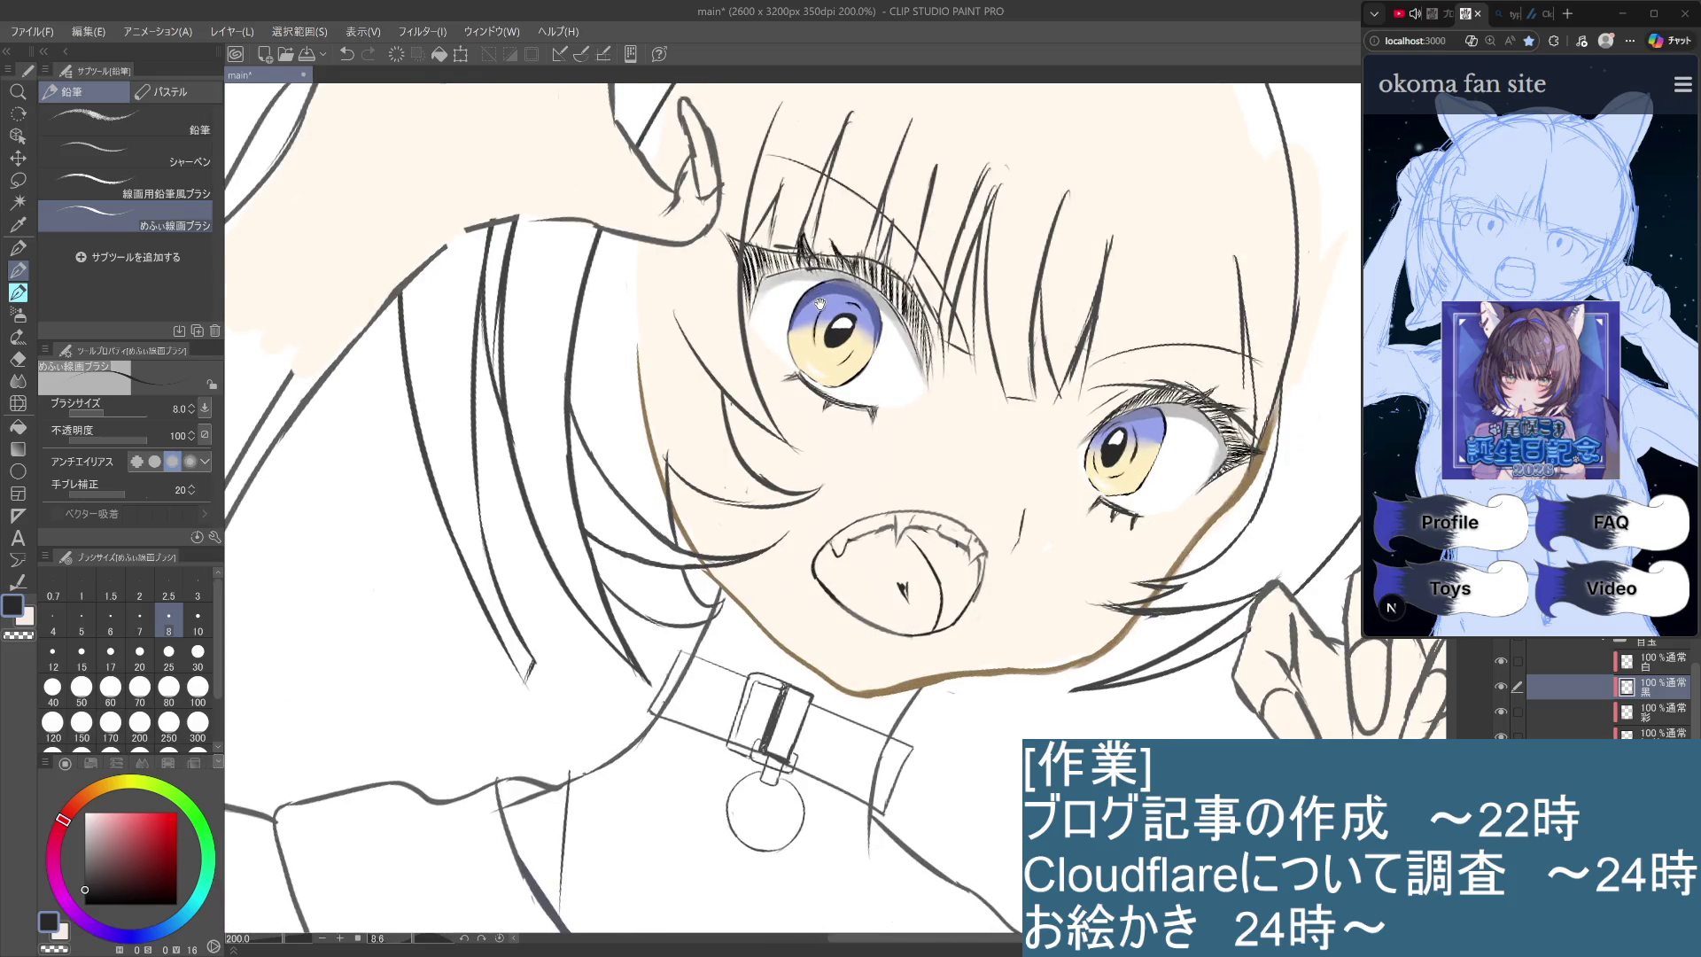
Sample the iris blue-purple and test a blue stroke on the right iris edge, then undo it.
{"action": "left_click_drag", "start_coordinate": [820, 303], "coordinate": [822, 333]}
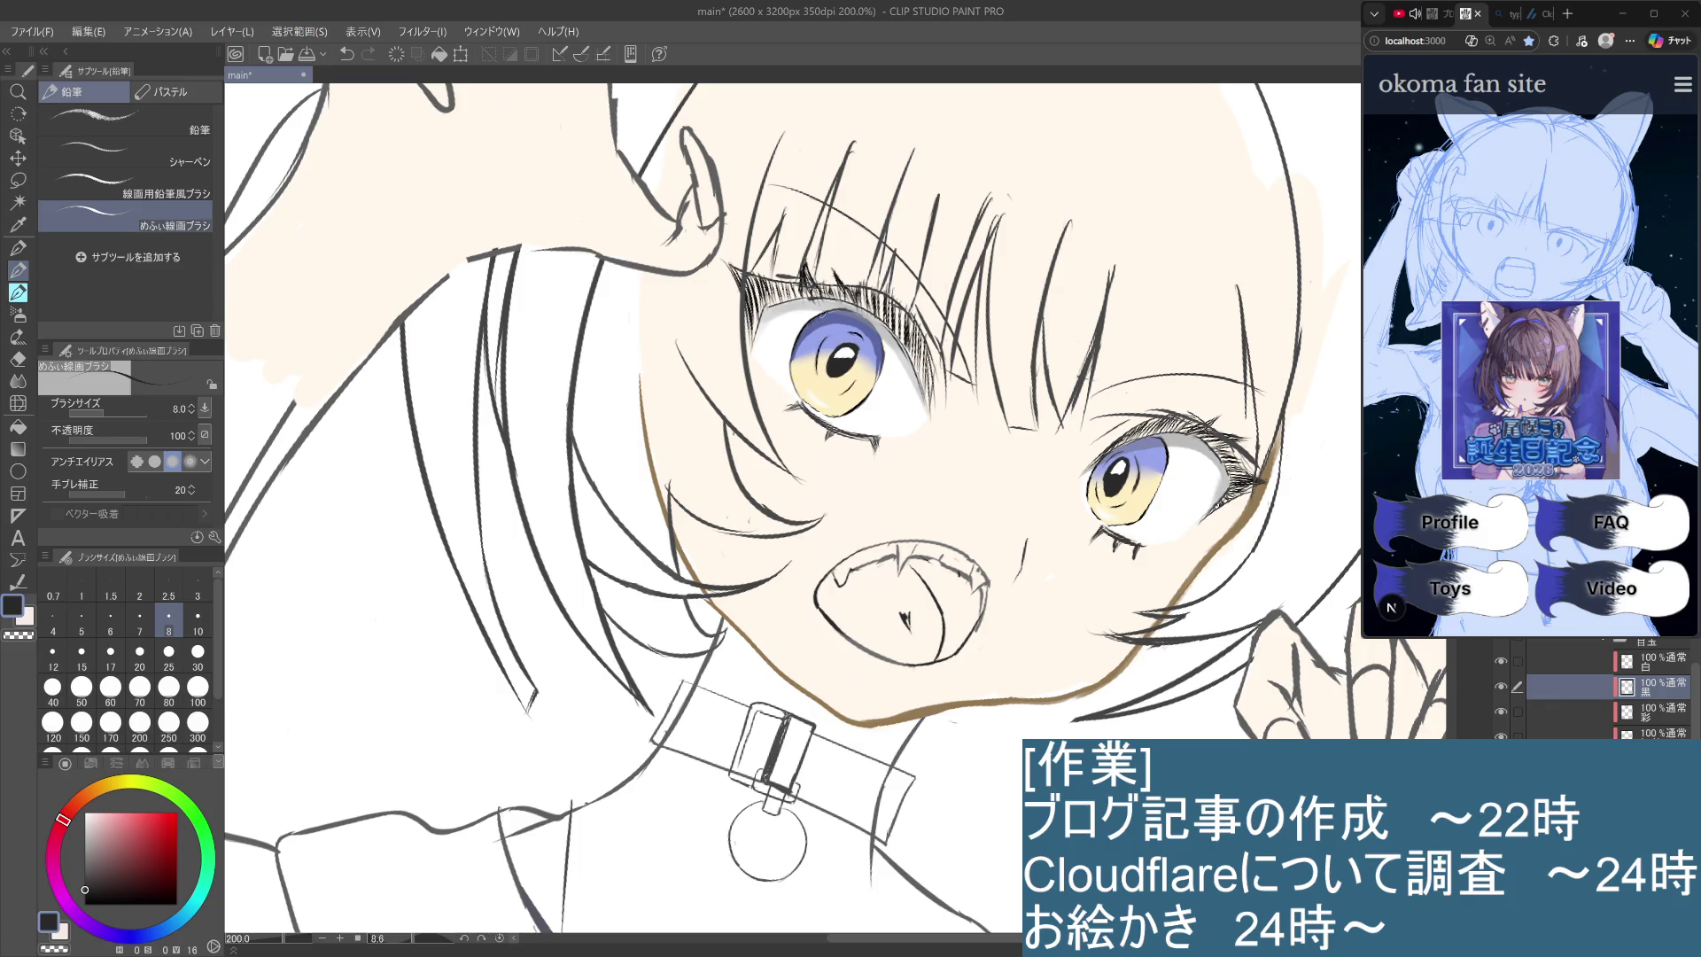
{"action": "left_click", "coordinate": [823, 317], "text": "alt"}
{"action": "left_click_drag", "start_coordinate": [1092, 485], "coordinate": [1107, 458]}
{"action": "key", "text": "ctrl+z"}
On the lower layer, step through history and remove the grey shadow arcs from the eye whites.
{"action": "left_click", "coordinate": [1648, 734]}
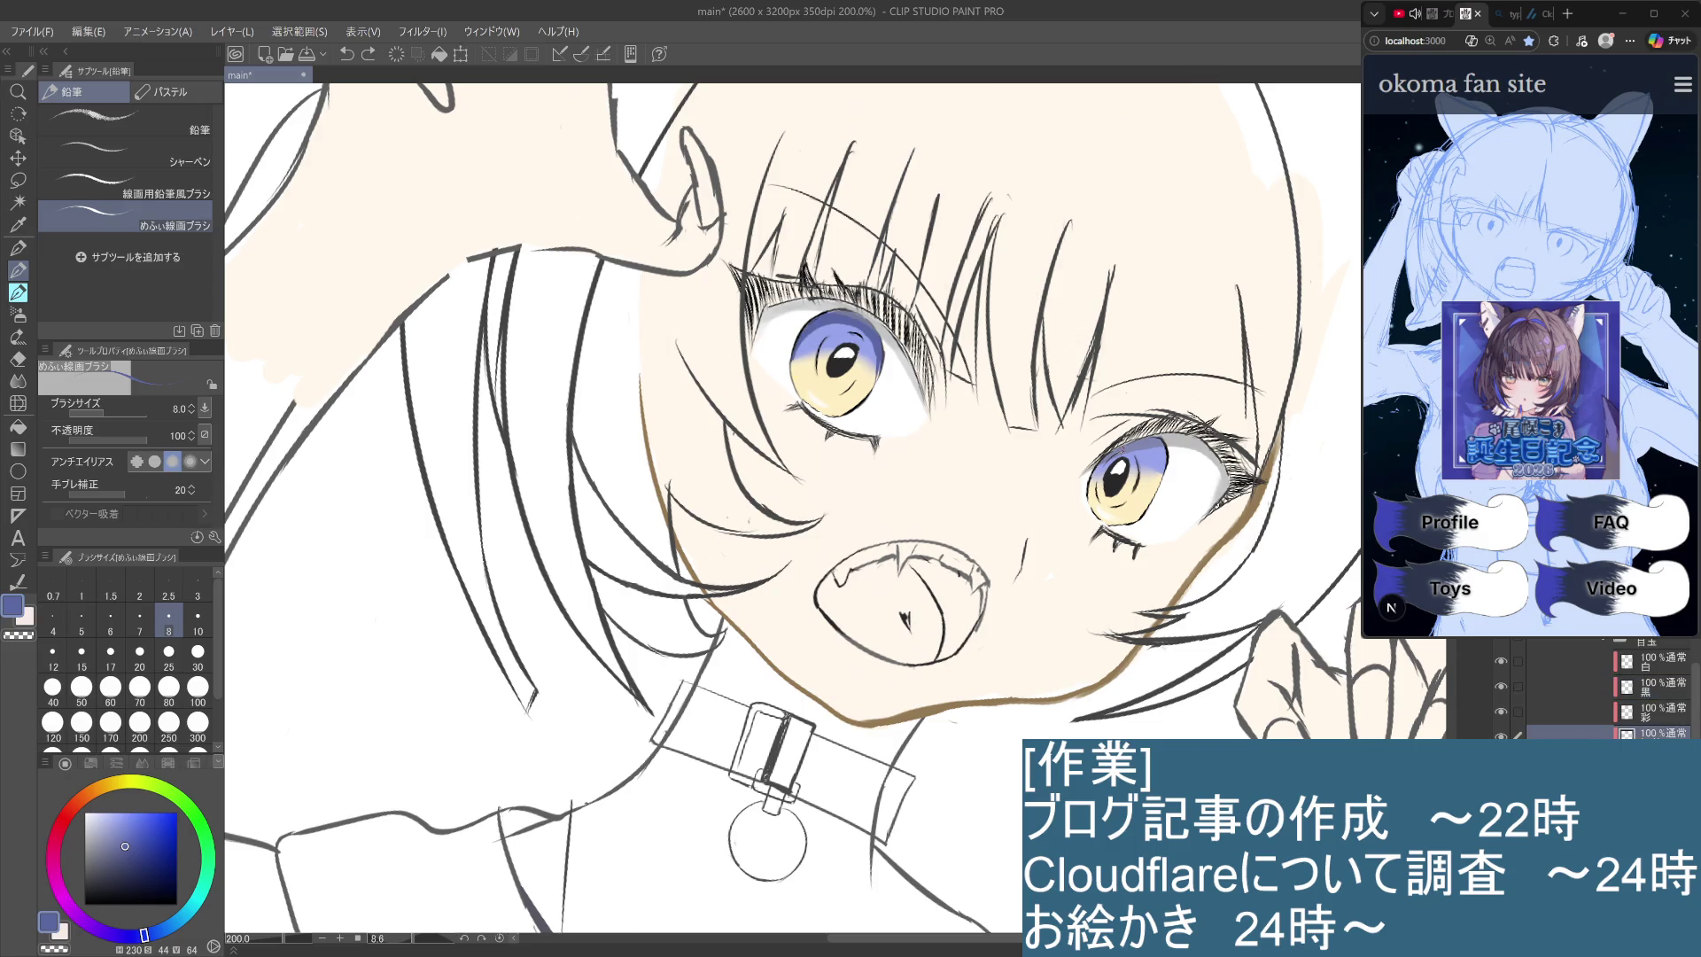
{"action": "key", "text": "ctrl+y"}
{"action": "key", "text": "ctrl+z"}
{"action": "key", "text": "ctrl+y"}
{"action": "key", "text": "ctrl+y"}
{"action": "key", "text": "ctrl+z"}
Draw a short dark stroke on the right iris's left edge.
{"action": "mouse_move", "coordinate": [1162, 449]}
{"action": "left_mouse_down"}
{"action": "mouse_move", "coordinate": [1151, 476]}
{"action": "mouse_move", "coordinate": [1163, 443]}
{"action": "mouse_move", "coordinate": [1098, 477]}
{"action": "left_mouse_up"}
{"action": "key", "text": "ctrl+z"}
{"action": "left_click_drag", "start_coordinate": [1113, 471], "coordinate": [1105, 488]}
{"action": "key", "text": "ctrl+z"}
{"action": "left_click_drag", "start_coordinate": [1121, 470], "coordinate": [1106, 483]}
{"action": "scroll", "coordinate": [1106, 483], "scroll_direction": "down", "scroll_amount": 4}
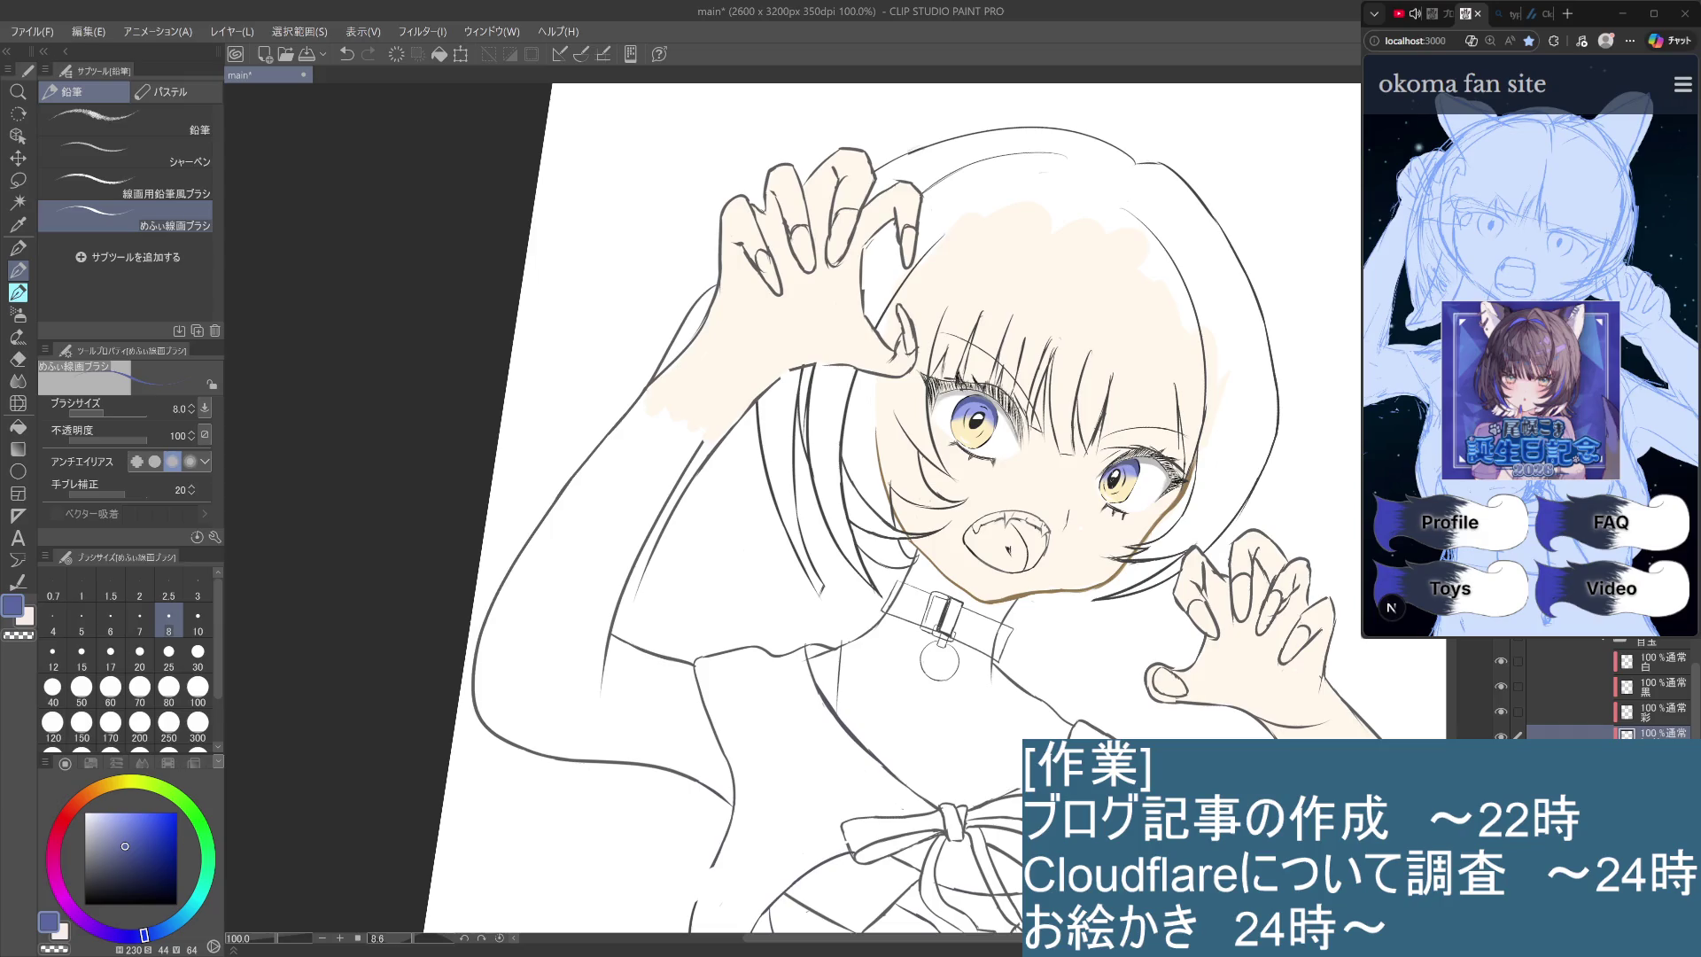
{"action": "scroll", "coordinate": [1121, 481], "scroll_direction": "up", "scroll_amount": 2}
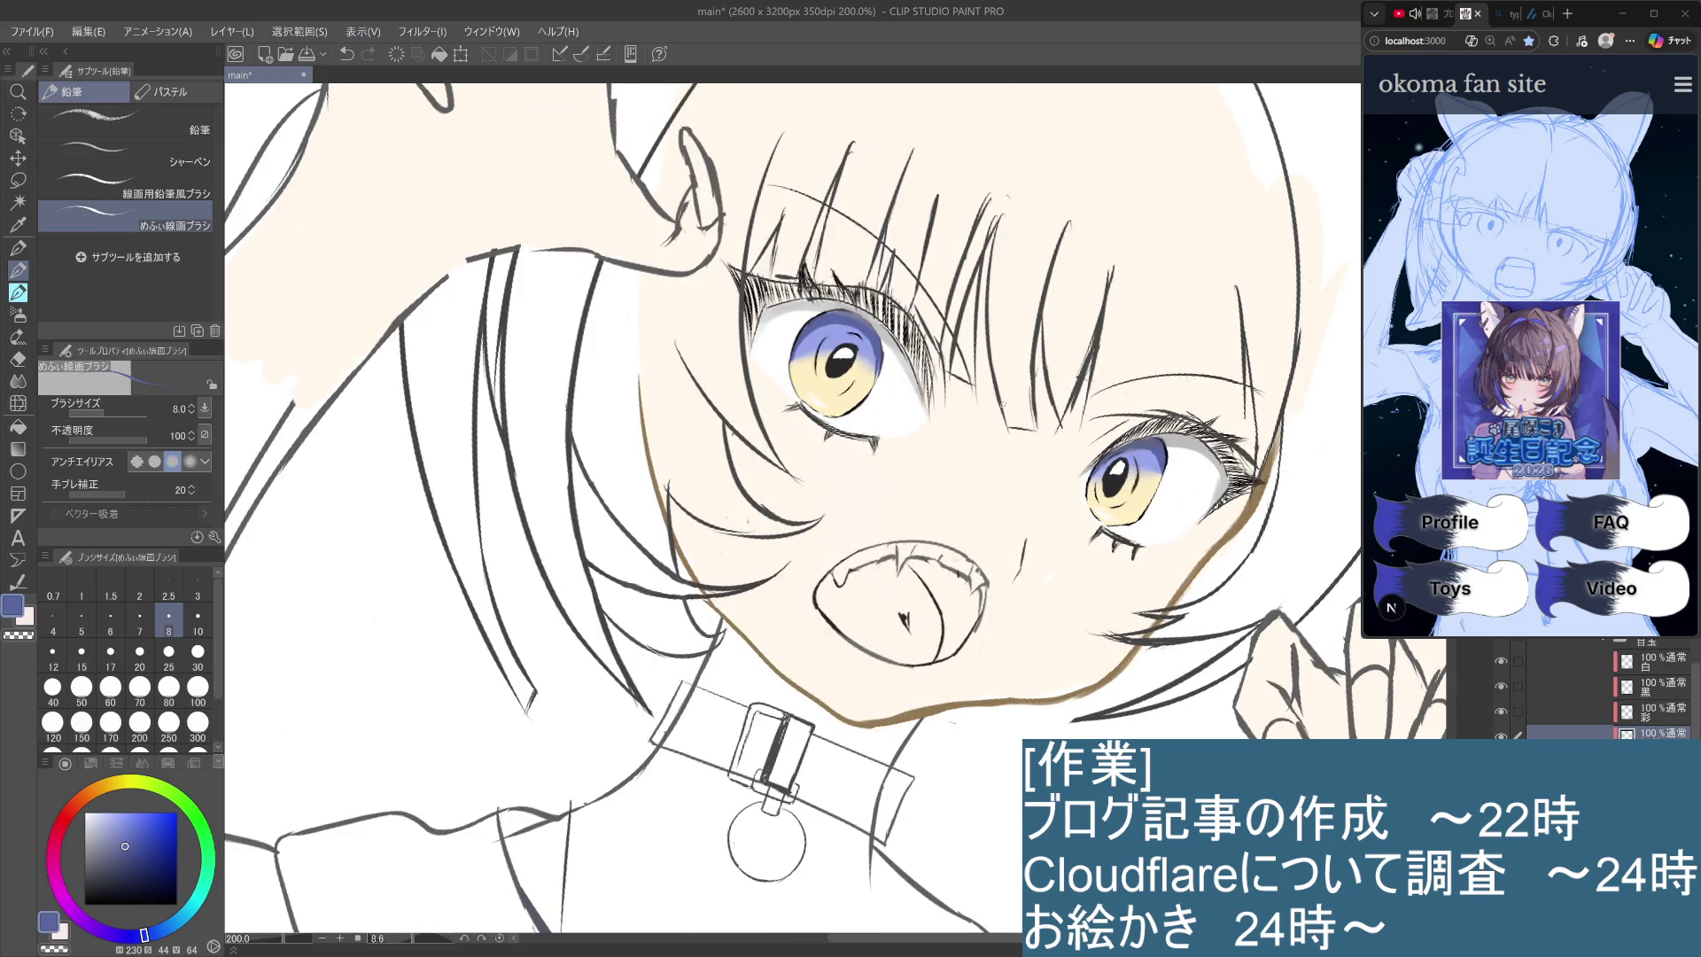
Check the iris detail layer by hiding and showing it, then sample a paler iris yellow.
{"action": "left_click", "coordinate": [1648, 759]}
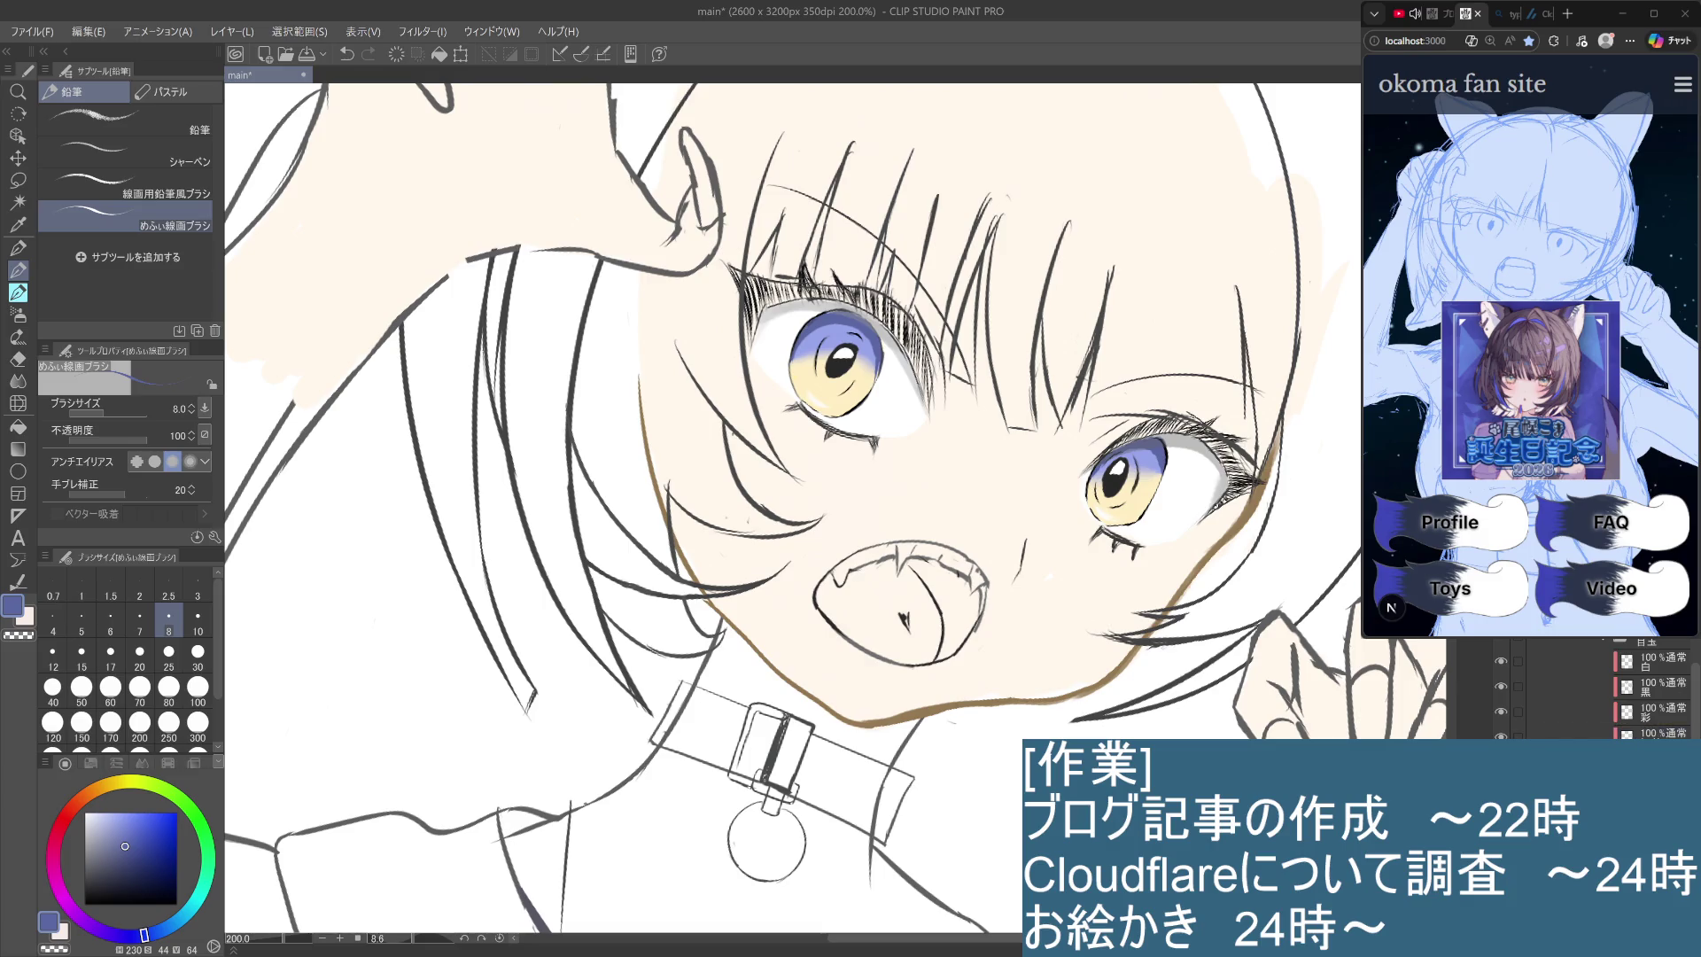
{"action": "left_click", "coordinate": [1501, 758]}
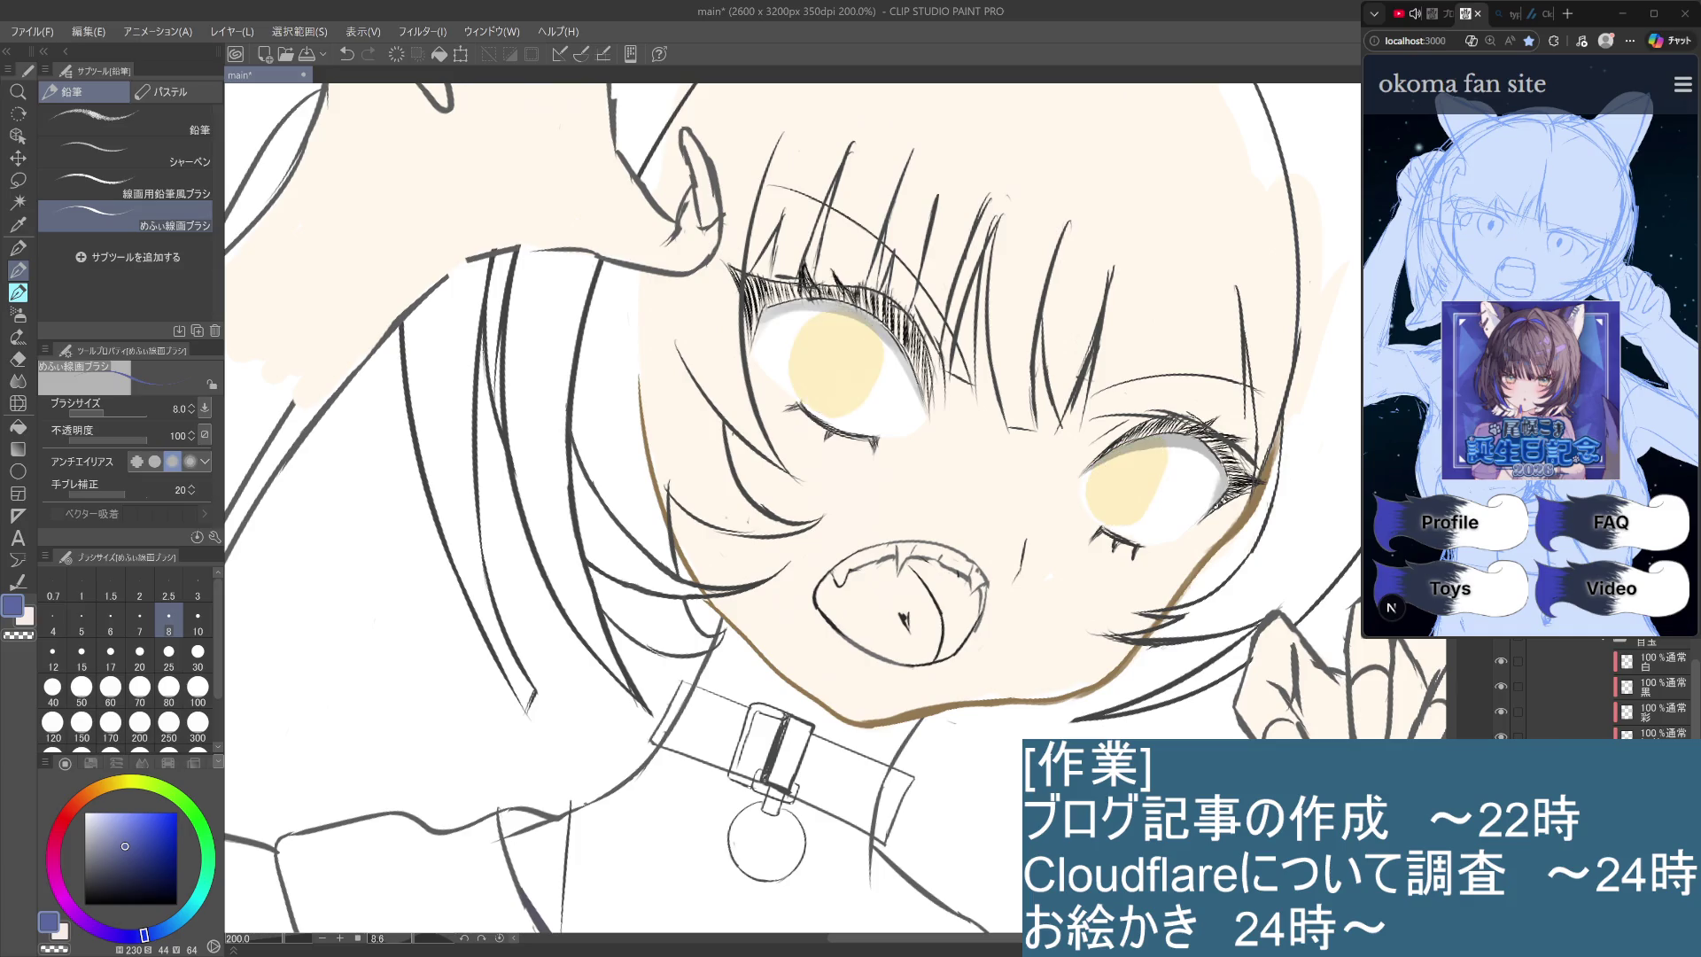
{"action": "left_click", "coordinate": [1501, 759]}
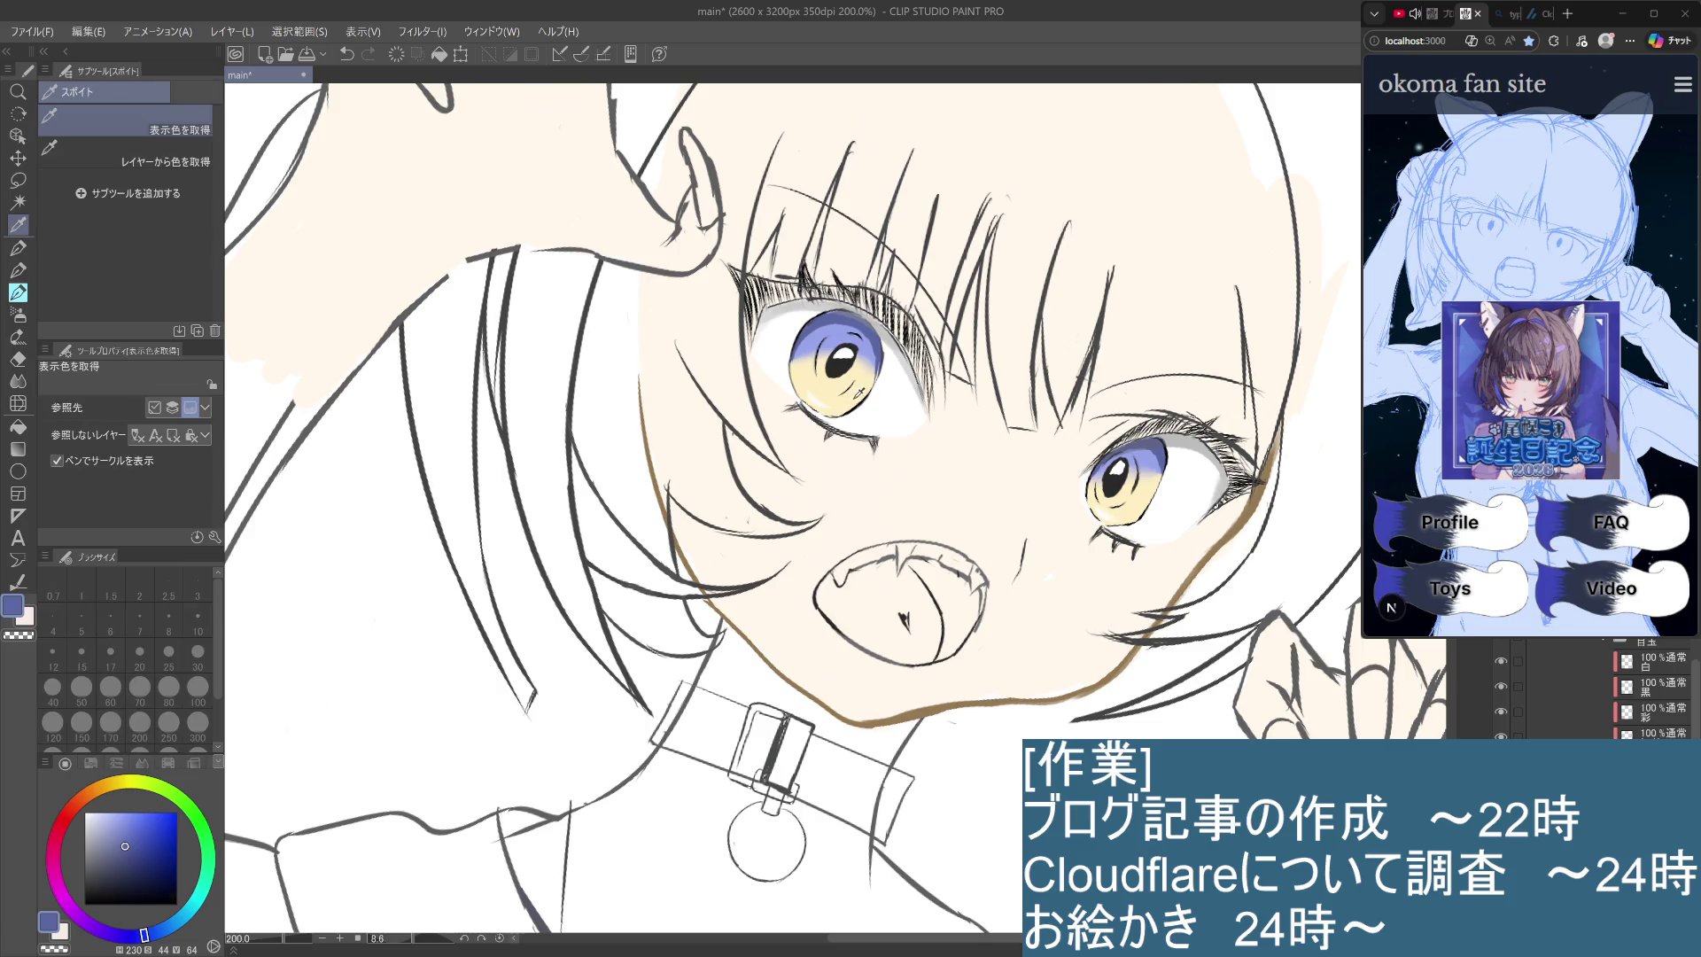
{"action": "left_click", "coordinate": [851, 405], "text": "alt"}
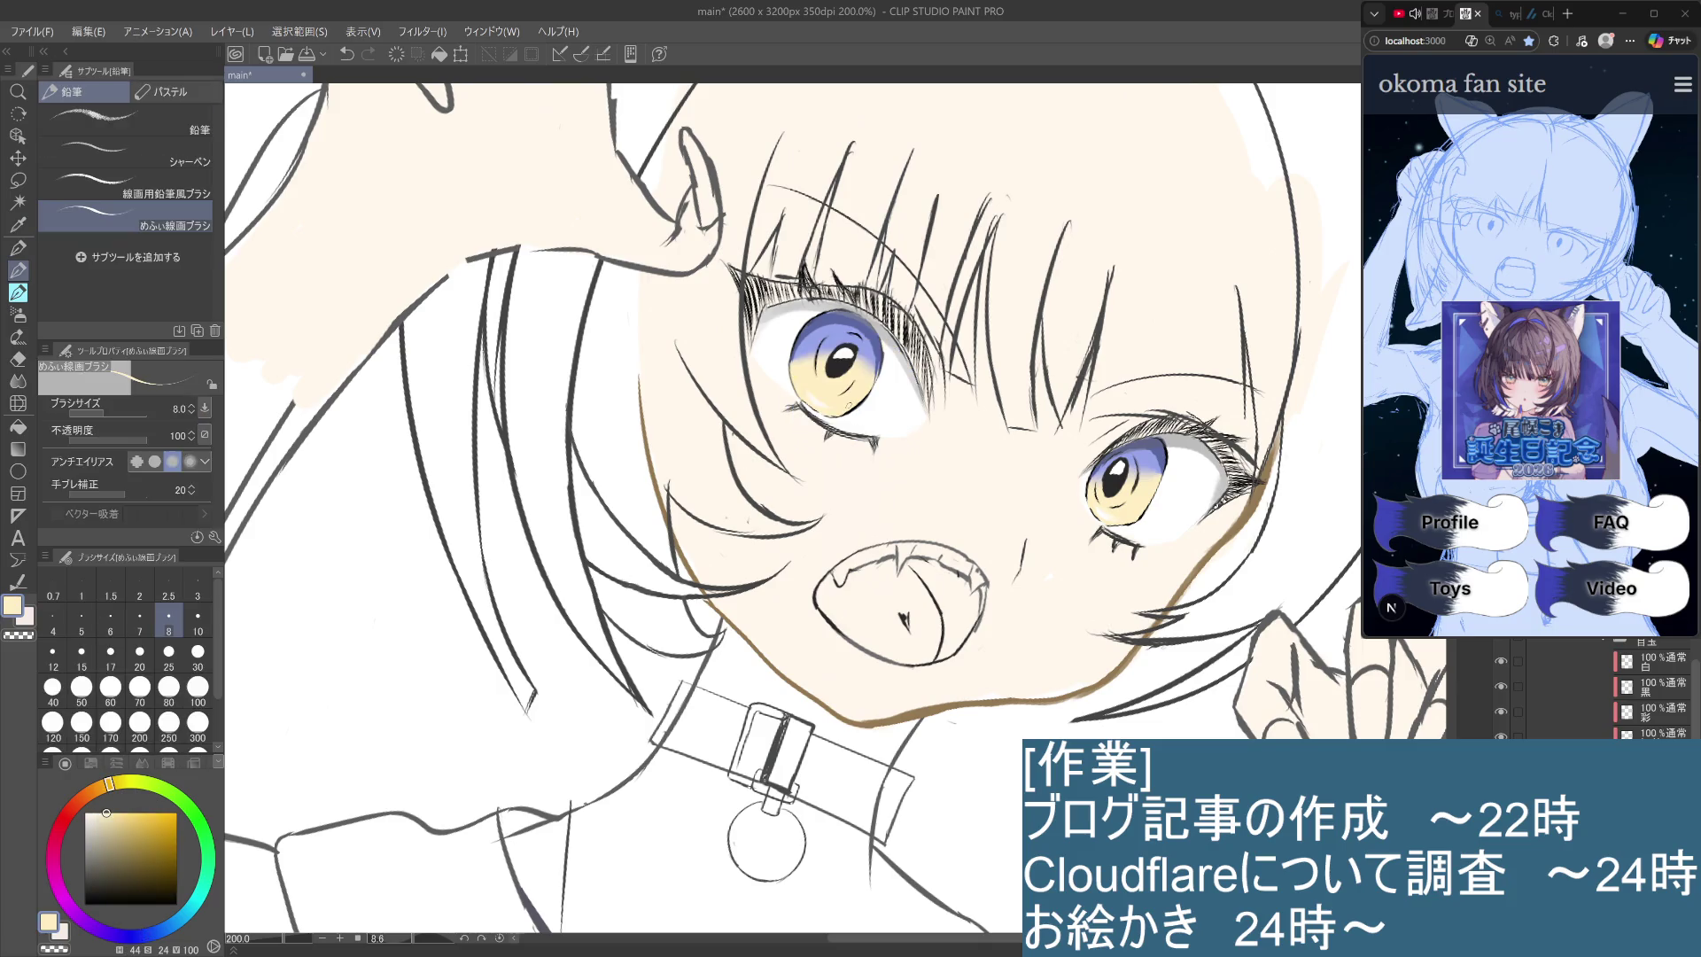
{"action": "left_click", "coordinate": [96, 813]}
Deepen the pale yellow slightly, tilt the view, undo the last stroke, and fit the canvas.
{"action": "mouse_move", "coordinate": [107, 813]}
{"action": "left_mouse_down"}
{"action": "mouse_move", "coordinate": [102, 832]}
{"action": "mouse_move", "coordinate": [117, 809]}
{"action": "left_mouse_up"}
{"action": "mouse_move", "coordinate": [886, 266]}
{"action": "left_mouse_down"}
{"action": "mouse_move", "coordinate": [1019, 355]}
{"action": "mouse_move", "coordinate": [1107, 487]}
{"action": "left_mouse_up"}
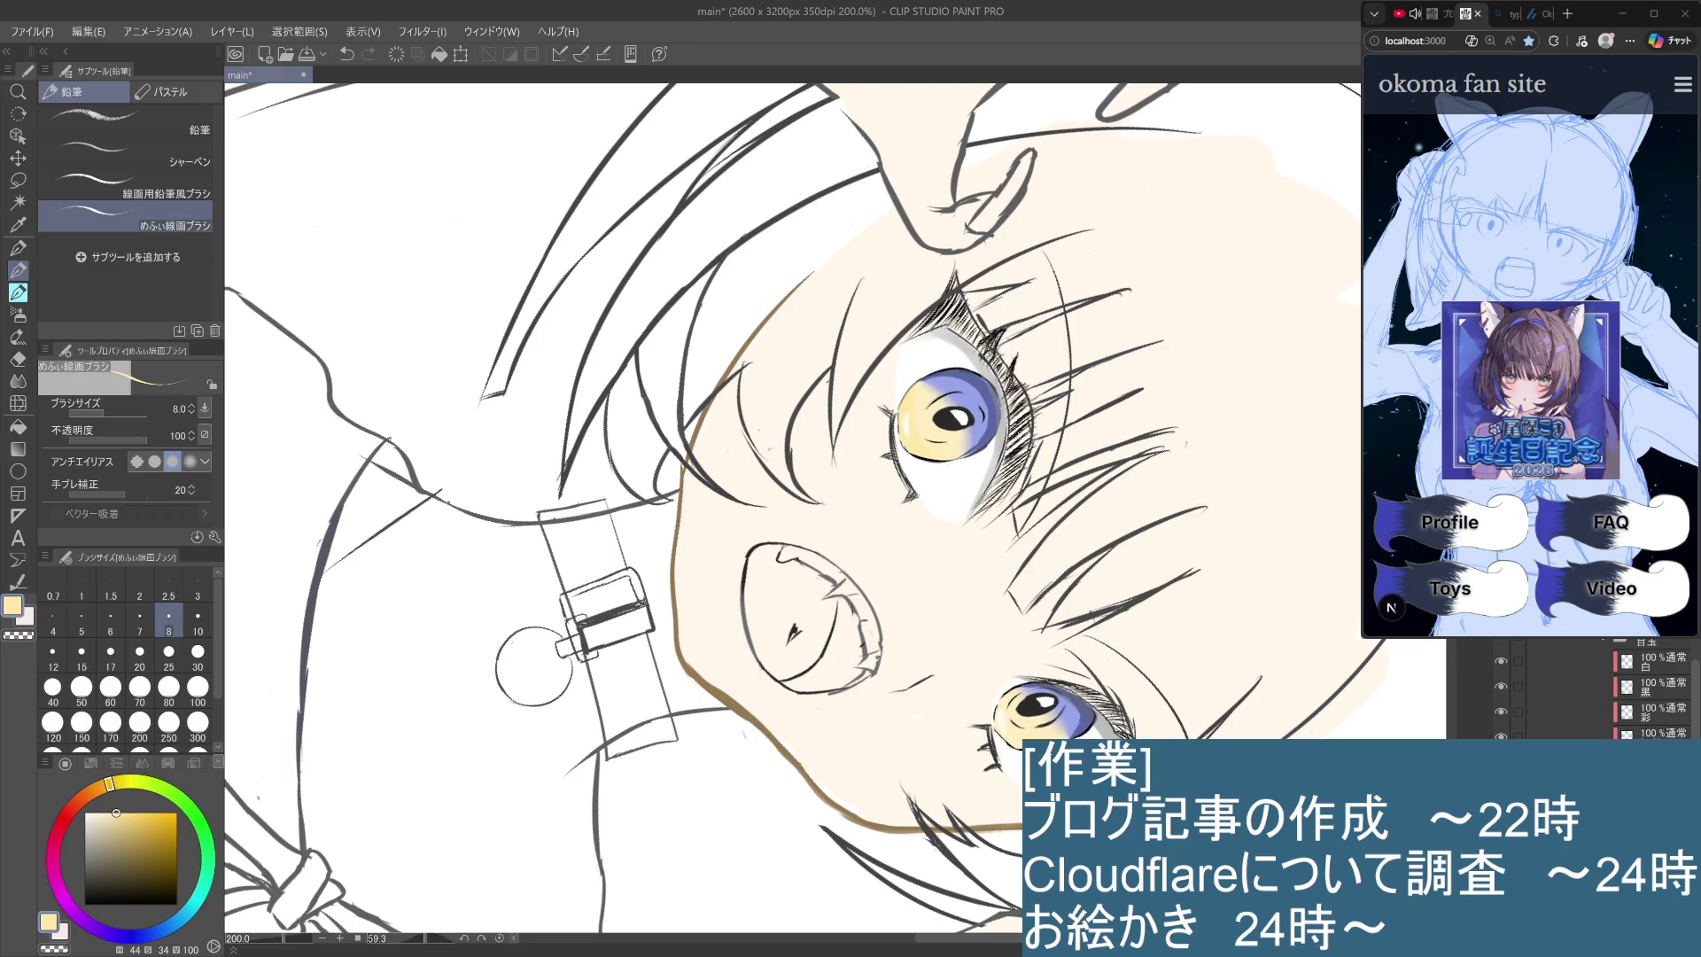
{"action": "scroll", "coordinate": [534, 666], "scroll_direction": "down", "scroll_amount": 5}
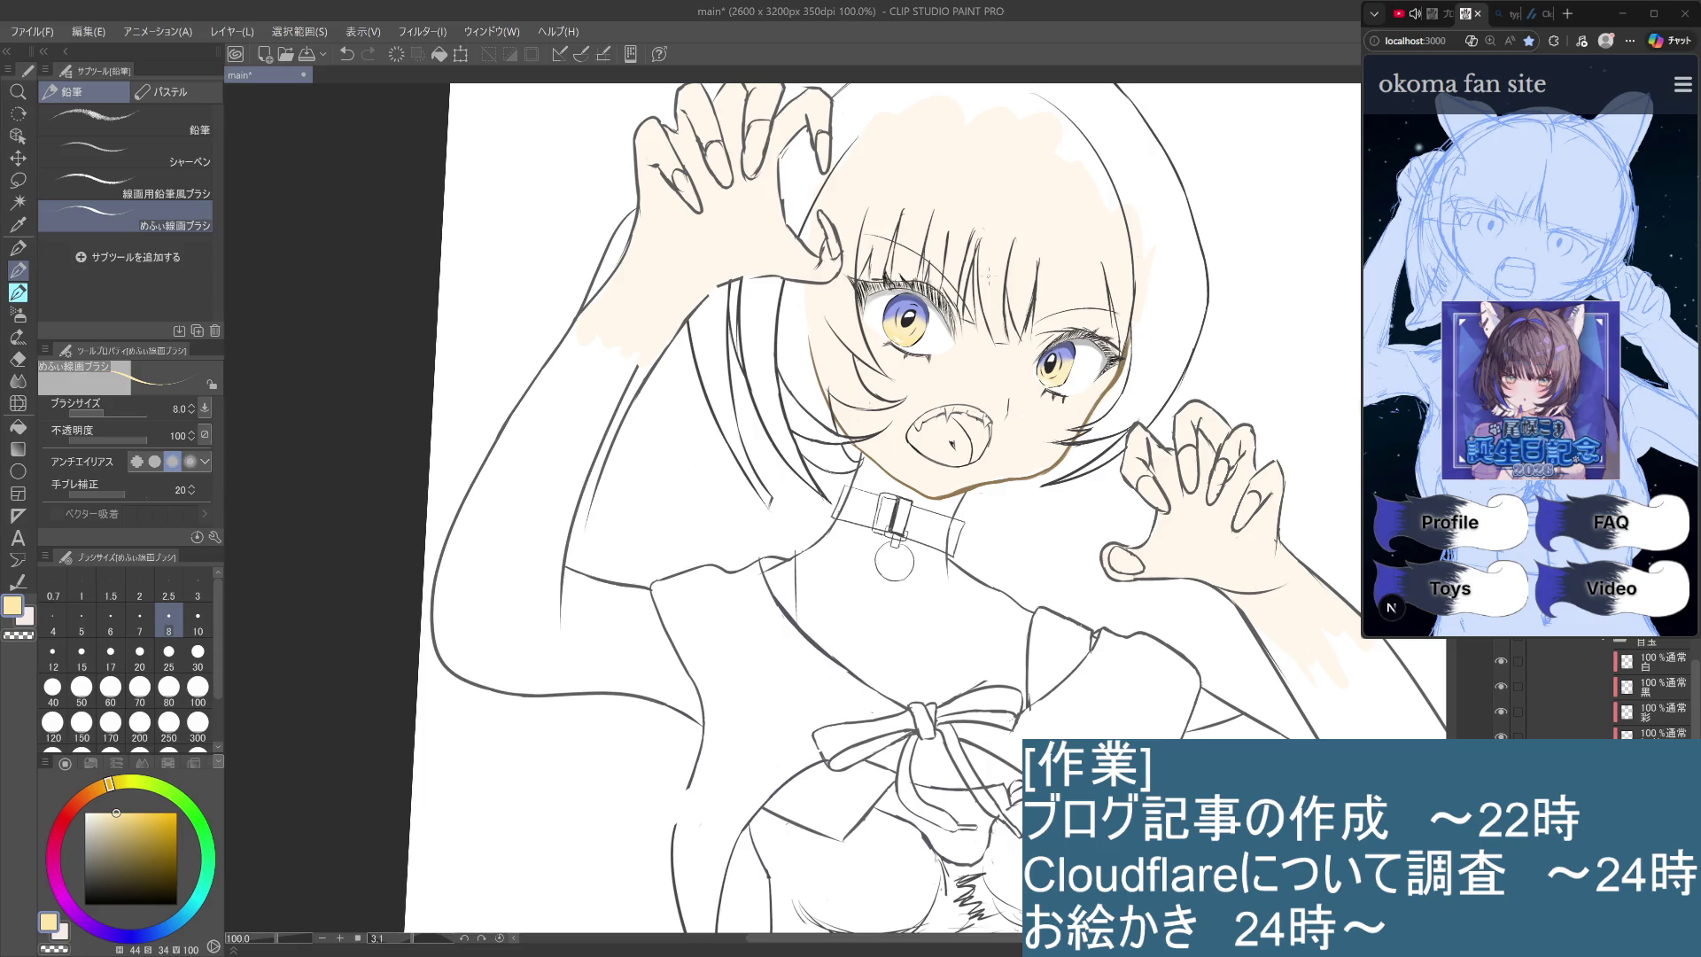
{"action": "scroll", "coordinate": [978, 375], "scroll_direction": "up", "scroll_amount": 3}
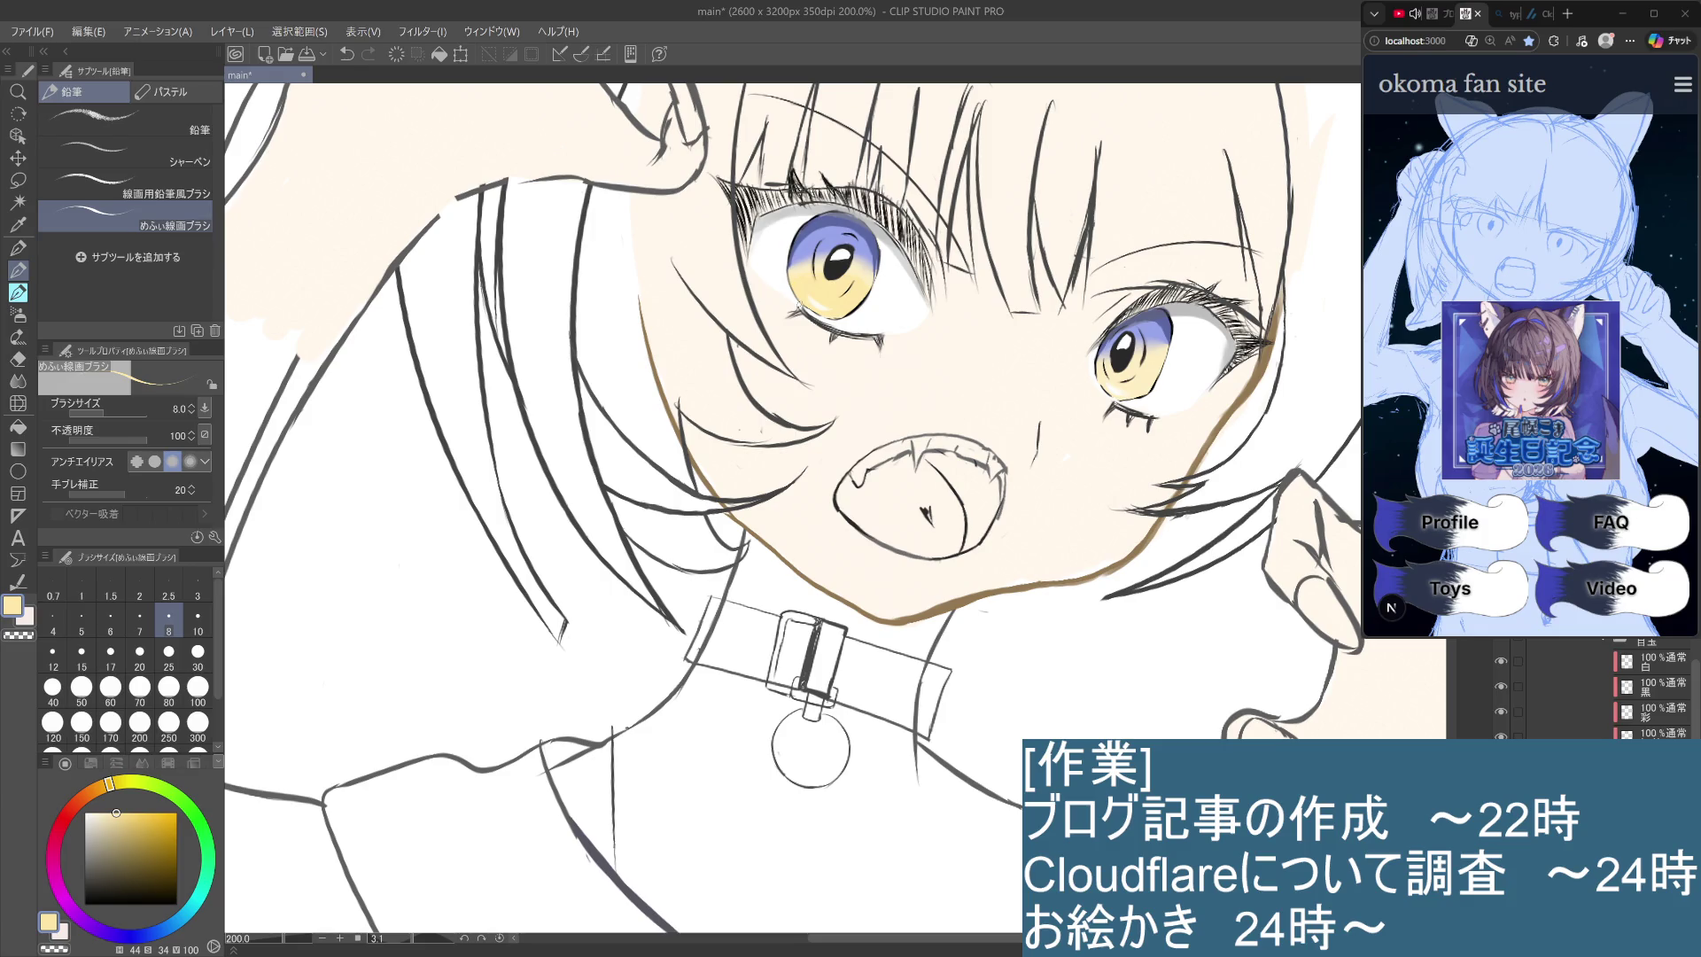
{"action": "key", "text": "ctrl+z"}
{"action": "key", "text": "ctrl+0"}
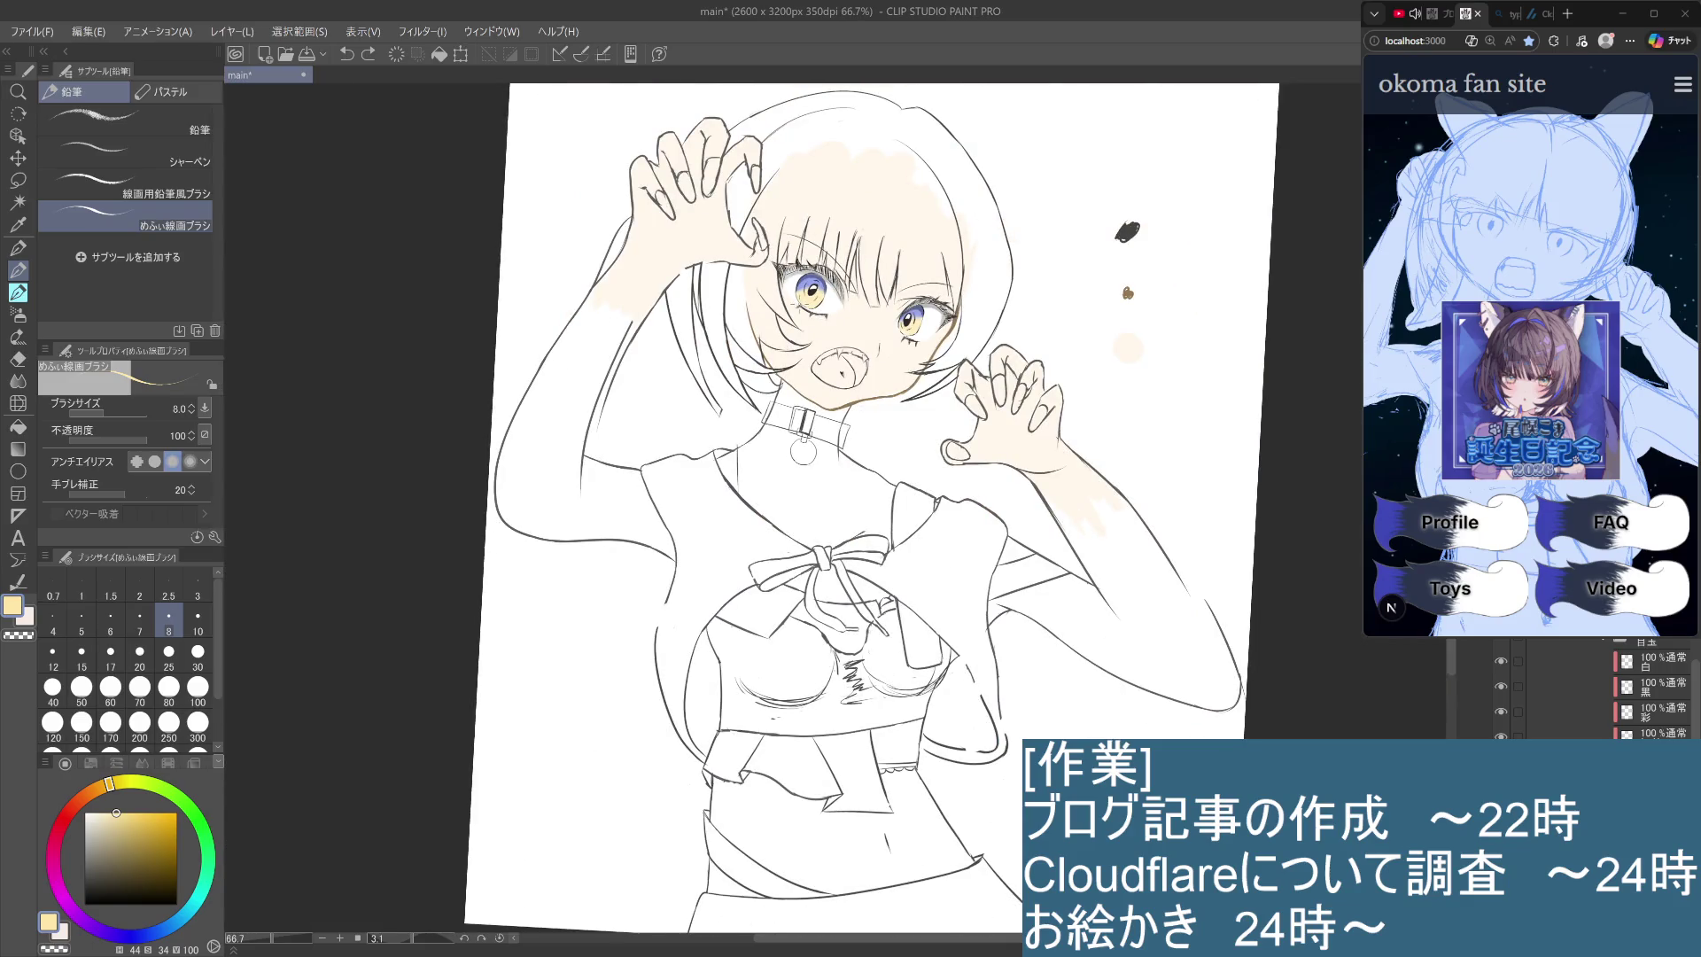
Zoom in on the face, shift the colour to pale yellow, and step back through history.
{"action": "key", "text": "ctrl+plus"}
{"action": "key", "text": "ctrl+plus"}
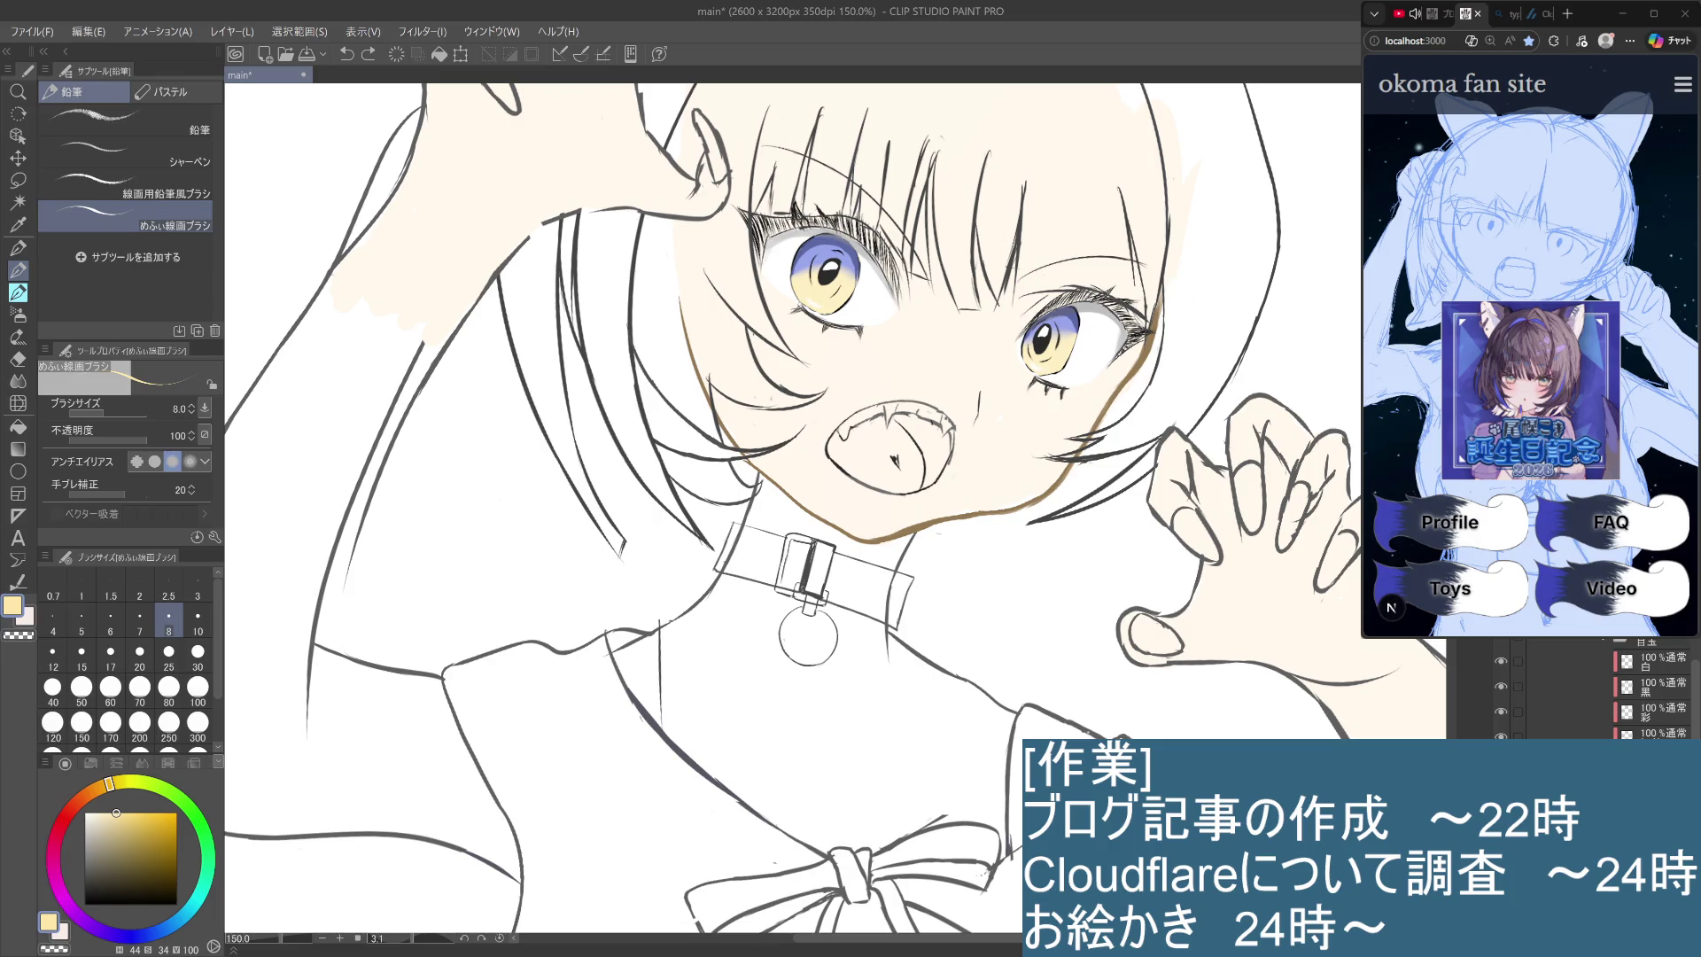
{"action": "left_click_drag", "start_coordinate": [109, 783], "coordinate": [130, 780]}
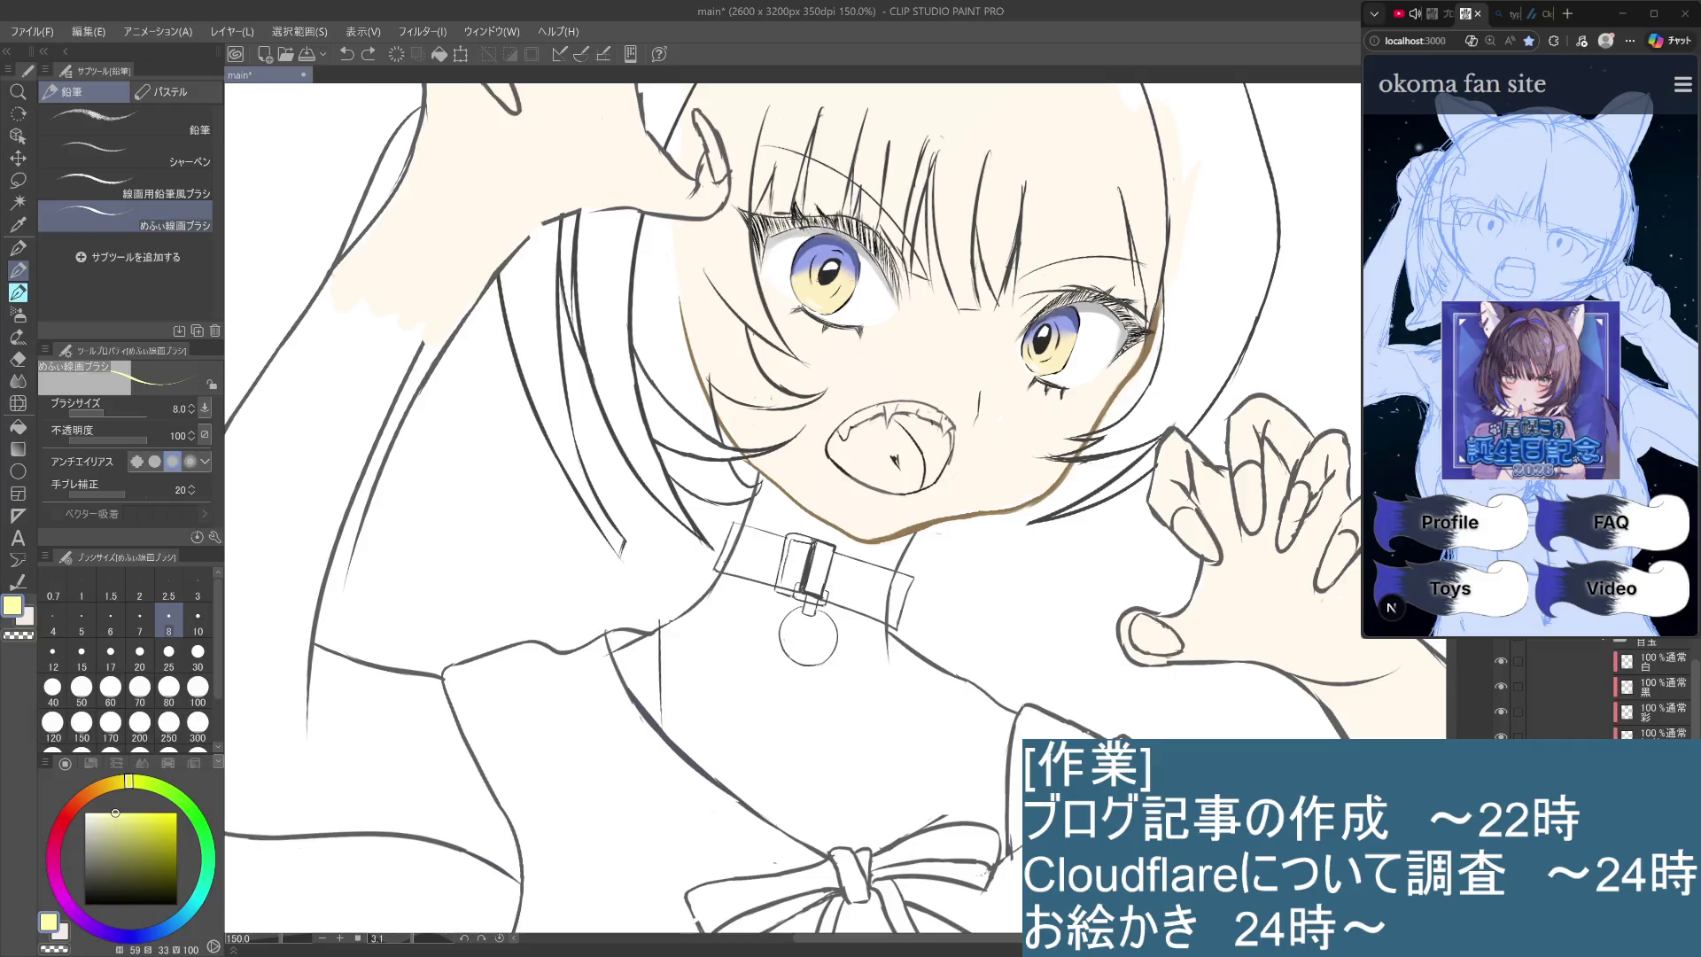
{"action": "key", "text": "ctrl+y"}
{"action": "key", "text": "ctrl+z"}
{"action": "key", "text": "ctrl+y"}
{"action": "key", "text": "ctrl+z"}
With brush size 30, paint a soft yellow glow into the lower left iris.
{"action": "left_click", "coordinate": [197, 656]}
{"action": "left_click_drag", "start_coordinate": [808, 301], "coordinate": [838, 317]}
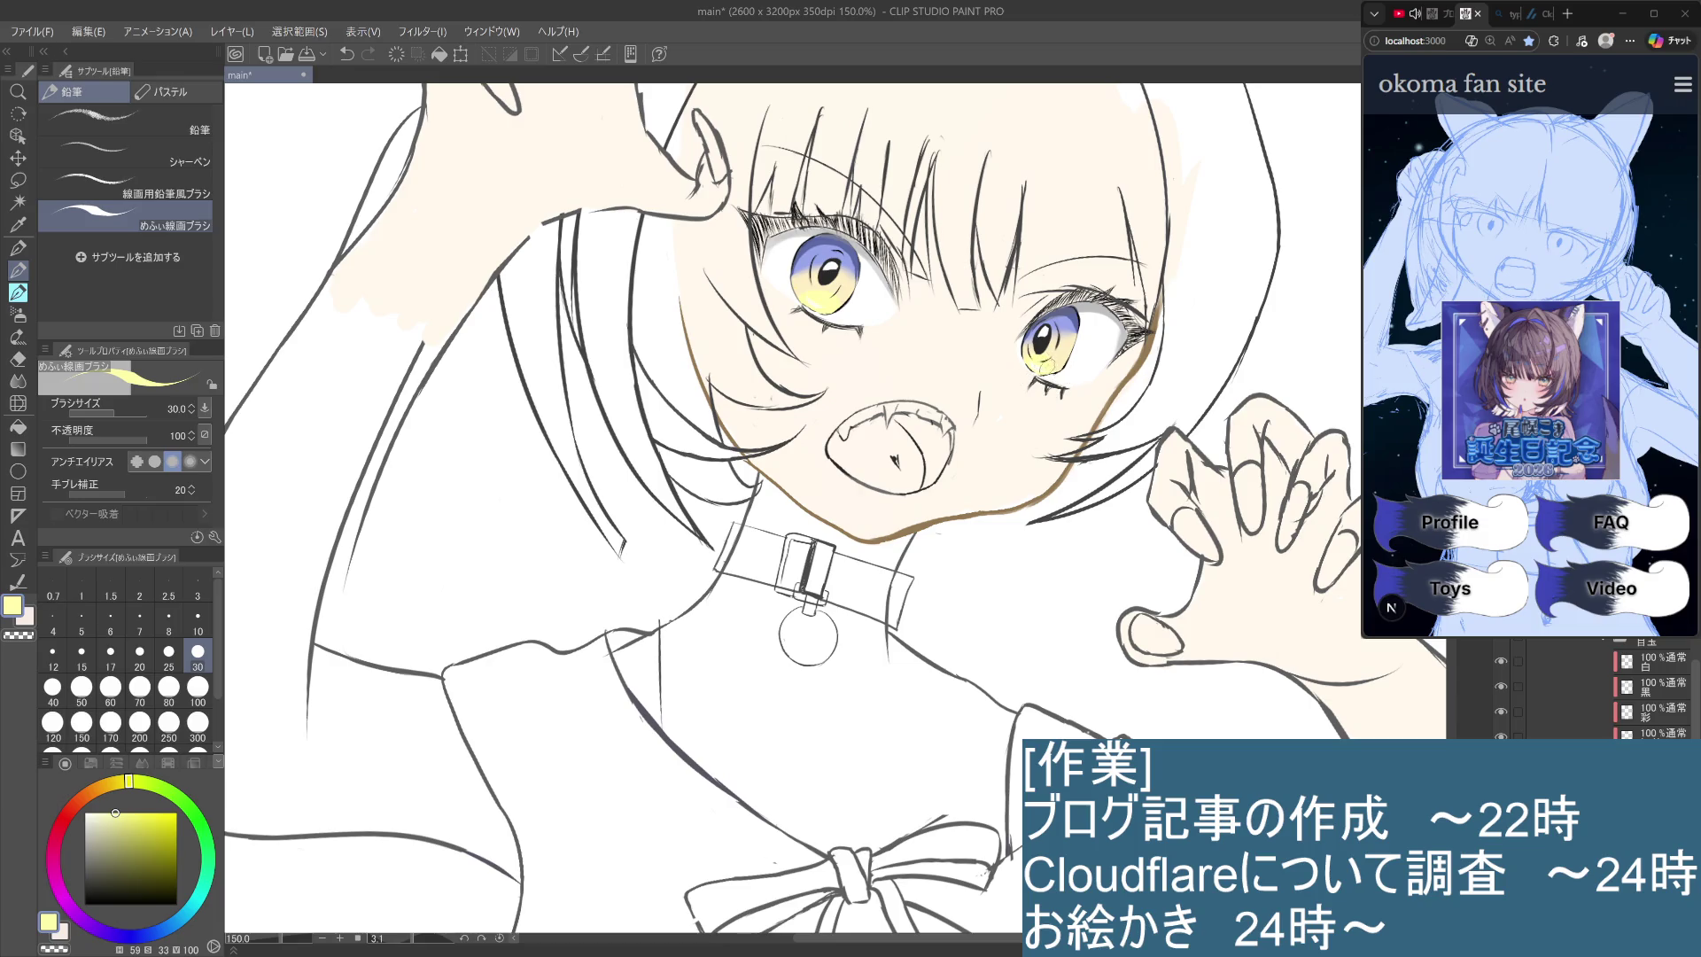
{"action": "scroll", "coordinate": [1039, 392], "scroll_direction": "down", "scroll_amount": 2}
{"action": "scroll", "coordinate": [1038, 393], "scroll_direction": "up", "scroll_amount": 6}
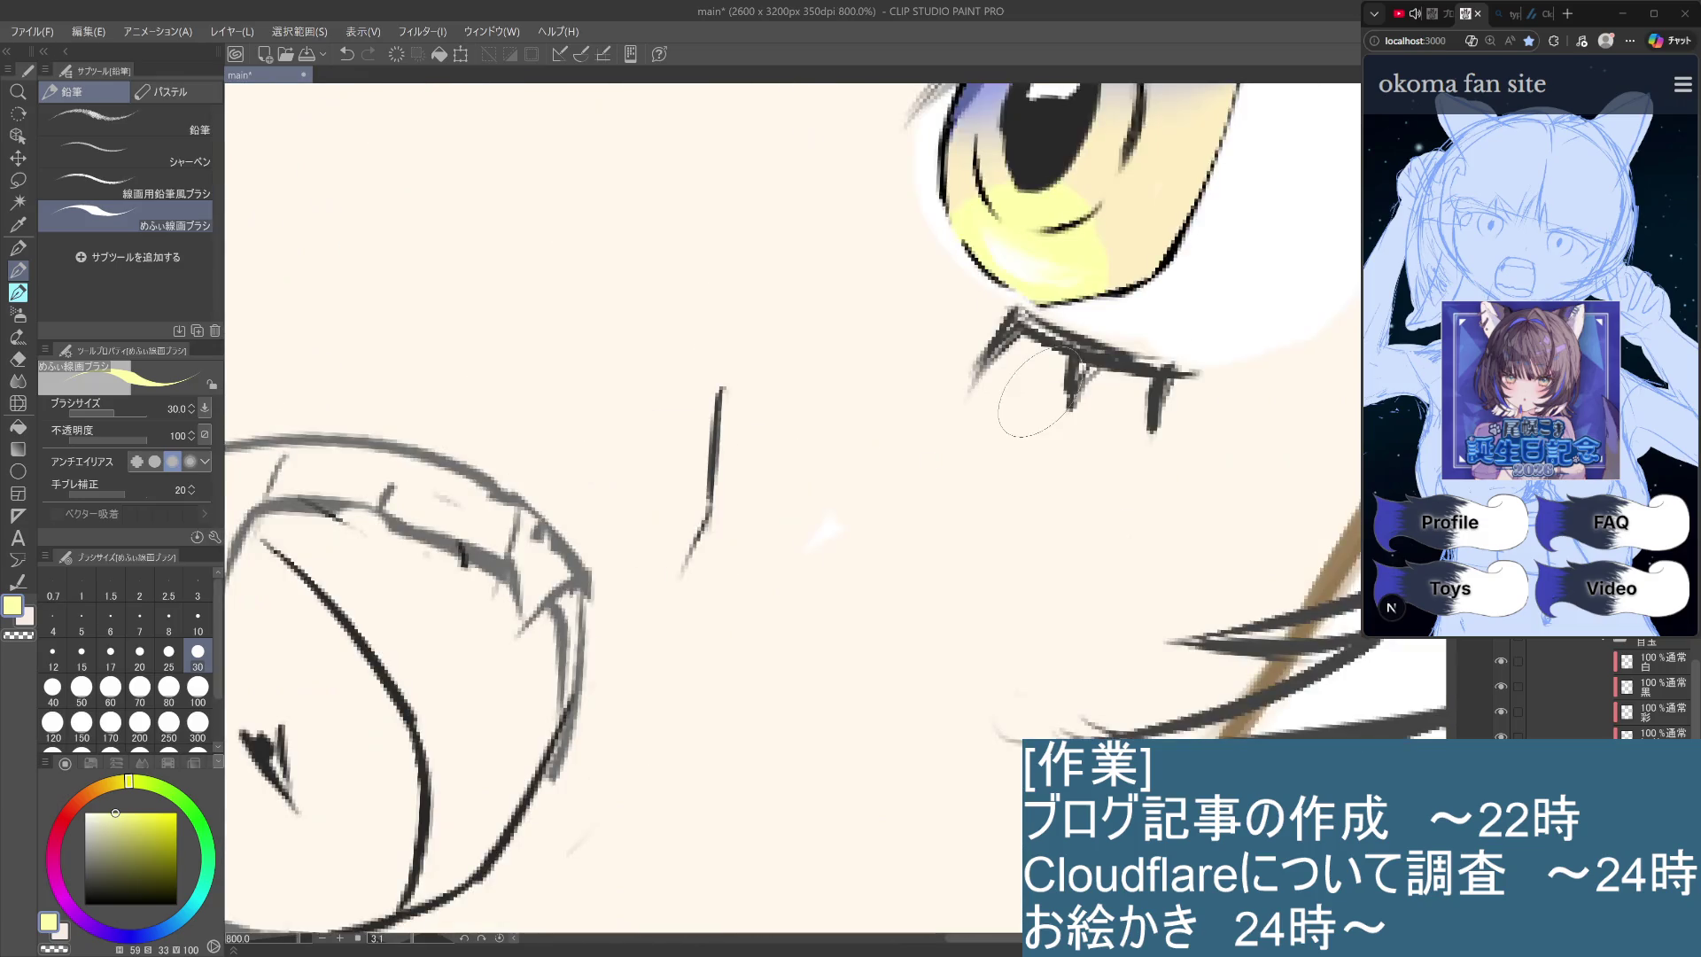
{"action": "scroll", "coordinate": [1038, 392], "scroll_direction": "down", "scroll_amount": 3}
{"action": "scroll", "coordinate": [1044, 679], "scroll_direction": "down", "scroll_amount": 2}
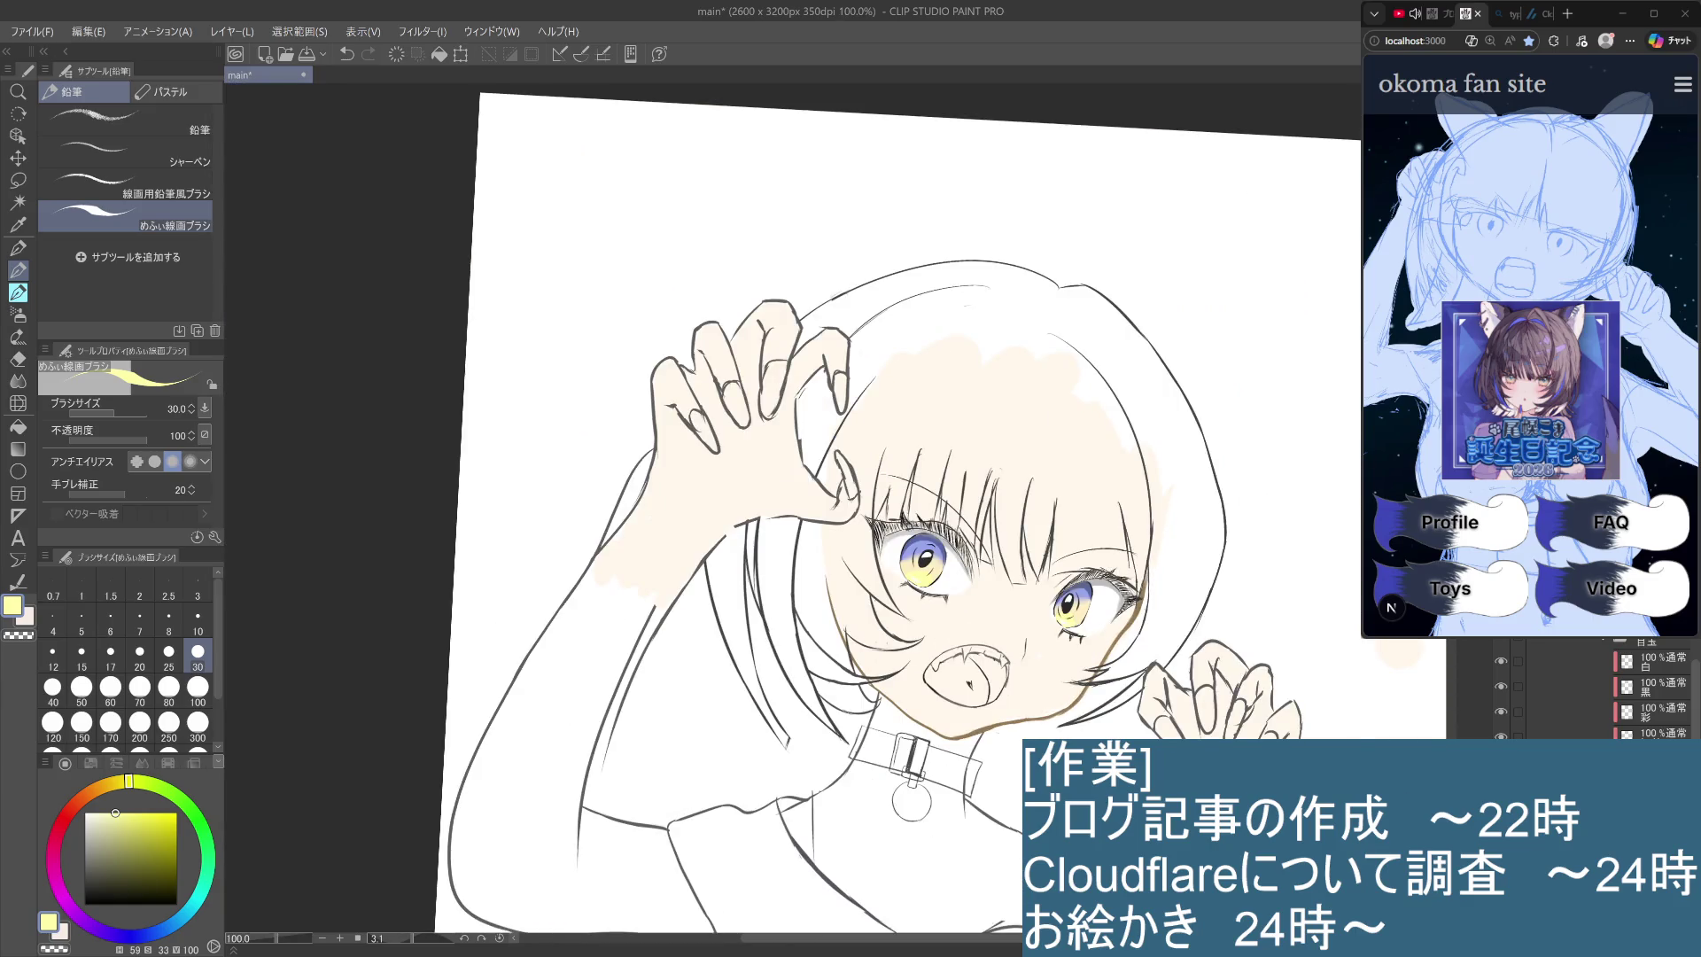
{"action": "scroll", "coordinate": [1033, 811], "scroll_direction": "up", "scroll_amount": 2}
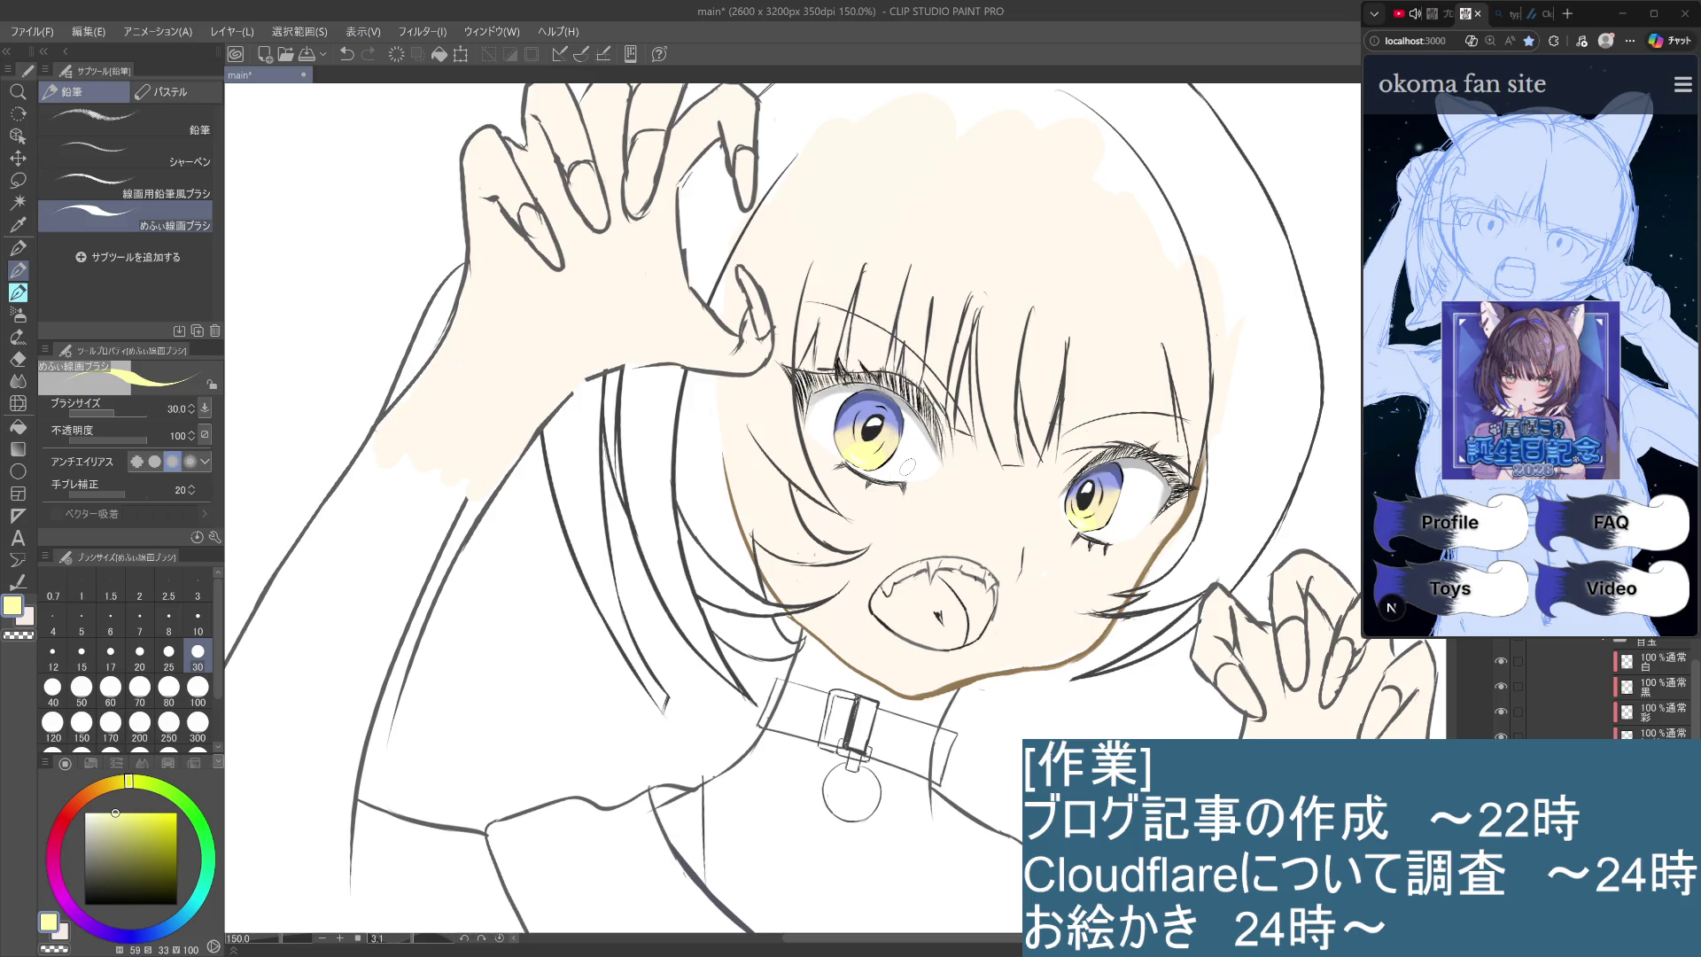
Remove the teardrop mark under the right eye and switch to the 白 layer, then the bottom layer.
{"action": "key", "text": "ctrl+z"}
{"action": "left_click", "coordinate": [1669, 660]}
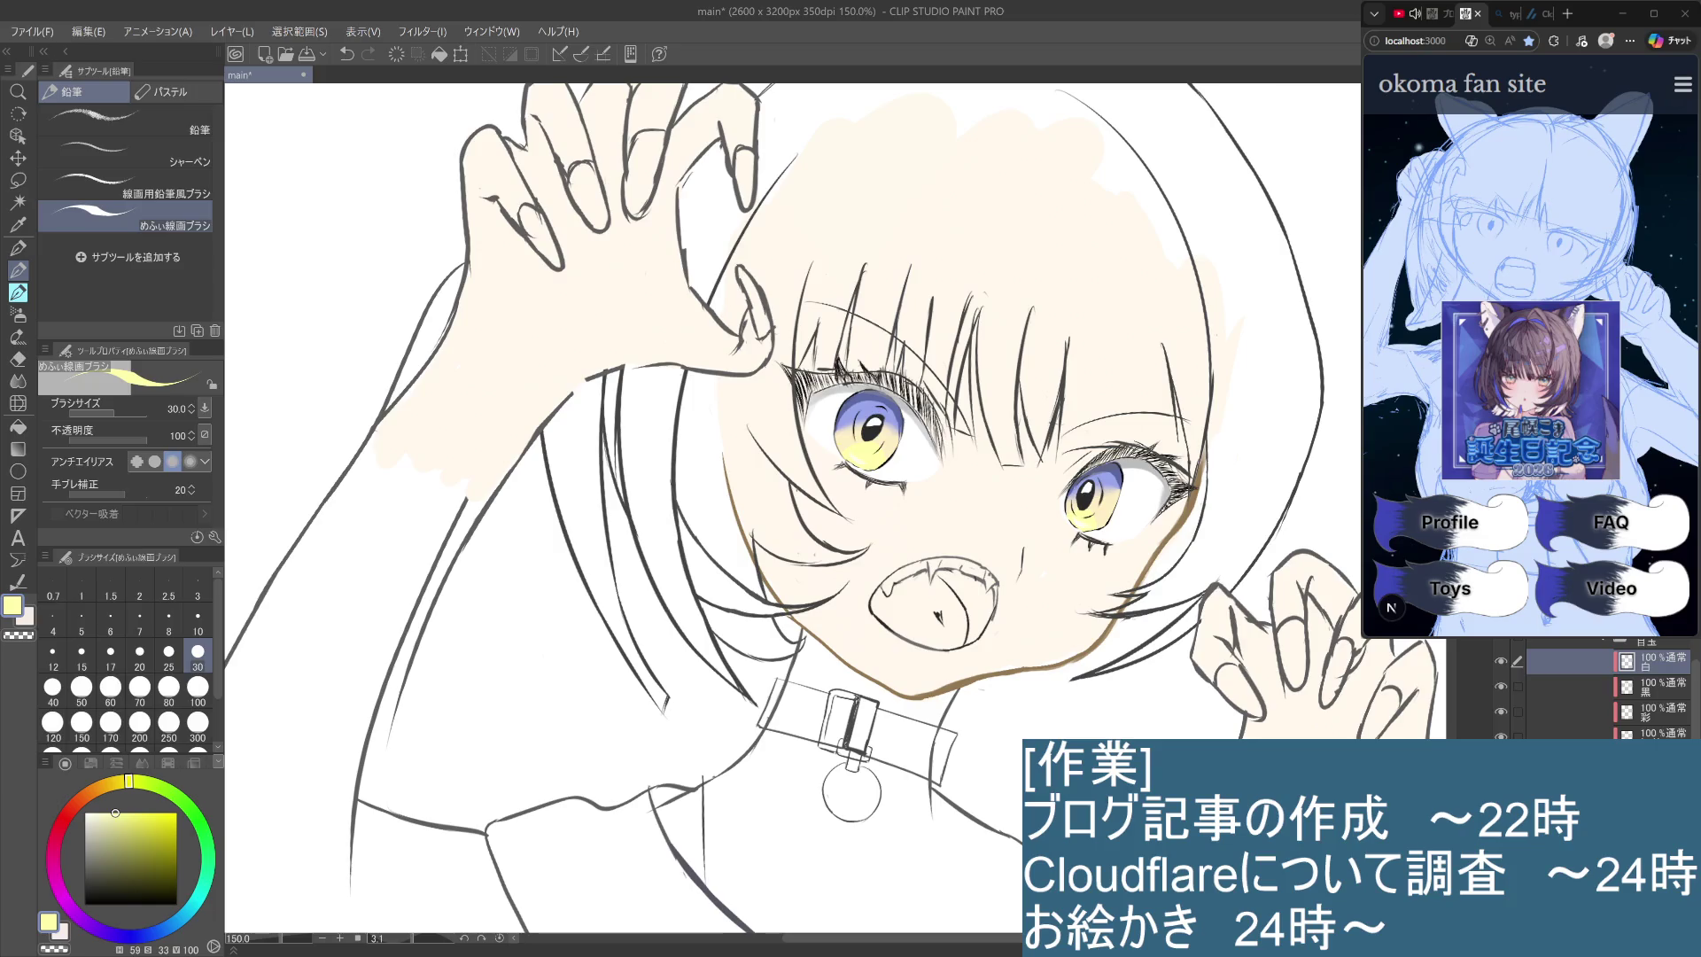
{"action": "left_click", "coordinate": [1662, 731]}
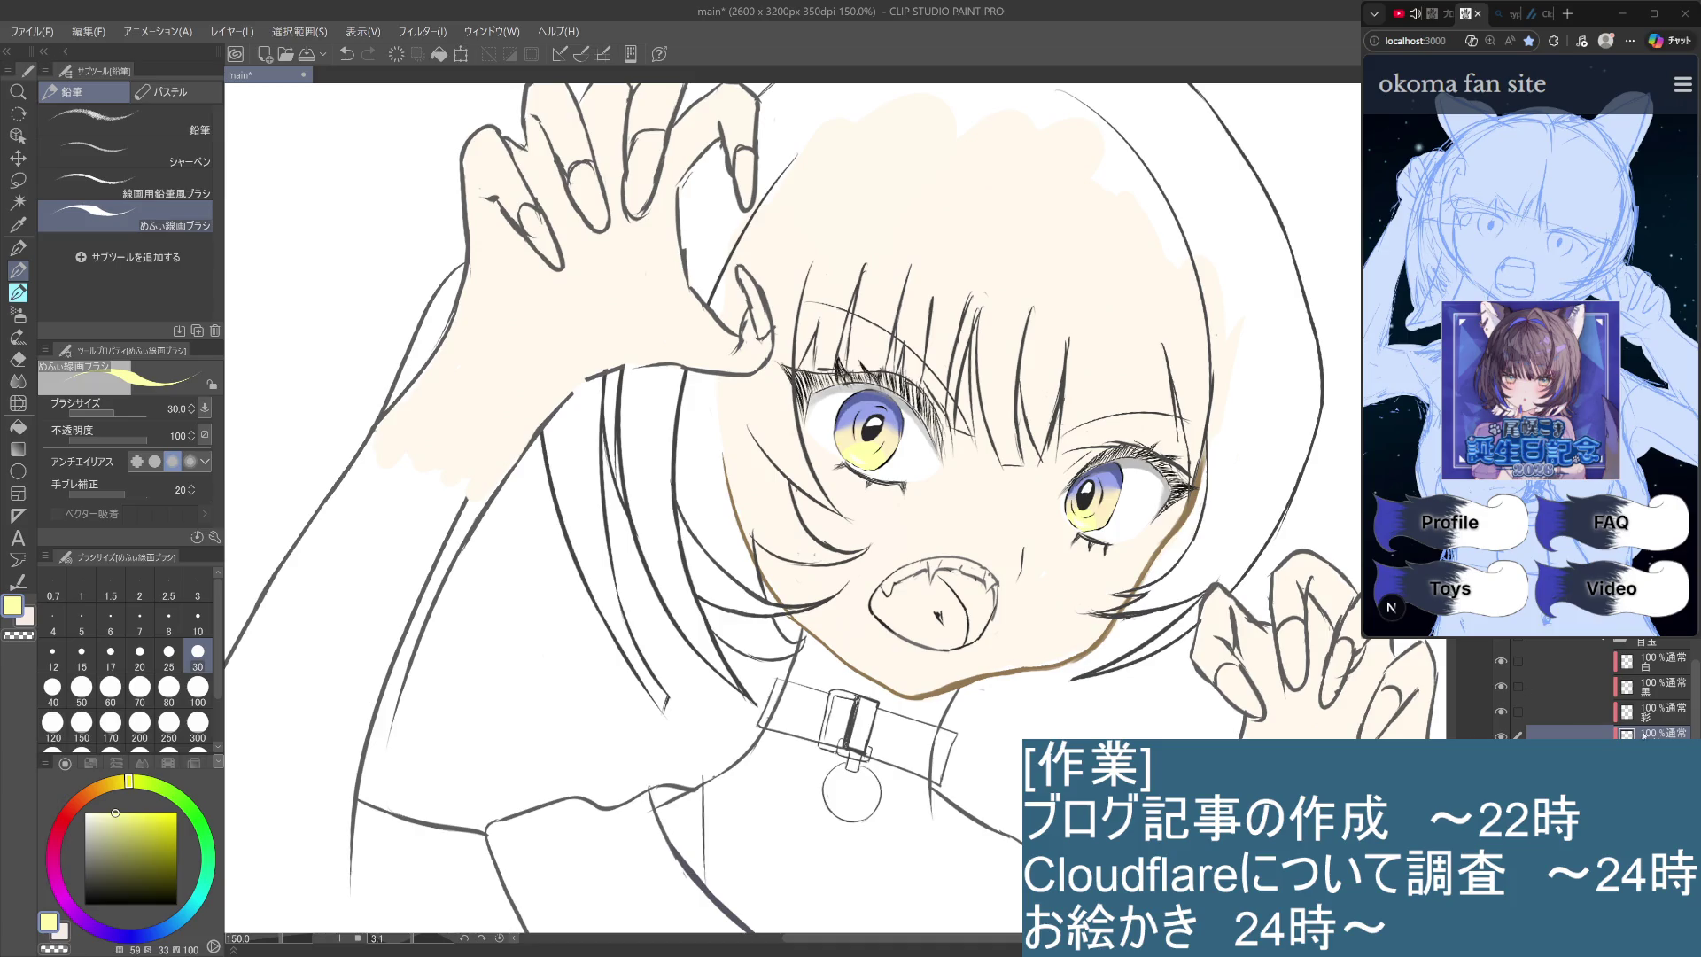
On the 彩 layer, pick a saturated cyan, set brush size 10, and rotate the view about 45°.
{"action": "left_click", "coordinate": [1657, 714]}
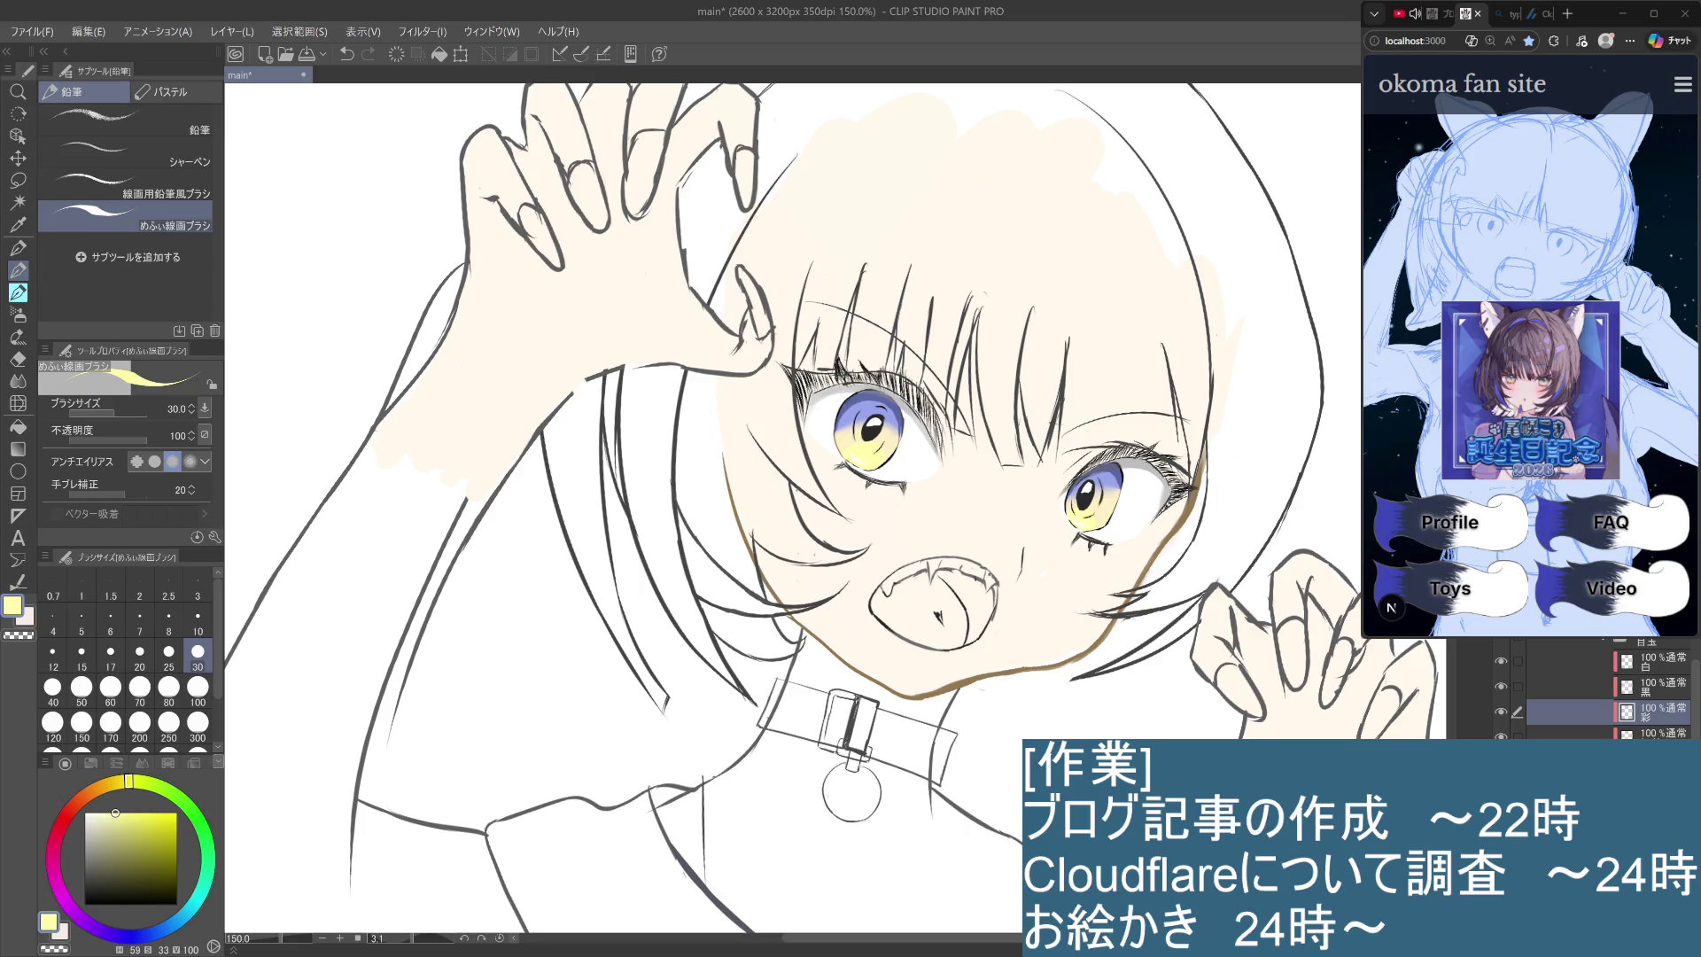
{"action": "mouse_move", "coordinate": [191, 906]}
{"action": "left_mouse_down"}
{"action": "mouse_move", "coordinate": [203, 888]}
{"action": "mouse_move", "coordinate": [186, 922]}
{"action": "mouse_move", "coordinate": [193, 905]}
{"action": "left_mouse_up"}
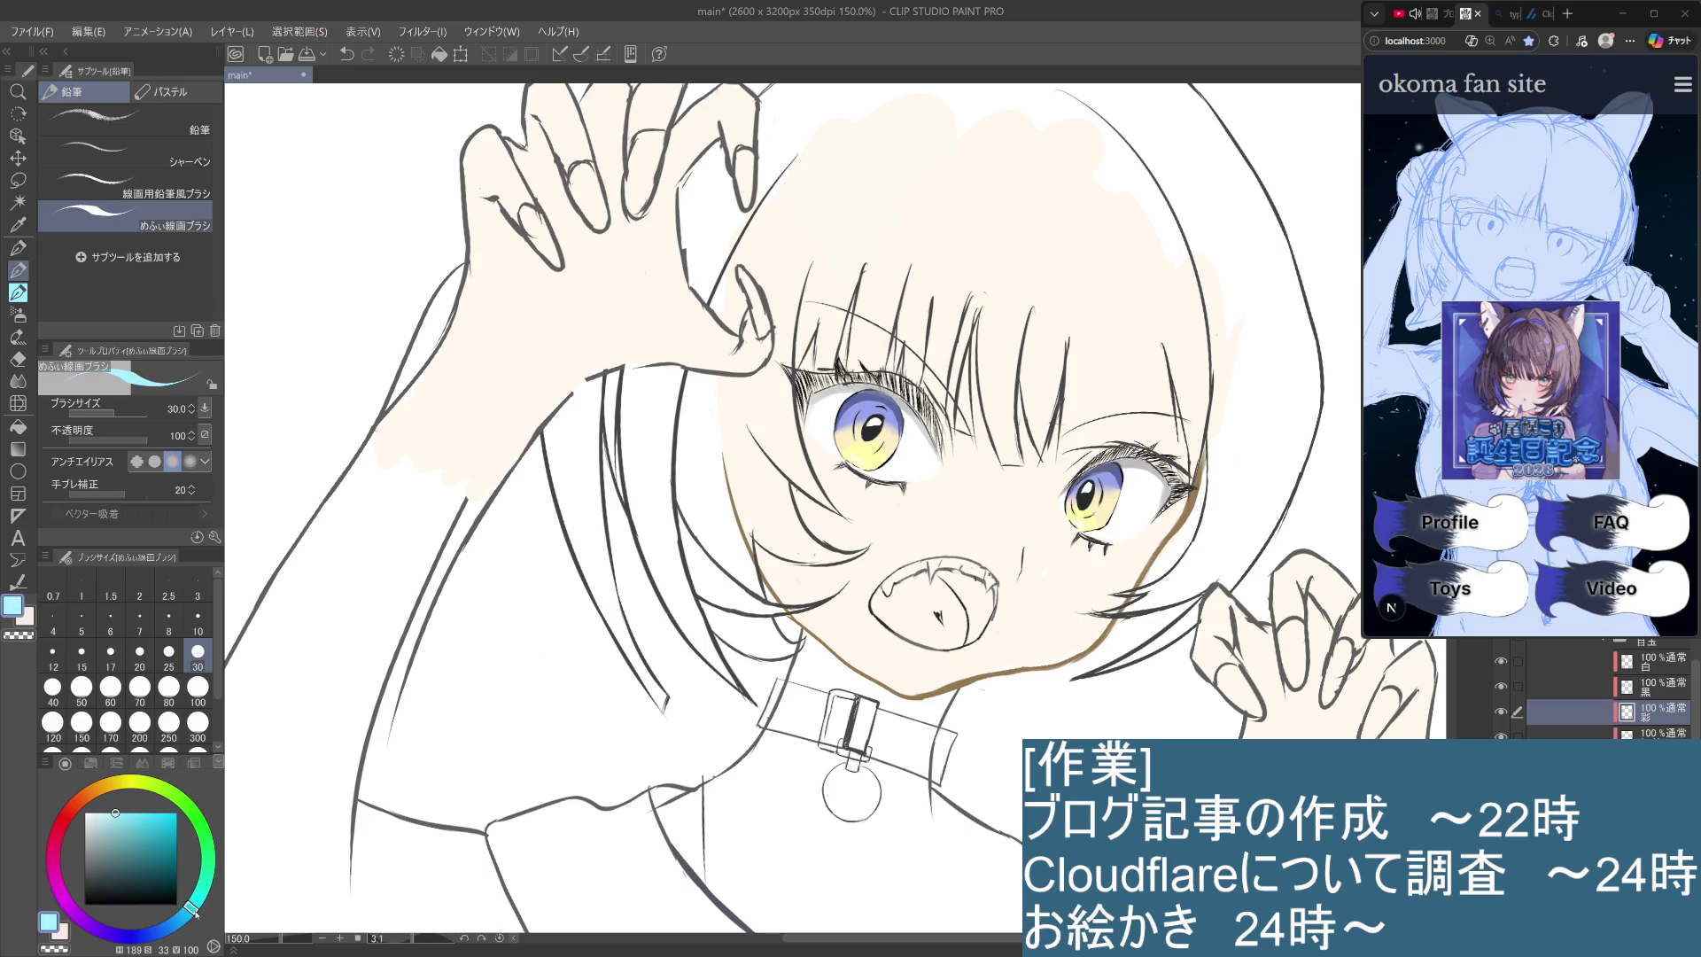
{"action": "mouse_move", "coordinate": [120, 808]}
{"action": "left_mouse_down"}
{"action": "mouse_move", "coordinate": [156, 792]}
{"action": "mouse_move", "coordinate": [142, 800]}
{"action": "left_mouse_up"}
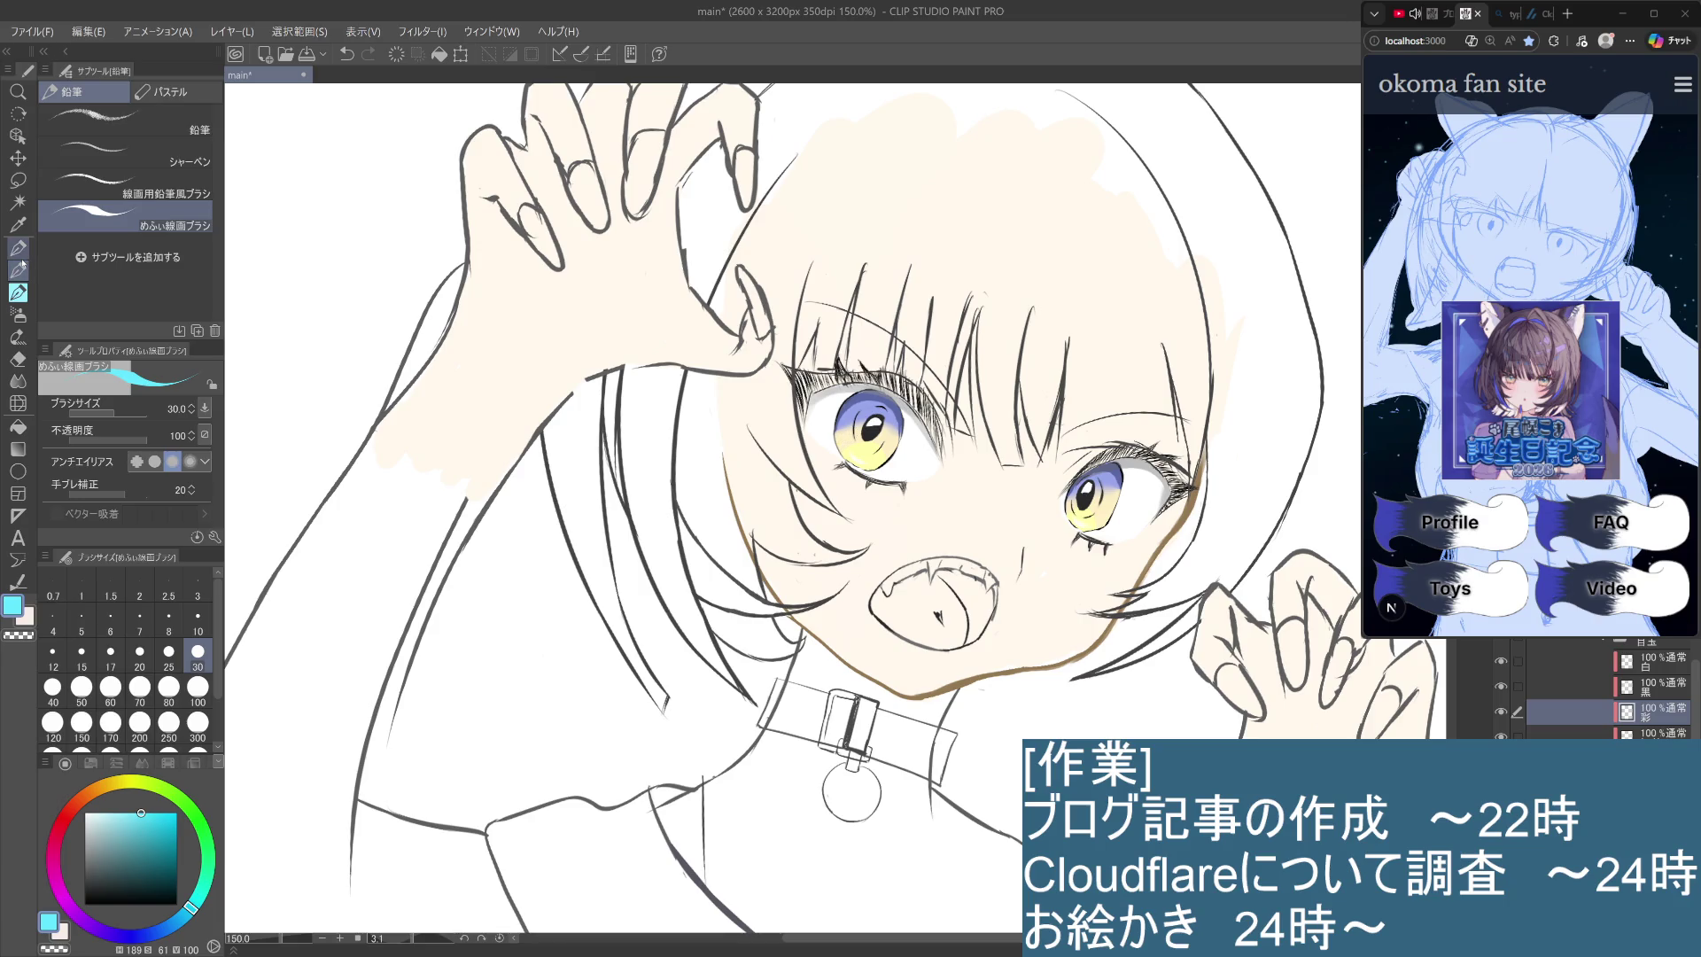
{"action": "left_click", "coordinate": [199, 620]}
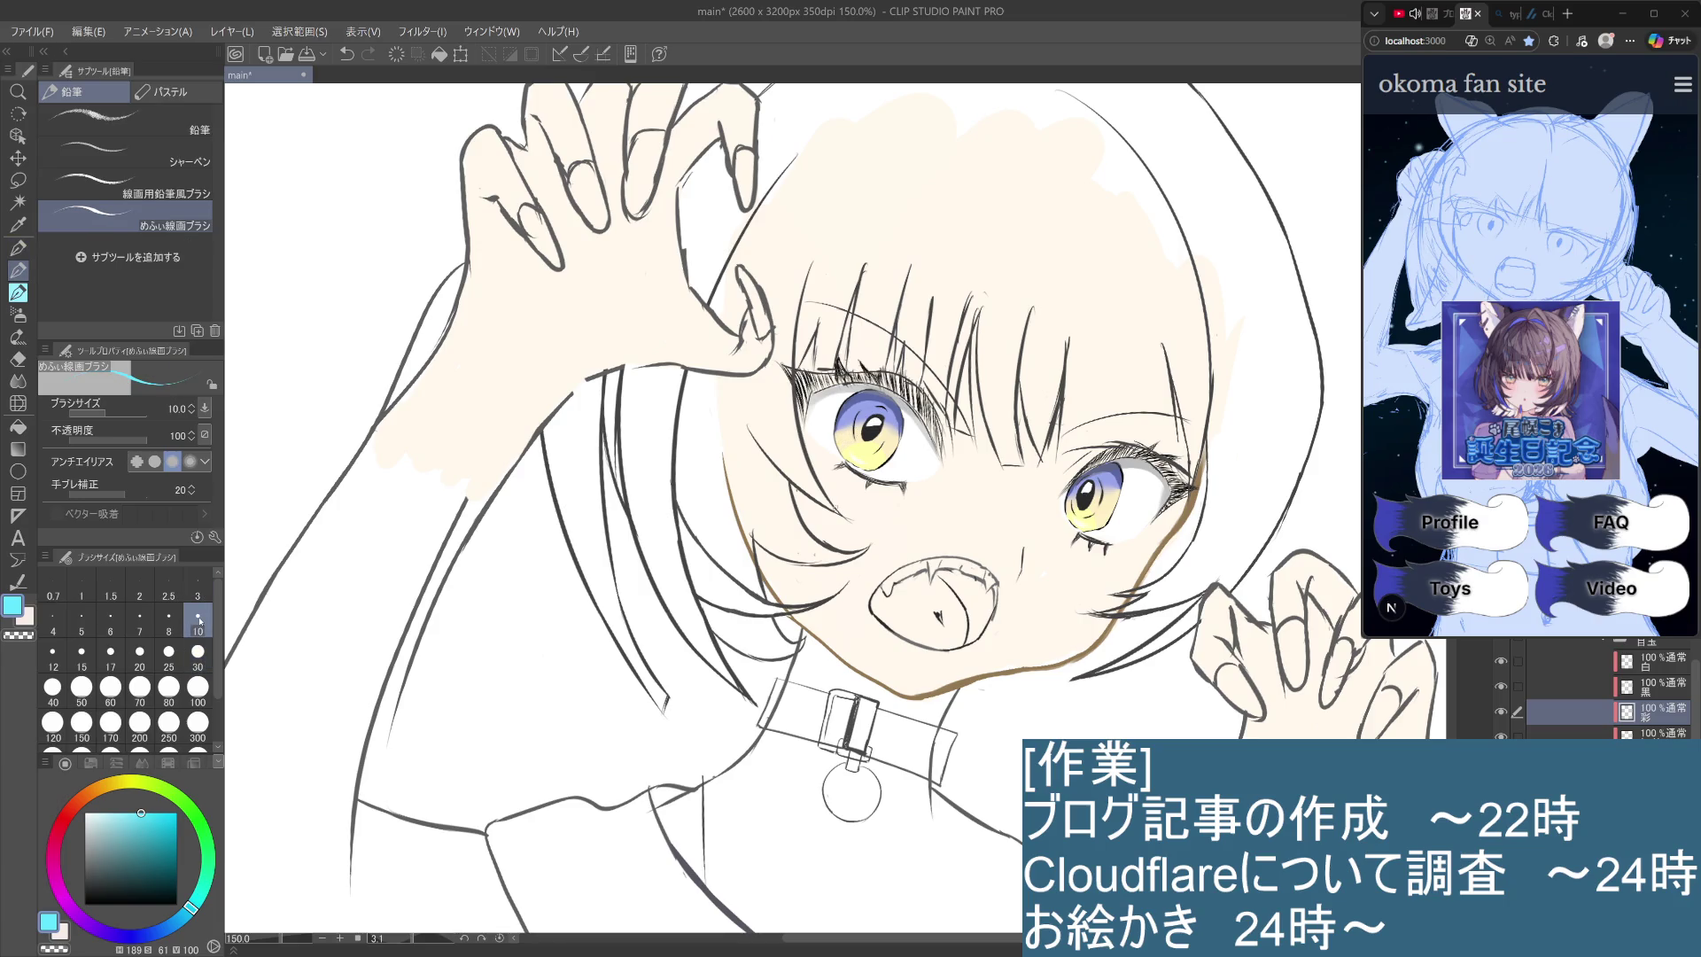
{"action": "mouse_move", "coordinate": [886, 266]}
{"action": "left_mouse_down"}
{"action": "mouse_move", "coordinate": [1019, 336]}
{"action": "mouse_move", "coordinate": [1108, 461]}
{"action": "left_mouse_up"}
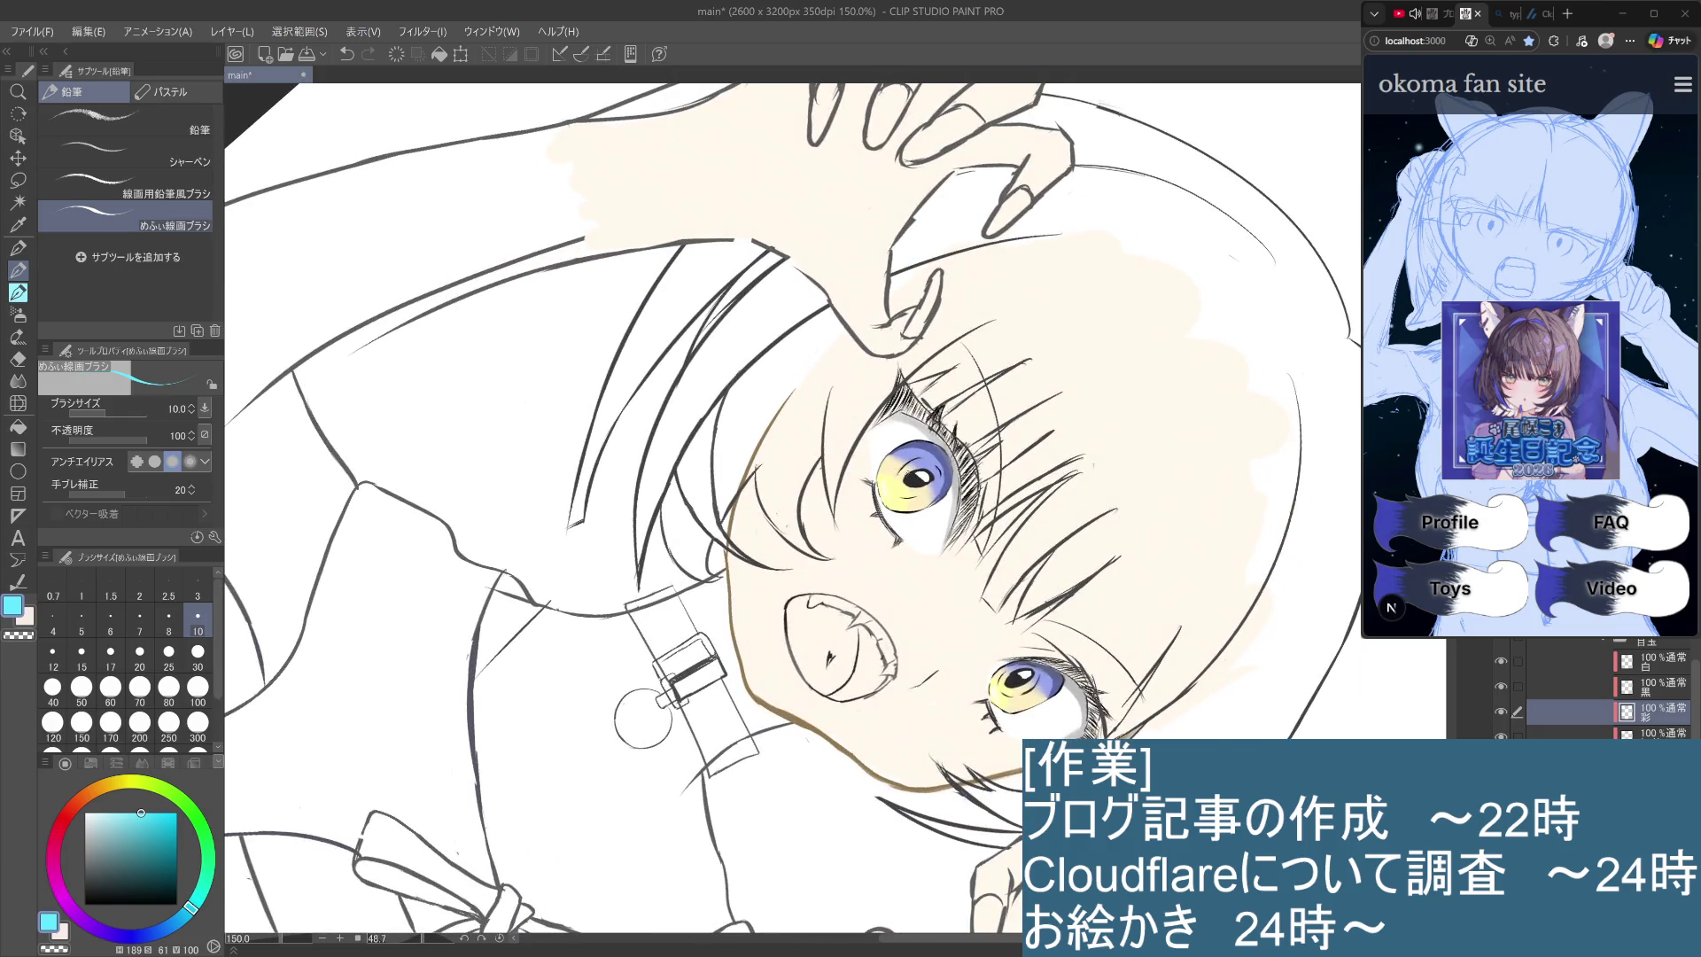
Compare the upper eye with and without the small cyan highlight stroke, keeping it.
{"action": "key", "text": "ctrl+z"}
{"action": "key", "text": "ctrl+y"}
{"action": "key", "text": "ctrl+z"}
{"action": "key", "text": "ctrl+y"}
{"action": "key", "text": "ctrl+z"}
{"action": "key", "text": "ctrl+y"}
{"action": "key", "text": "ctrl+z"}
{"action": "key", "text": "ctrl+y"}
{"action": "key", "text": "ctrl+z"}
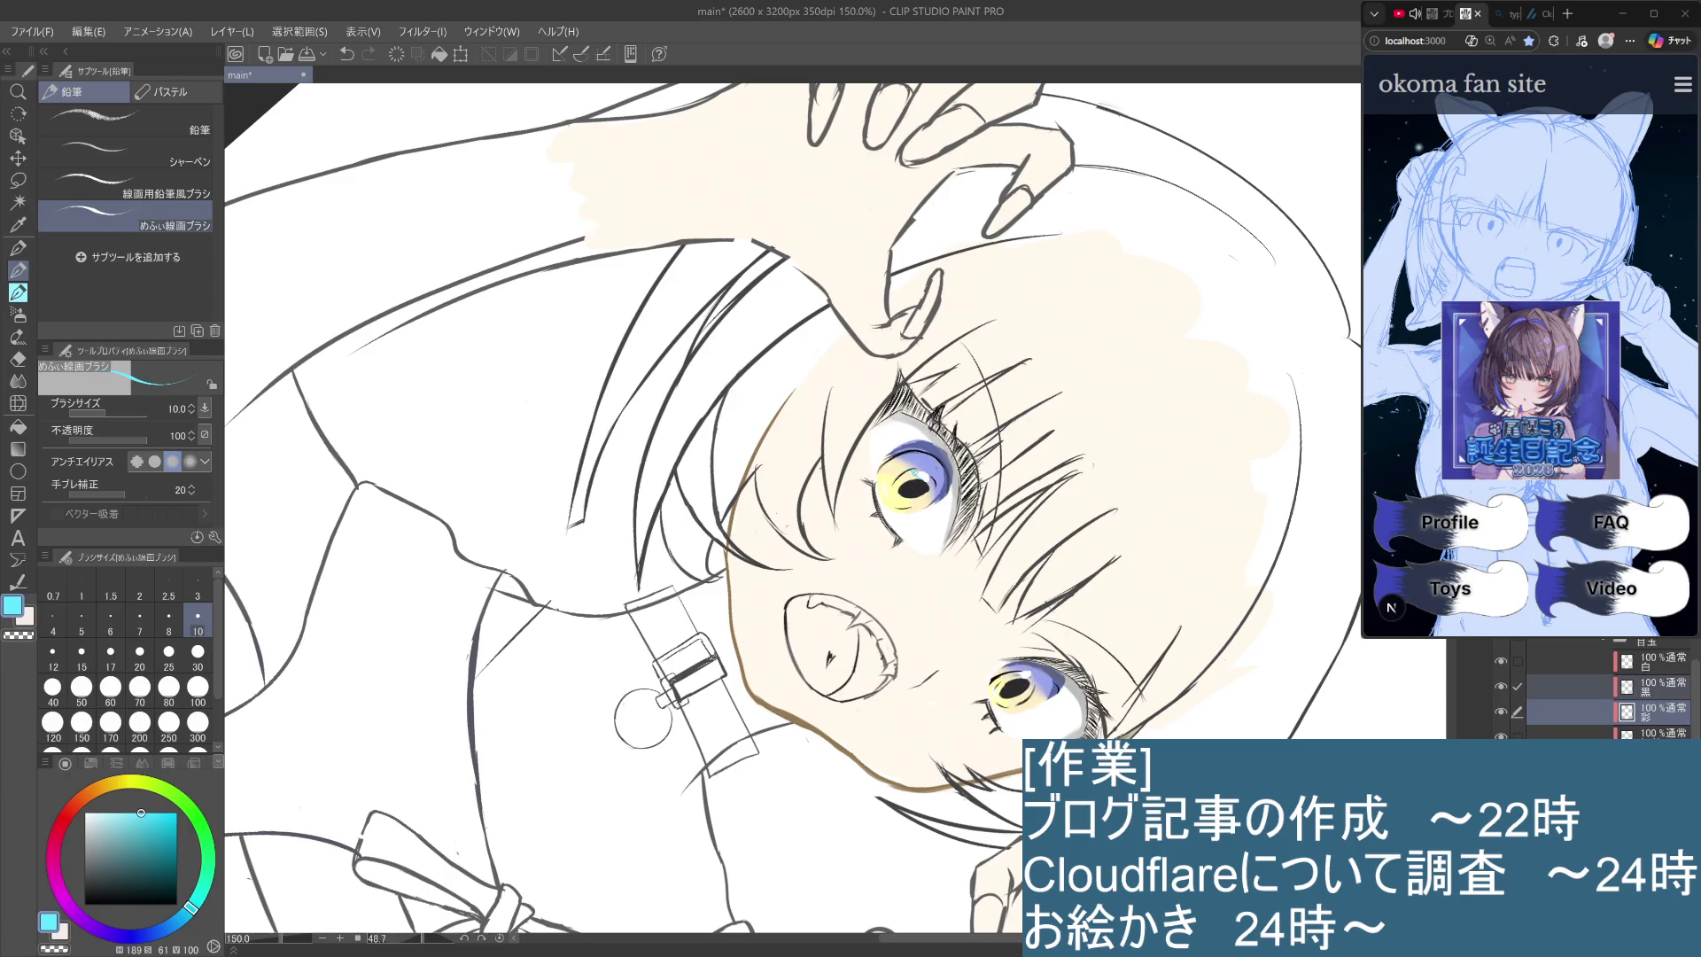
{"action": "key", "text": "ctrl+y"}
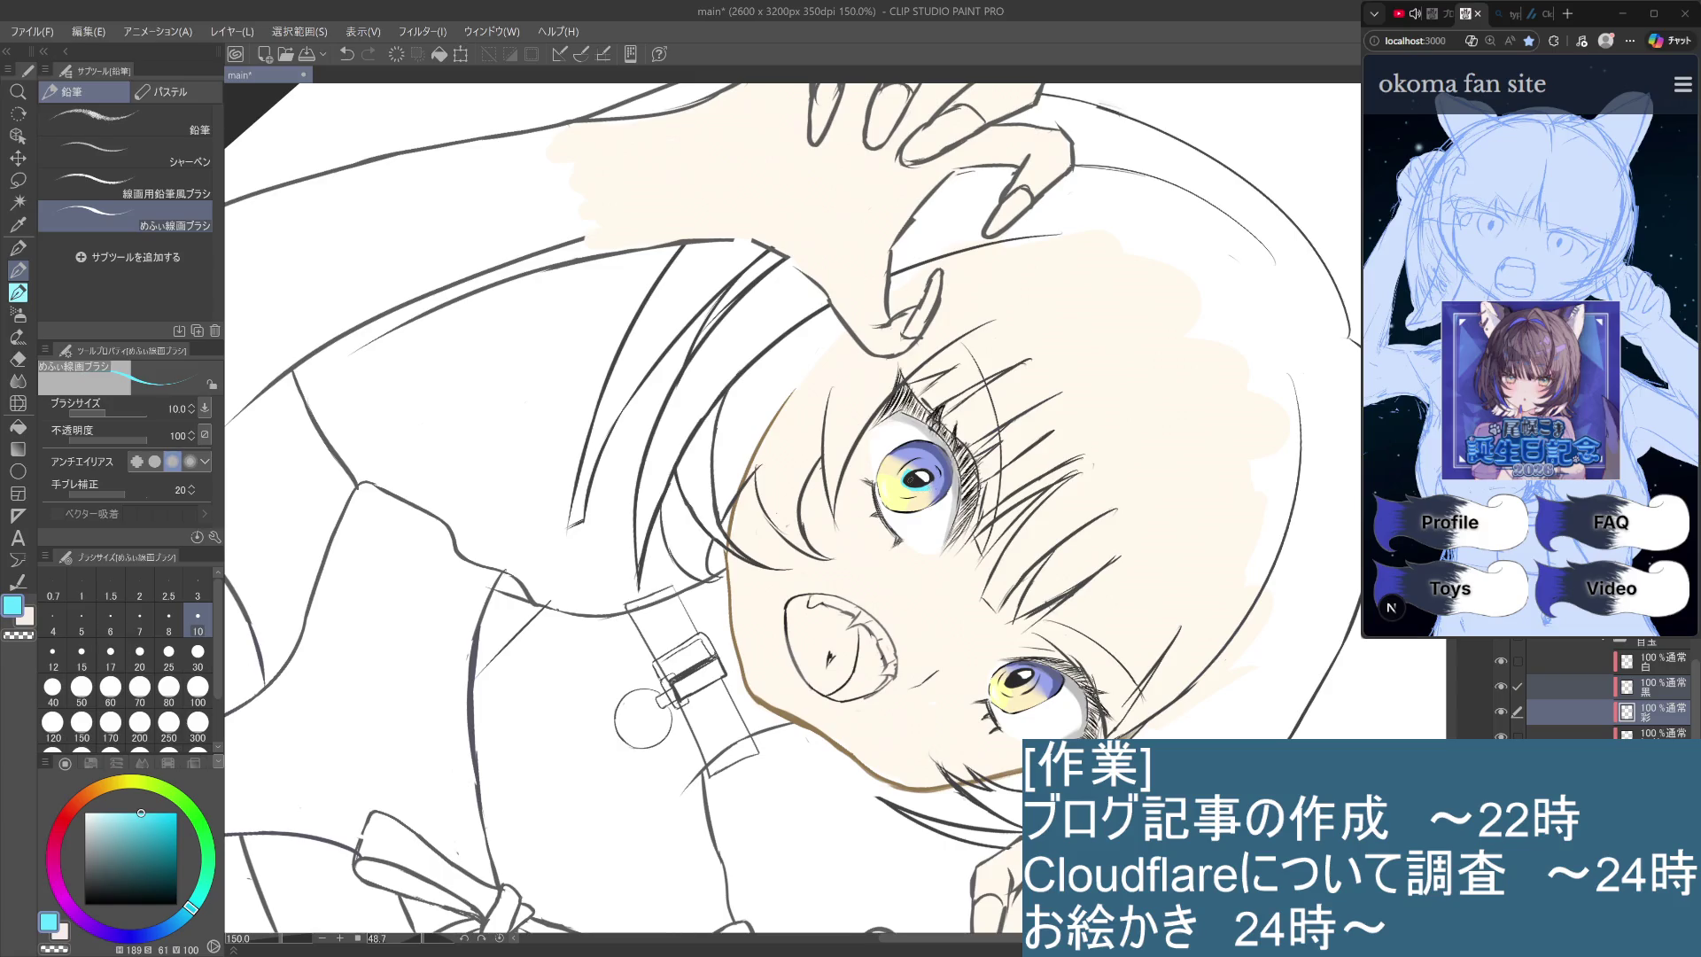
{"action": "scroll", "coordinate": [793, 505], "scroll_direction": "down", "scroll_amount": 5}
Level and zoom the view onto the face, and make the cyan less saturated.
{"action": "mouse_move", "coordinate": [850, 203]}
{"action": "left_mouse_down"}
{"action": "mouse_move", "coordinate": [939, 199]}
{"action": "mouse_move", "coordinate": [1023, 229]}
{"action": "left_mouse_up"}
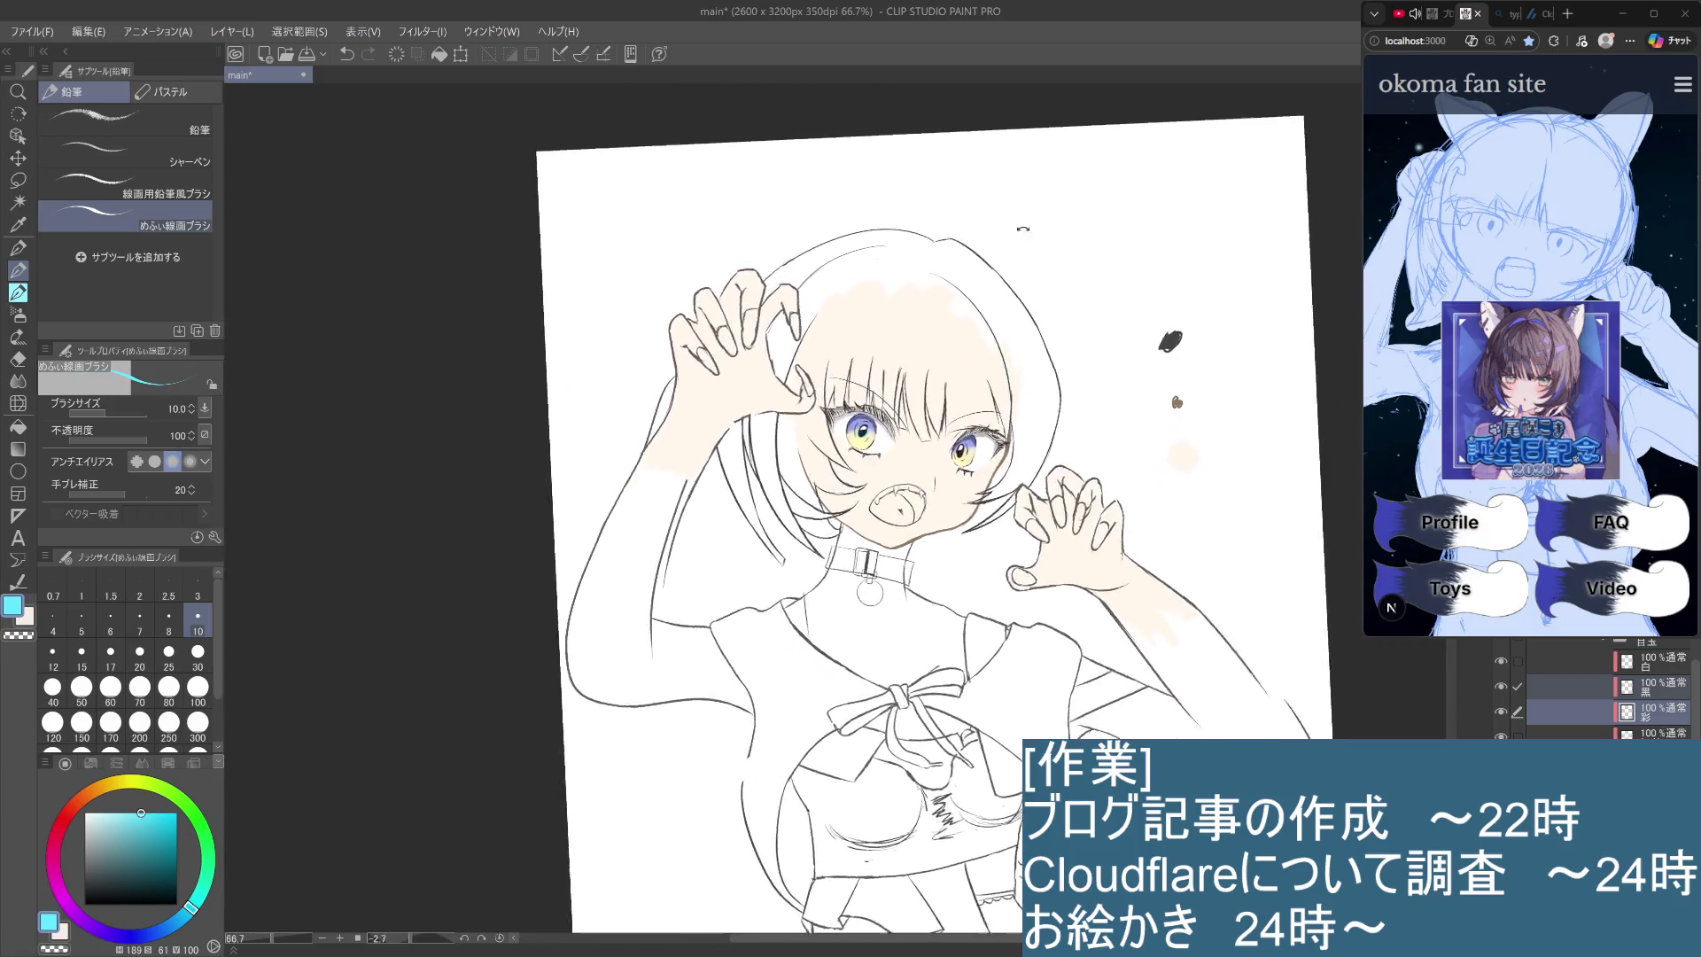
{"action": "scroll", "coordinate": [1097, 301], "scroll_direction": "up", "scroll_amount": 3}
{"action": "left_click_drag", "start_coordinate": [625, 702], "coordinate": [901, 728]}
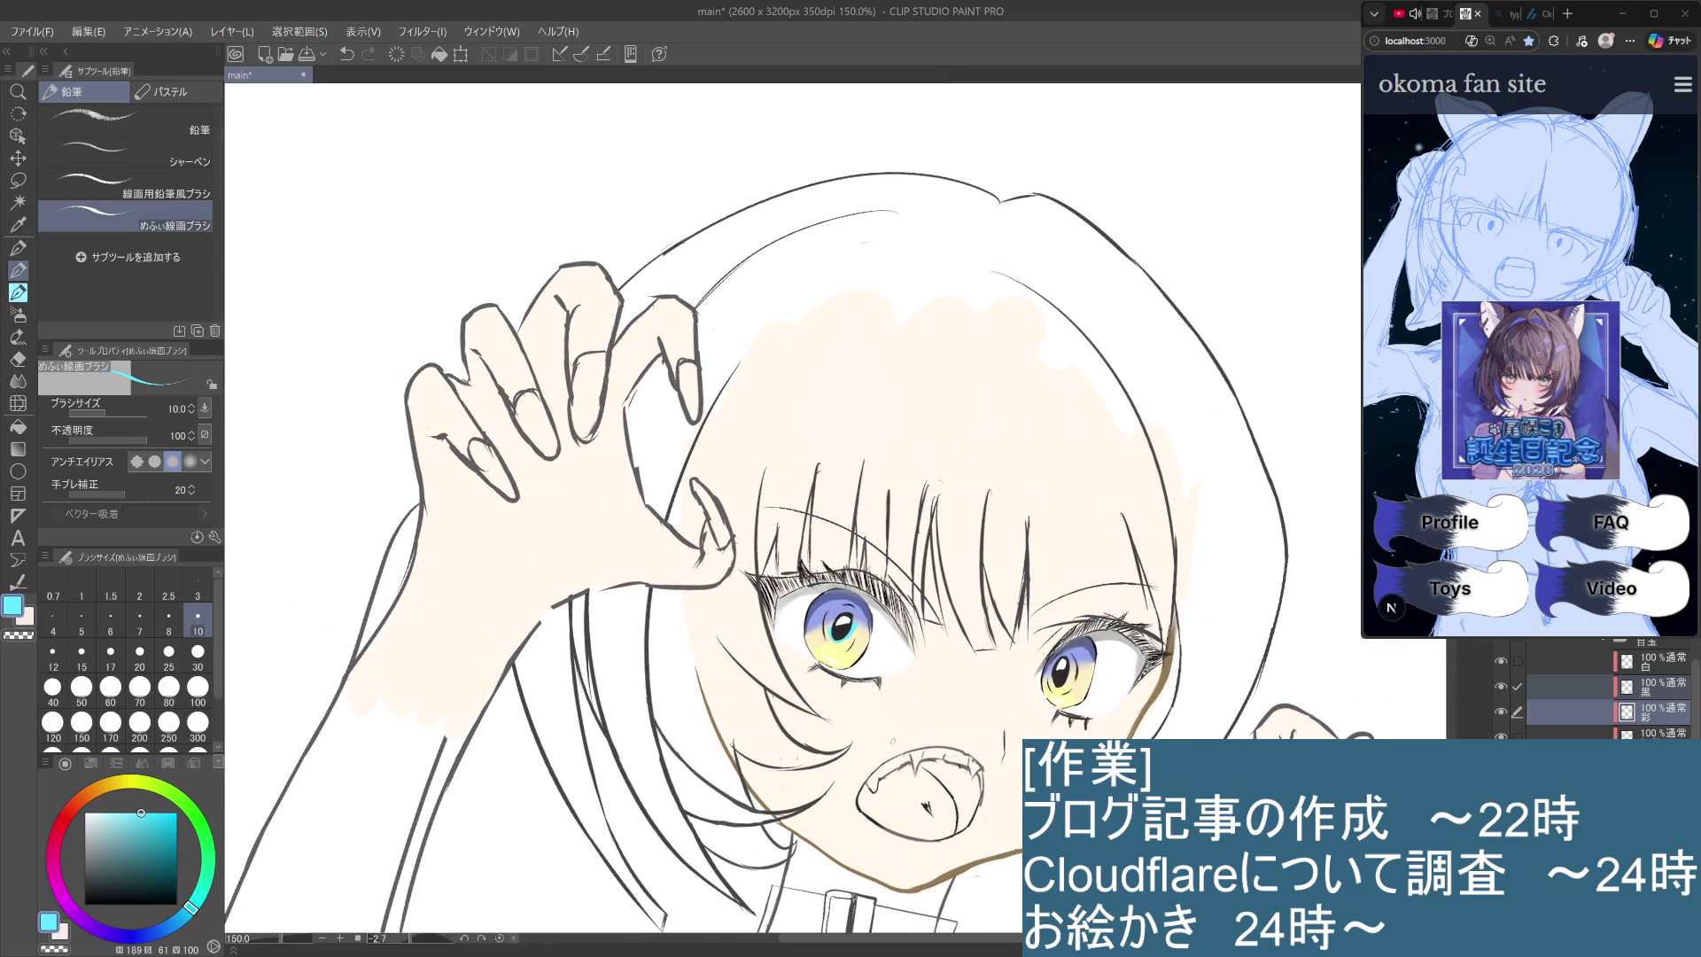
{"action": "left_click_drag", "start_coordinate": [141, 812], "coordinate": [123, 812]}
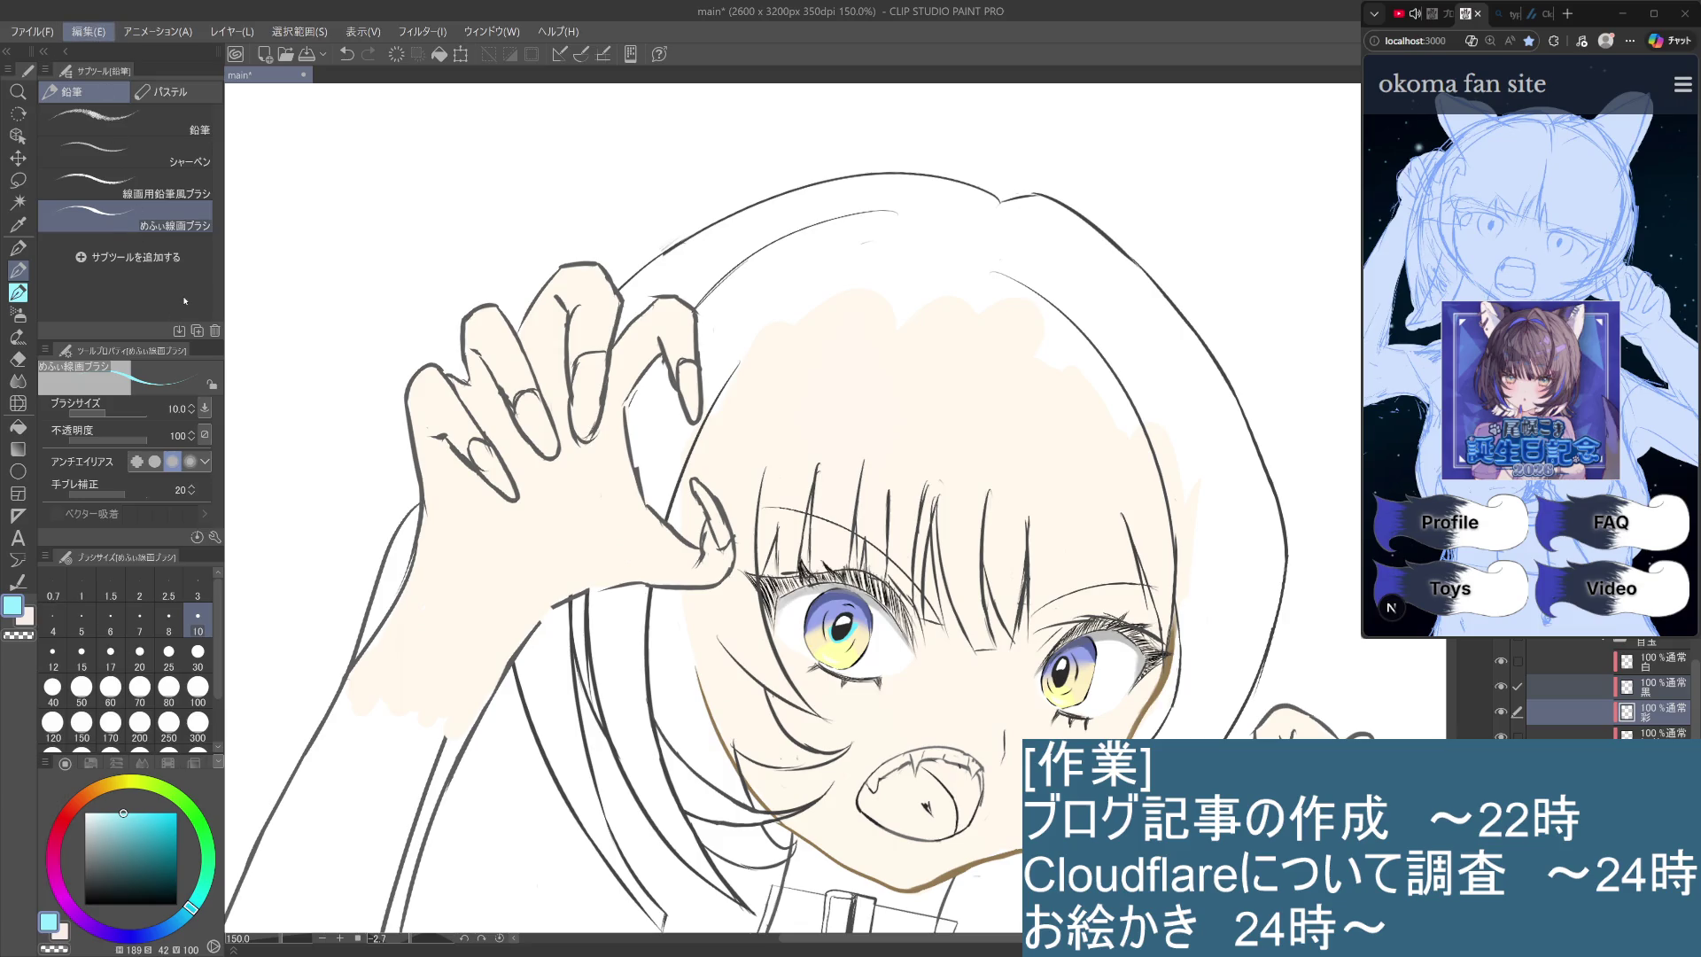
Remove the cyan highlights from both irises, desaturate the colour further, and view the whole character.
{"action": "key", "text": "ctrl+y"}
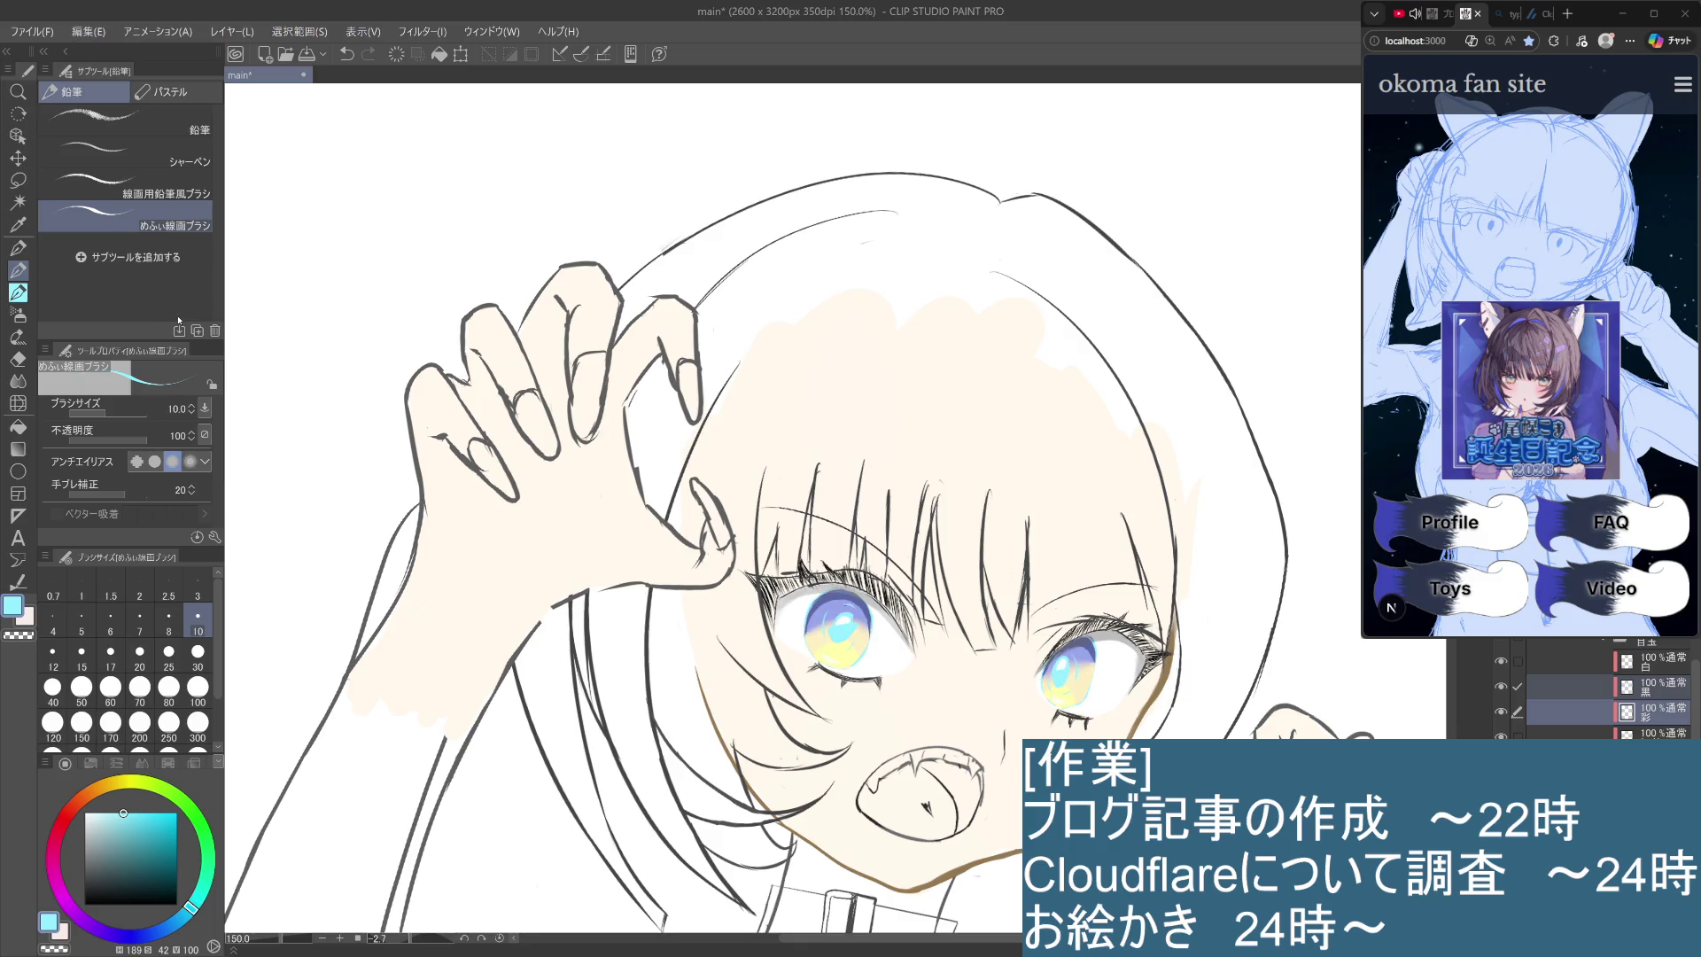
{"action": "key", "text": "ctrl+z"}
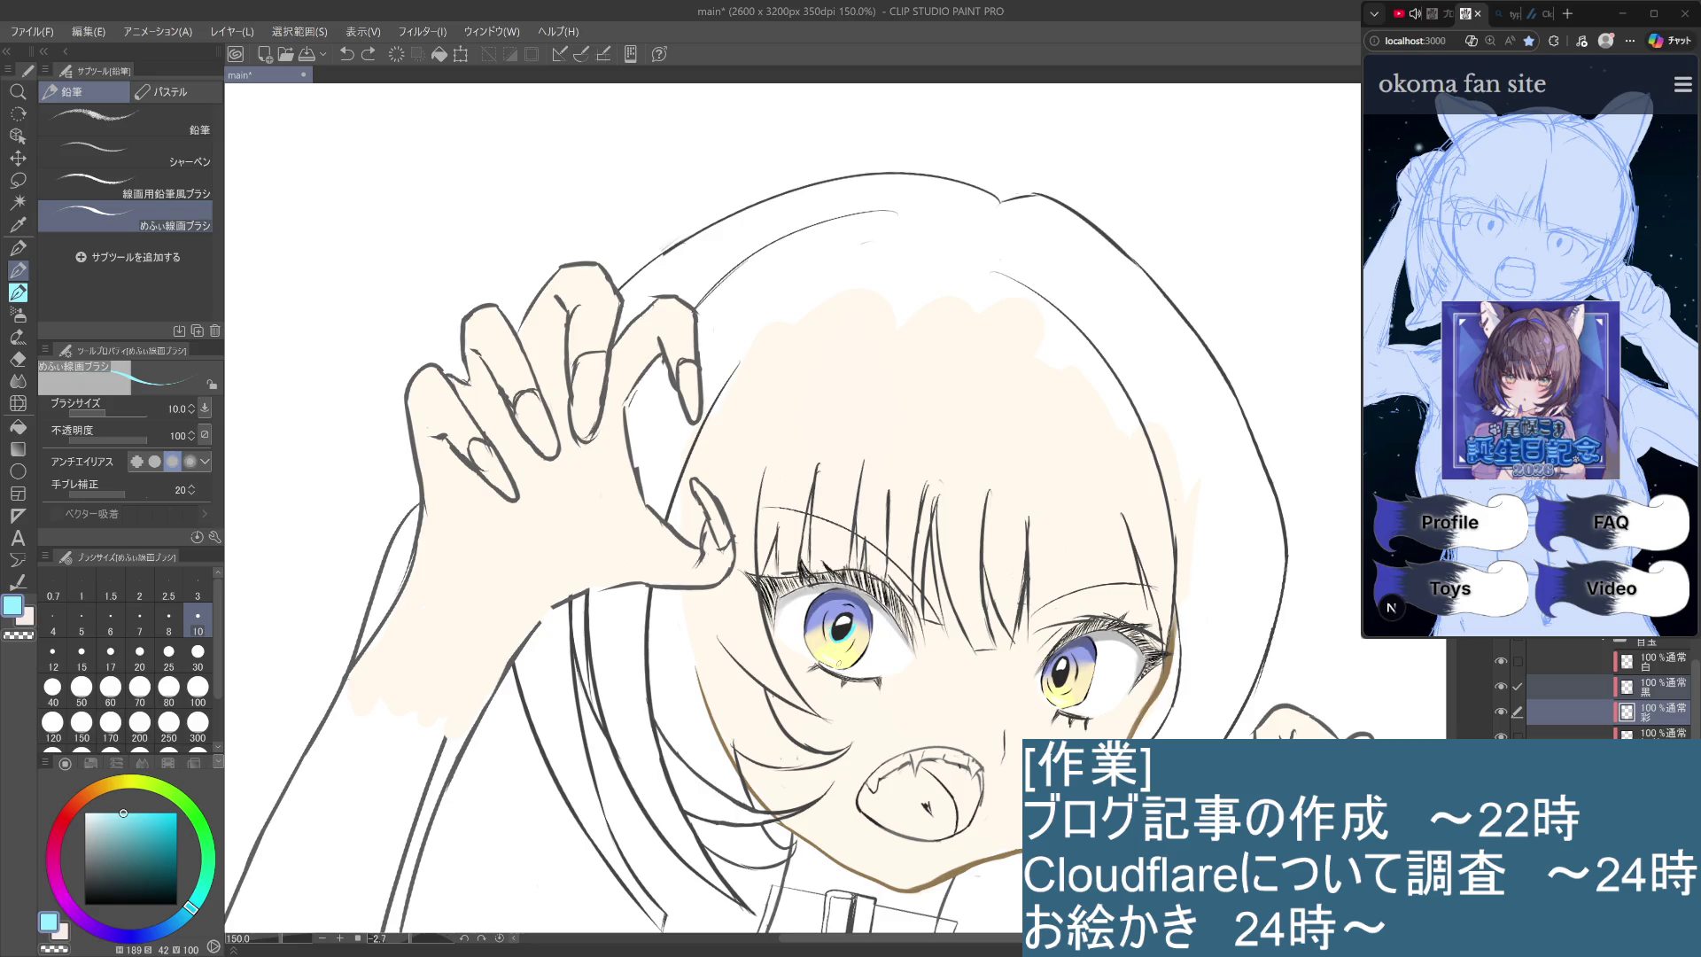
{"action": "key", "text": "ctrl+z"}
{"action": "left_click_drag", "start_coordinate": [121, 811], "coordinate": [105, 813]}
{"action": "scroll", "coordinate": [837, 625], "scroll_direction": "down", "scroll_amount": 3}
{"action": "scroll", "coordinate": [838, 625], "scroll_direction": "up", "scroll_amount": 5}
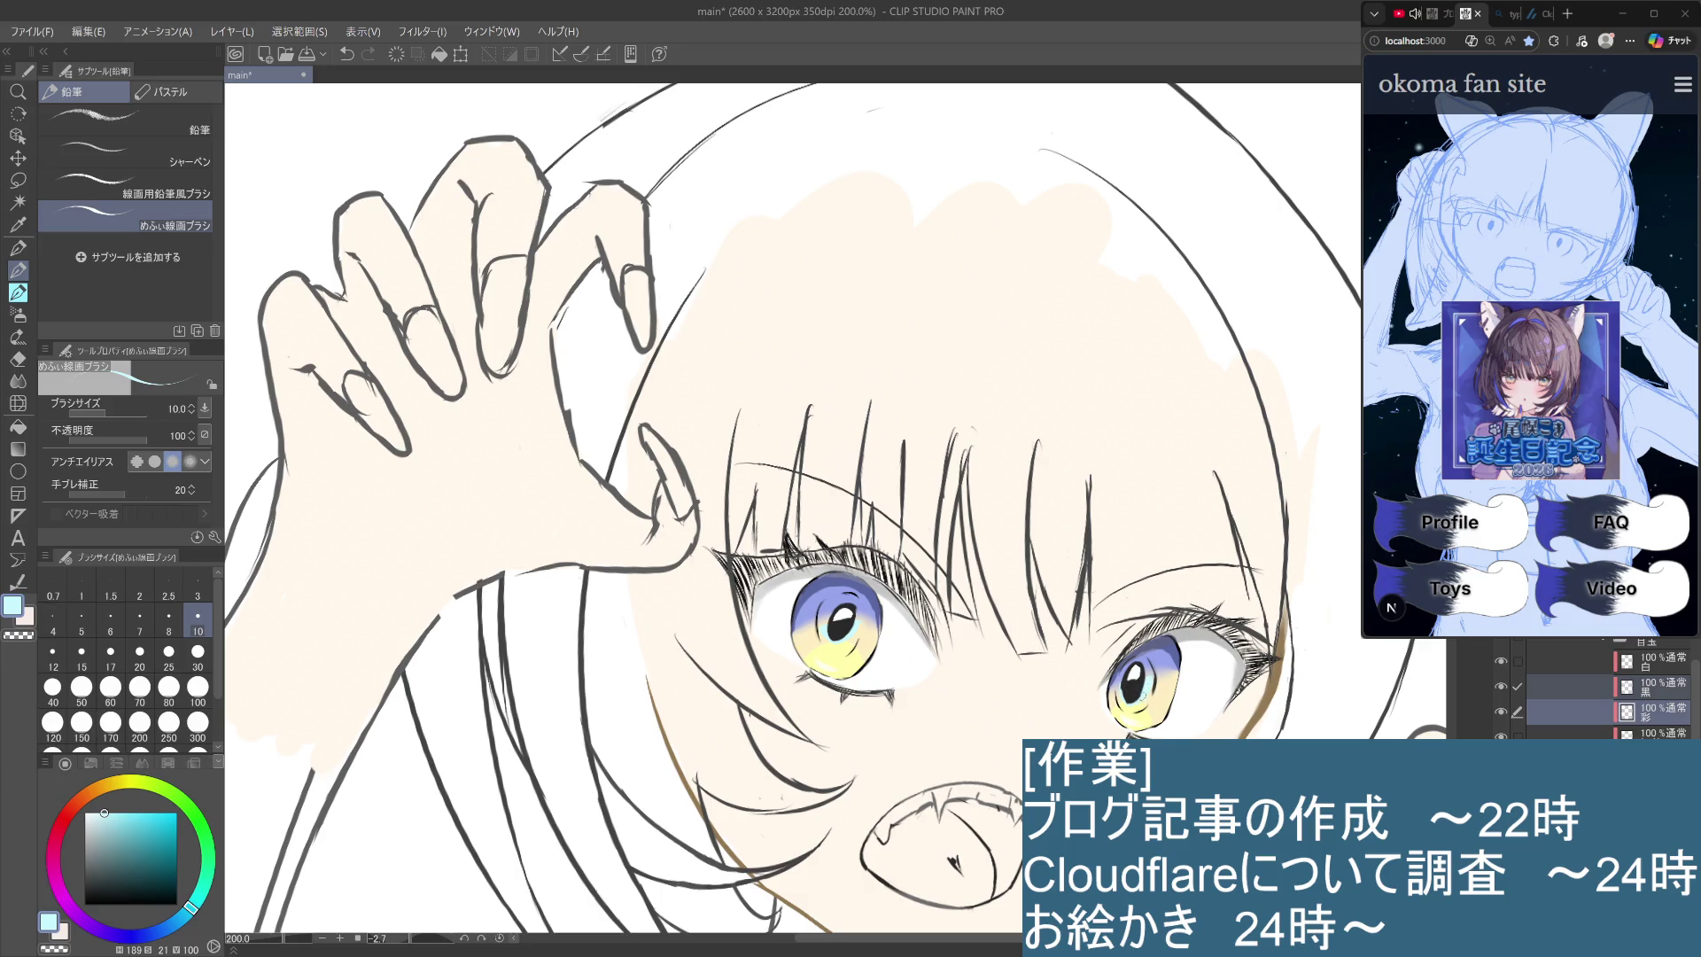
{"action": "scroll", "coordinate": [1127, 702], "scroll_direction": "down", "scroll_amount": 1}
{"action": "scroll", "coordinate": [1129, 700], "scroll_direction": "up", "scroll_amount": 3}
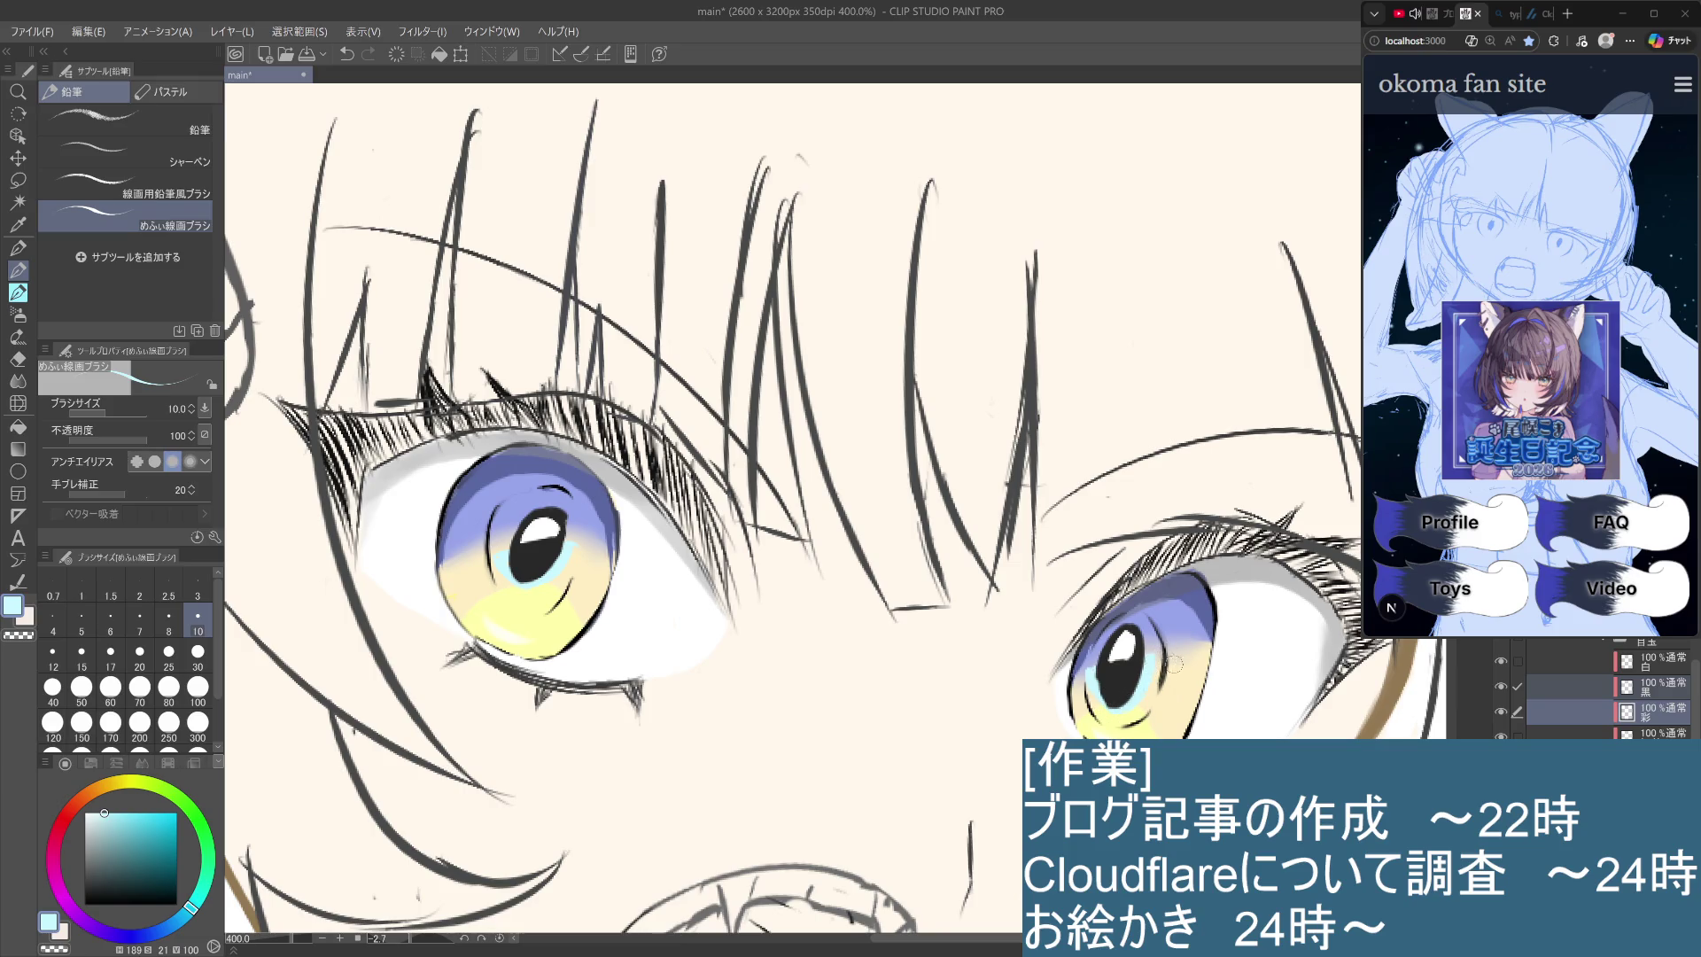
{"action": "key", "text": "ctrl+alt+0"}
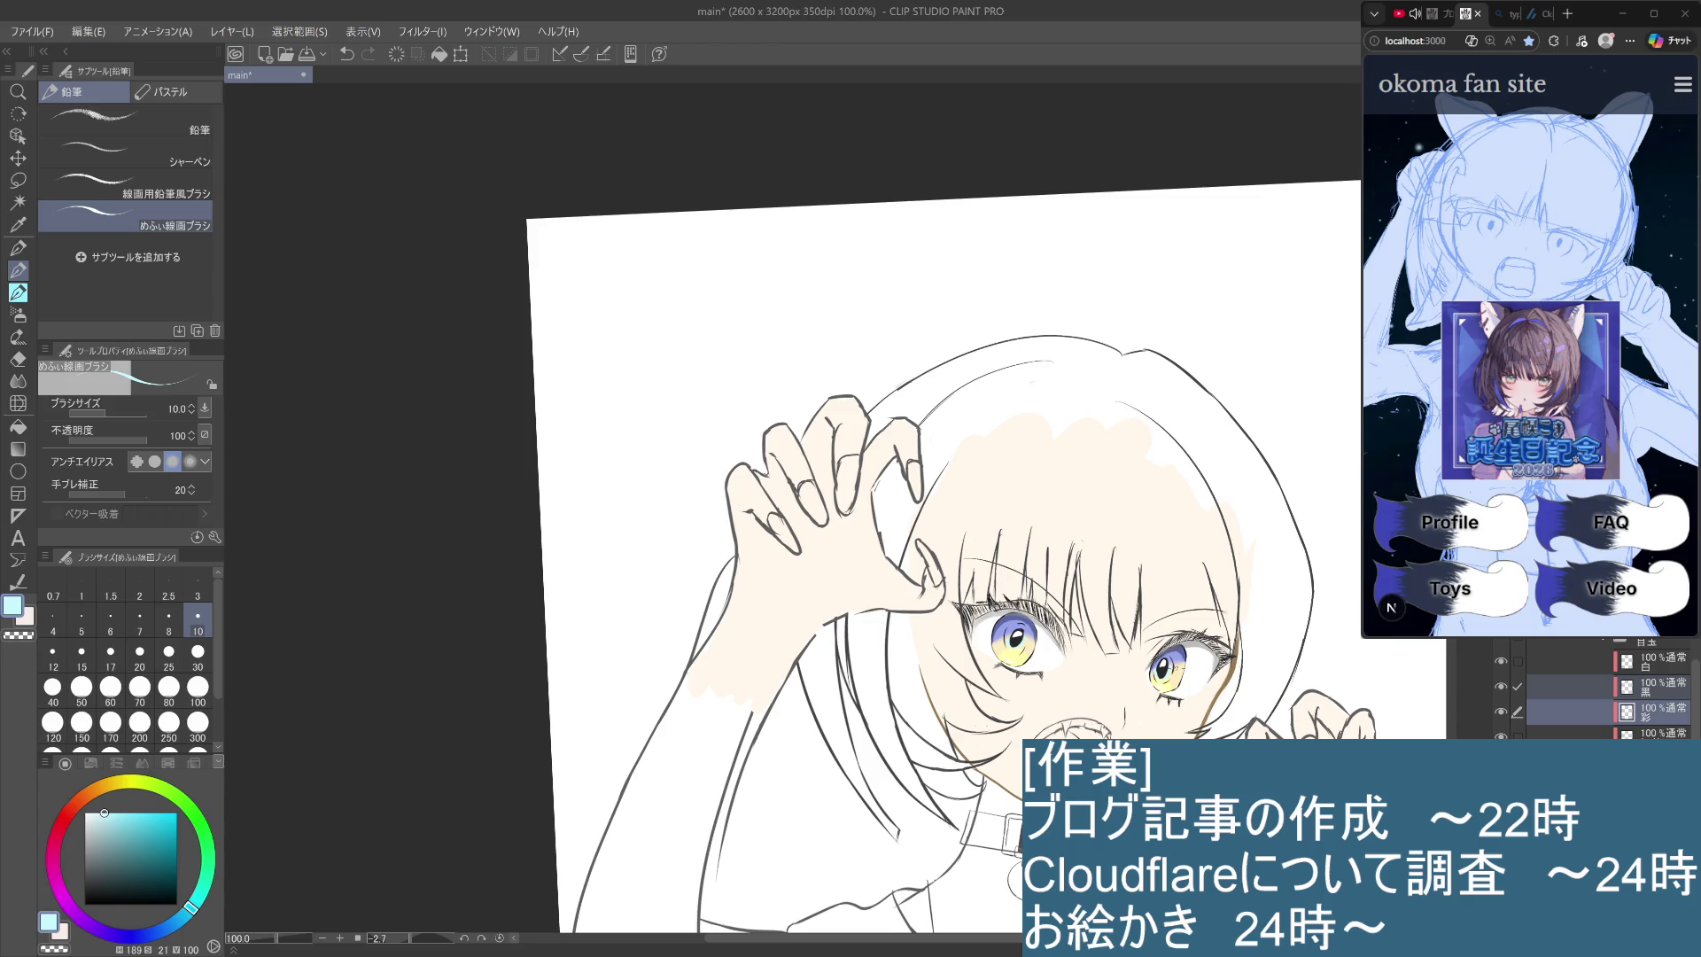
Try moving the 彩 layer to the top, then undo to keep the original layer order.
{"action": "scroll", "coordinate": [1178, 669], "scroll_direction": "up", "scroll_amount": 4}
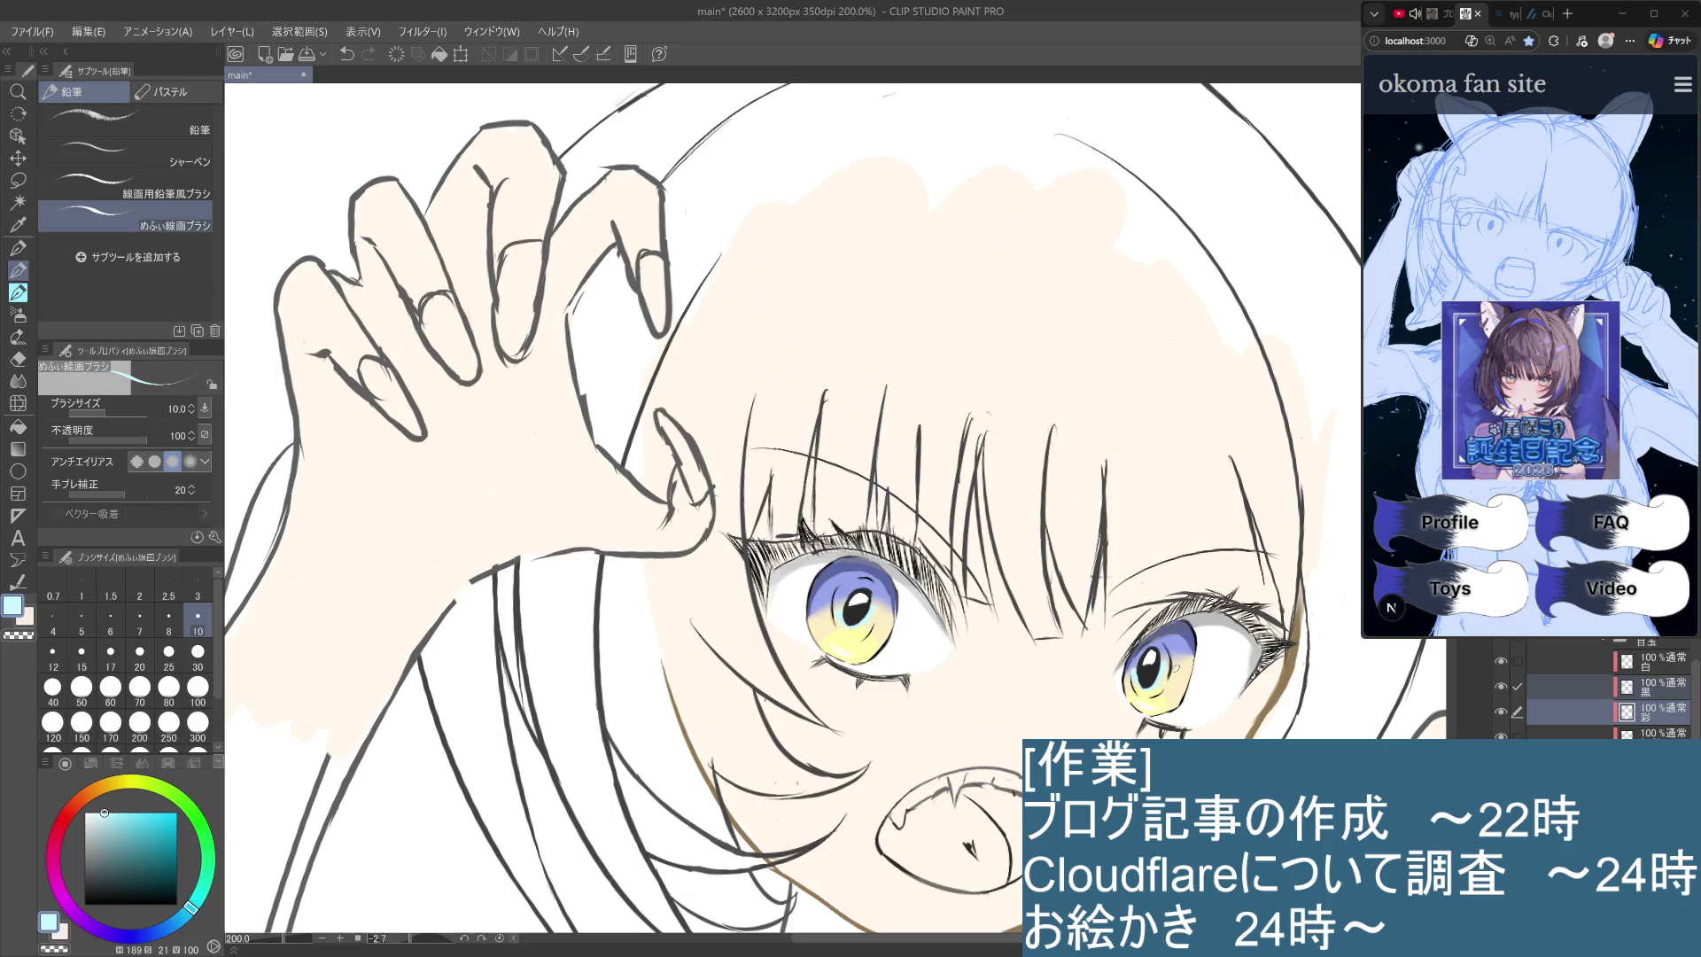
{"action": "left_click", "coordinate": [1518, 685]}
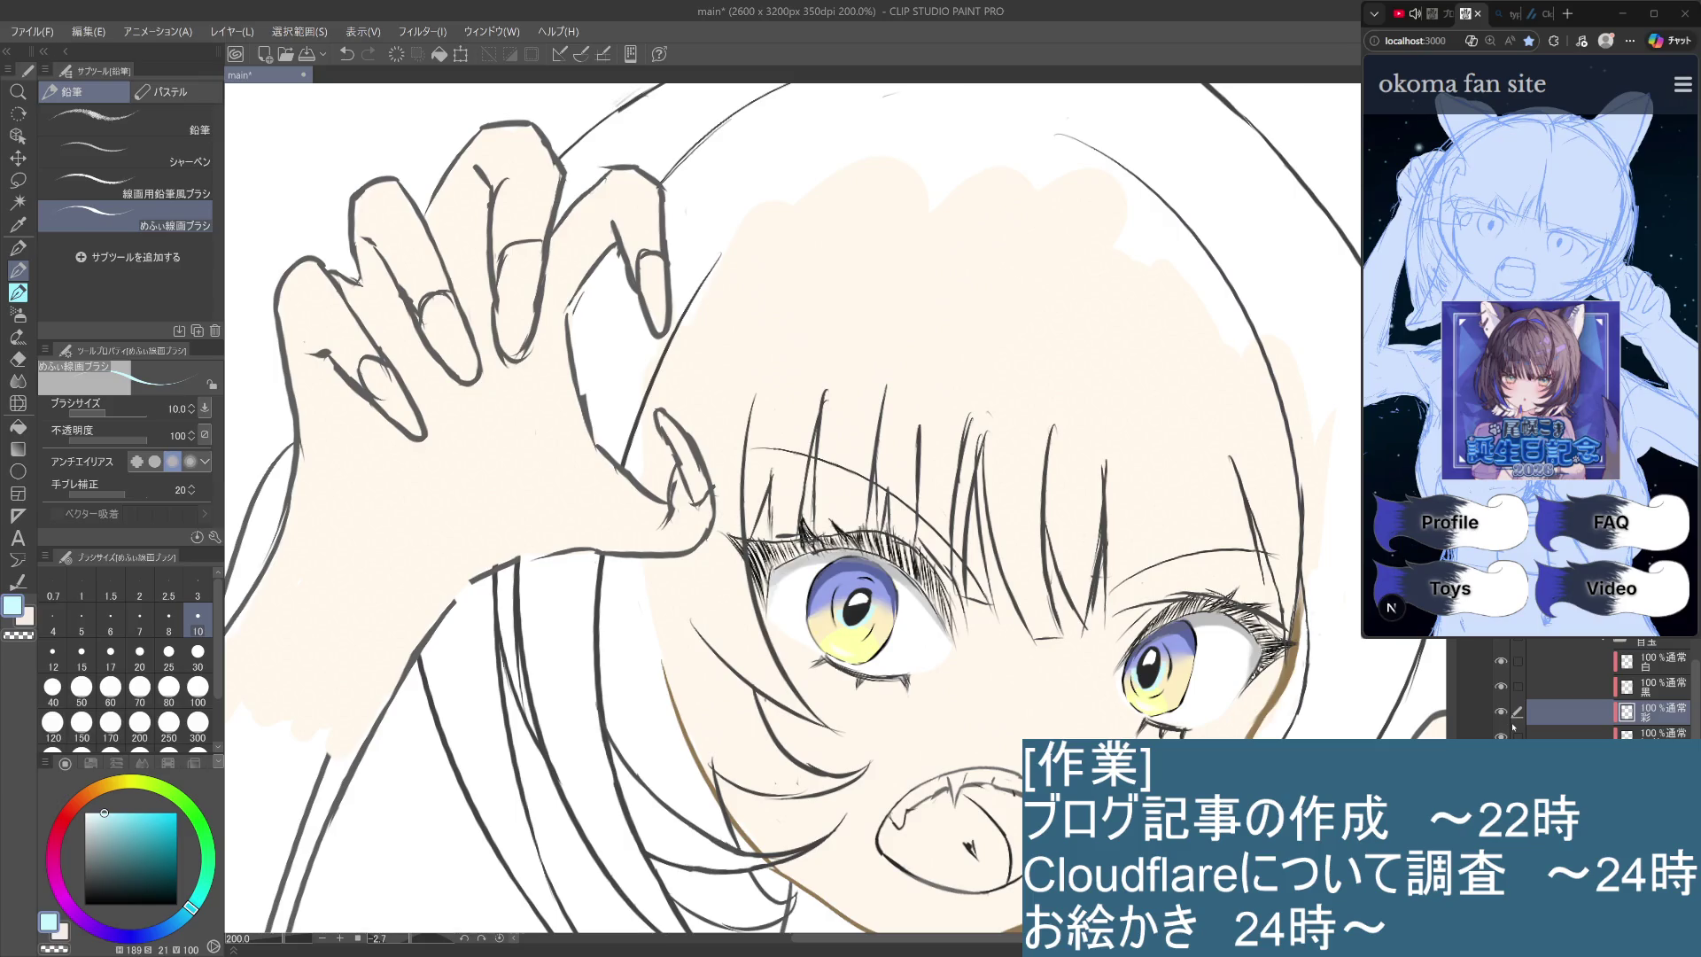
{"action": "key", "text": "alt+bracketleft"}
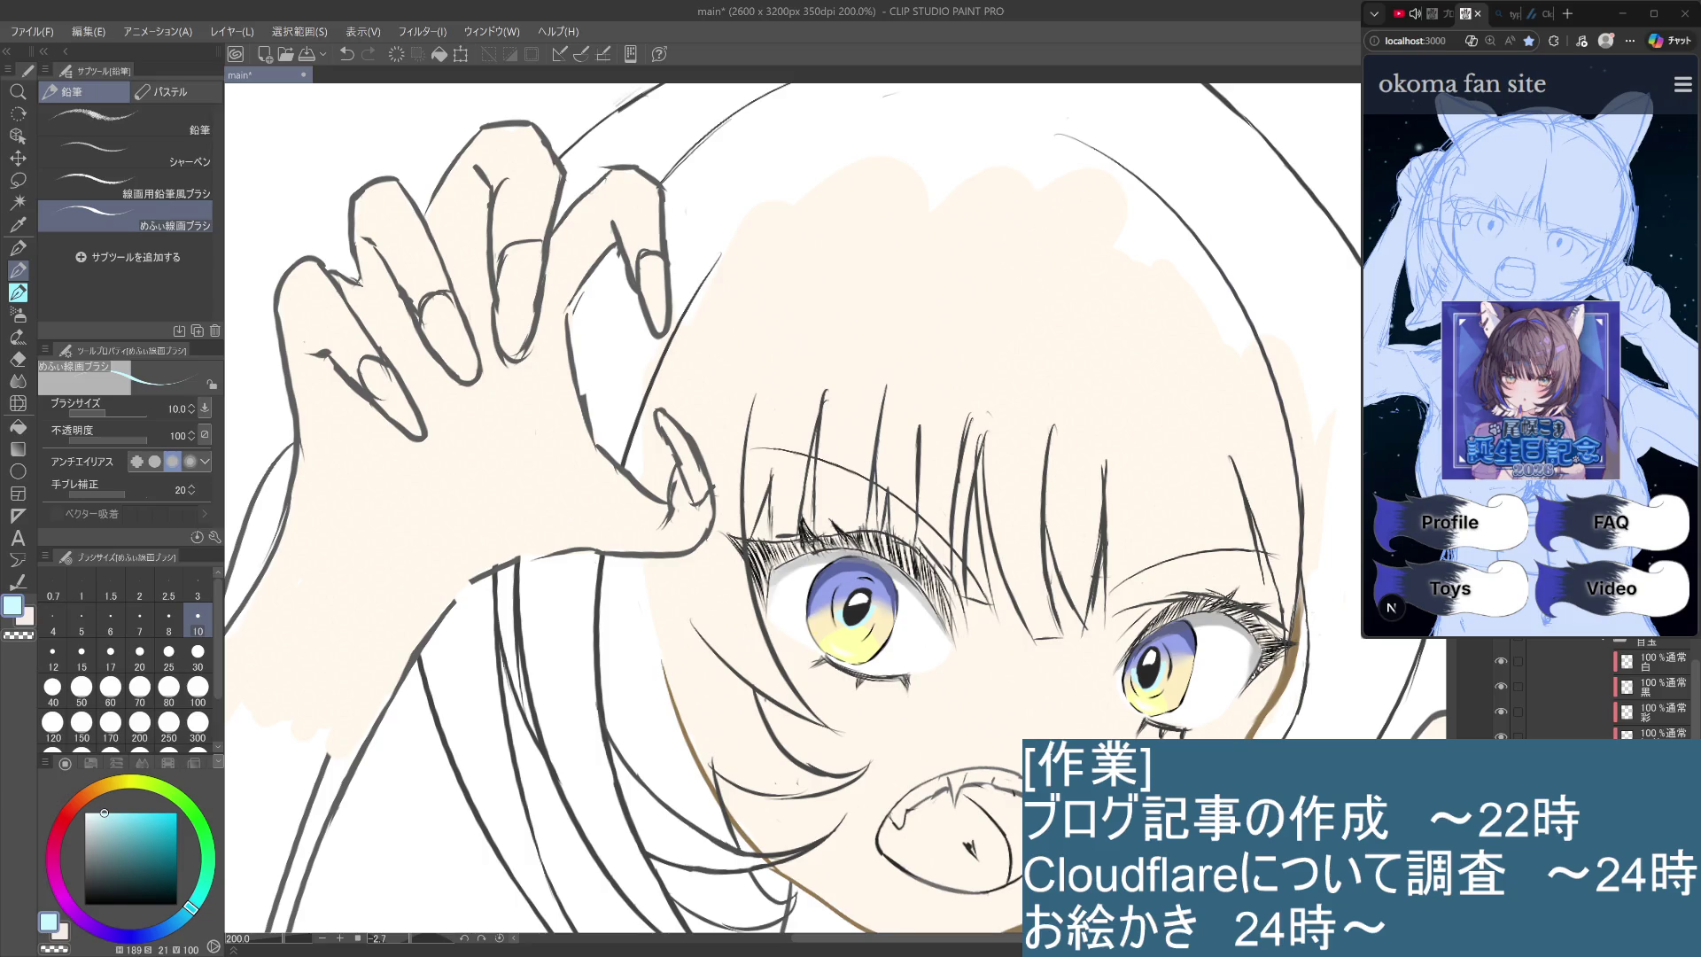
{"action": "left_click", "coordinate": [1660, 718]}
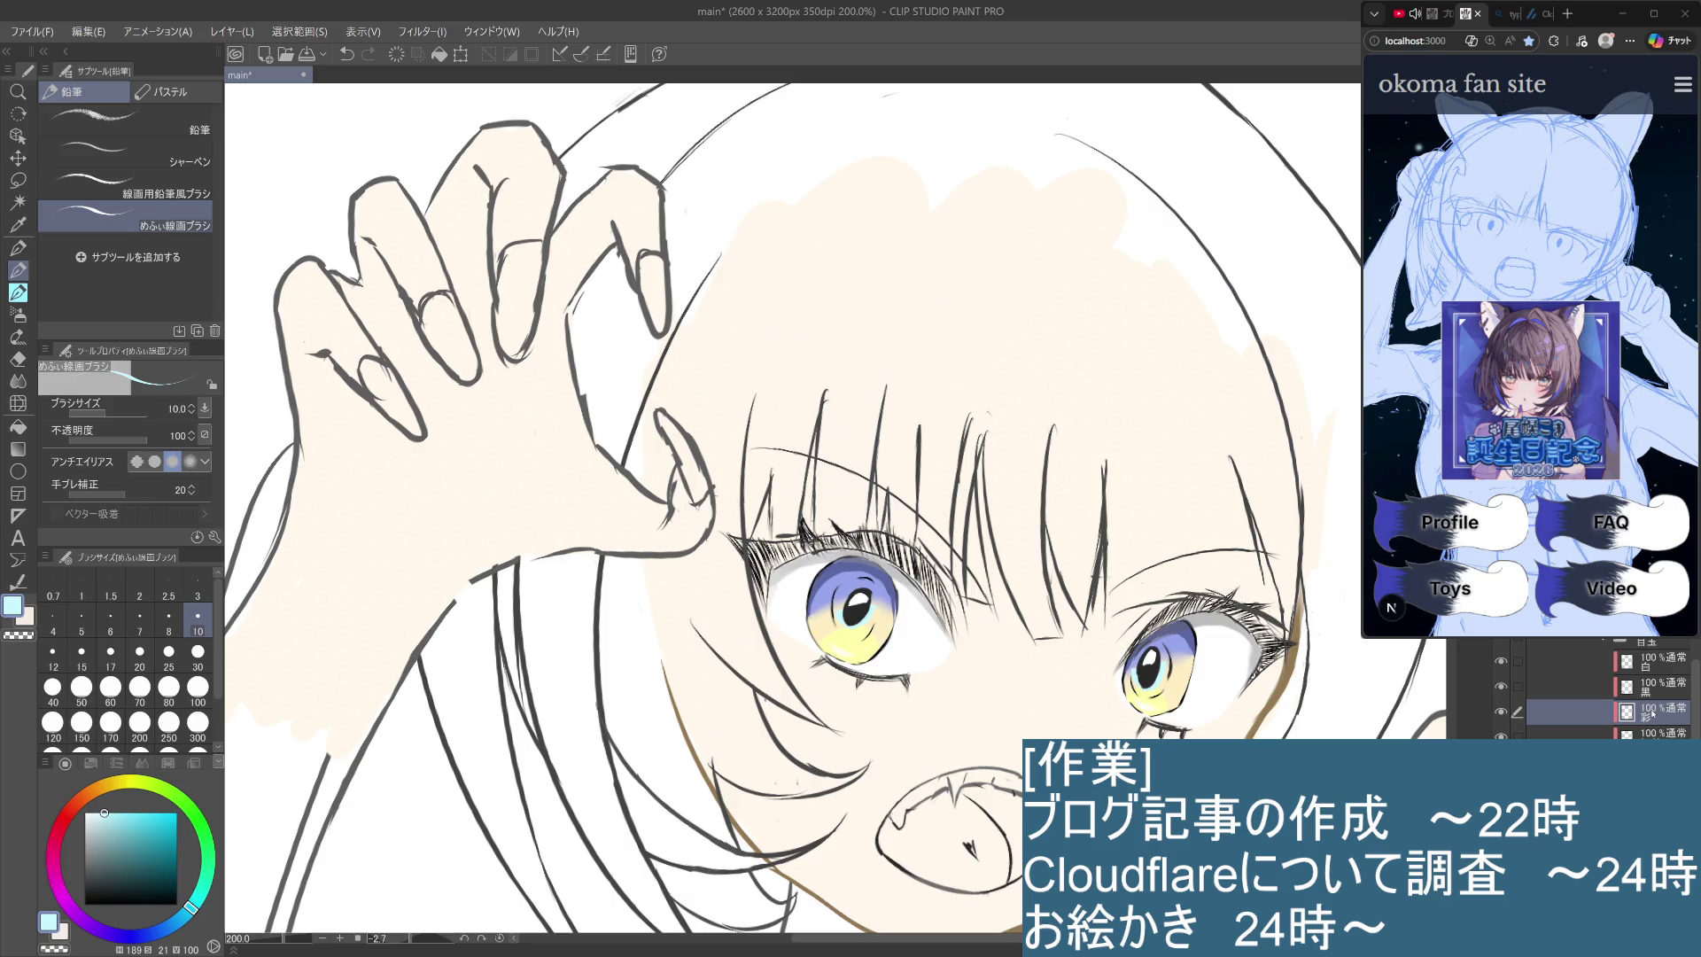
{"action": "left_click_drag", "start_coordinate": [1657, 713], "coordinate": [1670, 667]}
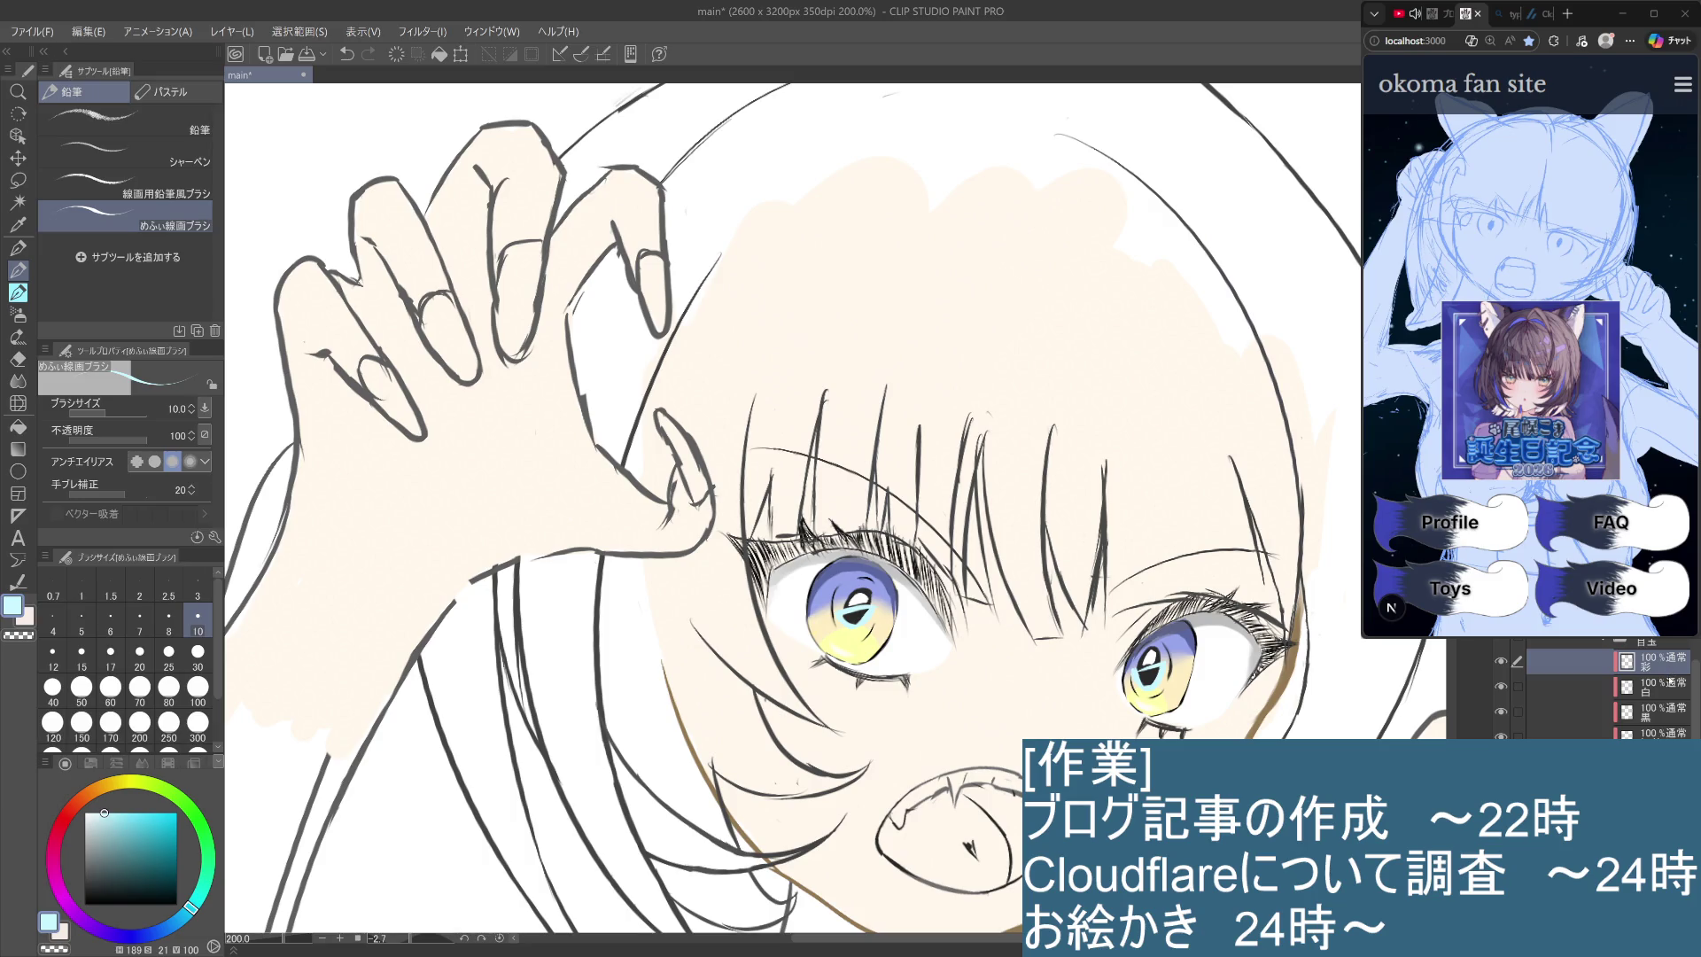
{"action": "key", "text": "ctrl+z"}
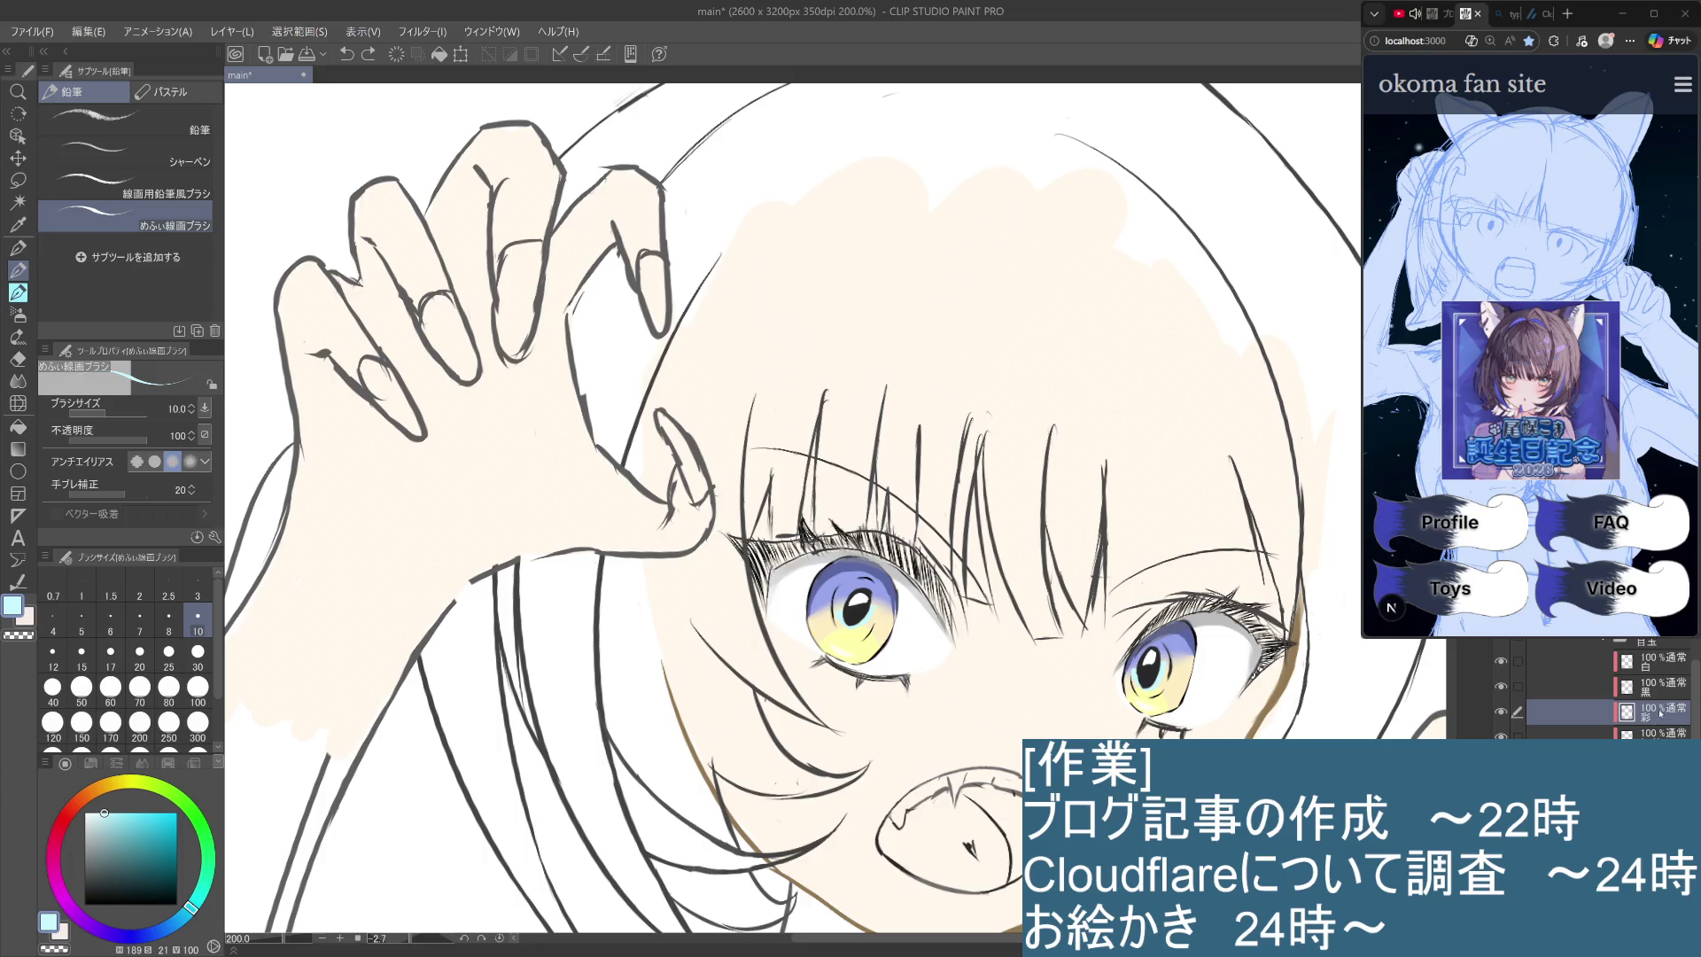
Make the 黒 layer active, check the eyes by toggling its visibility, and tilt the face upright.
{"action": "left_click", "coordinate": [1648, 688]}
{"action": "left_click", "coordinate": [1502, 687]}
{"action": "left_click", "coordinate": [1502, 688]}
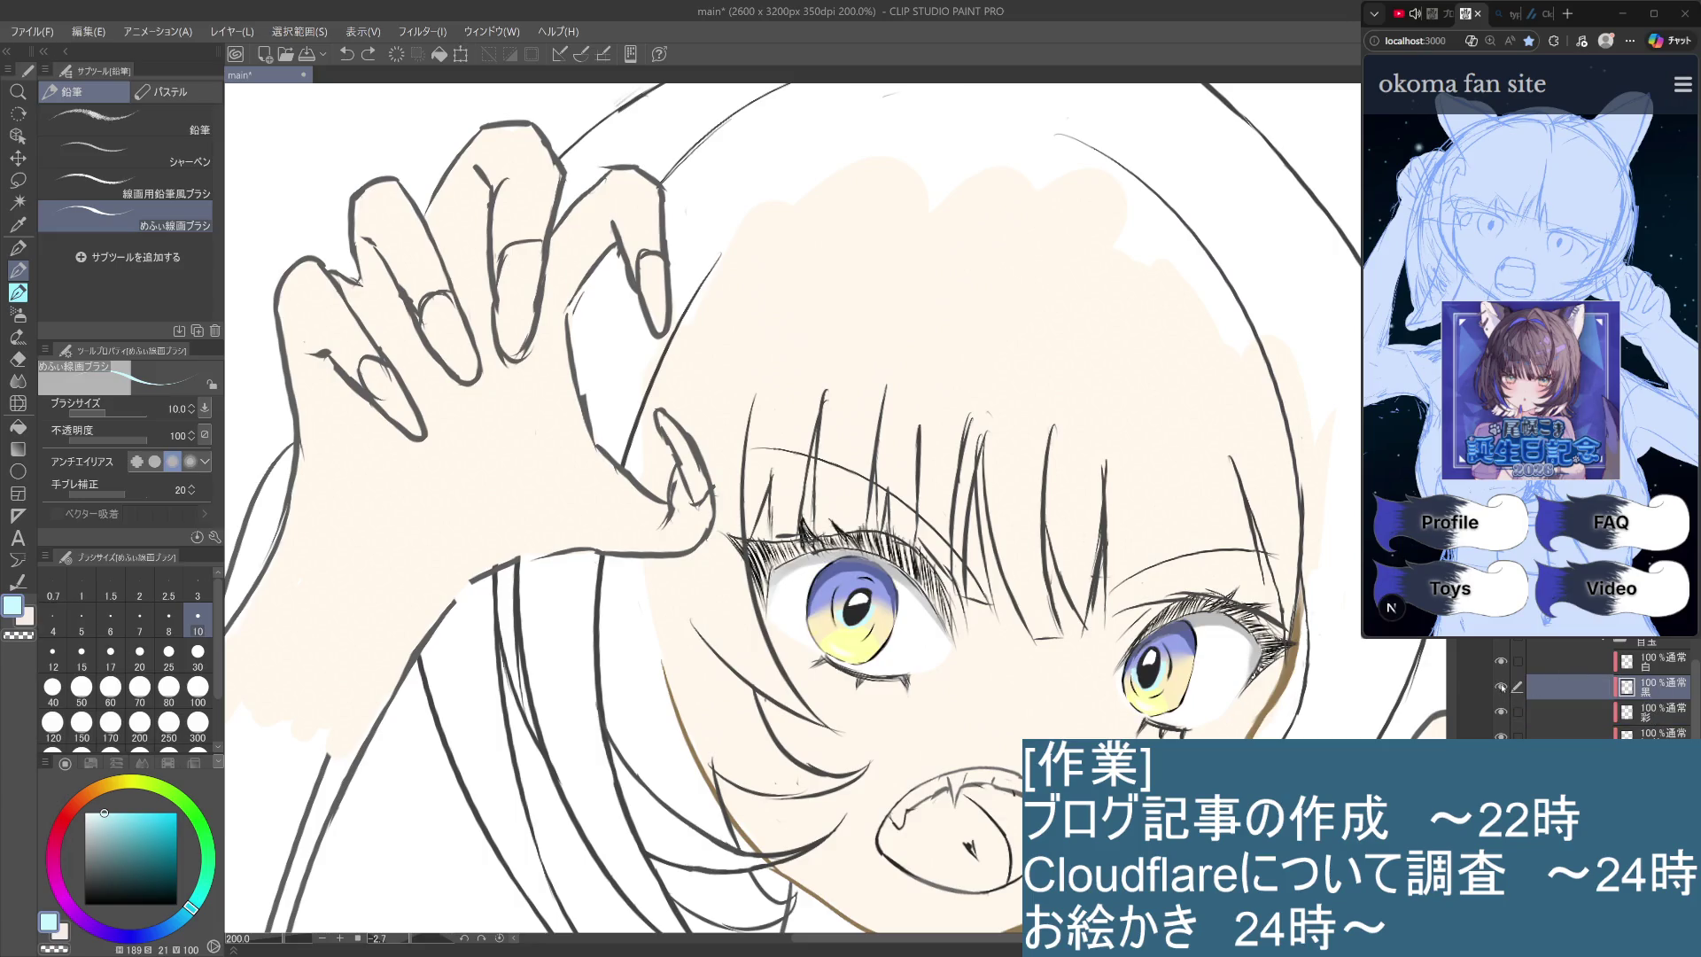
{"action": "left_click_drag", "start_coordinate": [983, 709], "coordinate": [989, 663]}
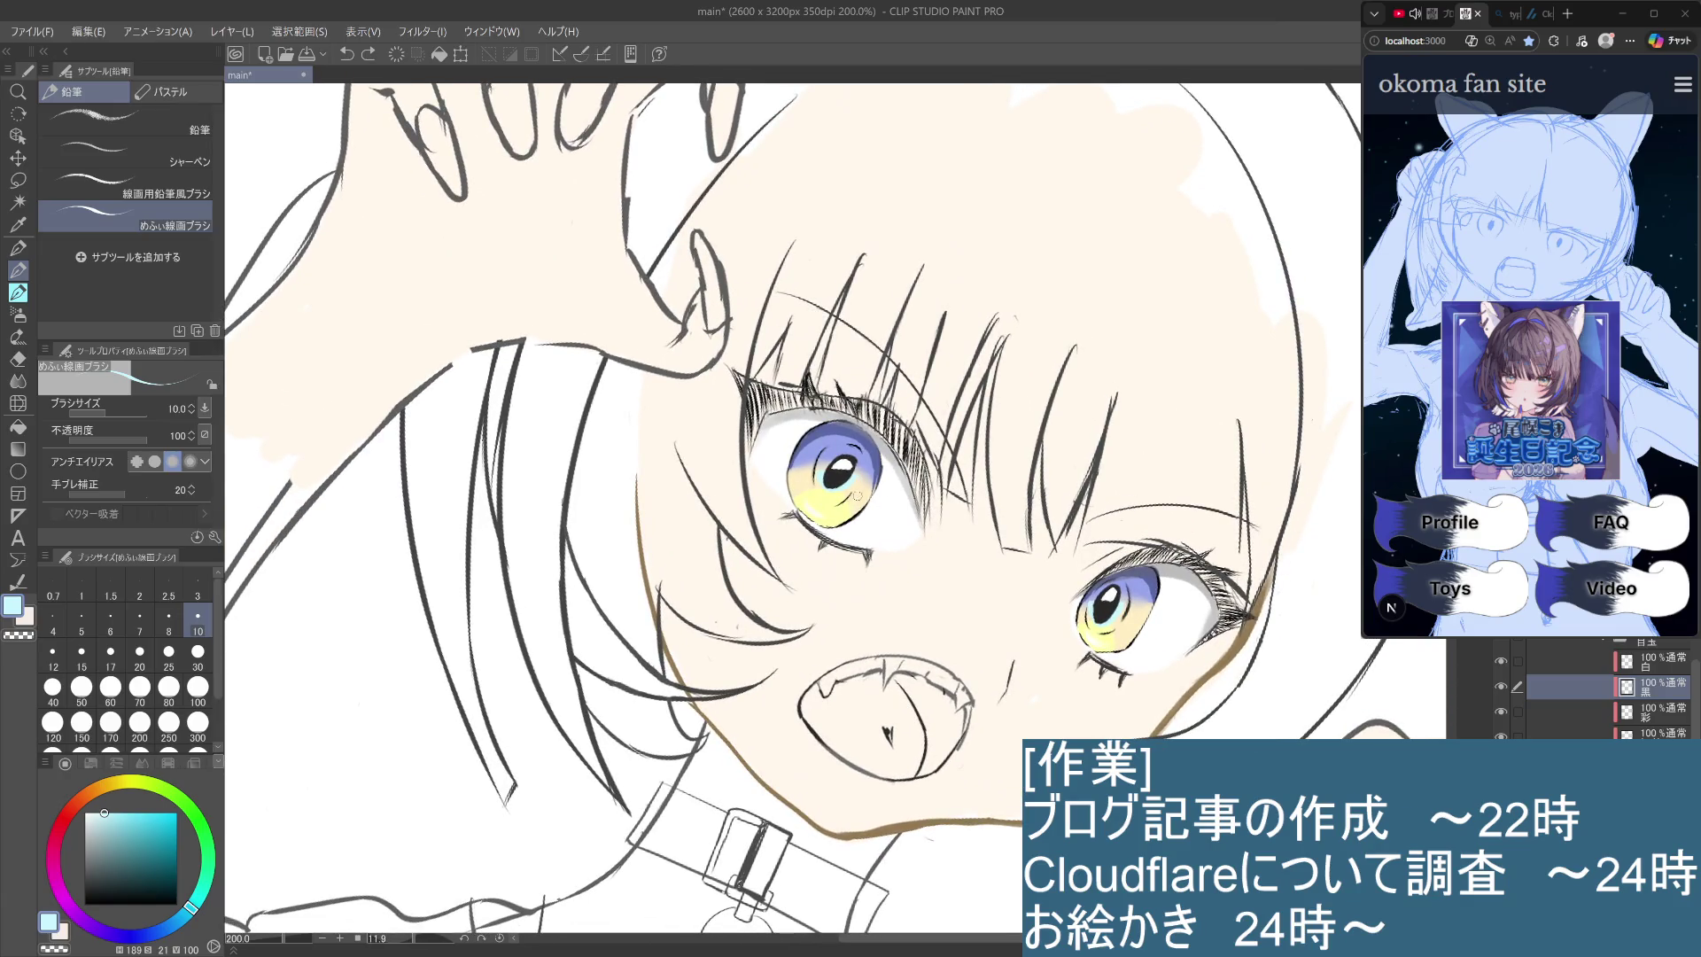
Sample black from the eye linework, reset the rotation, and set a pen brush to size 5.
{"action": "key", "text": "i"}
{"action": "left_click_drag", "start_coordinate": [852, 495], "coordinate": [853, 490]}
{"action": "key", "text": "p"}
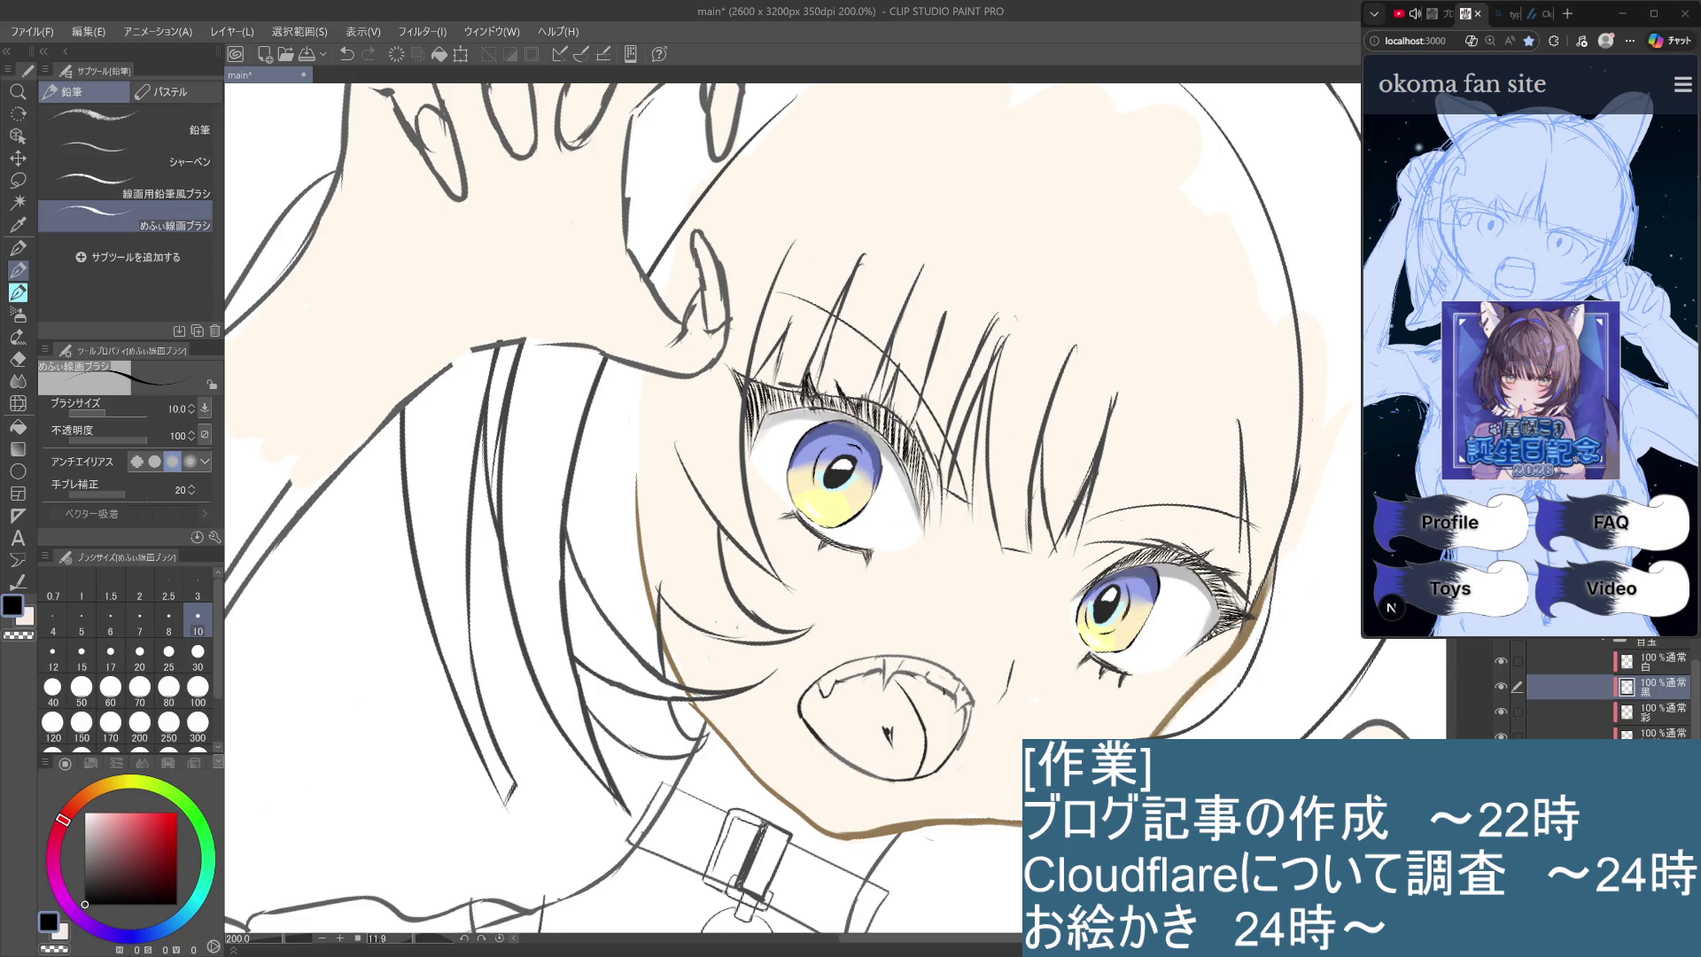
{"action": "key", "text": "ctrl+@"}
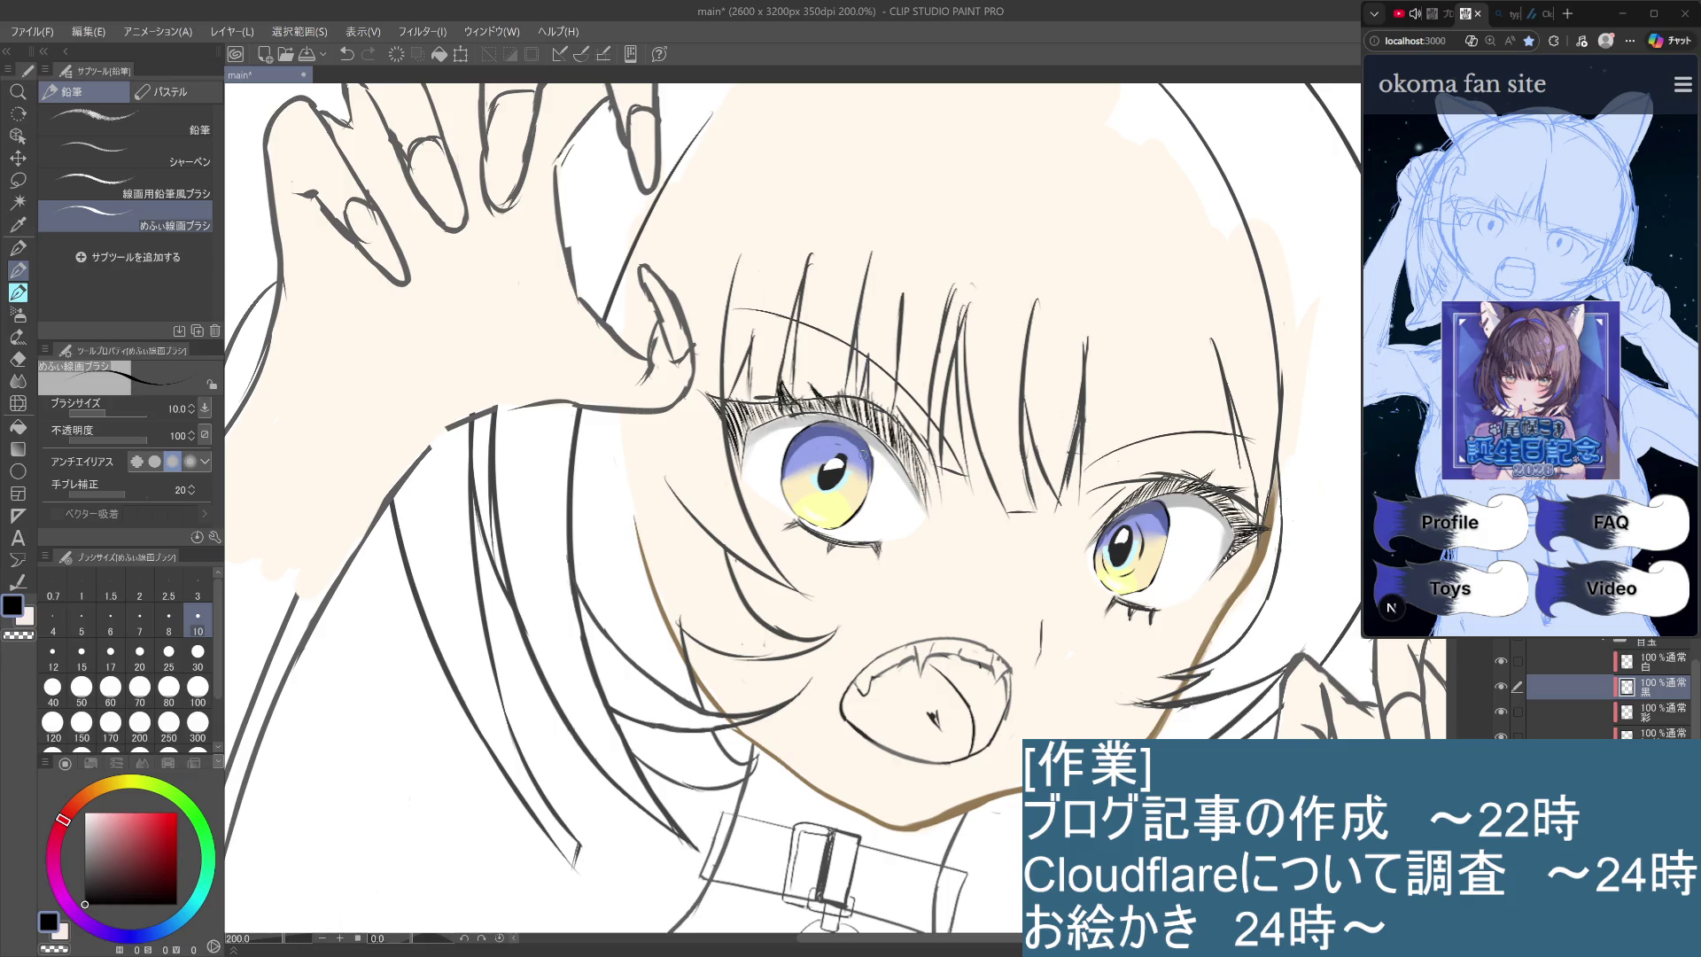
{"action": "left_click", "coordinate": [19, 249]}
{"action": "left_click", "coordinate": [95, 625]}
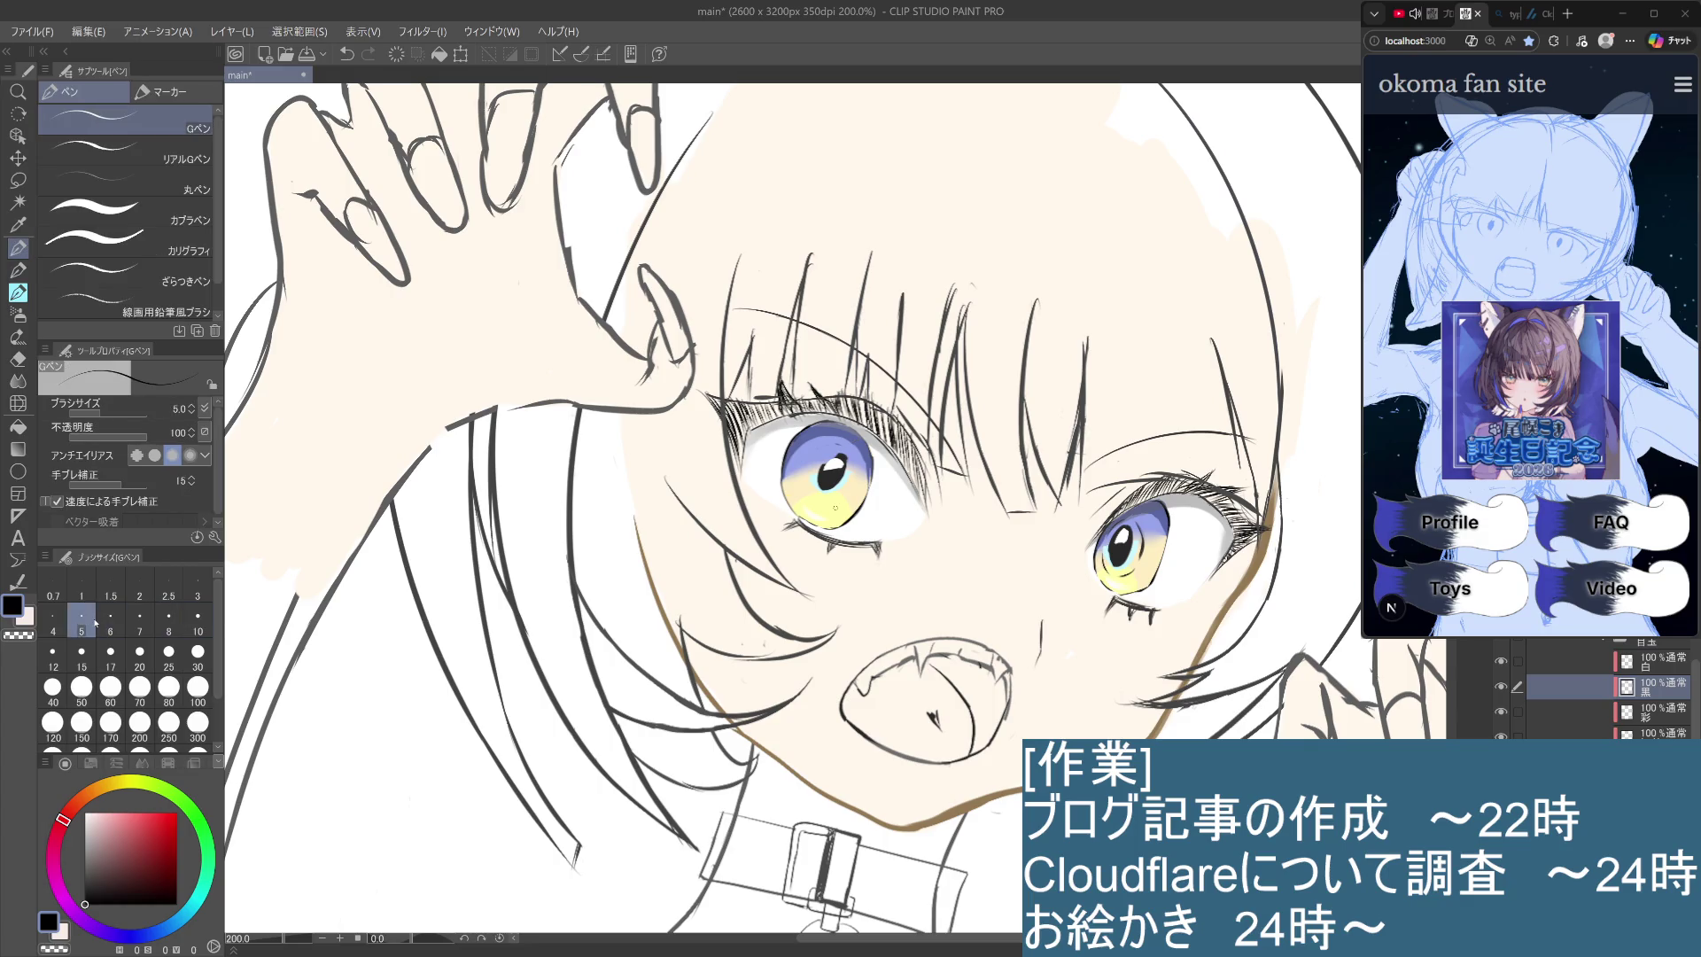
Switch the pen to size 3, draw a small dark stroke on the left iris, and view the whole figure.
{"action": "left_click_drag", "start_coordinate": [820, 443], "coordinate": [804, 486]}
{"action": "key", "text": "ctrl+z"}
{"action": "key", "text": "ctrl+z"}
{"action": "left_click", "coordinate": [196, 590]}
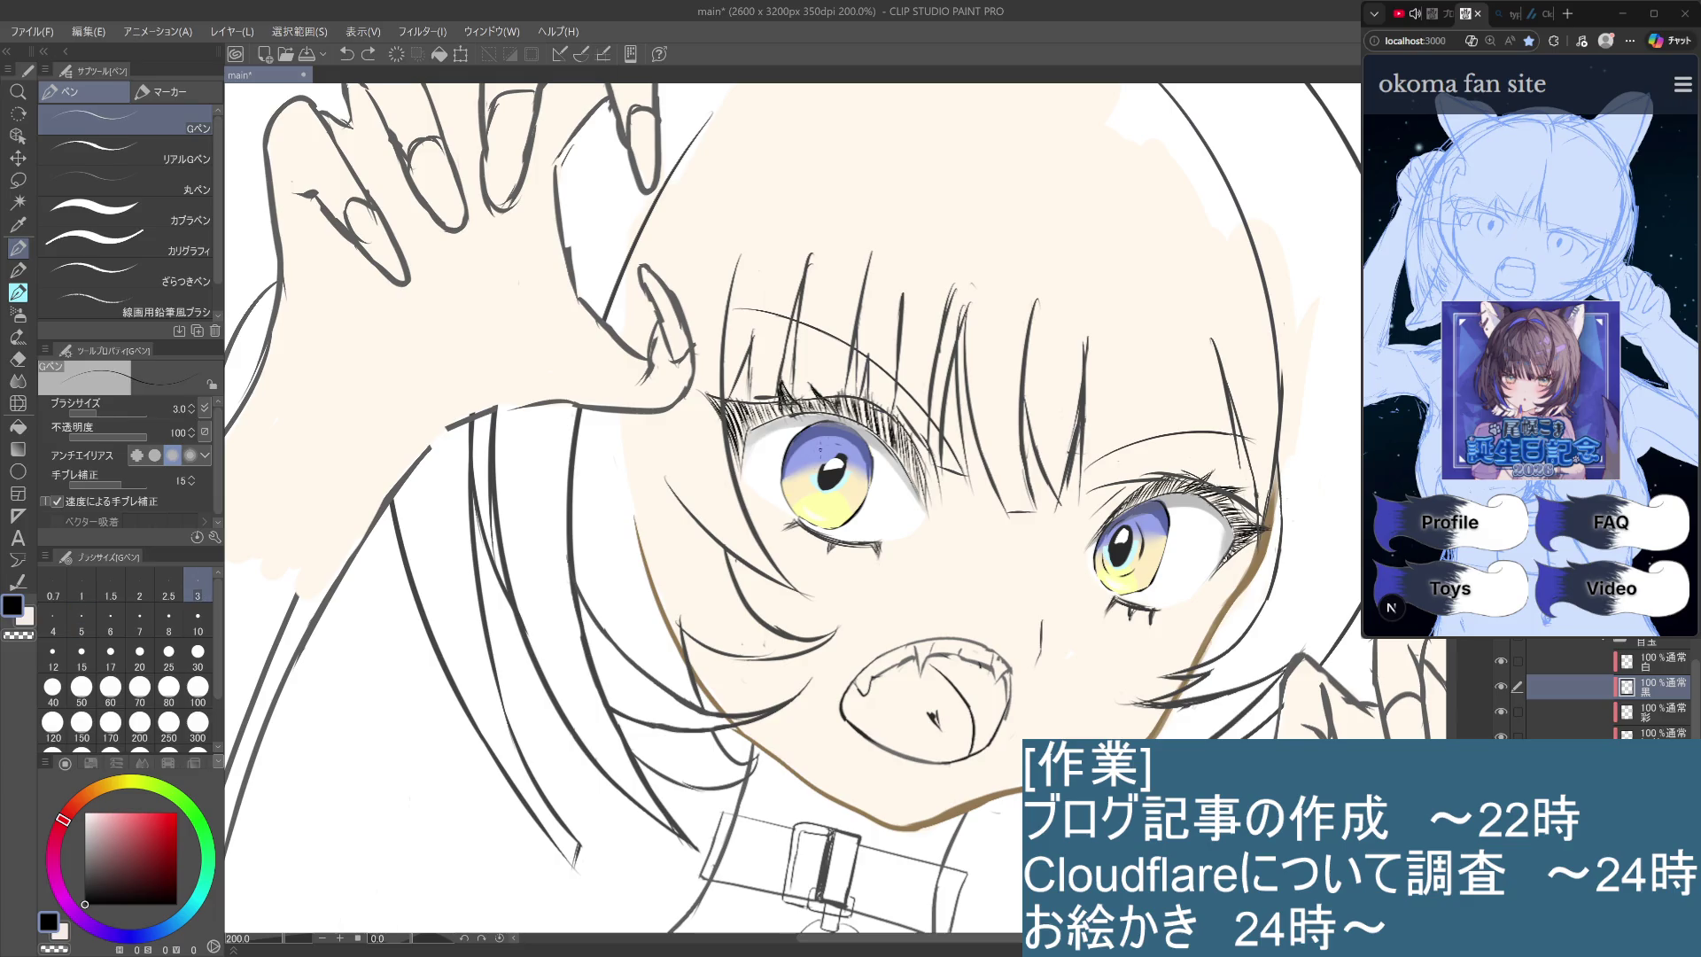
{"action": "mouse_move", "coordinate": [820, 447]}
{"action": "left_mouse_down"}
{"action": "mouse_move", "coordinate": [802, 502]}
{"action": "mouse_move", "coordinate": [840, 512]}
{"action": "mouse_move", "coordinate": [835, 490]}
{"action": "left_mouse_up"}
{"action": "key", "text": "ctrl+z"}
{"action": "key", "text": "ctrl+z"}
{"action": "key", "text": "ctrl+z"}
{"action": "key", "text": "ctrl+z"}
{"action": "left_click_drag", "start_coordinate": [842, 444], "coordinate": [857, 455]}
{"action": "key", "text": "ctrl+alt+0"}
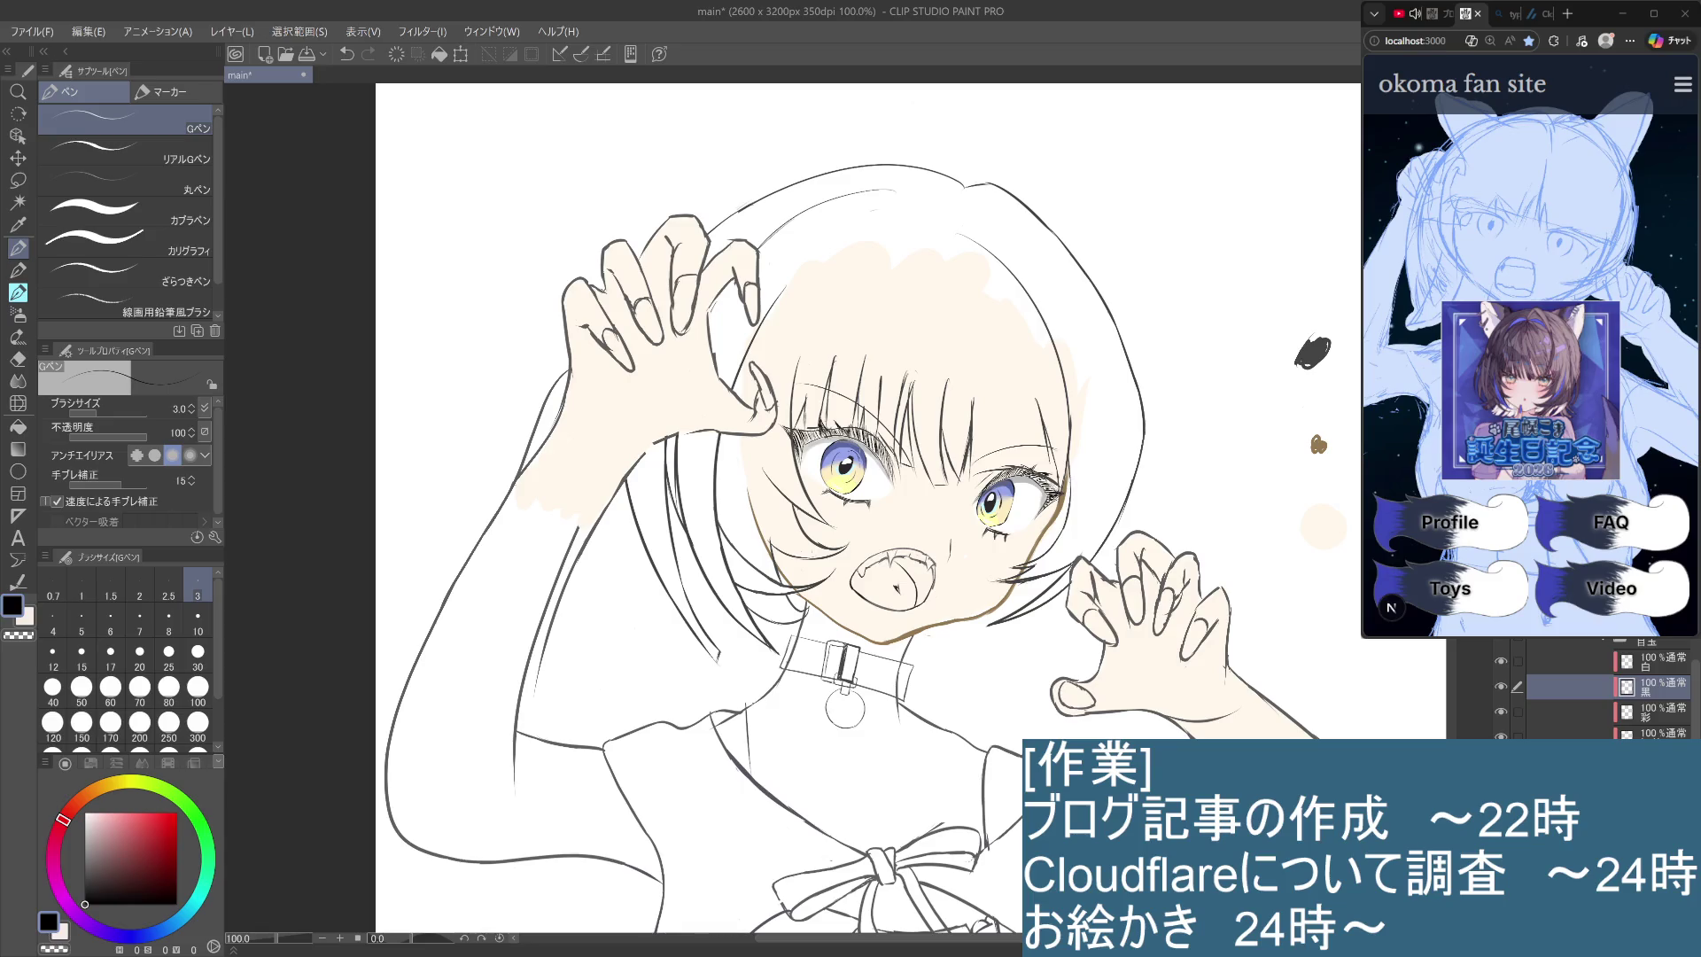
{"action": "key", "text": "ctrl+plus"}
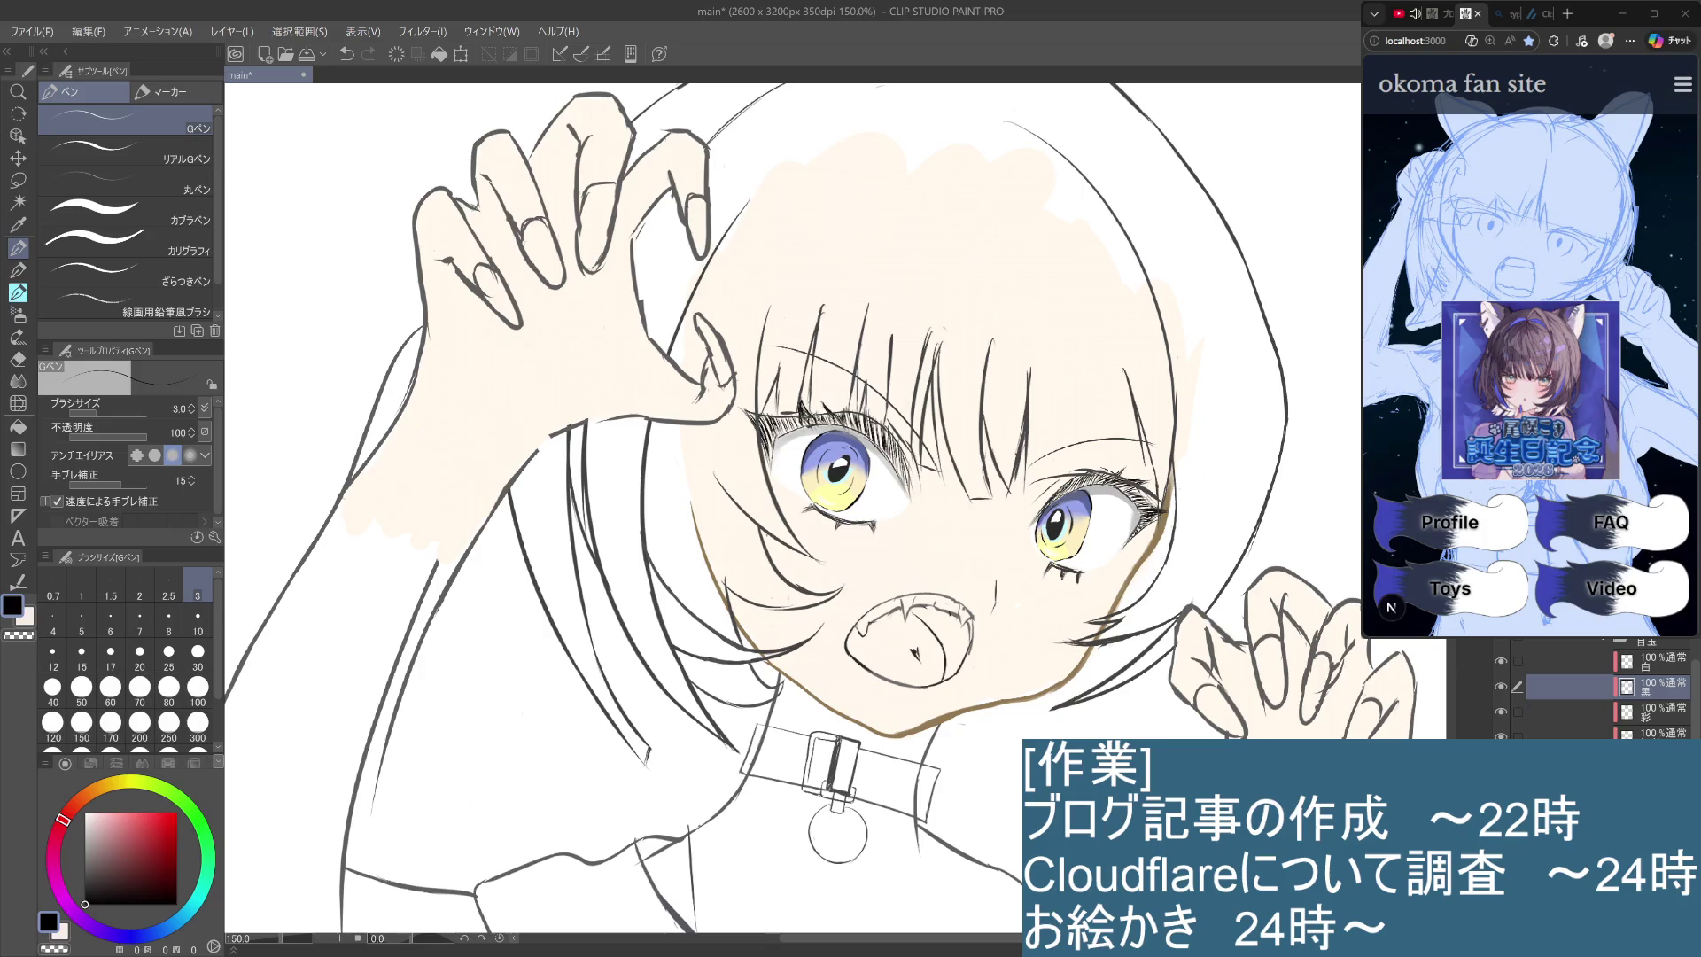
{"action": "key", "text": "ctrl+z"}
{"action": "key", "text": "ctrl+y"}
{"action": "key", "text": "ctrl+z"}
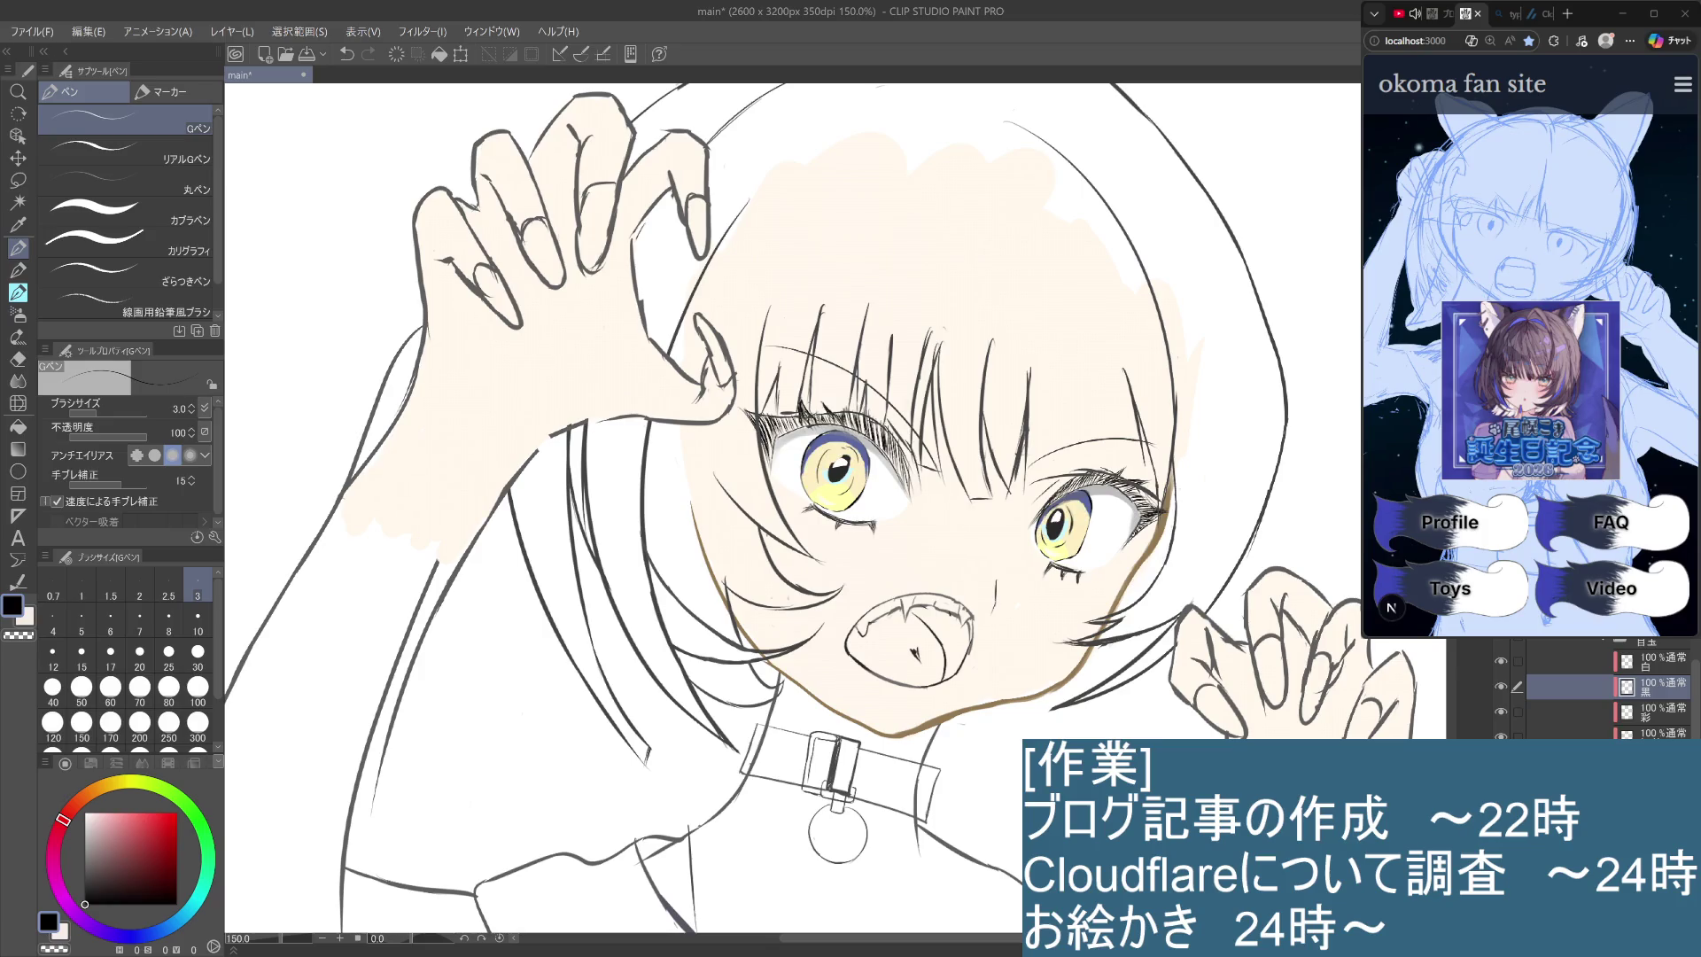
{"action": "key", "text": "ctrl+y"}
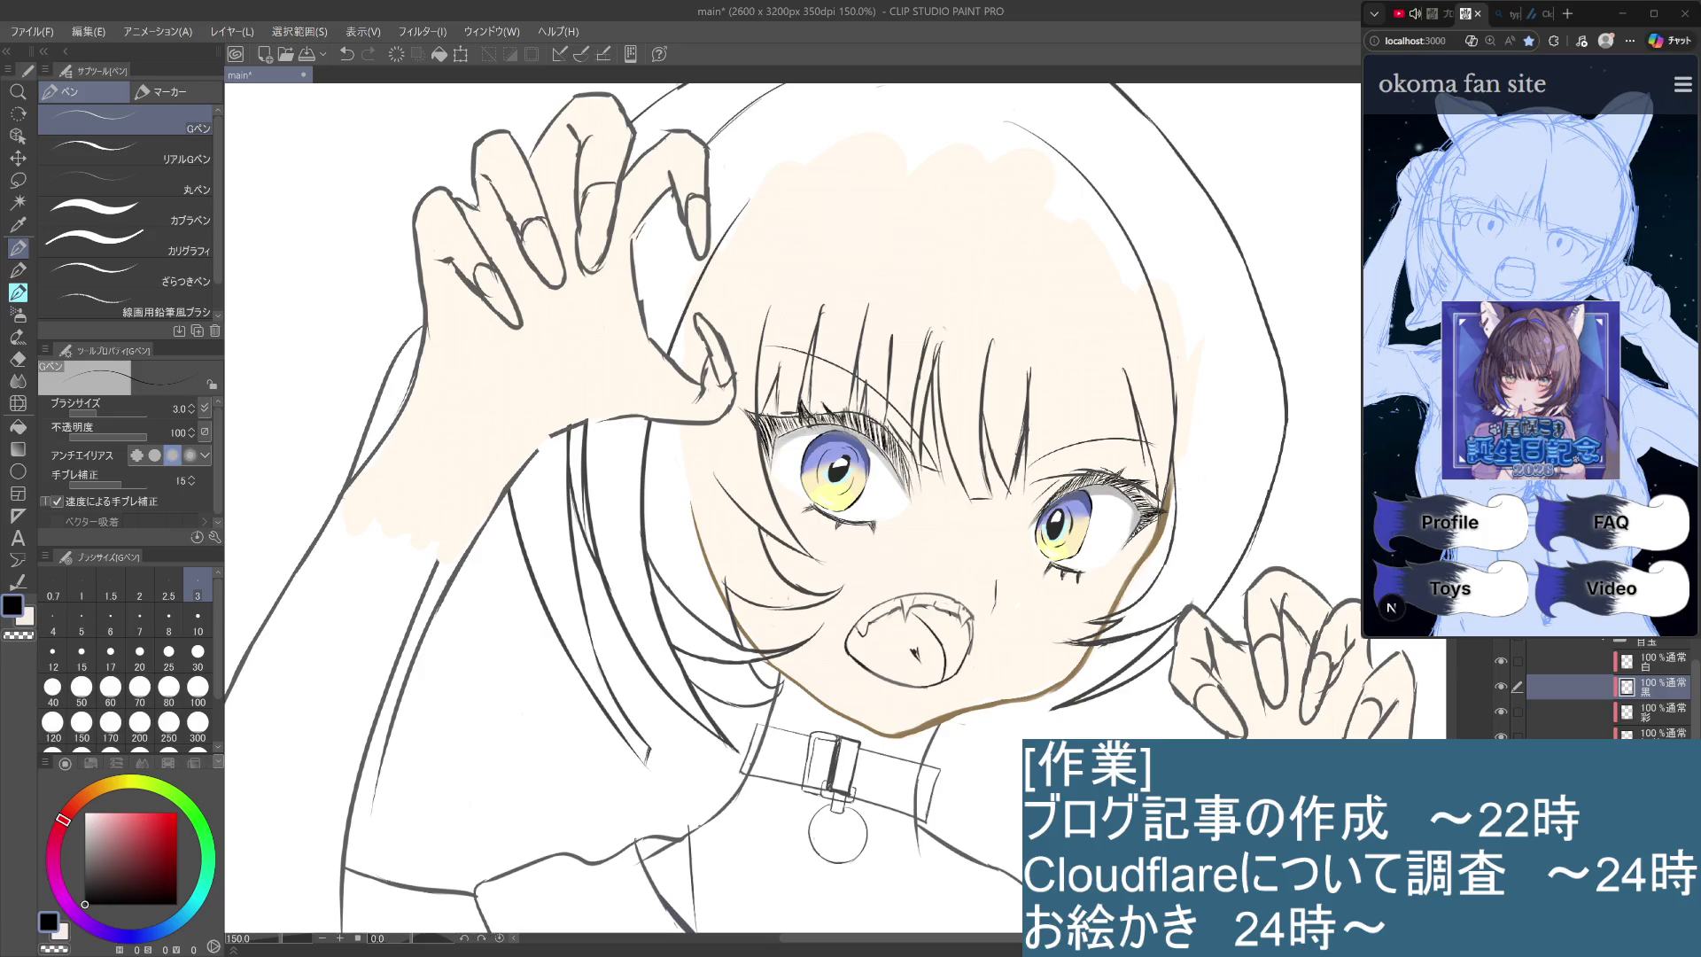
{"action": "key", "text": "ctrl+z"}
{"action": "key", "text": "ctrl+y"}
{"action": "left_click", "coordinate": [1656, 734]}
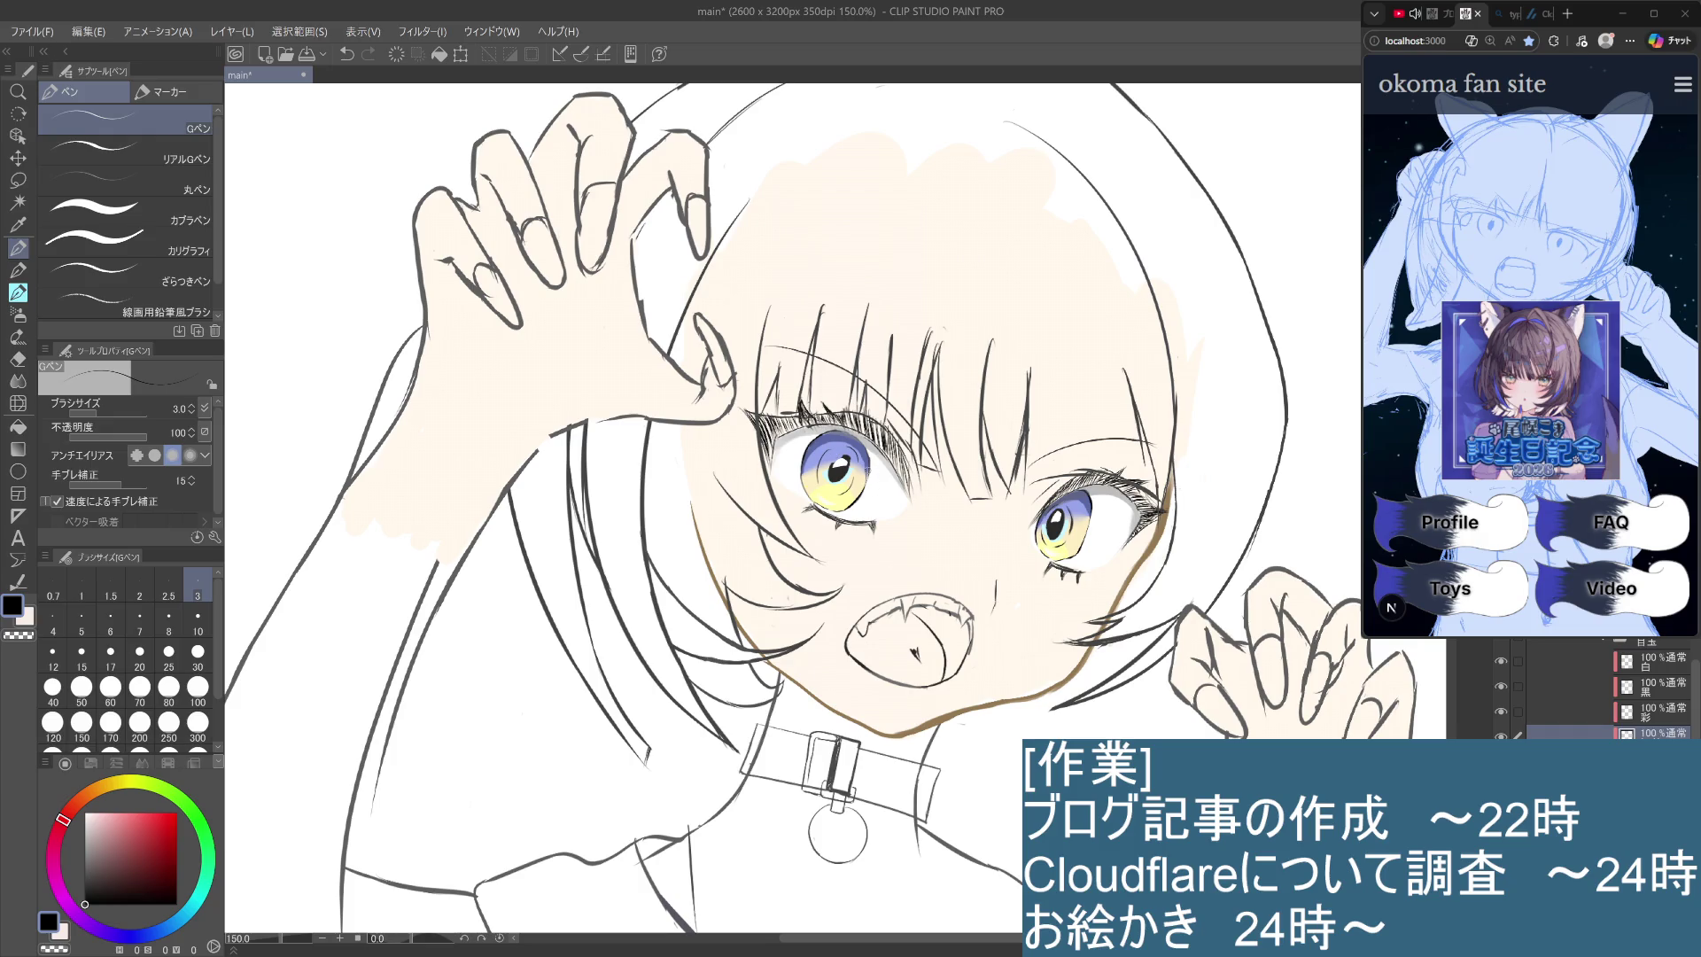
{"action": "left_click_drag", "start_coordinate": [862, 464], "coordinate": [865, 479]}
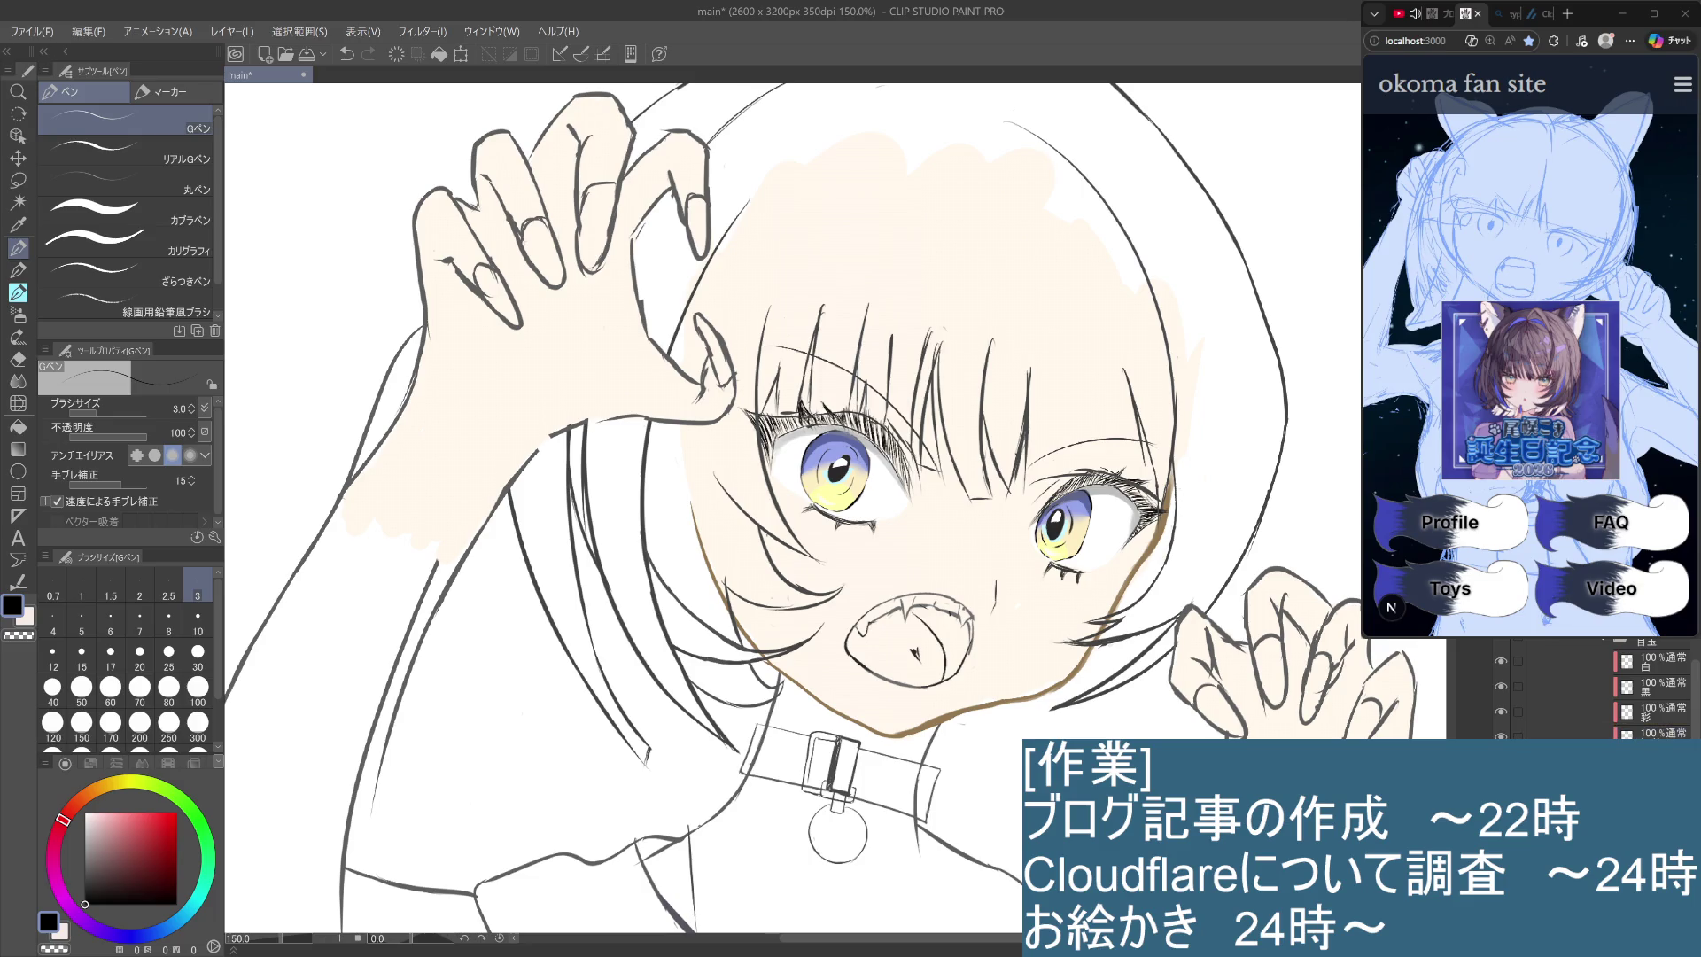
{"action": "left_click", "coordinate": [1660, 685]}
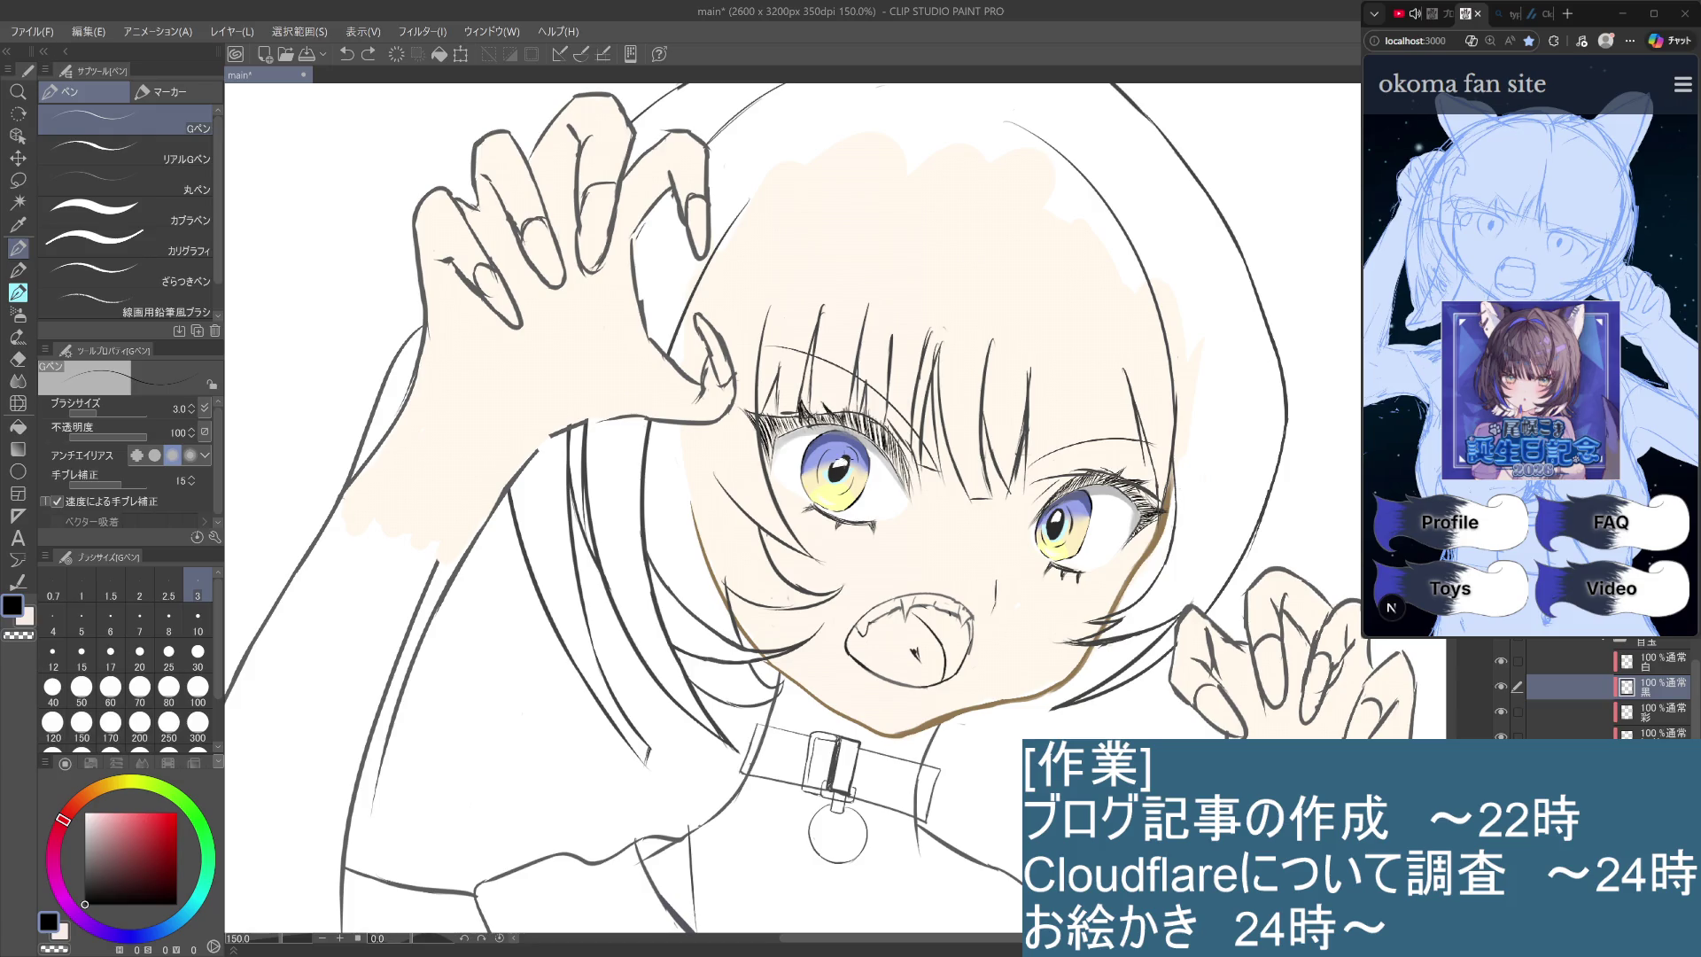
{"action": "key", "text": "ctrl+y"}
{"action": "key", "text": "ctrl+z"}
{"action": "key", "text": "ctrl+minus"}
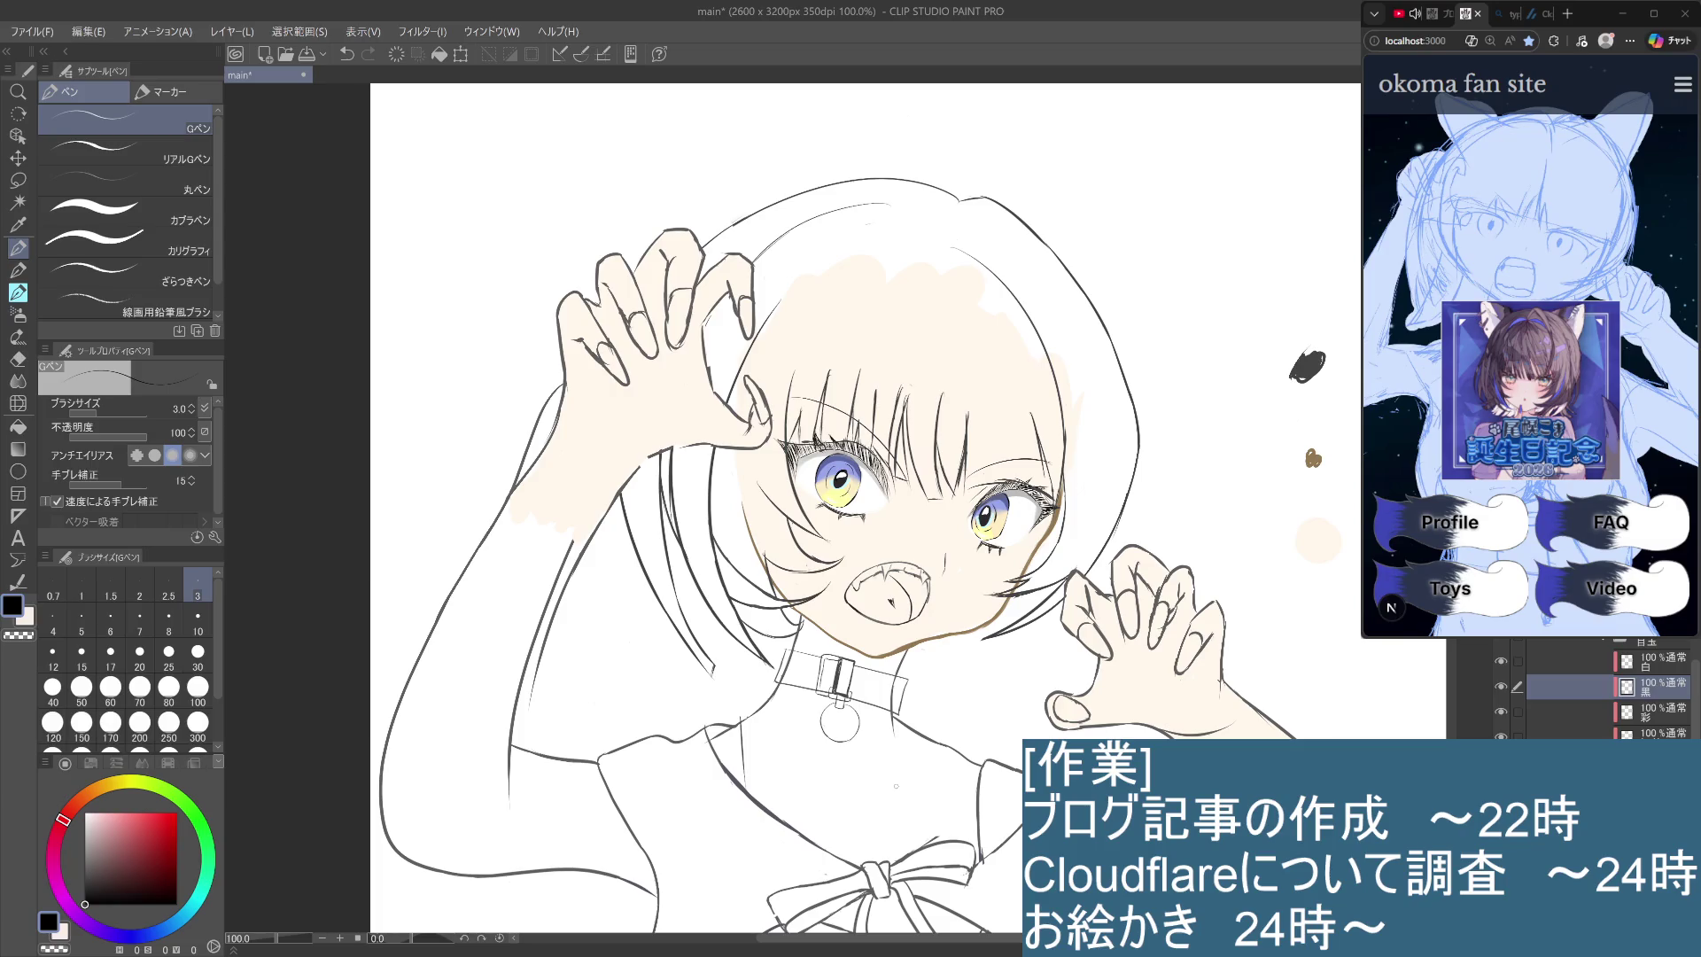
Collapse the open layer folder and zoom out to frame the whole figure.
{"action": "left_click", "coordinate": [1604, 644]}
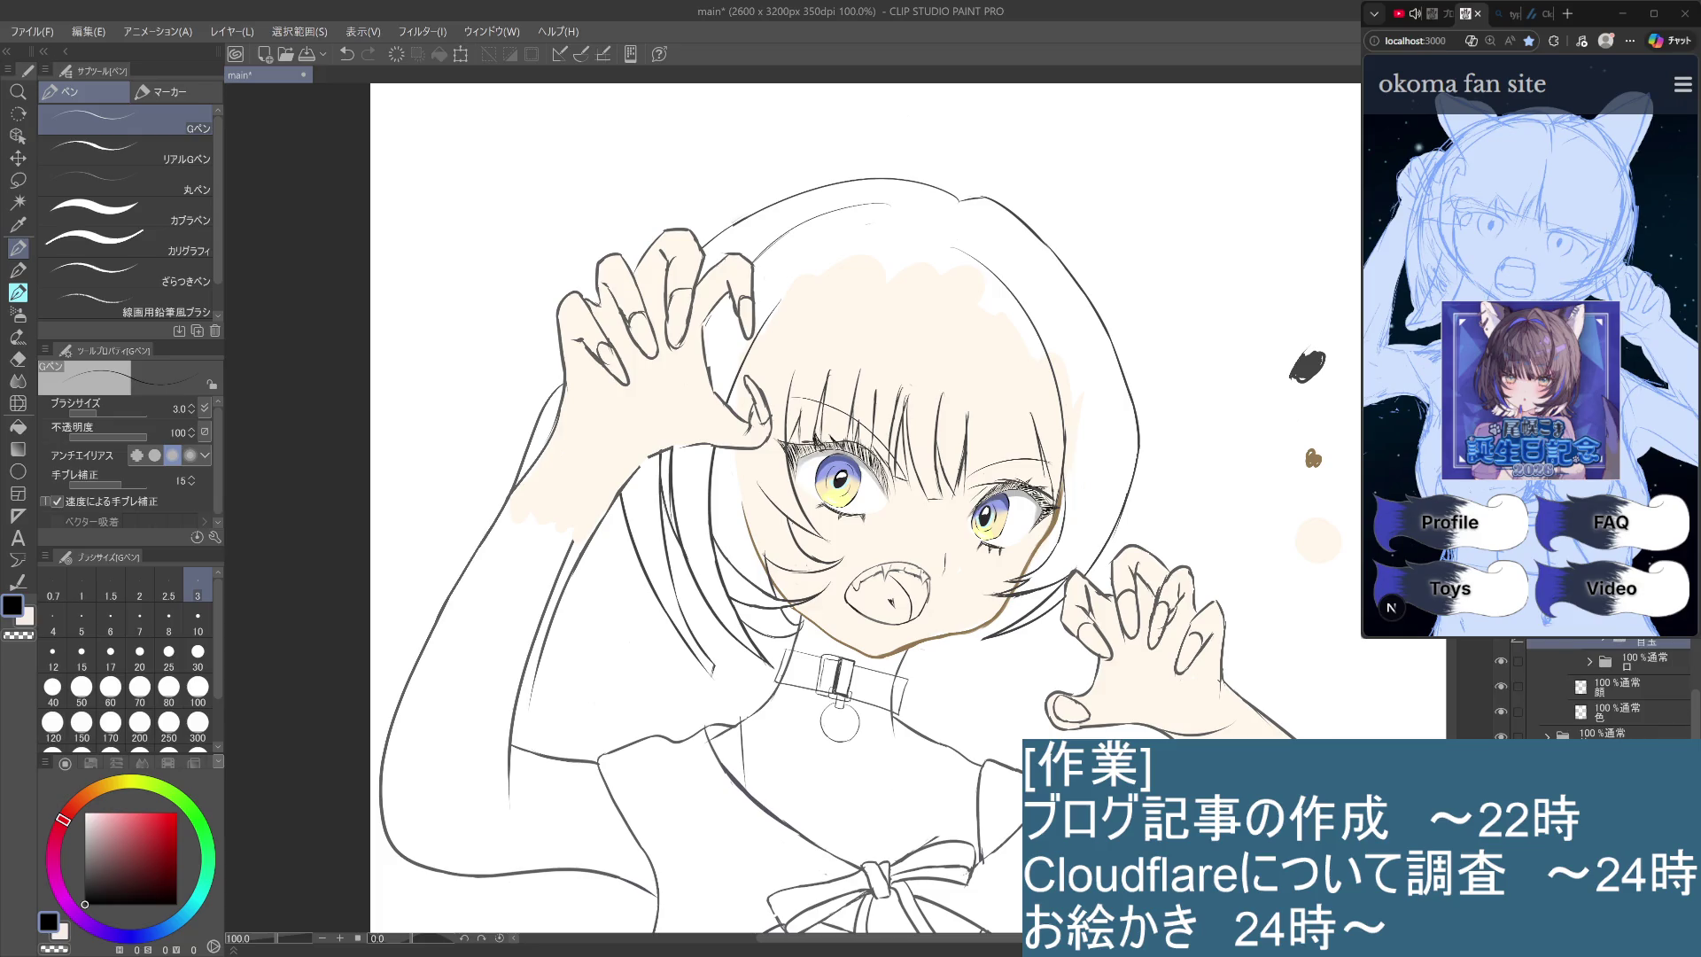
{"action": "scroll", "coordinate": [1676, 687], "scroll_direction": "down", "scroll_amount": 1}
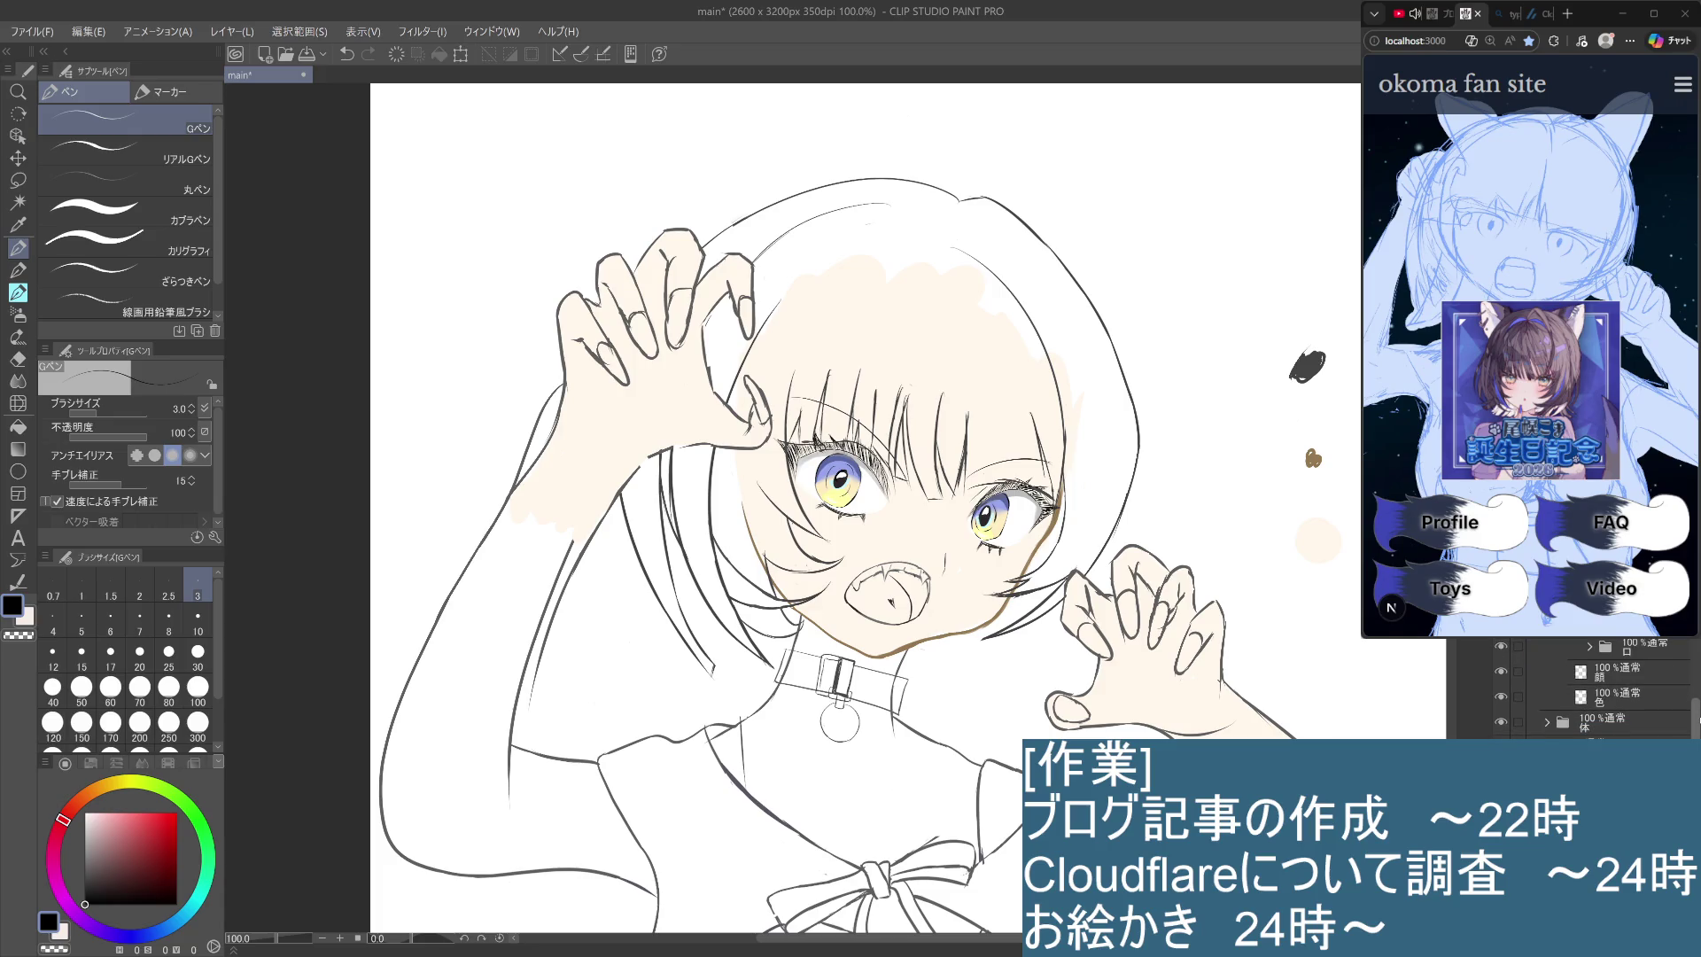
{"action": "key", "text": "ctrl+minus"}
{"action": "key", "text": "ctrl+minus"}
{"action": "key", "text": "ctrl+minus"}
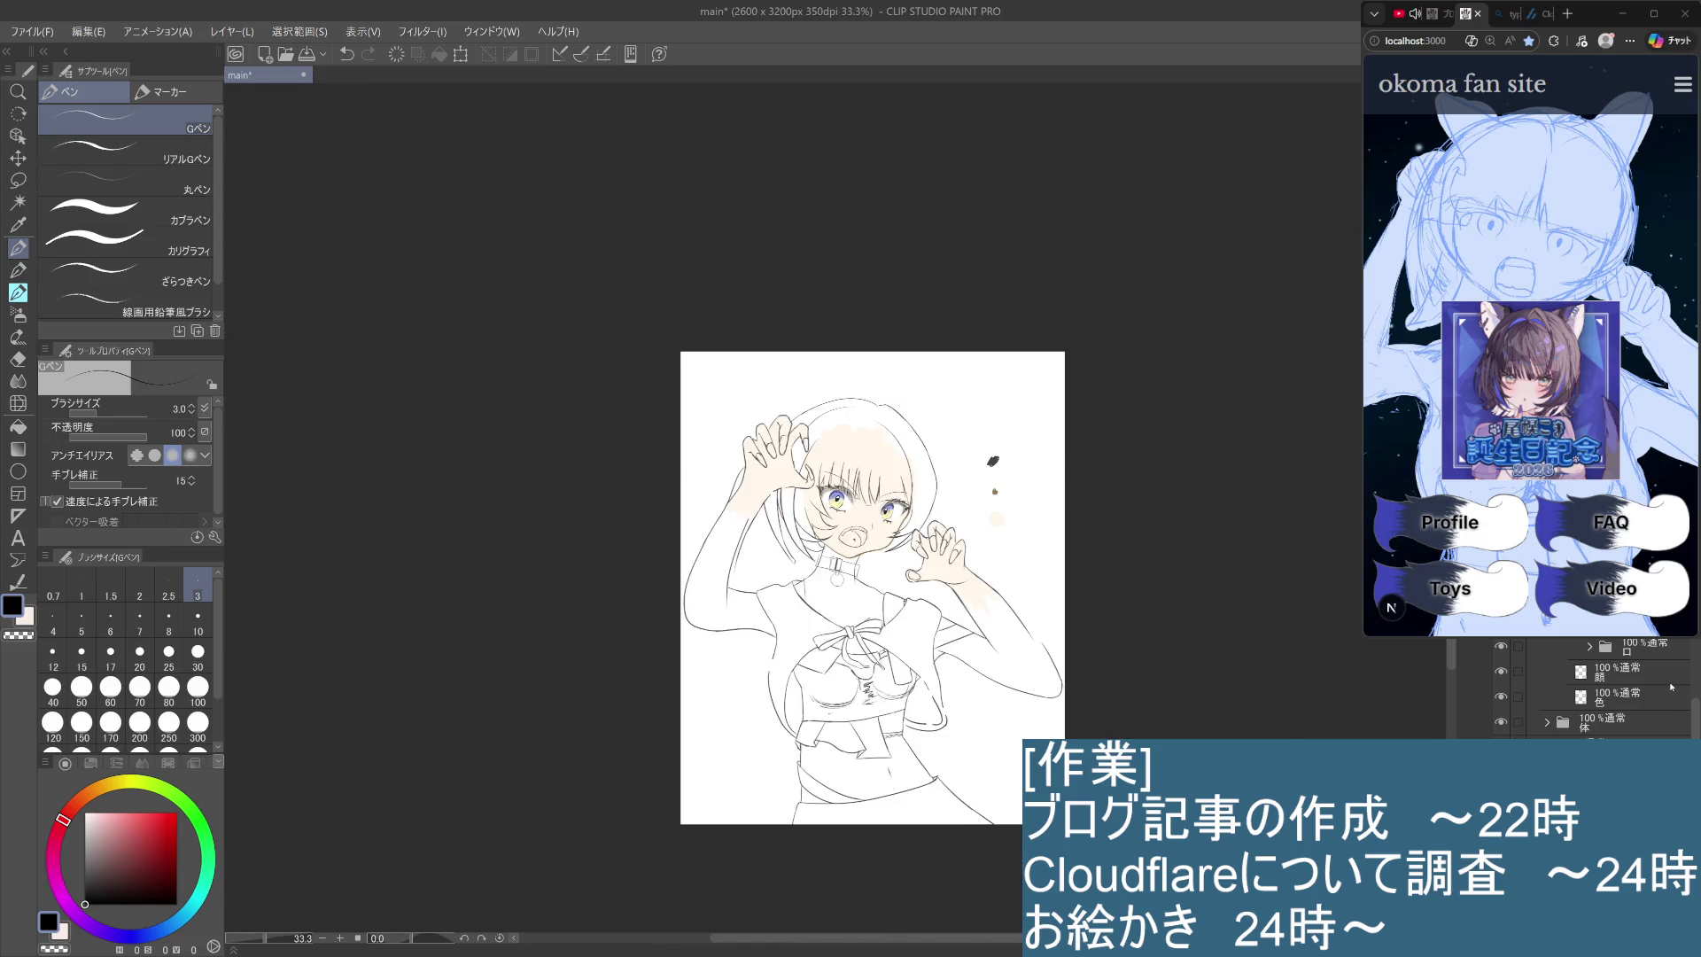
{"action": "key", "text": "ctrl+plus"}
{"action": "key", "text": "ctrl+plus"}
{"action": "key", "text": "ctrl+minus"}
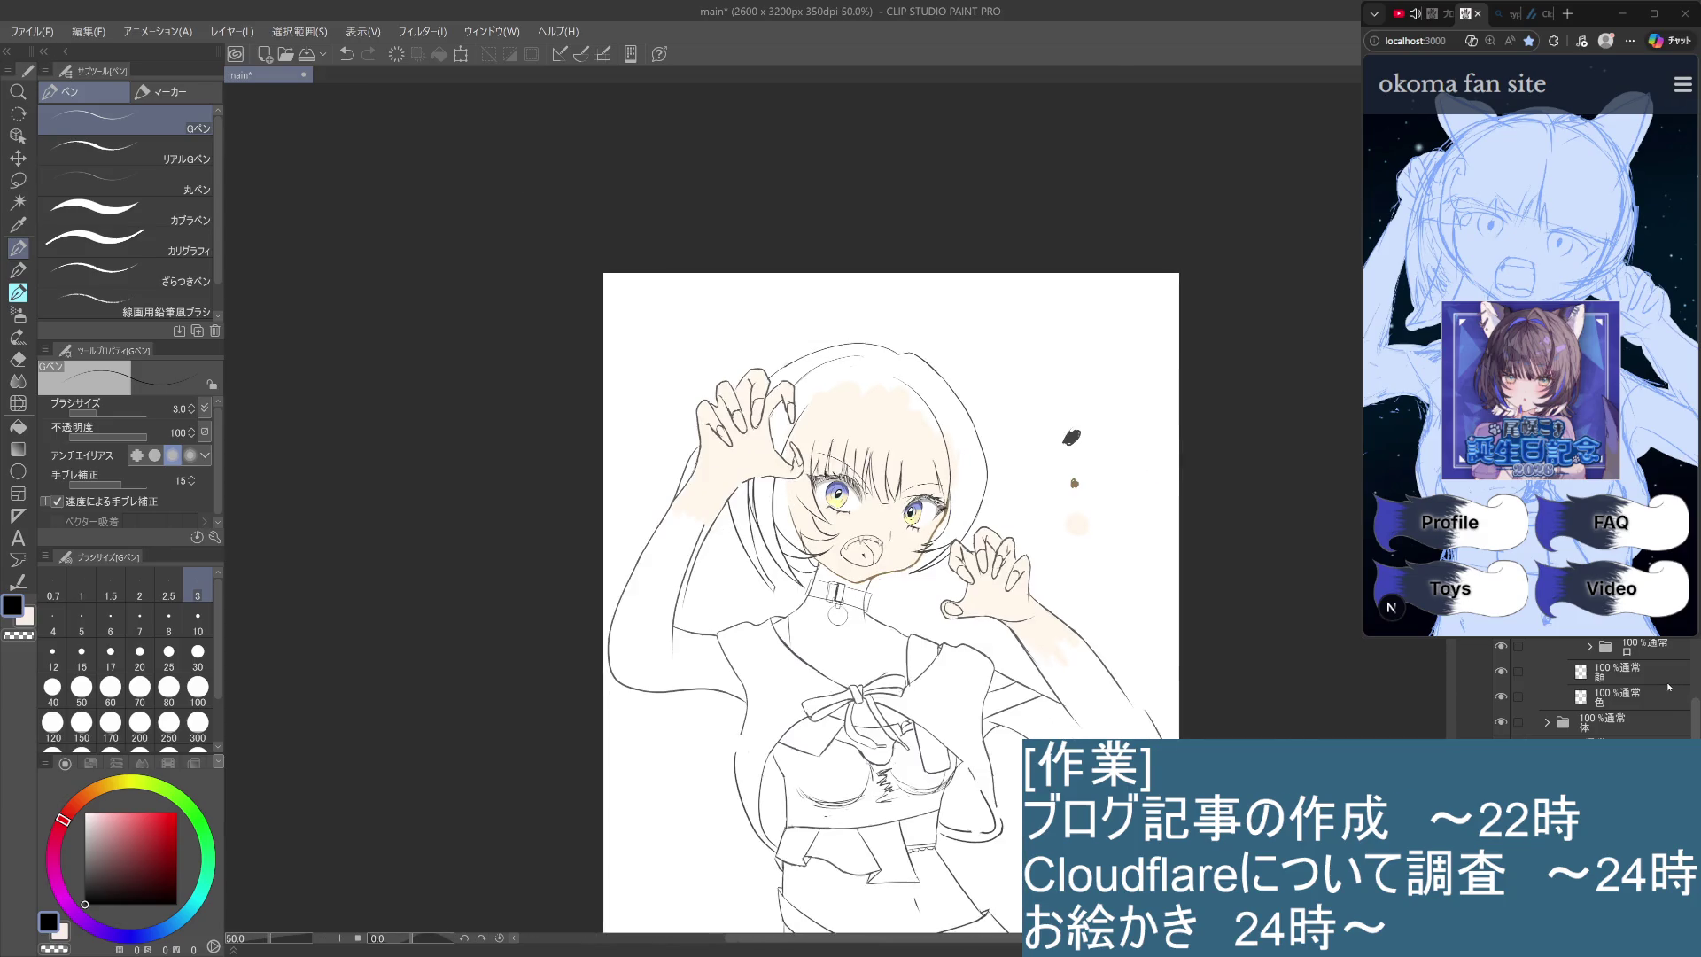
{"action": "mouse_move", "coordinate": [1152, 638]}
{"action": "left_mouse_down"}
{"action": "mouse_move", "coordinate": [1276, 572]}
{"action": "mouse_move", "coordinate": [1319, 626]}
{"action": "left_mouse_up"}
{"action": "scroll", "coordinate": [1276, 571], "scroll_direction": "up", "scroll_amount": 2}
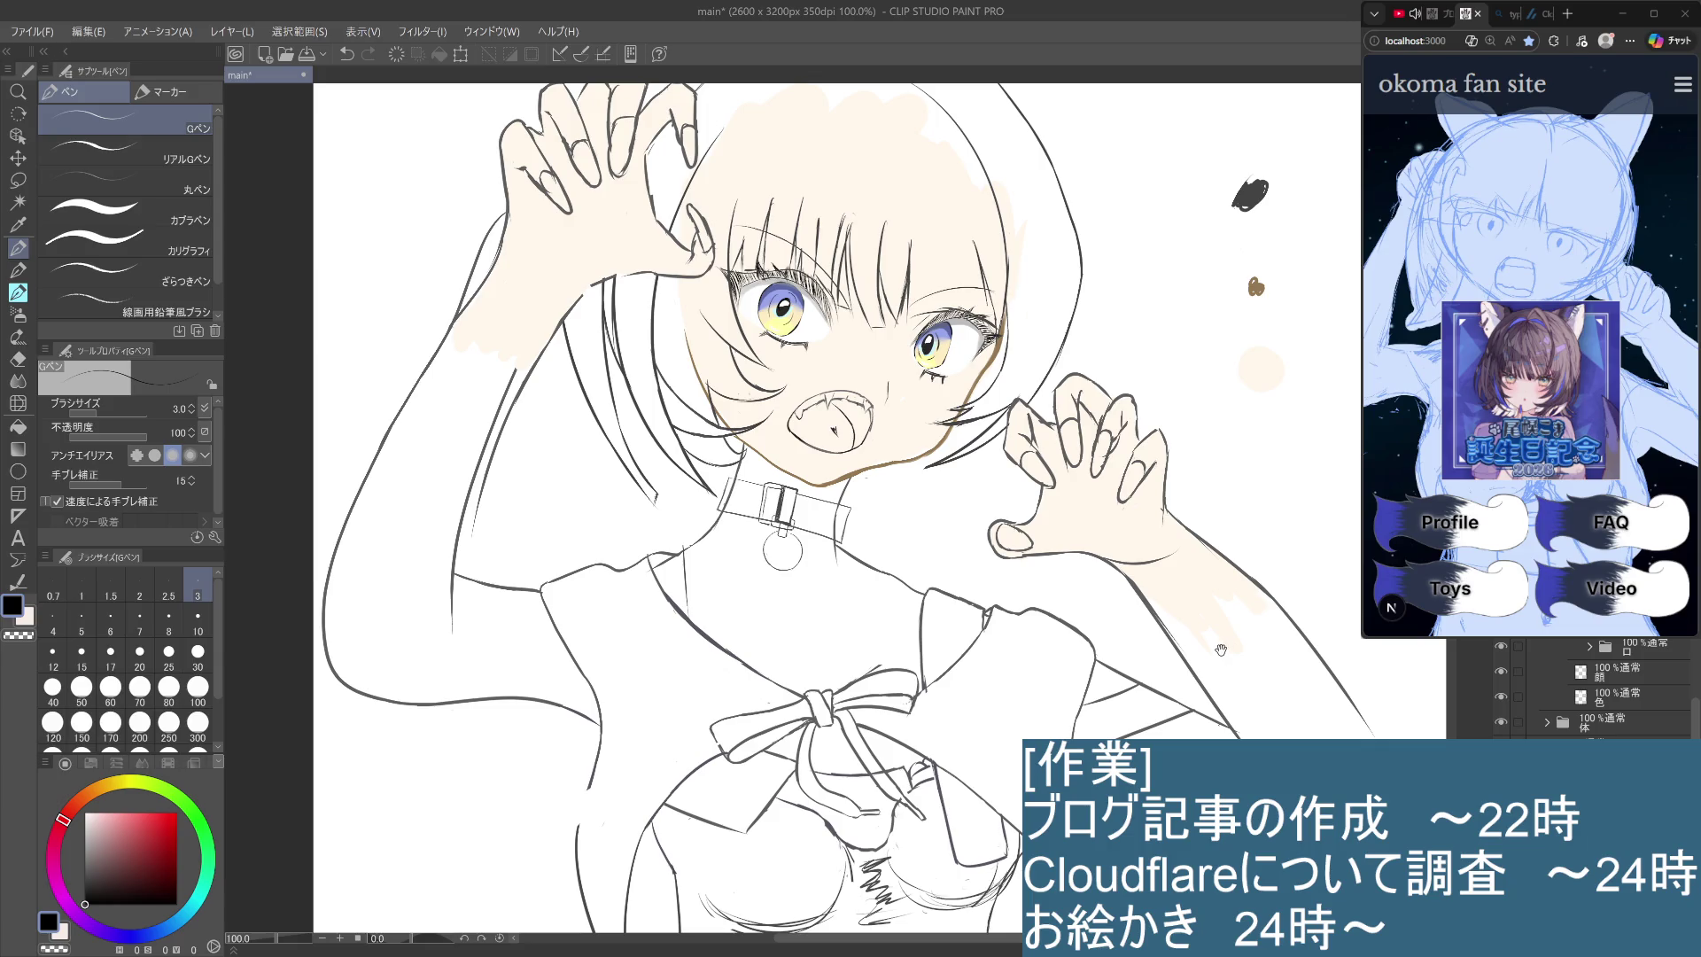
{"action": "scroll", "coordinate": [1221, 649], "scroll_direction": "down", "scroll_amount": 3}
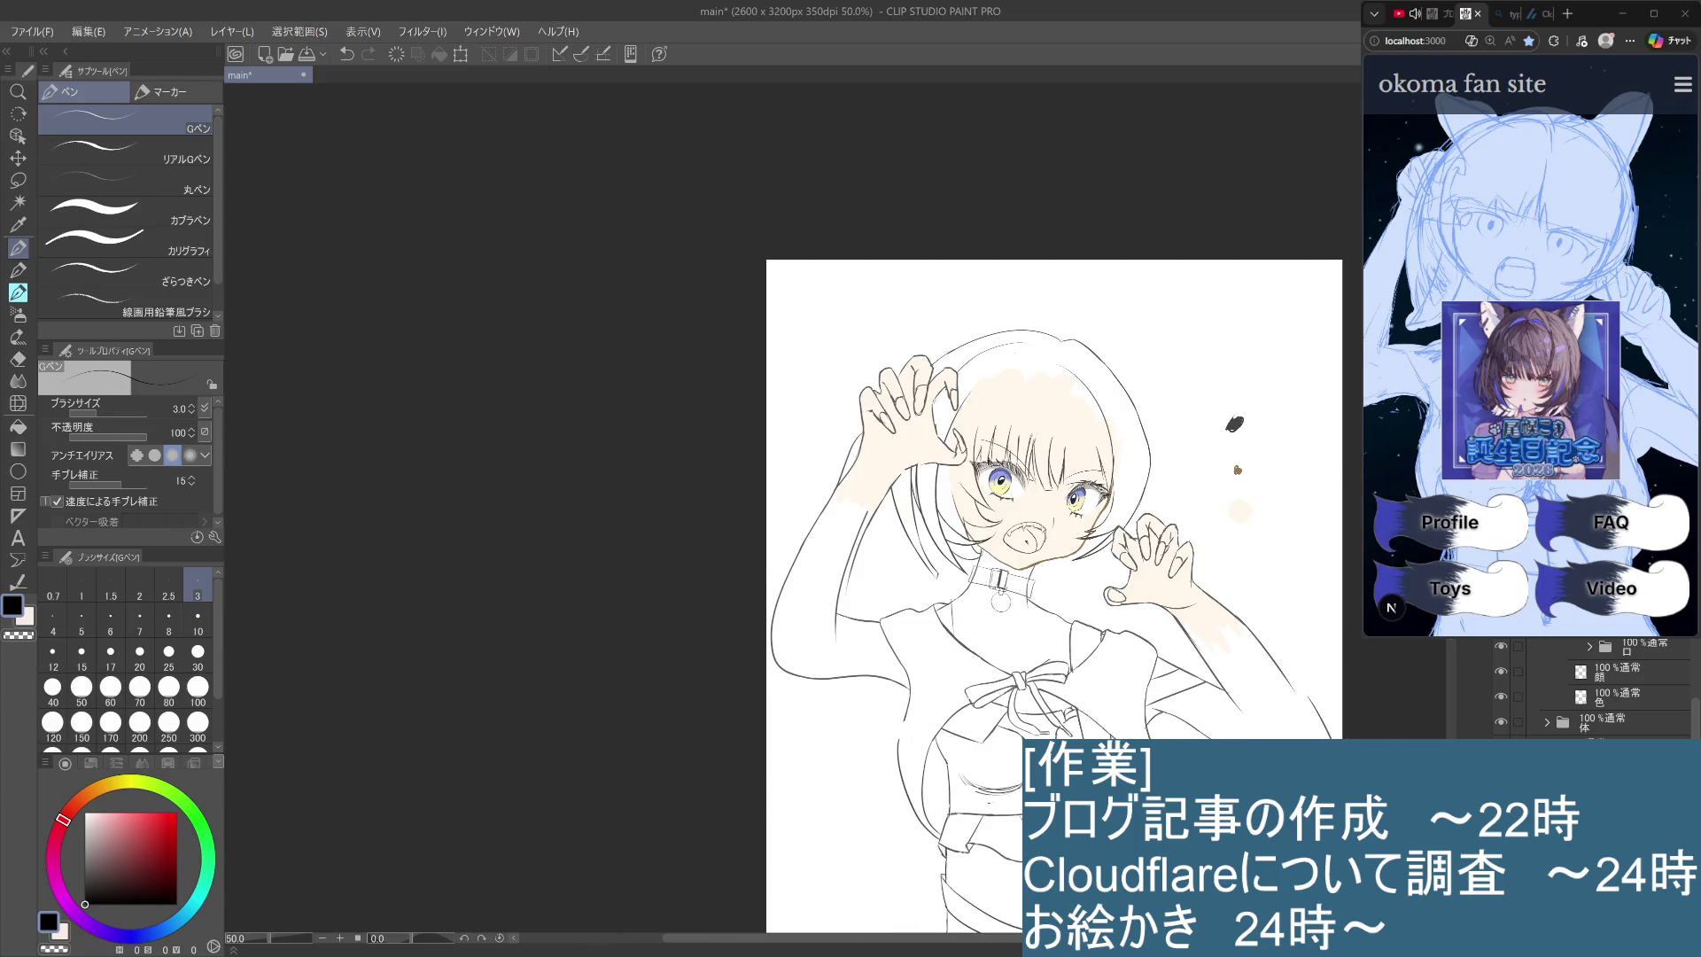
{"action": "scroll", "coordinate": [1220, 653], "scroll_direction": "up", "scroll_amount": 1}
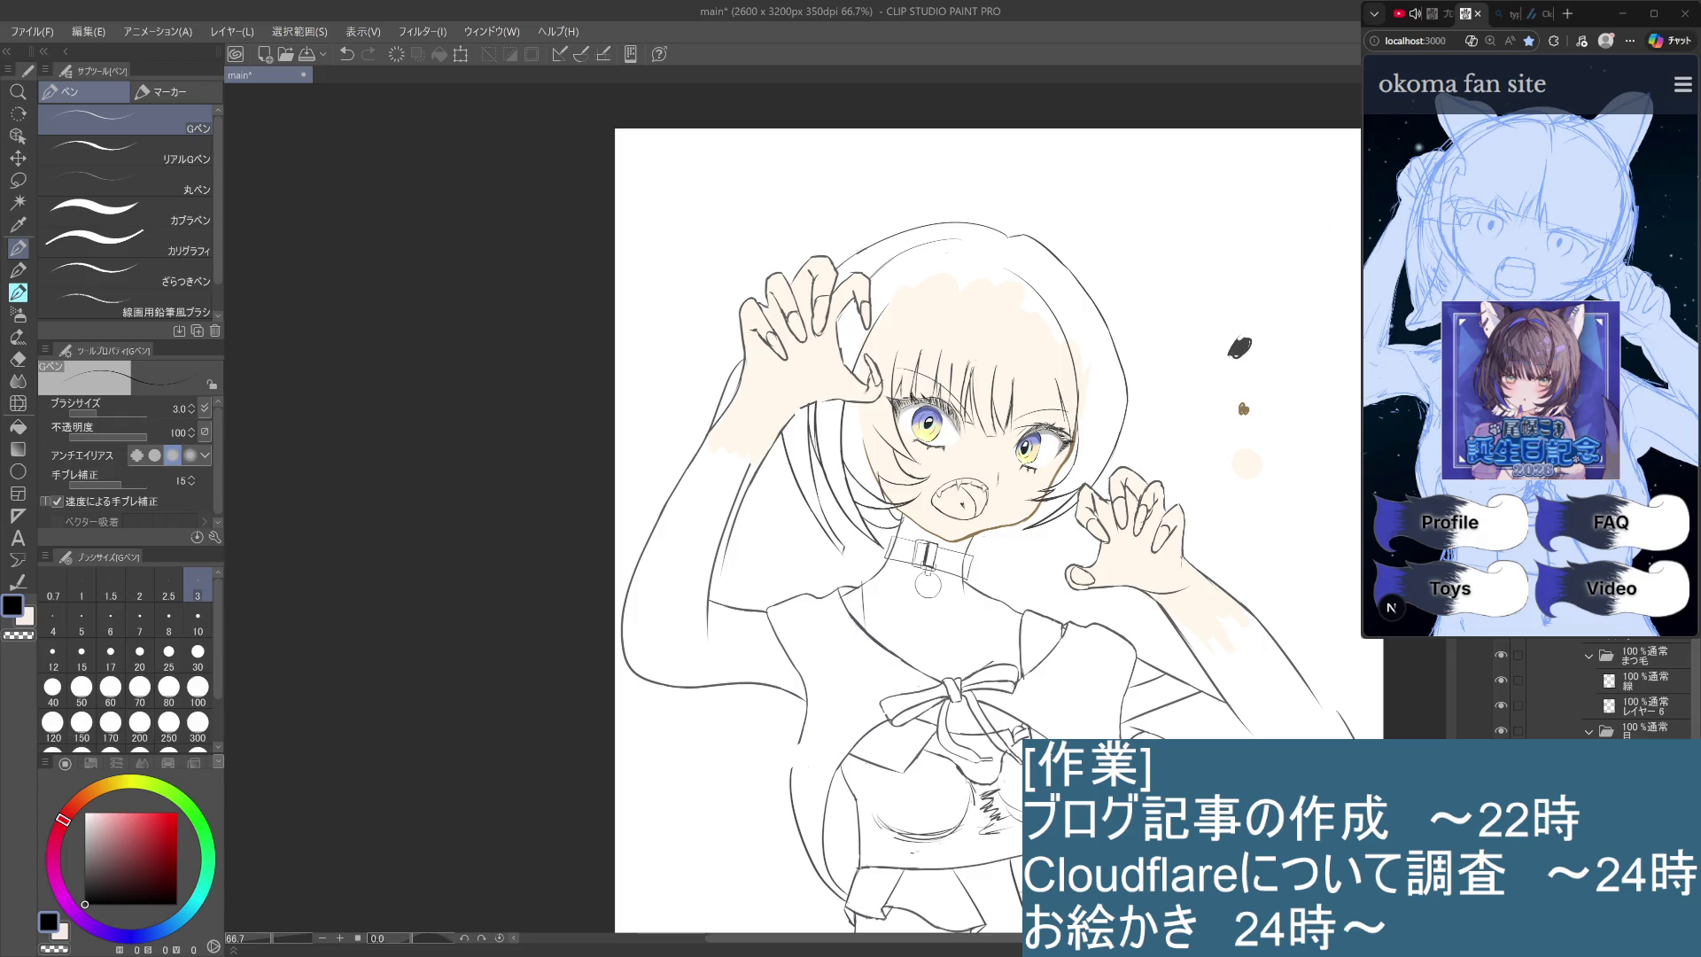
Select a layer inside the 目玉 eyes folder and set the drawing colour to pale yellow.
{"action": "left_click", "coordinate": [1646, 664]}
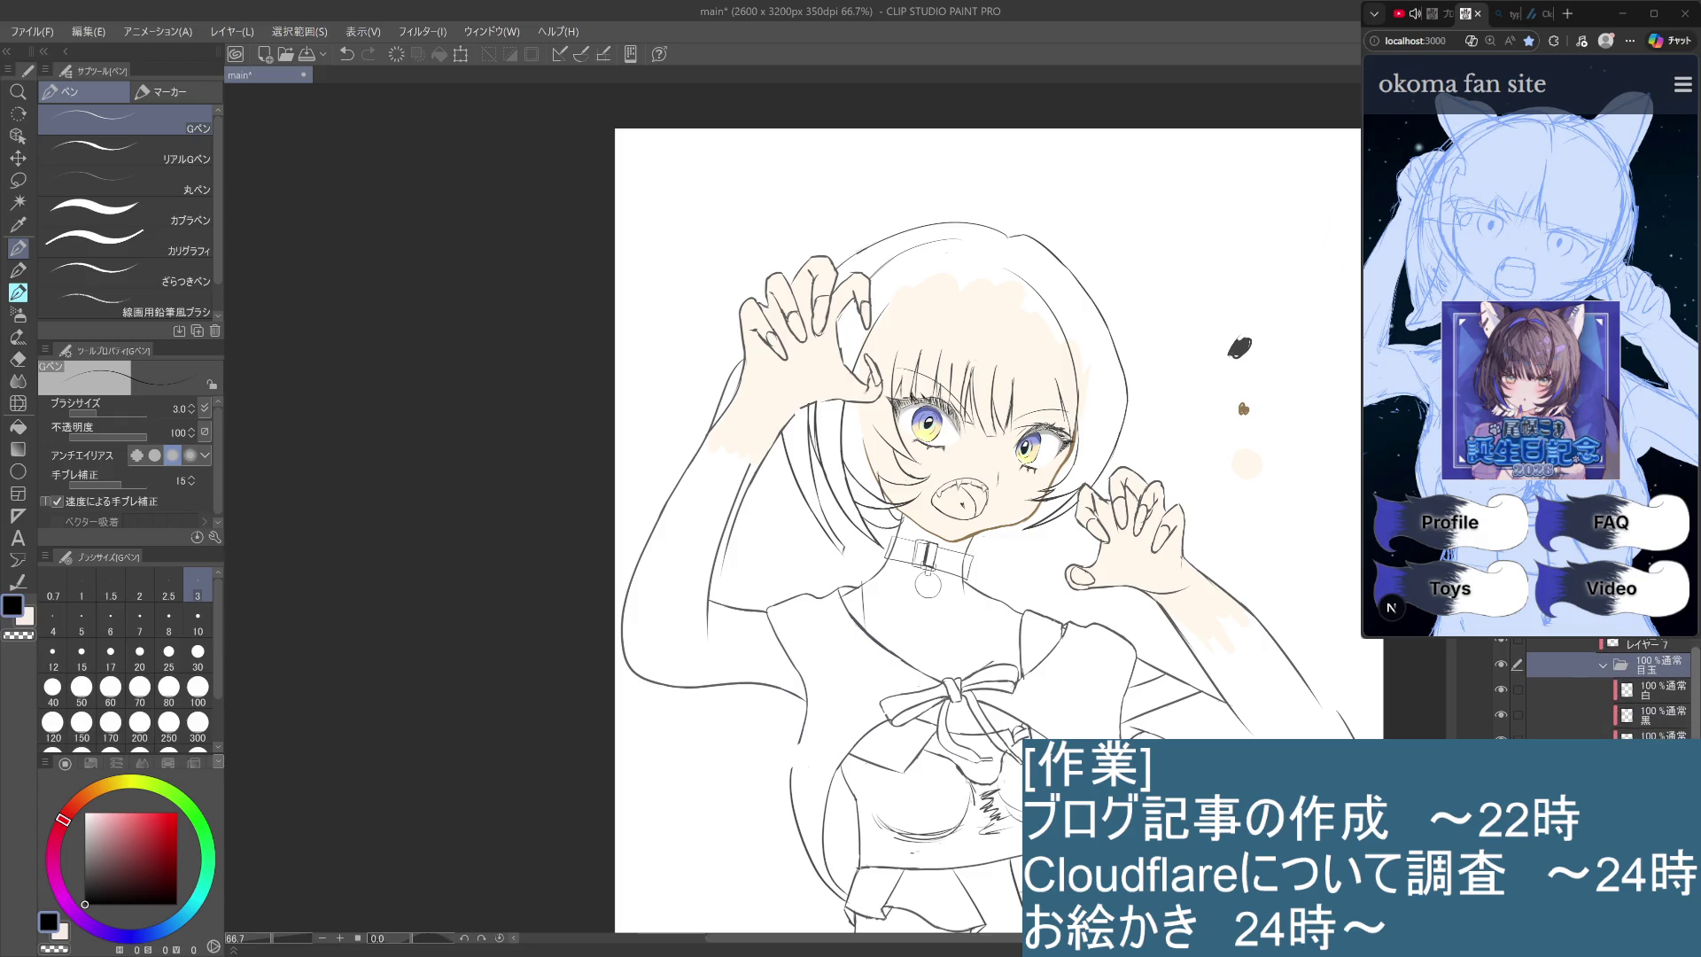
{"action": "left_click", "coordinate": [1648, 735]}
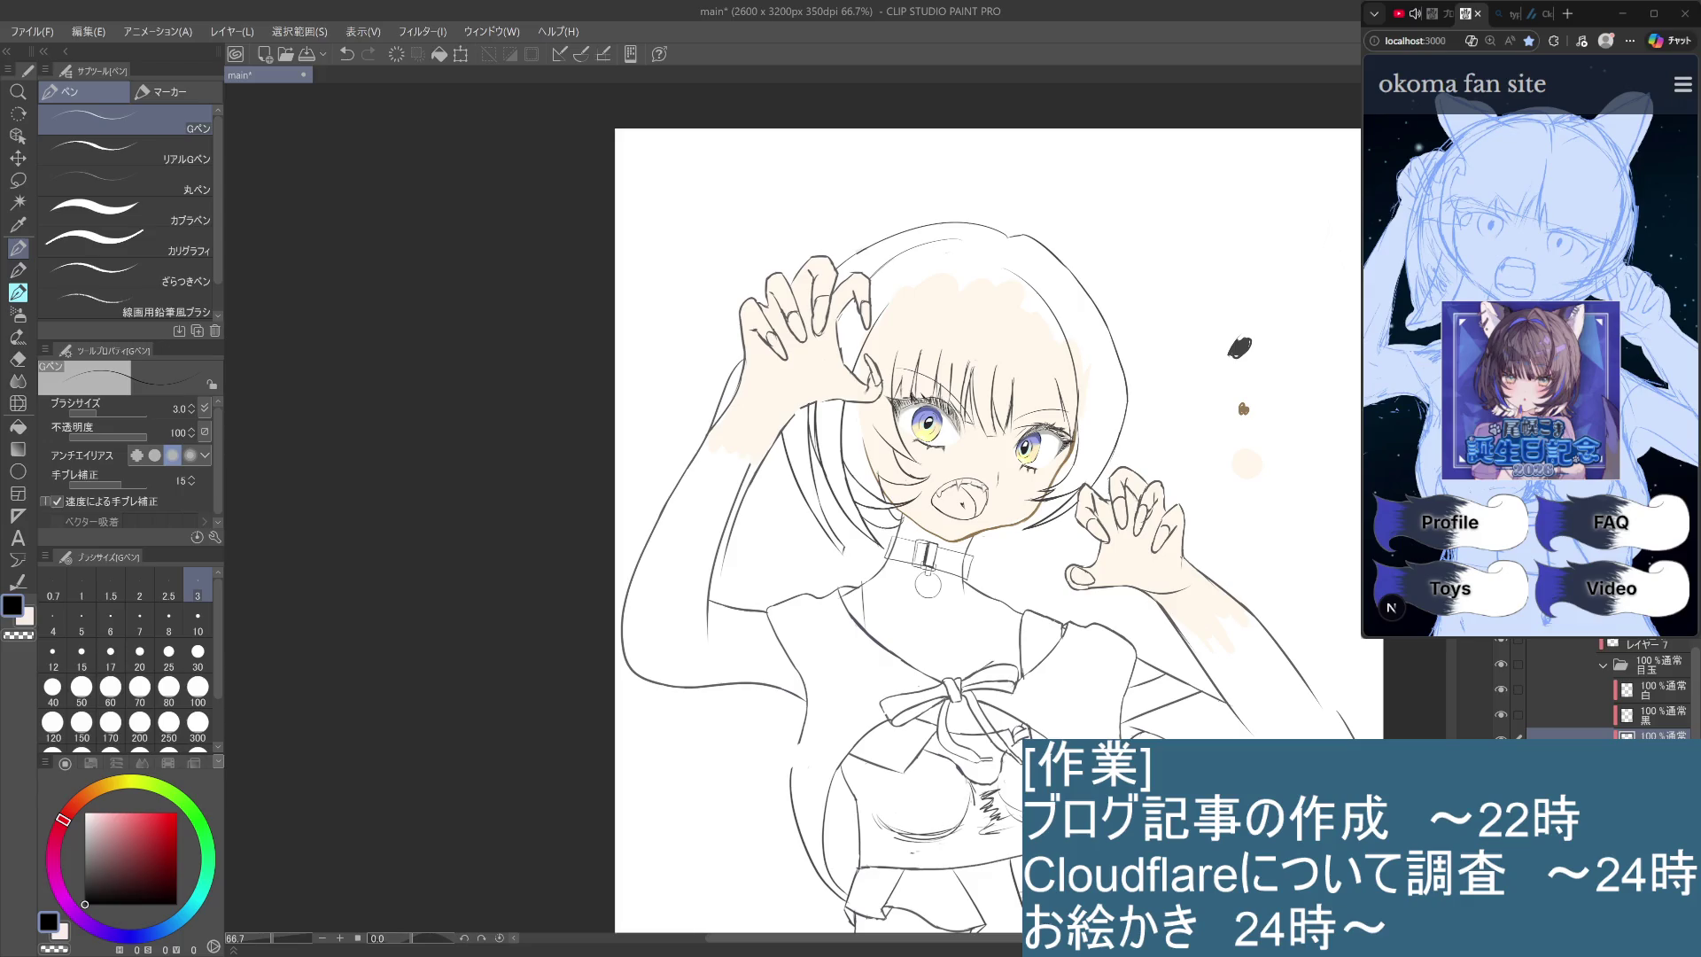
{"action": "left_click_drag", "start_coordinate": [96, 804], "coordinate": [138, 780]}
{"action": "left_click", "coordinate": [134, 813]}
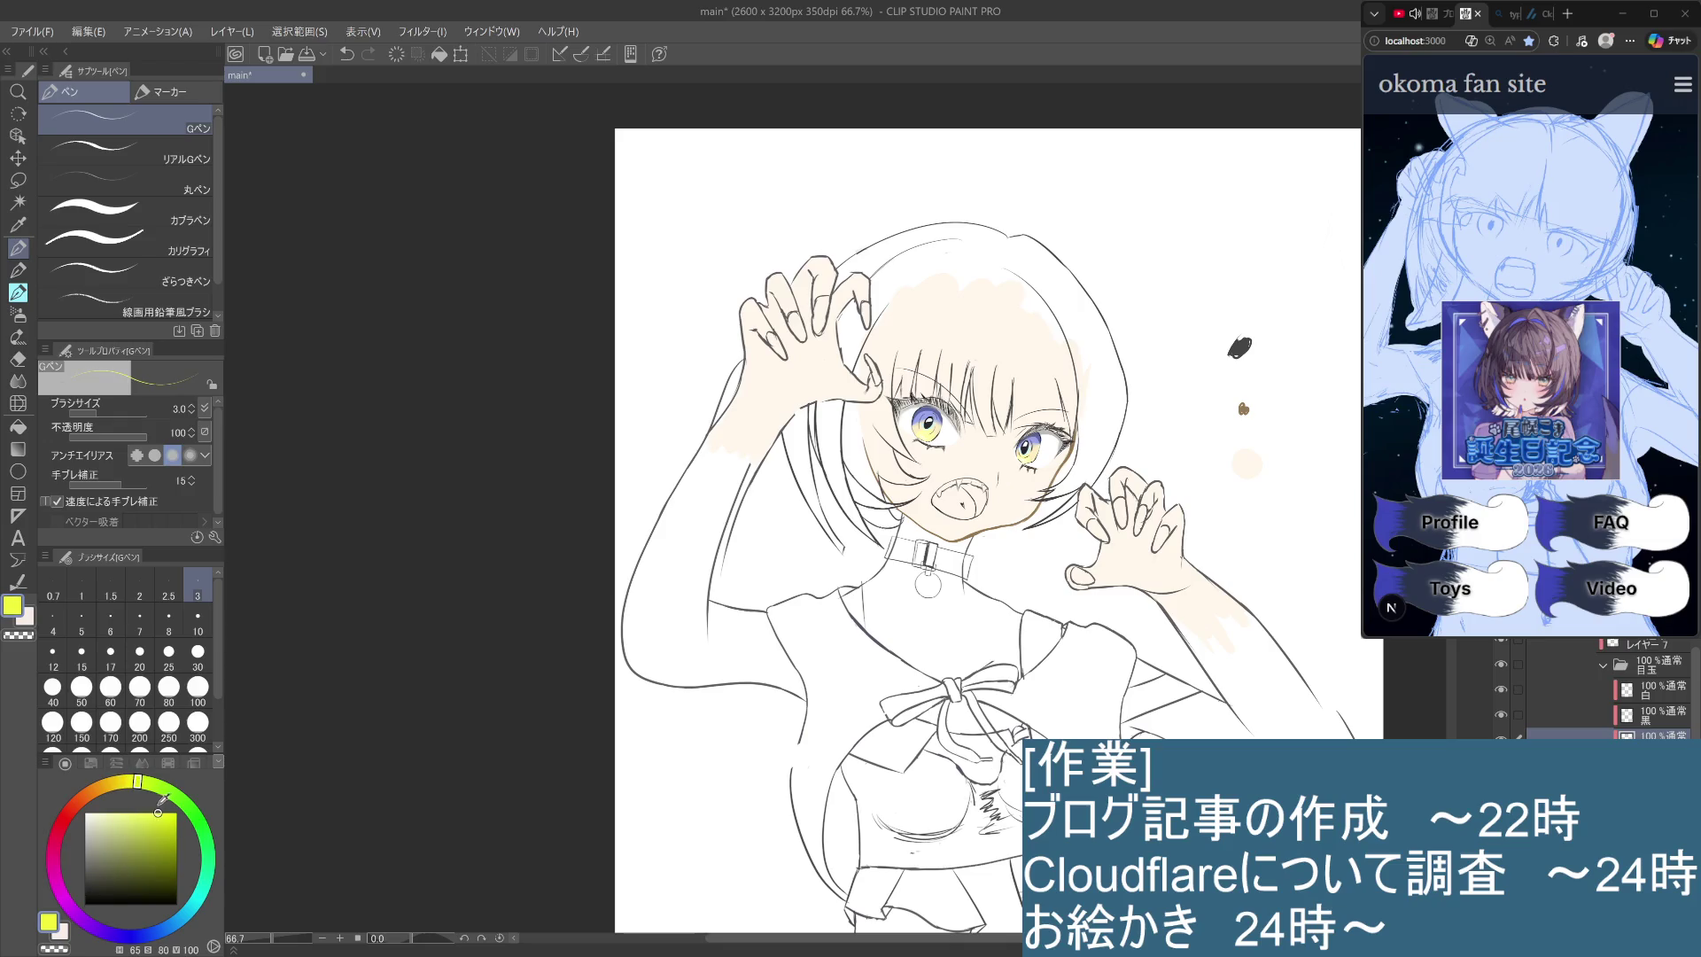
Saturate the yellow slightly, switch to the めらい線画ブラシ pencil, and undo a stray stroke.
{"action": "left_click", "coordinate": [144, 813]}
{"action": "scroll", "coordinate": [935, 443], "scroll_direction": "up", "scroll_amount": 2}
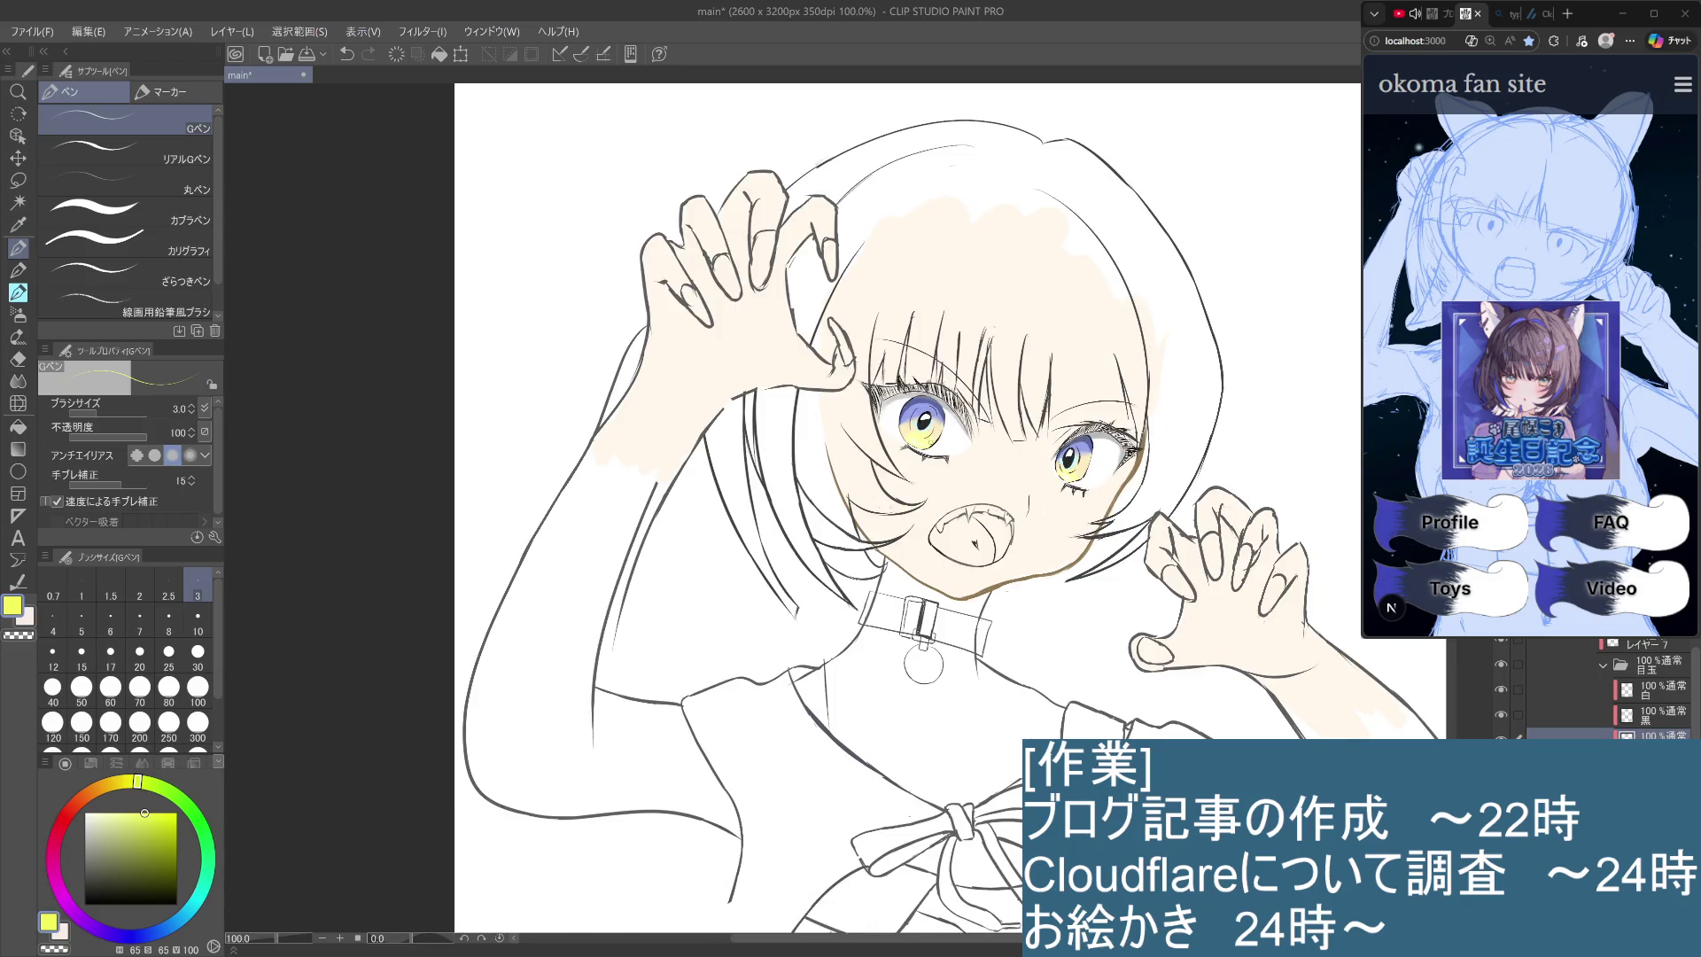
{"action": "left_click", "coordinate": [18, 271]}
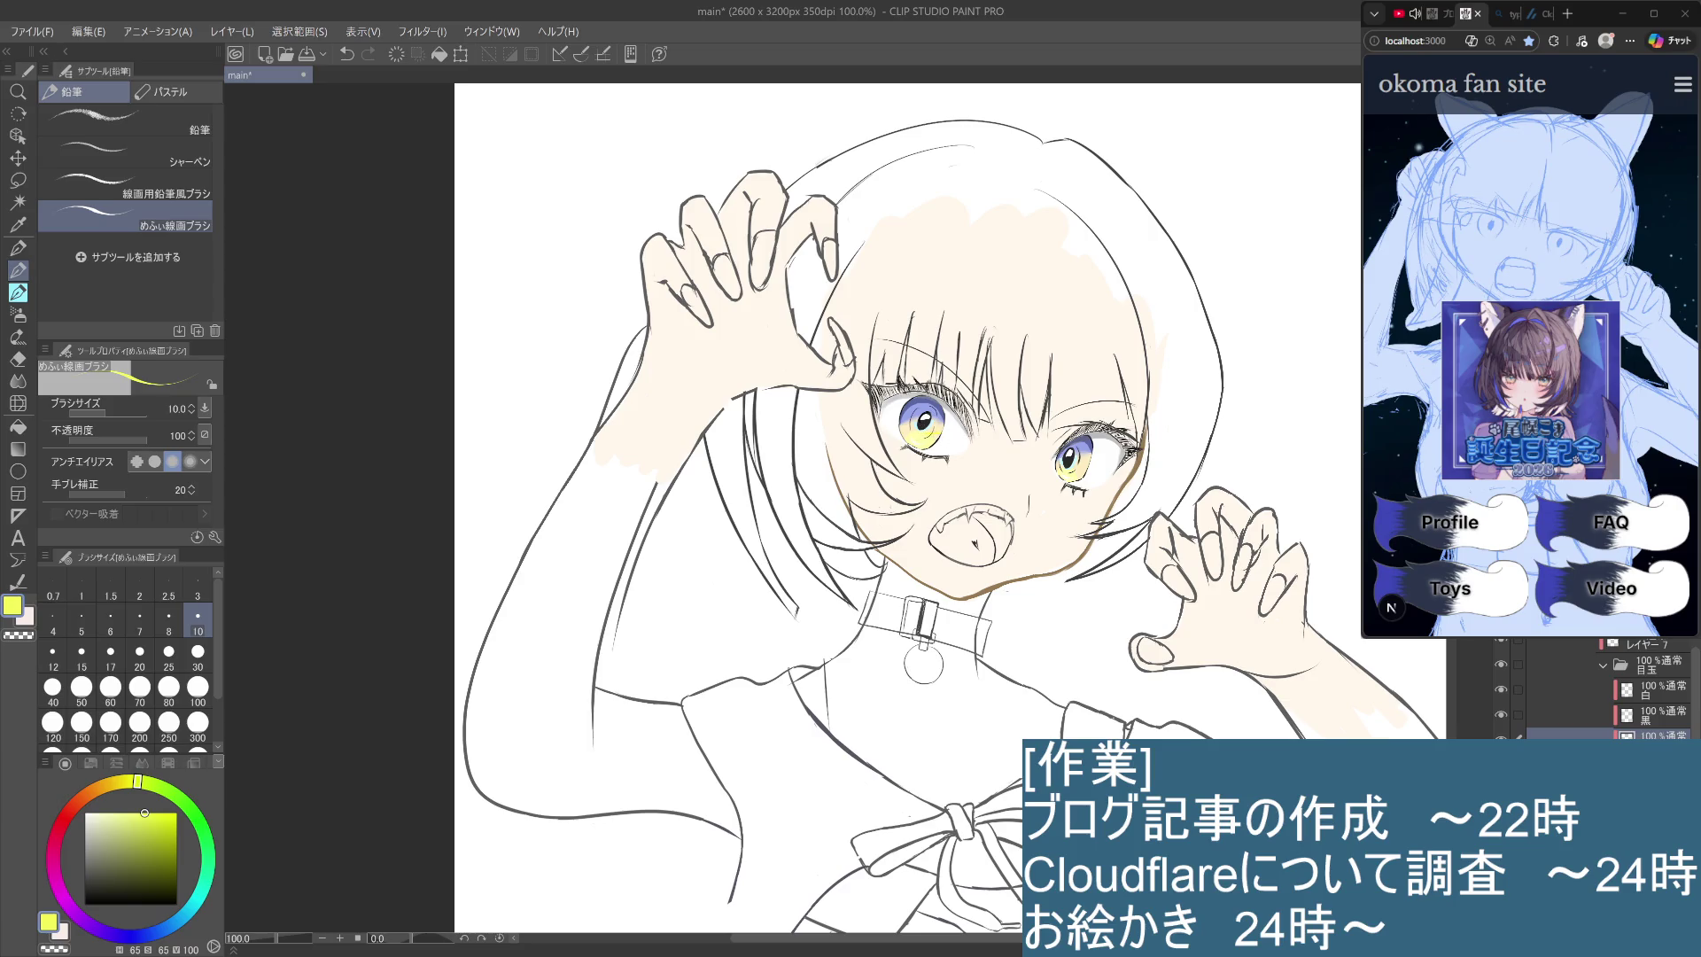
{"action": "key", "text": "ctrl+z"}
On another layer, set a fully saturated warm yellow (about H59, S100) and undo a pupil stroke.
{"action": "left_click", "coordinate": [1648, 757]}
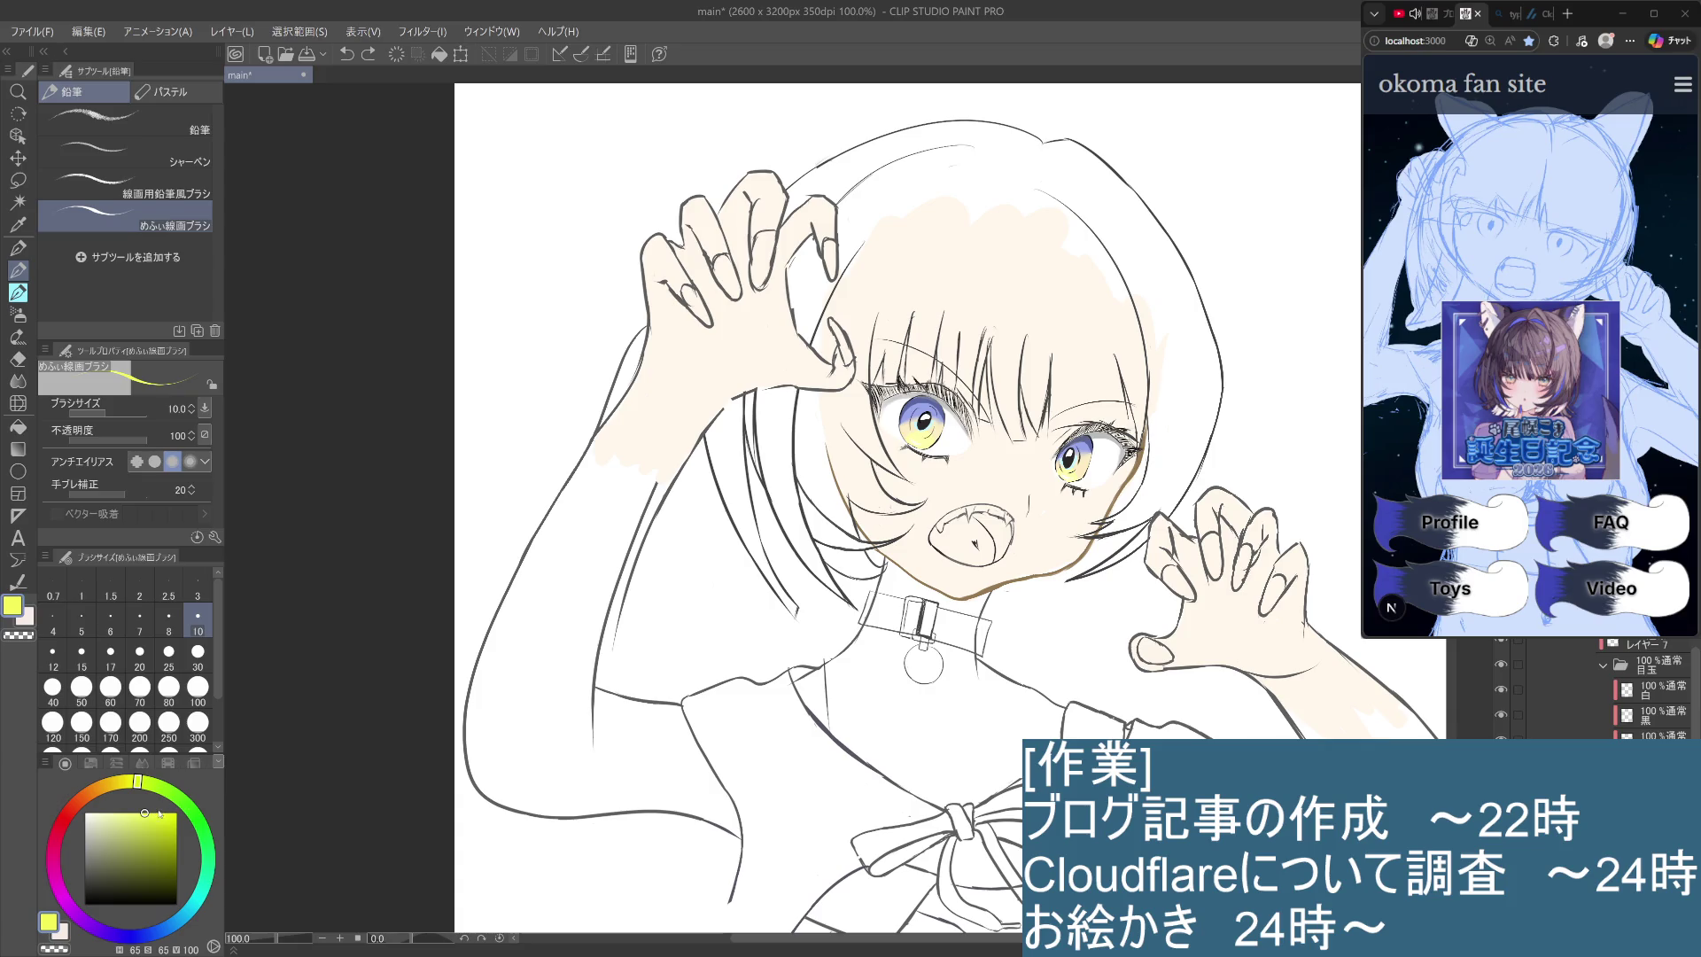
{"action": "left_click", "coordinate": [177, 811]}
{"action": "left_click", "coordinate": [140, 781]}
{"action": "left_click", "coordinate": [174, 813]}
{"action": "left_click_drag", "start_coordinate": [138, 781], "coordinate": [130, 781]}
{"action": "left_click", "coordinate": [177, 811]}
{"action": "key", "text": "ctrl+z"}
On the eye layer, toggle the small left-eye stroke on and off repeatedly to compare.
{"action": "left_click", "coordinate": [1648, 735]}
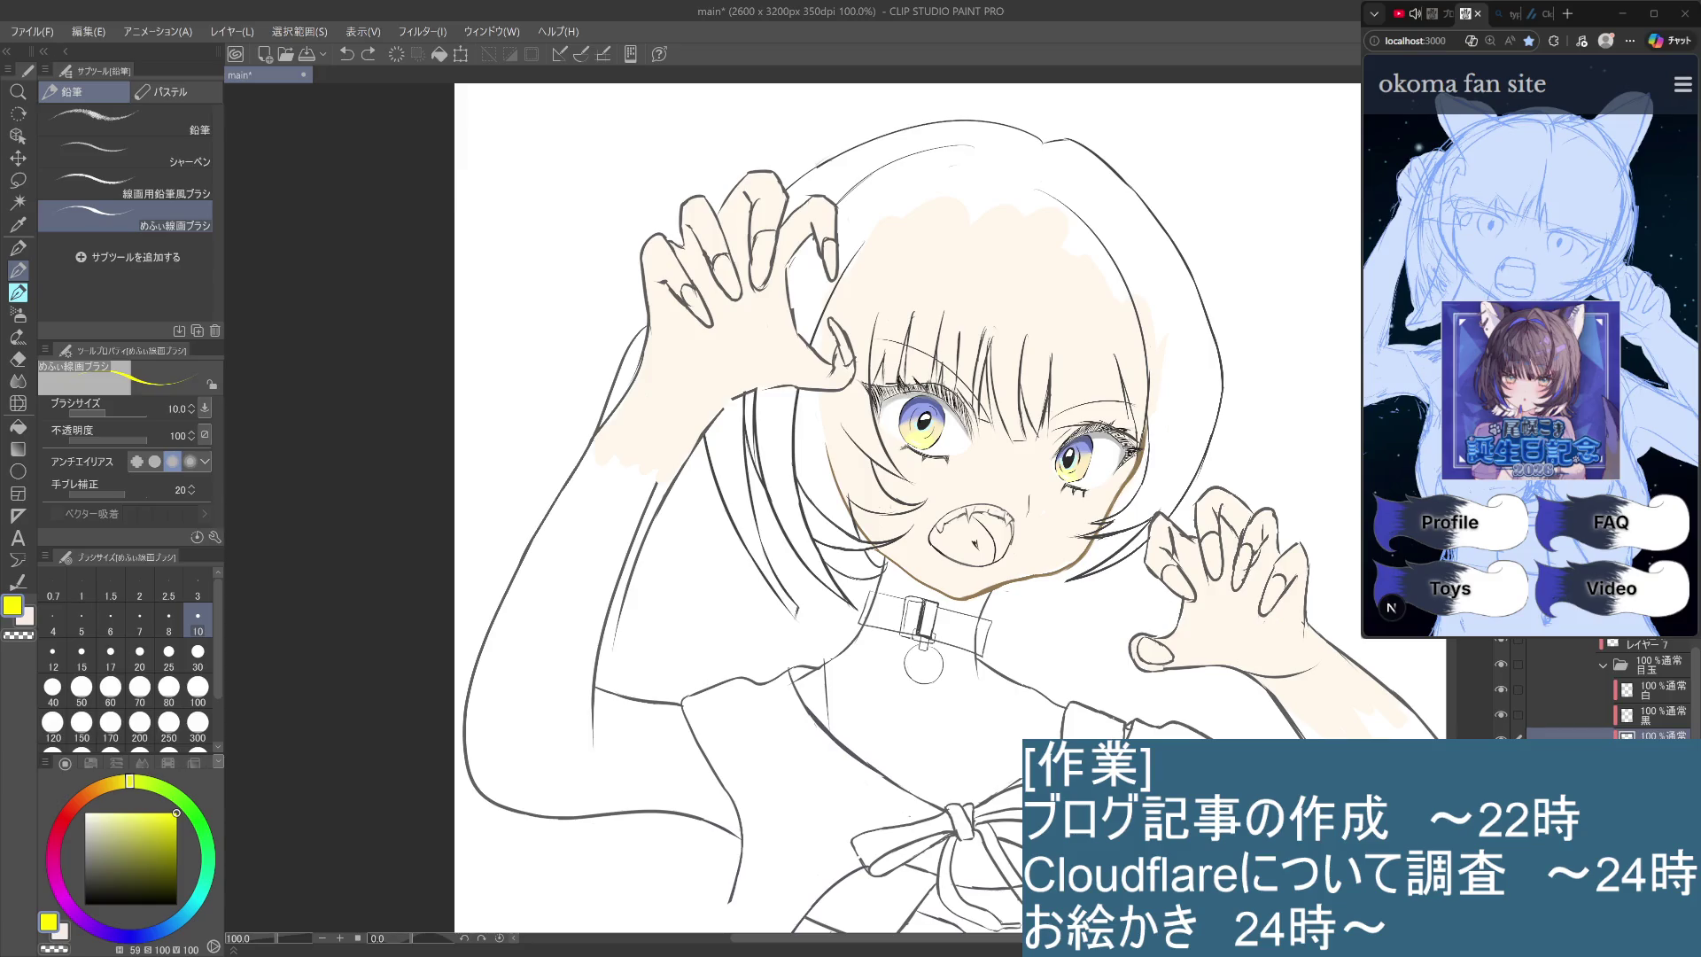
{"action": "key", "text": "ctrl+y"}
{"action": "key", "text": "ctrl+z"}
{"action": "key", "text": "ctrl+y"}
{"action": "key", "text": "ctrl+z"}
{"action": "key", "text": "ctrl+y"}
{"action": "key", "text": "ctrl+z"}
{"action": "key", "text": "ctrl+y"}
{"action": "key", "text": "ctrl+z"}
{"action": "key", "text": "ctrl+y"}
{"action": "key", "text": "ctrl+z"}
{"action": "key", "text": "ctrl+y"}
{"action": "key", "text": "ctrl+z"}
{"action": "key", "text": "ctrl+y"}
{"action": "key", "text": "ctrl+z"}
{"action": "key", "text": "ctrl+y"}
{"action": "key", "text": "ctrl+z"}
{"action": "key", "text": "ctrl+y"}
{"action": "key", "text": "ctrl+z"}
Paint a small yellow stroke in the left eye, compare layers, and try a paler yellow.
{"action": "left_click_drag", "start_coordinate": [920, 422], "coordinate": [925, 440]}
{"action": "key", "text": "alt+bracketleft"}
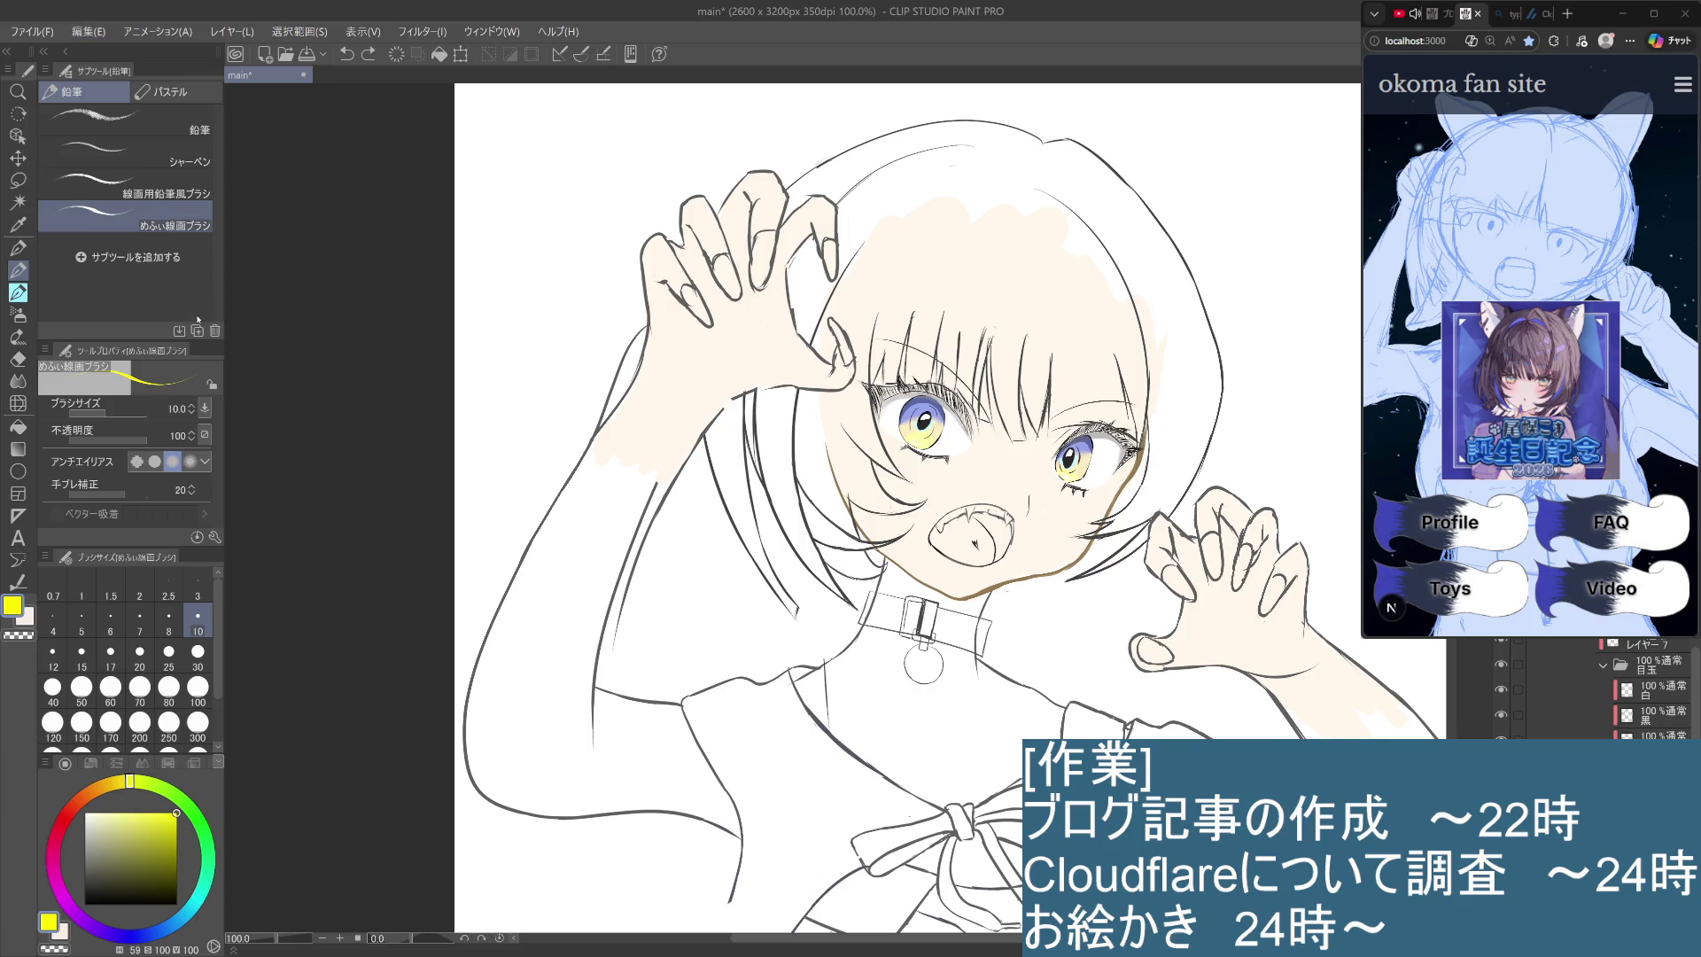
{"action": "key", "text": "ctrl+z"}
{"action": "key", "text": "ctrl+y"}
{"action": "left_click_drag", "start_coordinate": [176, 813], "coordinate": [107, 809]}
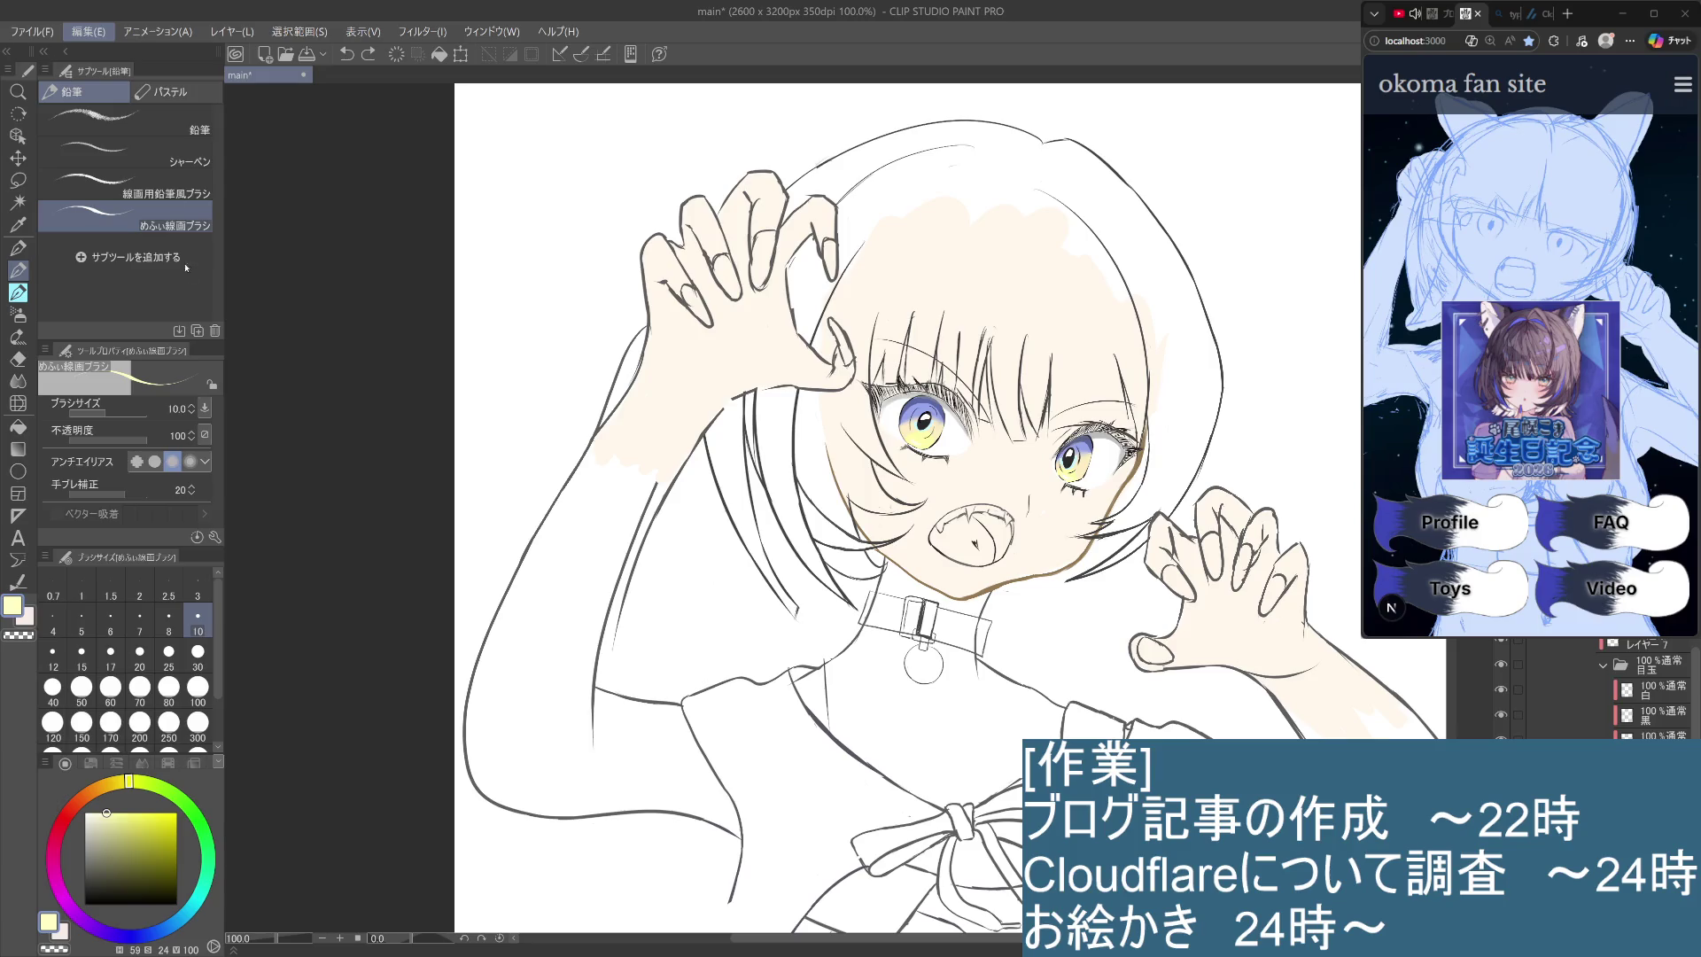
{"action": "key", "text": "ctrl+y"}
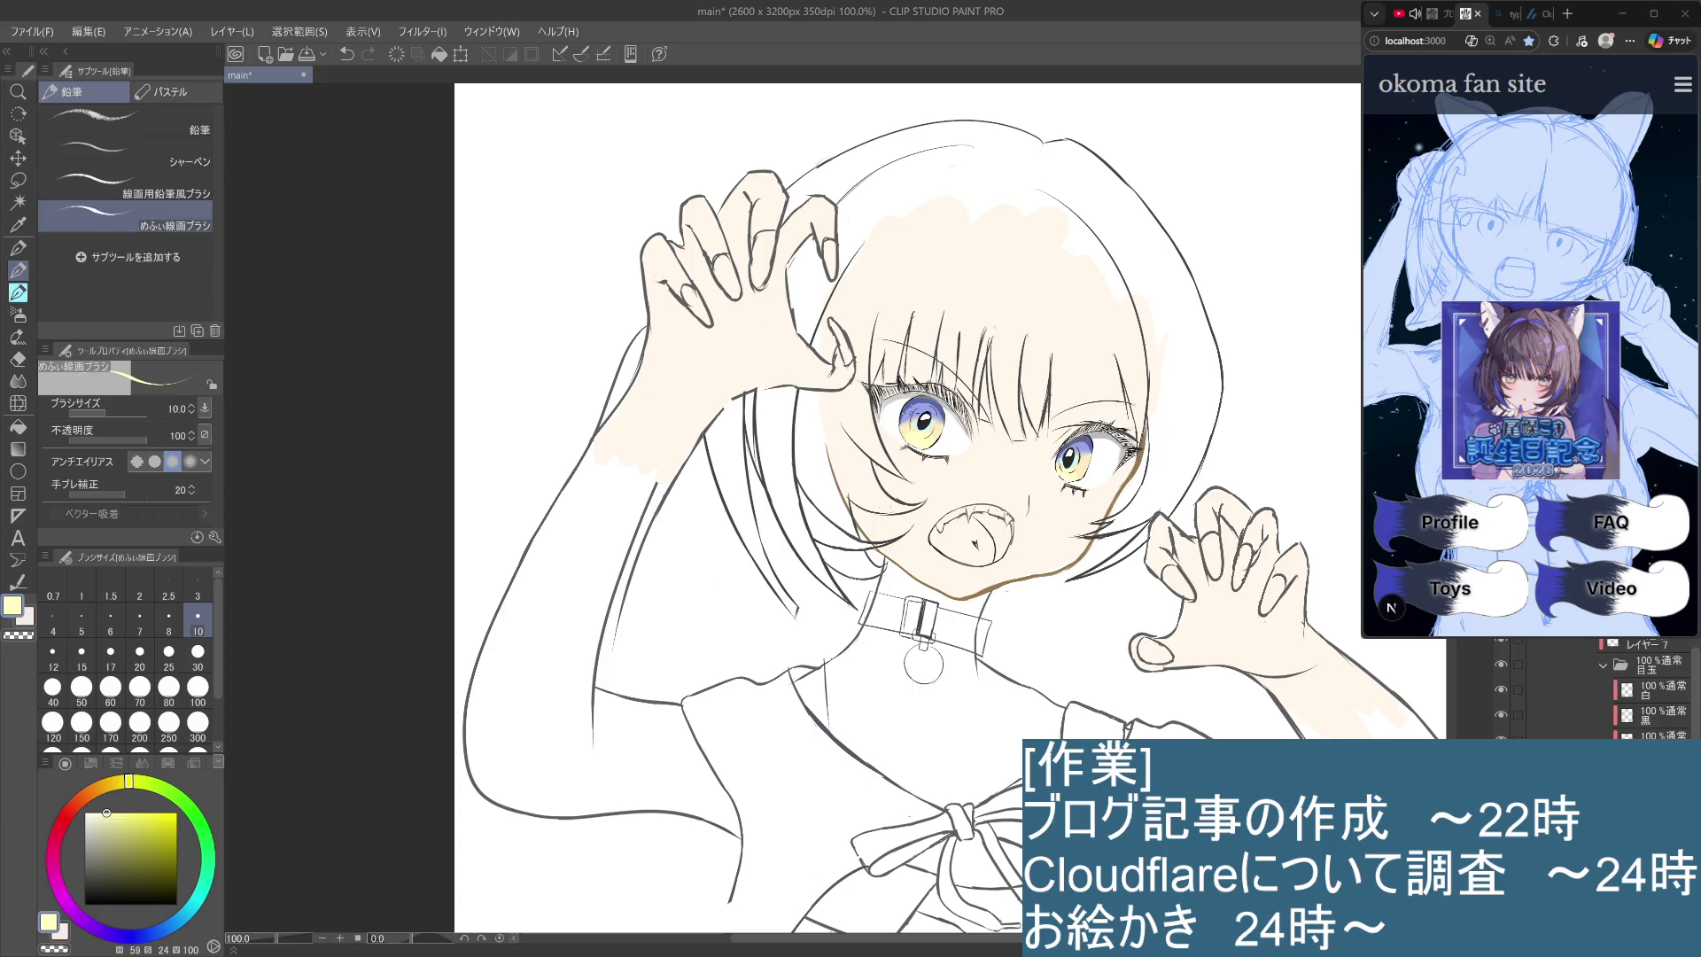
{"action": "key", "text": "ctrl+z"}
On the bottom layer, set full-saturation yellow and redraw the highlight at the left iris's upper-left.
{"action": "left_click", "coordinate": [1648, 735]}
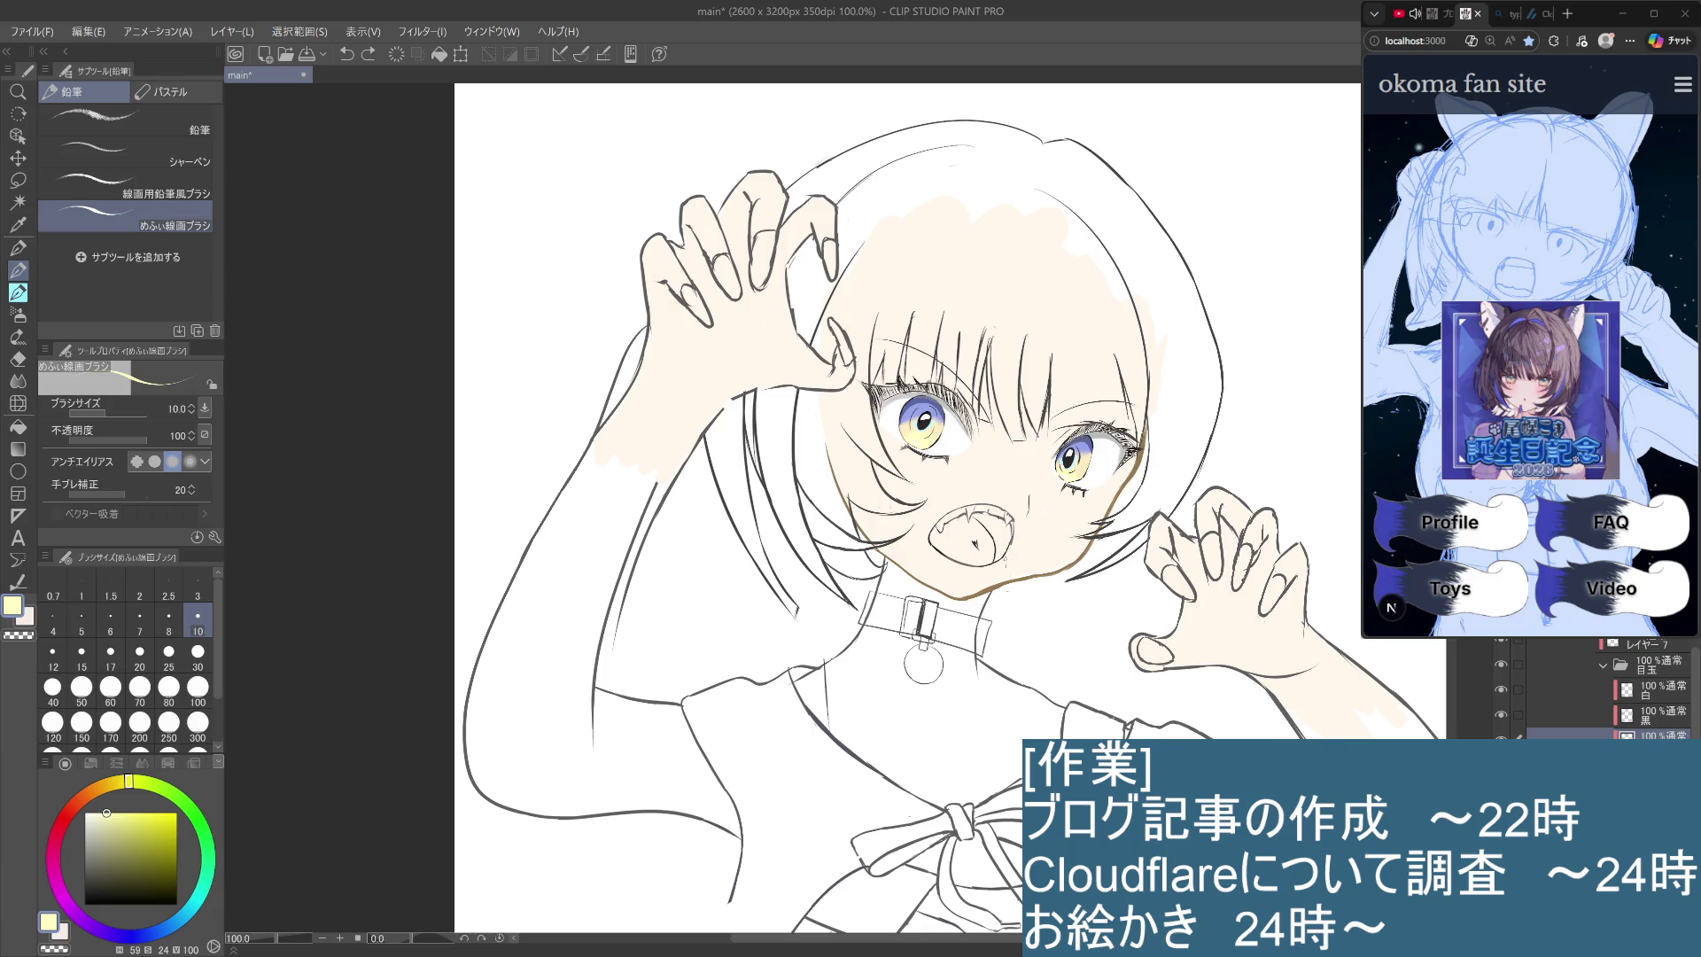
{"action": "left_click_drag", "start_coordinate": [115, 812], "coordinate": [166, 812]}
{"action": "left_click_drag", "start_coordinate": [174, 811], "coordinate": [177, 813]}
{"action": "key", "text": "ctrl+z"}
{"action": "left_click_drag", "start_coordinate": [913, 403], "coordinate": [916, 405]}
{"action": "key", "text": "ctrl+z"}
{"action": "left_click_drag", "start_coordinate": [913, 403], "coordinate": [916, 406]}
Zoomed in on the left eye, paint blue over the yellow accent's lower-left to thin it.
{"action": "scroll", "coordinate": [914, 405], "scroll_direction": "up", "scroll_amount": 5}
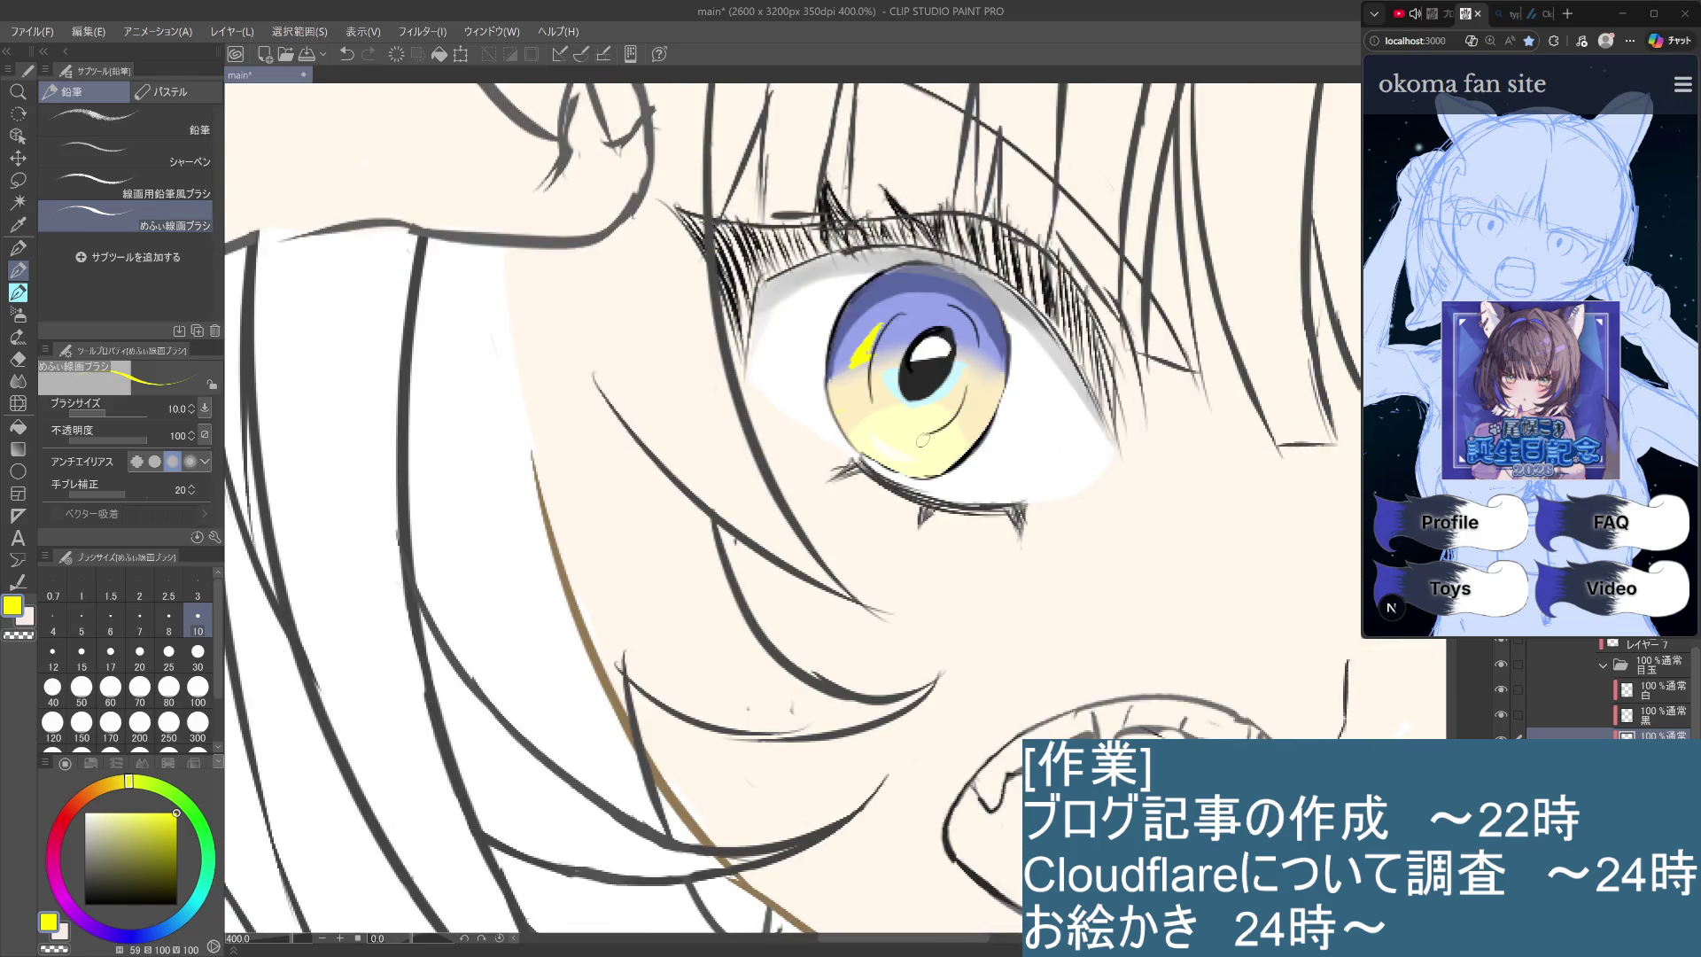
{"action": "scroll", "coordinate": [882, 336], "scroll_direction": "up", "scroll_amount": 2}
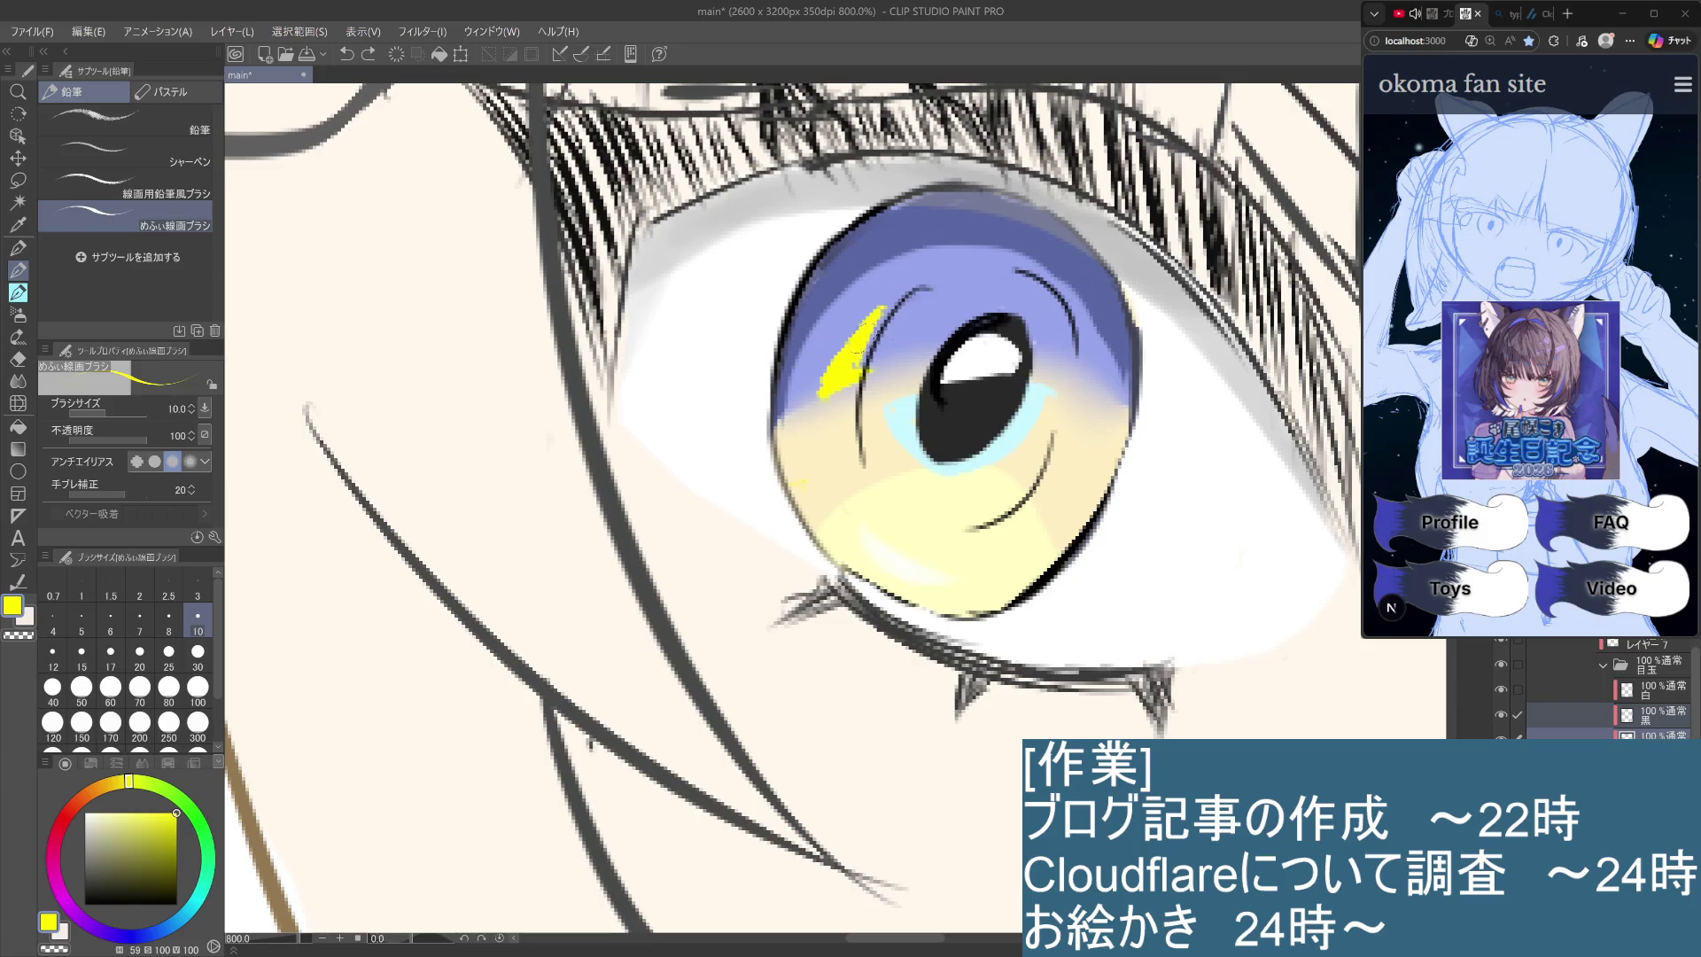
{"action": "left_click_drag", "start_coordinate": [882, 328], "coordinate": [865, 365]}
{"action": "scroll", "coordinate": [861, 386], "scroll_direction": "down", "scroll_amount": 5}
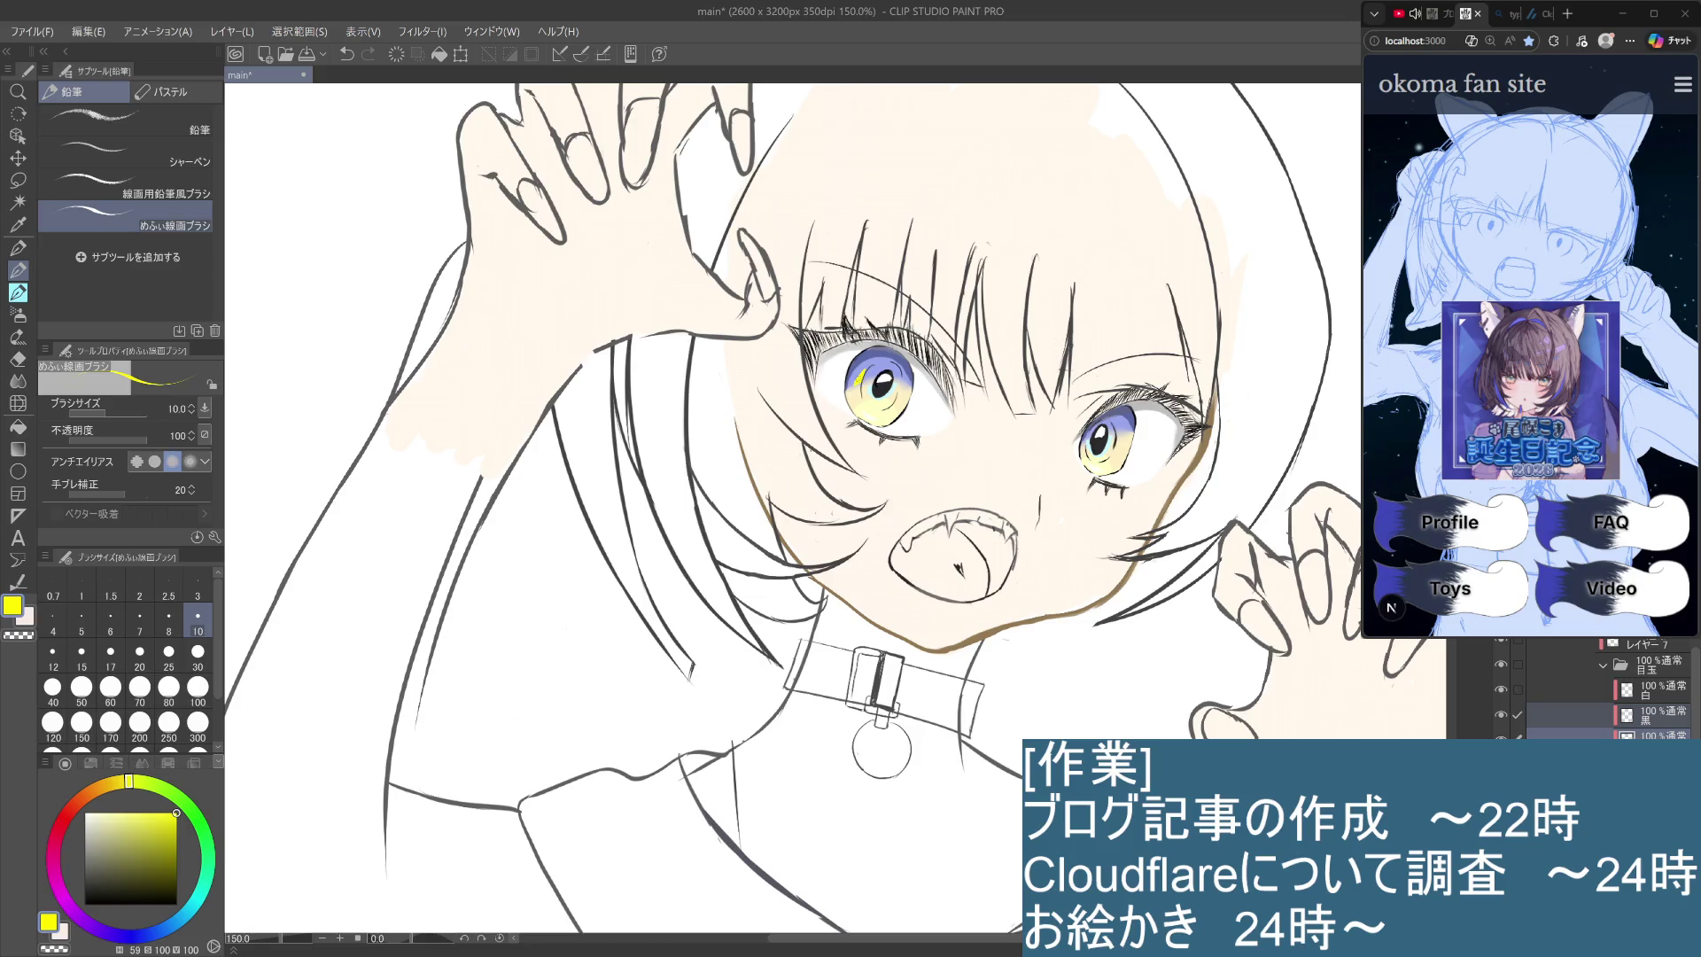
{"action": "scroll", "coordinate": [858, 383], "scroll_direction": "up", "scroll_amount": 3}
{"action": "left_click_drag", "start_coordinate": [857, 365], "coordinate": [846, 394]}
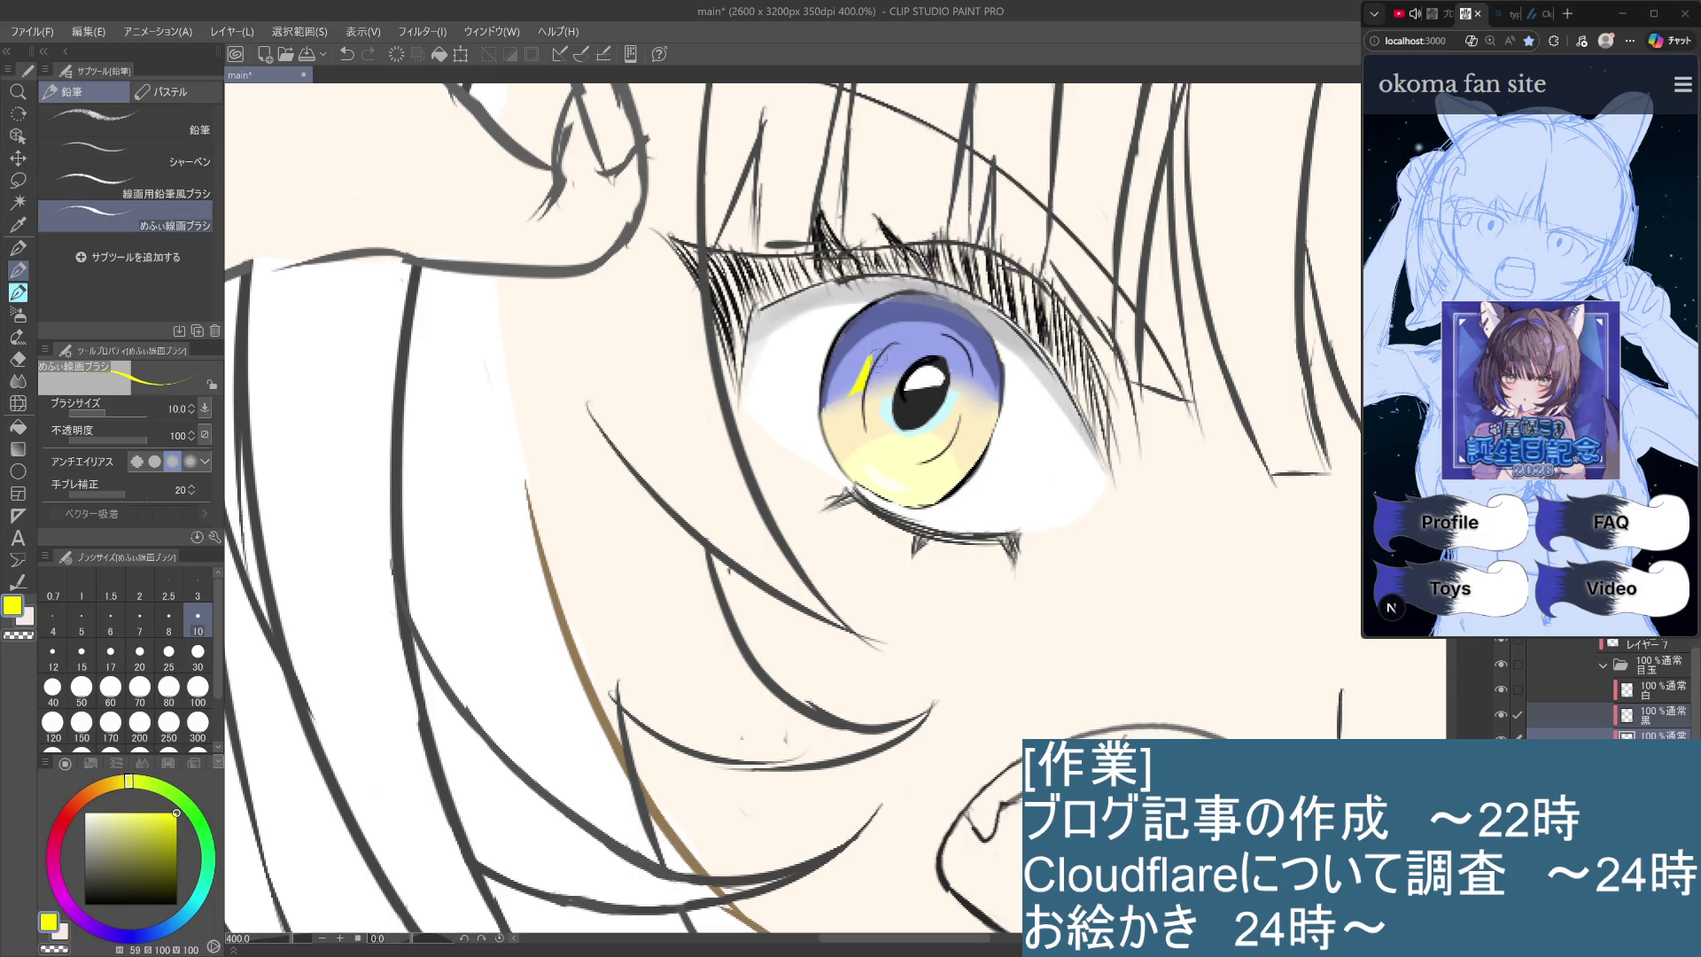
{"action": "scroll", "coordinate": [864, 401], "scroll_direction": "down", "scroll_amount": 3}
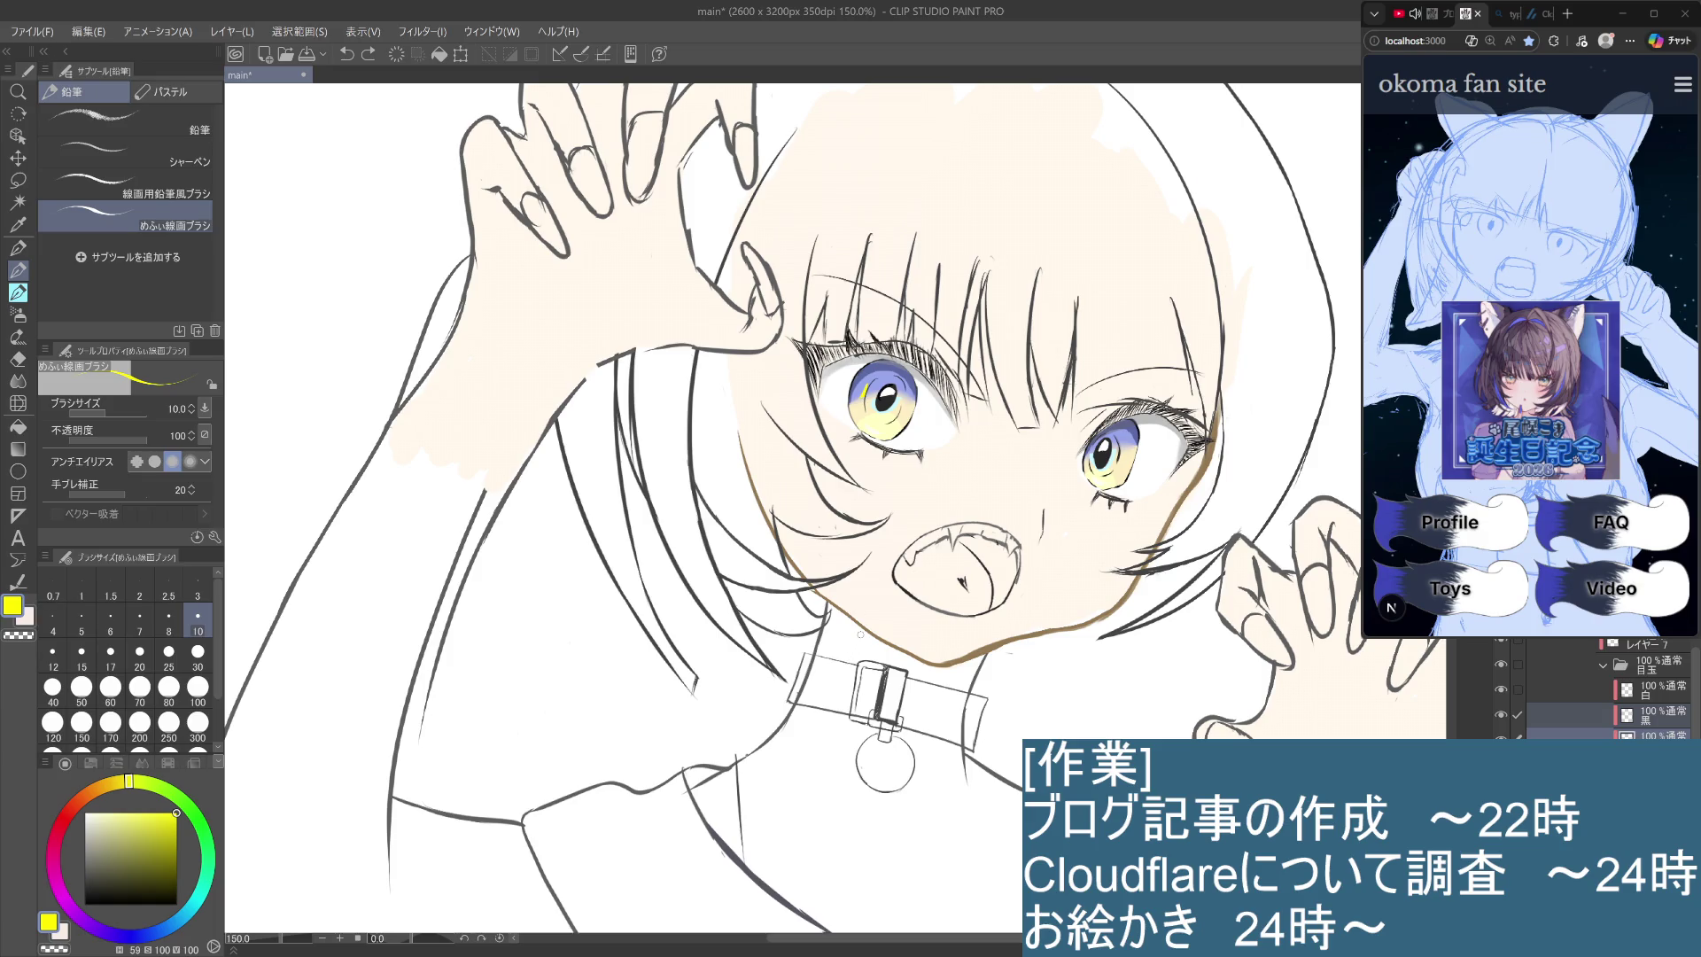
Deselect the 黒 layer, zoom to 200%, and make the 白 layer the painting target.
{"action": "scroll", "coordinate": [859, 635], "scroll_direction": "down", "scroll_amount": 3}
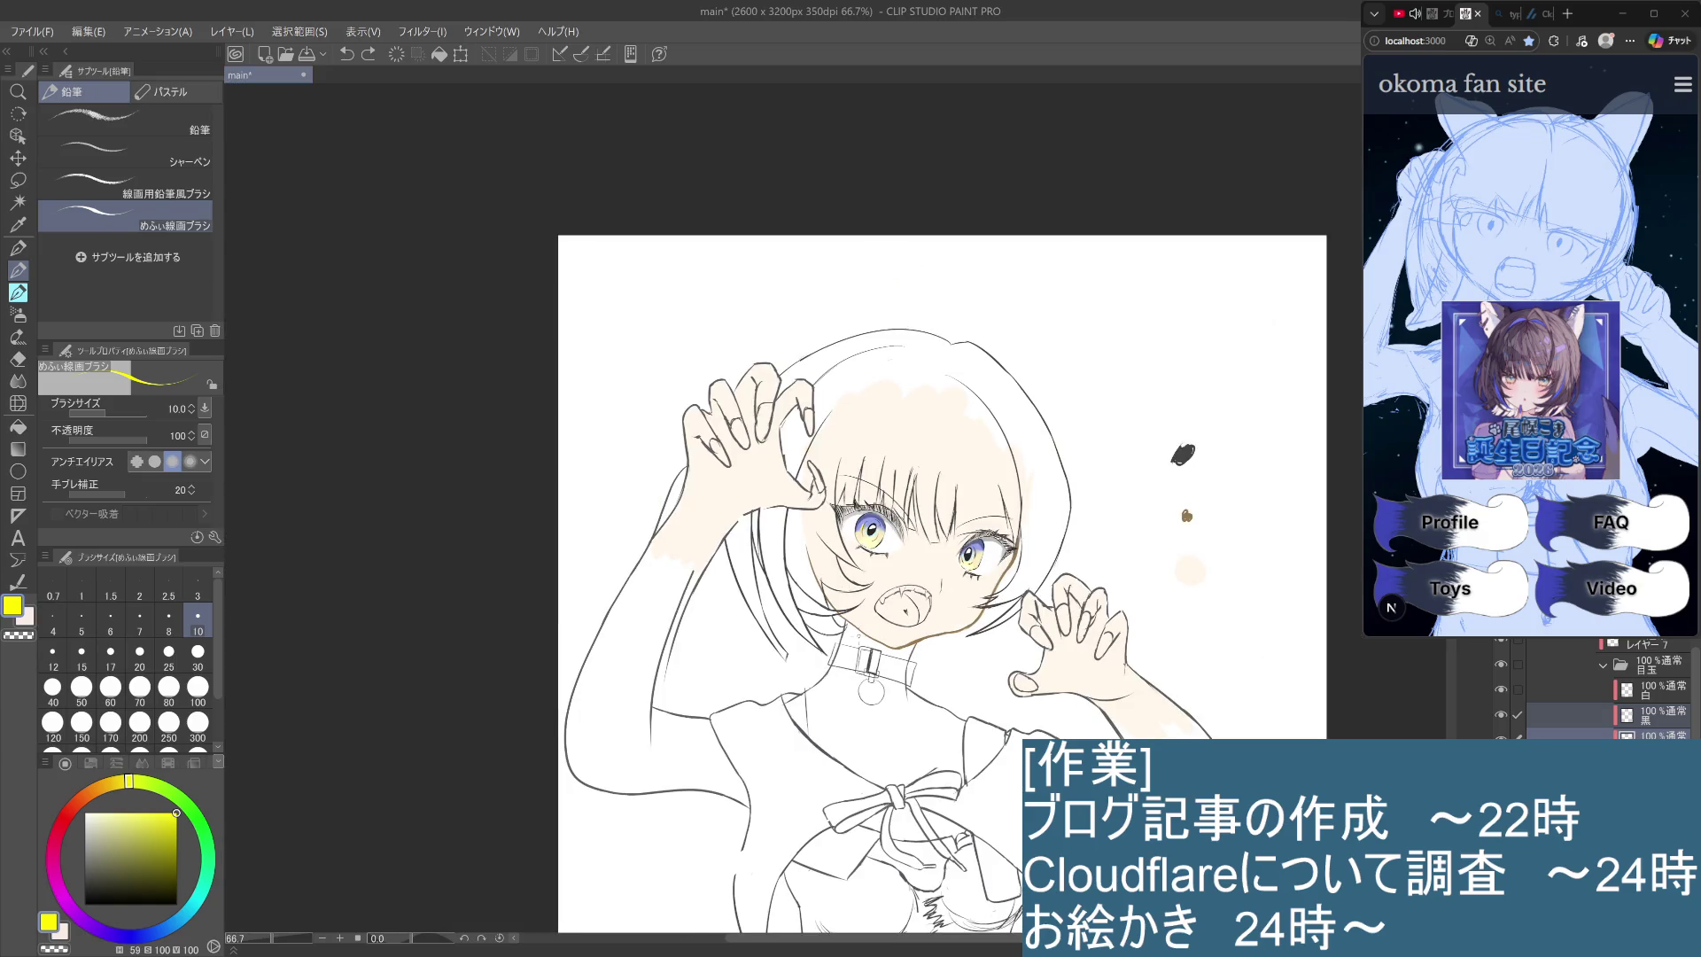
{"action": "scroll", "coordinate": [865, 636], "scroll_direction": "up", "scroll_amount": 2}
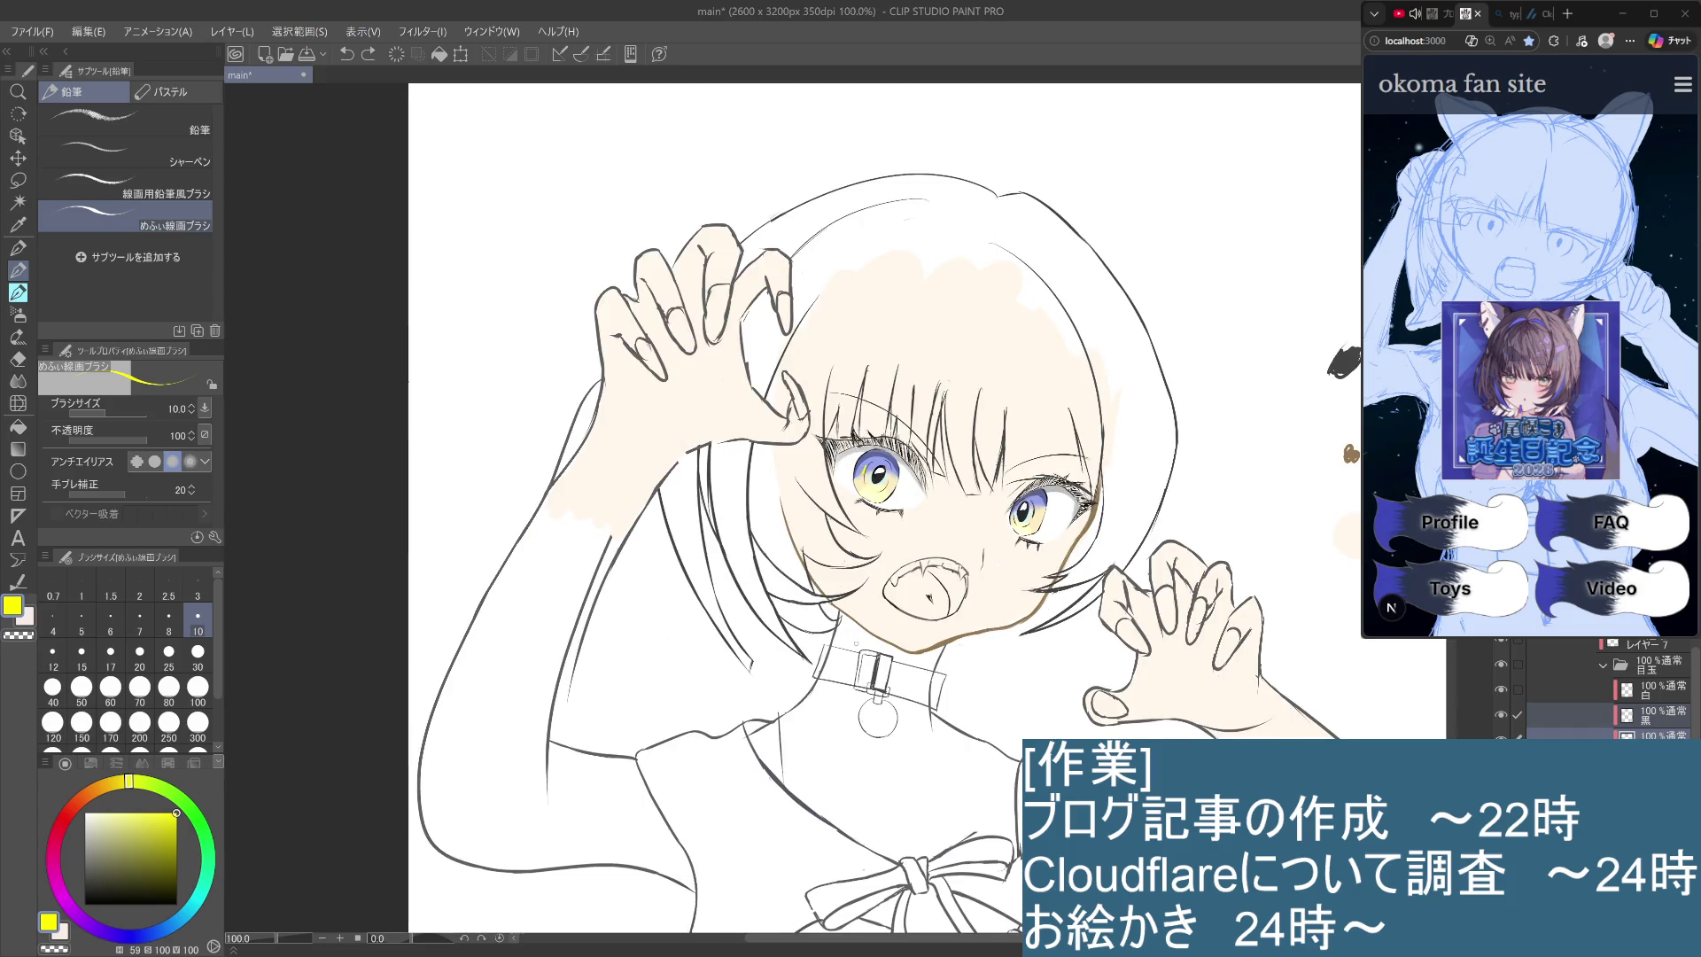
{"action": "left_click", "coordinate": [1656, 762]}
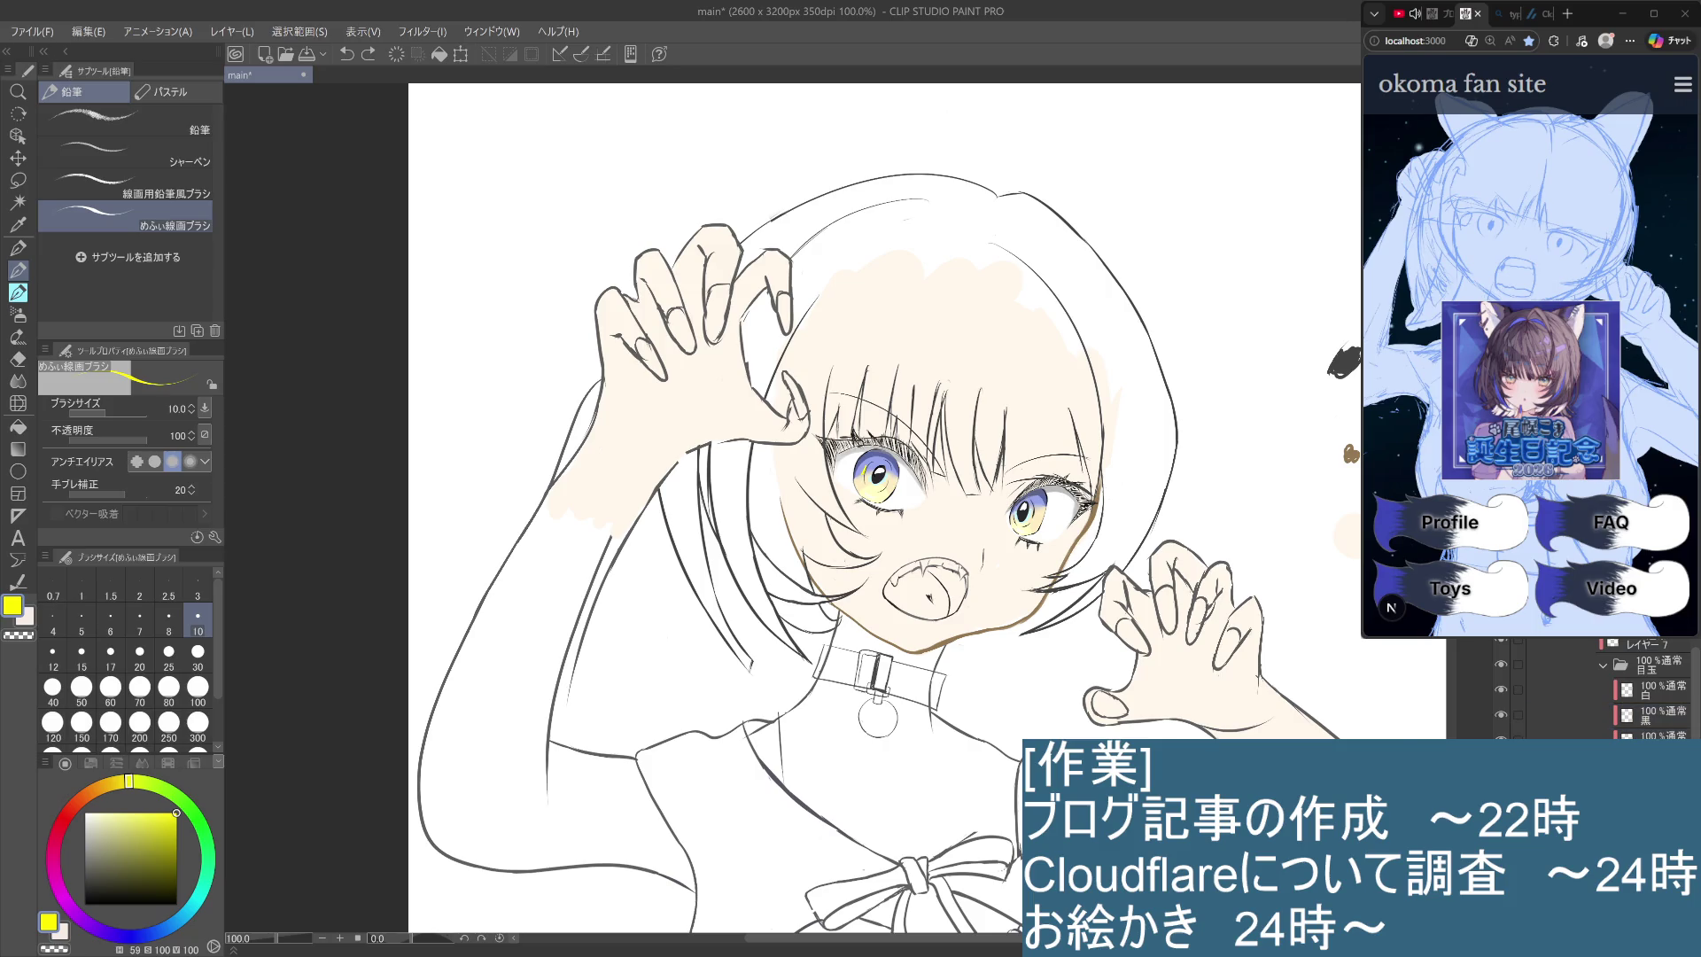
{"action": "key", "text": "ctrl+plus"}
{"action": "key", "text": "ctrl+plus"}
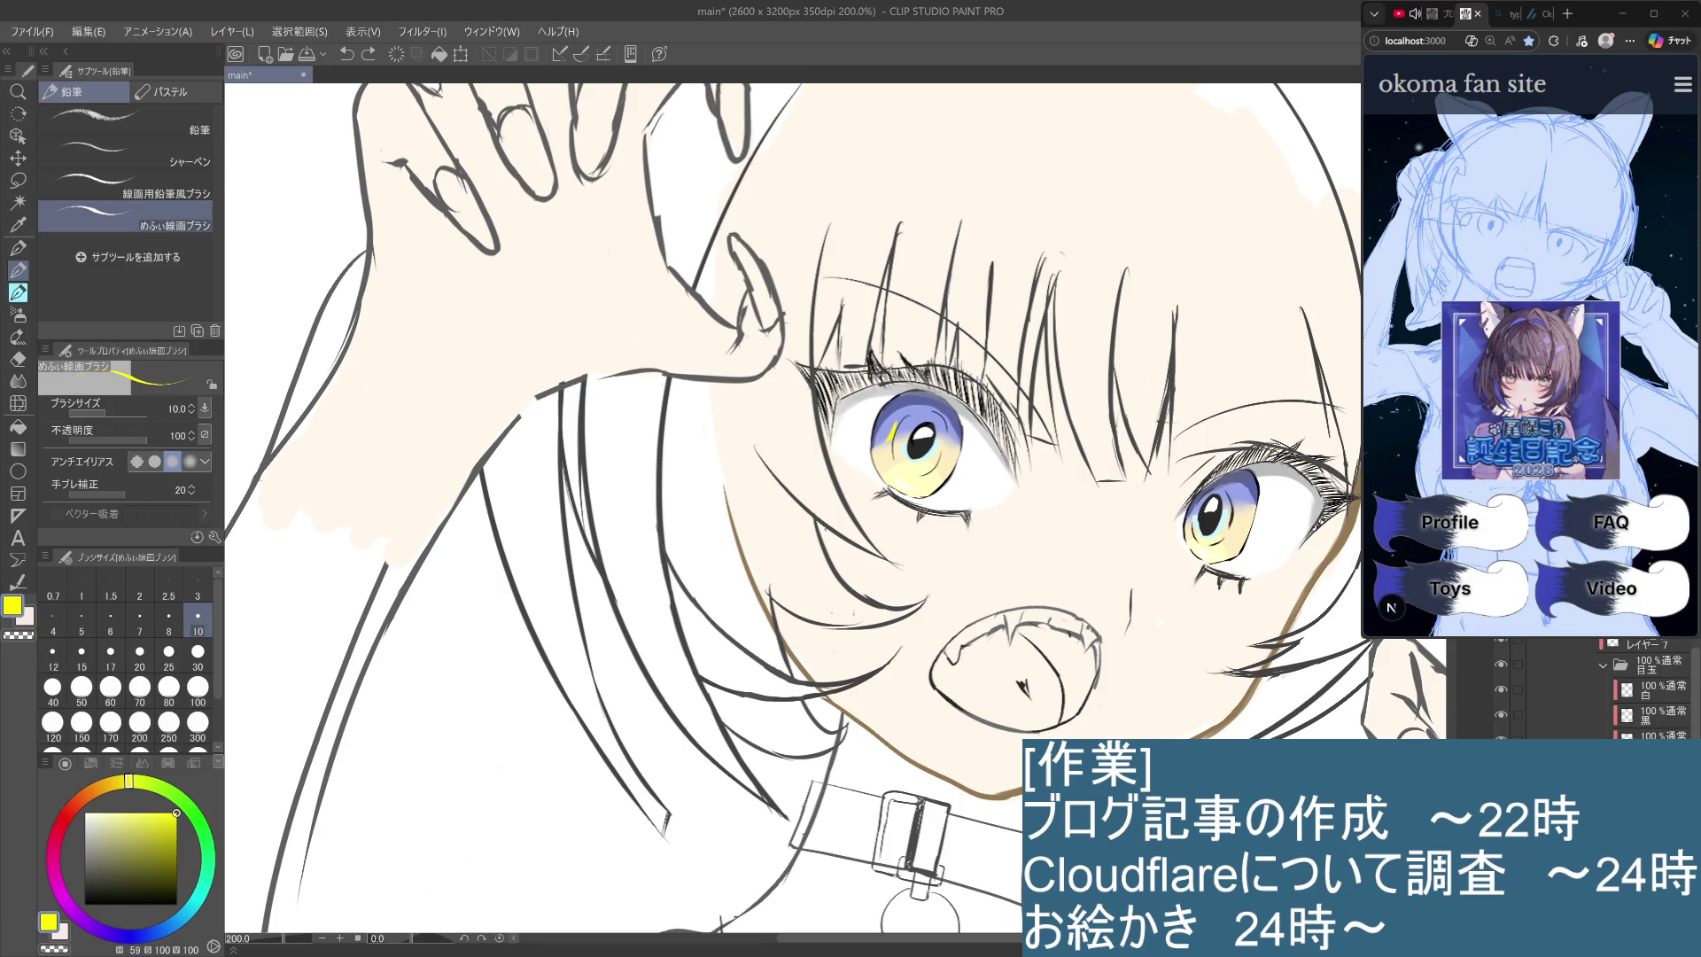
{"action": "left_click", "coordinate": [1656, 690]}
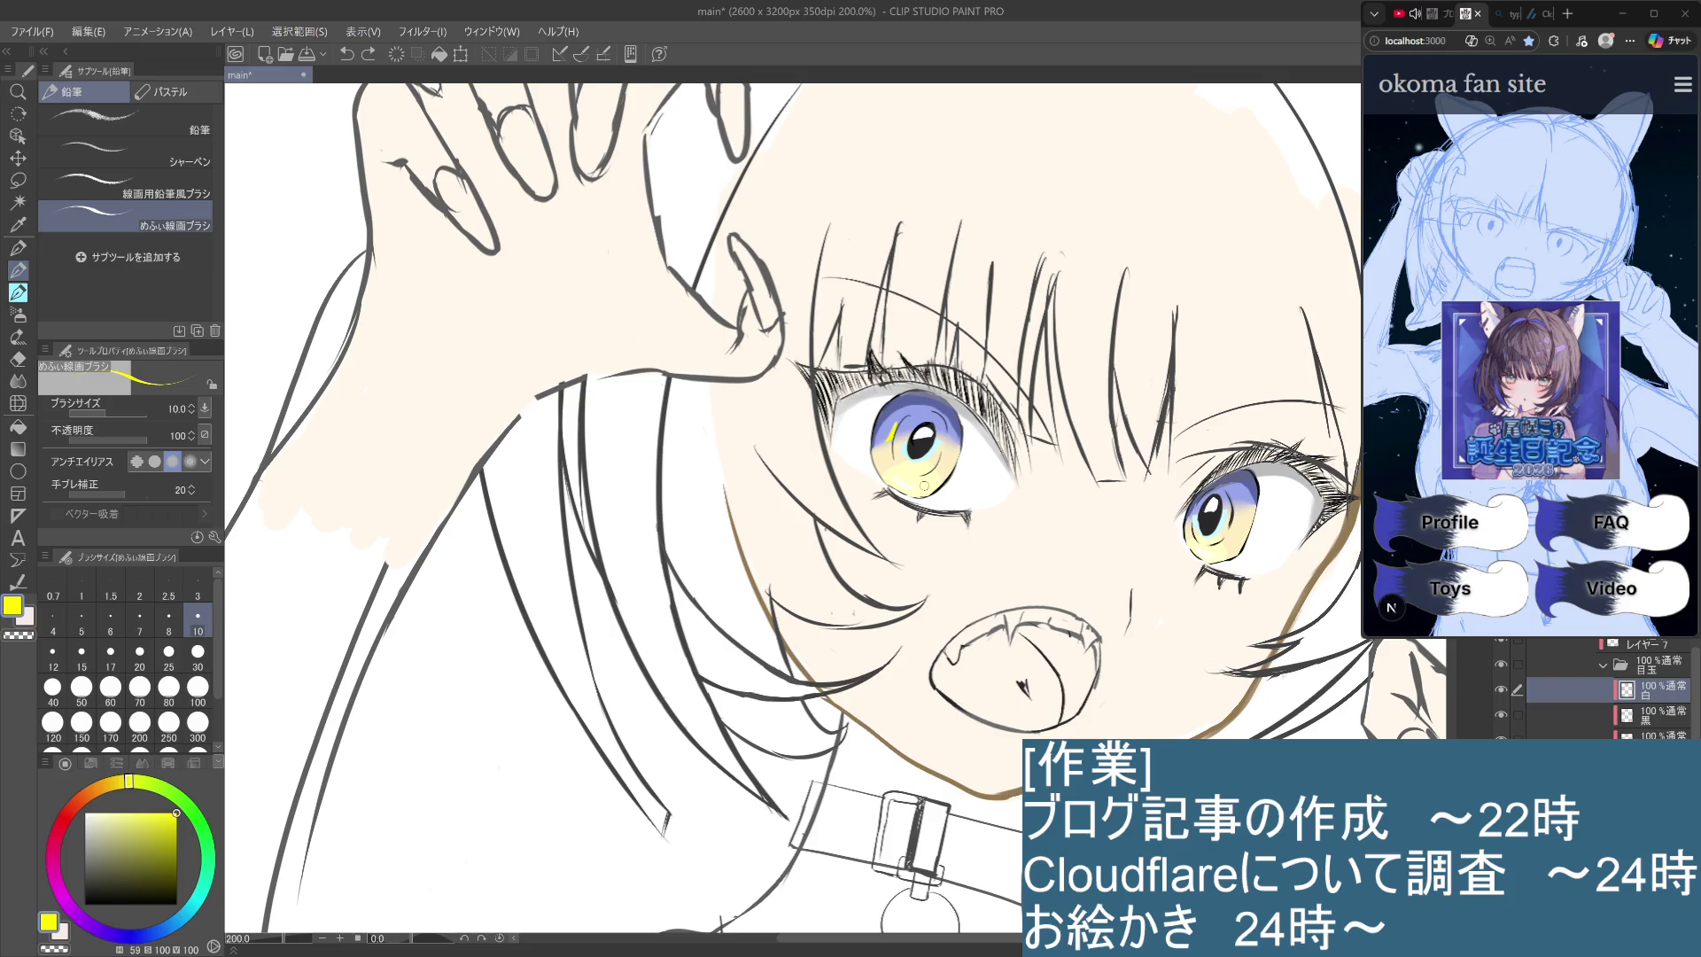
Sample the cream colour, then try saturated and paler yellow strokes in the left iris, undoing each.
{"action": "left_click", "coordinate": [914, 489], "text": "alt"}
{"action": "left_click", "coordinate": [143, 811]}
{"action": "mouse_move", "coordinate": [904, 476]}
{"action": "left_mouse_down"}
{"action": "mouse_move", "coordinate": [933, 464]}
{"action": "mouse_move", "coordinate": [919, 494]}
{"action": "left_mouse_up"}
{"action": "key", "text": "ctrl+z"}
{"action": "key", "text": "ctrl+z"}
Try short white strokes on the left iris, comparing with and without them via undo/redo.
{"action": "key", "text": "ctrl+z"}
{"action": "left_click_drag", "start_coordinate": [142, 806], "coordinate": [106, 803]}
{"action": "left_click_drag", "start_coordinate": [915, 472], "coordinate": [922, 481]}
{"action": "key", "text": "ctrl+z"}
{"action": "key", "text": "ctrl+z"}
{"action": "left_click", "coordinate": [84, 813]}
{"action": "mouse_move", "coordinate": [914, 477]}
{"action": "left_mouse_down"}
{"action": "mouse_move", "coordinate": [930, 469]}
{"action": "mouse_move", "coordinate": [915, 472]}
{"action": "left_mouse_up"}
{"action": "key", "text": "ctrl+z"}
{"action": "key", "text": "ctrl+z"}
{"action": "left_click_drag", "start_coordinate": [915, 479], "coordinate": [913, 475]}
{"action": "key", "text": "ctrl+z"}
{"action": "left_click_drag", "start_coordinate": [932, 476], "coordinate": [940, 463]}
{"action": "key", "text": "ctrl+z"}
{"action": "key", "text": "ctrl+z"}
{"action": "key", "text": "ctrl+z"}
{"action": "key", "text": "ctrl+z"}
{"action": "key", "text": "ctrl+y"}
{"action": "key", "text": "ctrl+z"}
{"action": "key", "text": "ctrl+y"}
{"action": "key", "text": "ctrl+z"}
{"action": "key", "text": "ctrl+y"}
{"action": "key", "text": "ctrl+z"}
{"action": "key", "text": "ctrl+y"}
{"action": "key", "text": "ctrl+z"}
{"action": "key", "text": "ctrl+y"}
Pan the canvas up from the arm to the face and collar.
{"action": "scroll", "coordinate": [1241, 542], "scroll_direction": "down", "scroll_amount": 3}
{"action": "scroll", "coordinate": [981, 882], "scroll_direction": "up", "scroll_amount": 3}
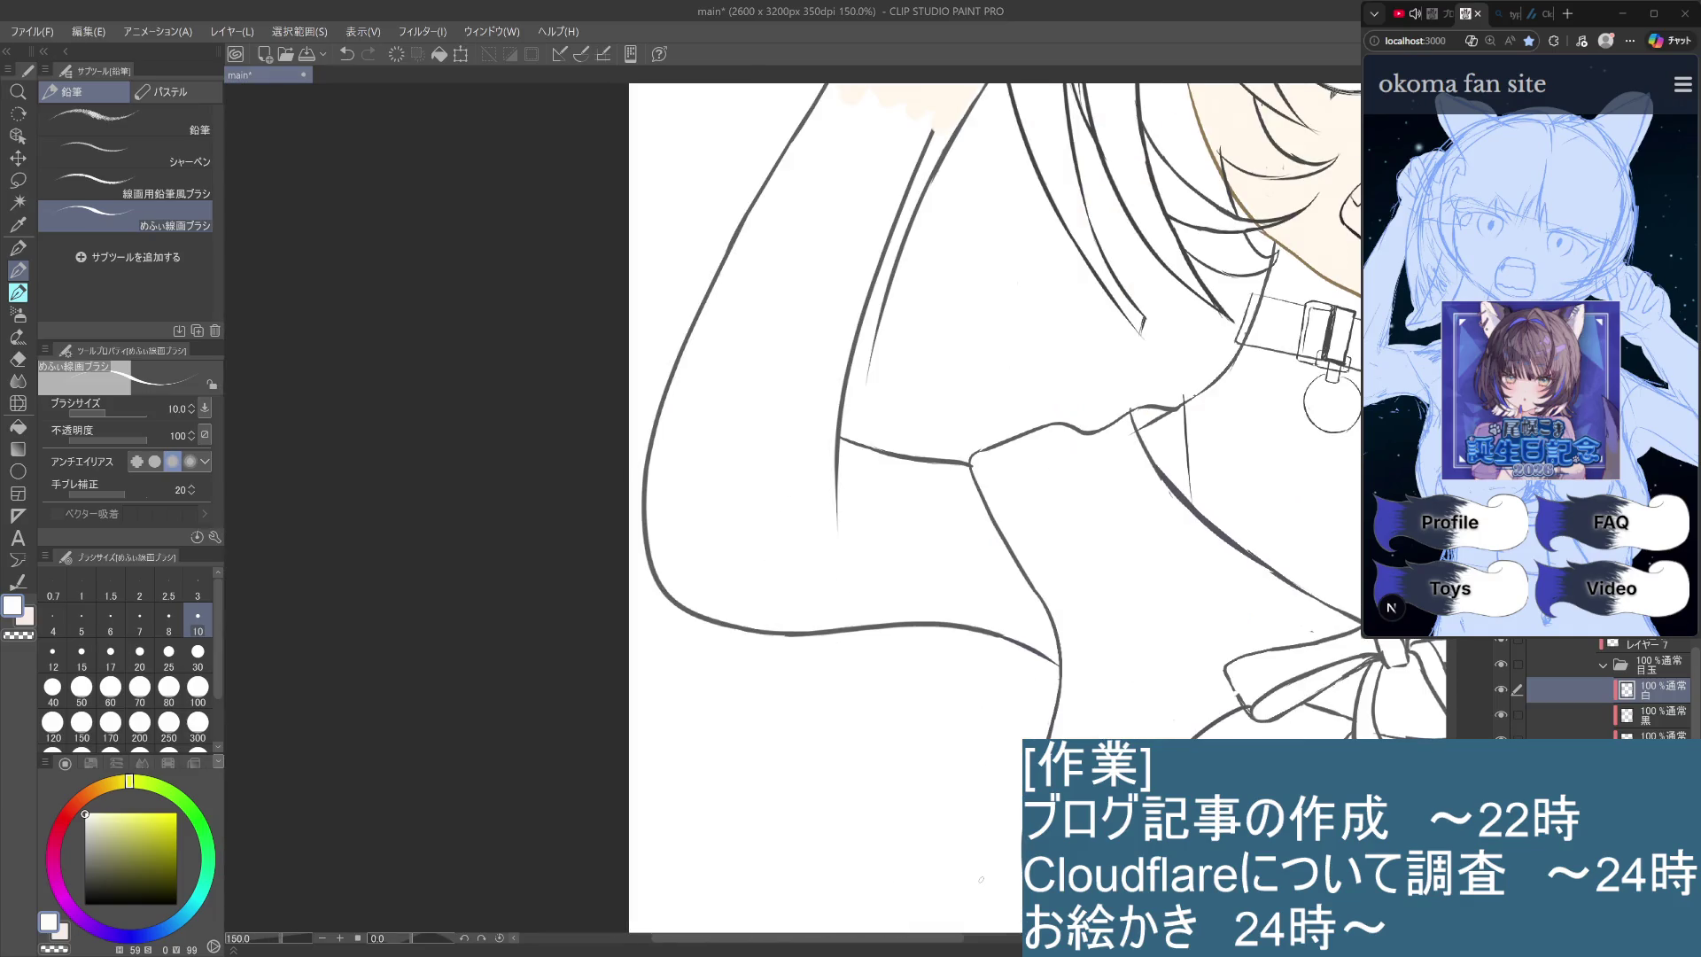
{"action": "mouse_move", "coordinate": [981, 880]}
{"action": "left_mouse_down"}
{"action": "mouse_move", "coordinate": [957, 922]}
{"action": "mouse_move", "coordinate": [1001, 930]}
{"action": "mouse_move", "coordinate": [1018, 830]}
{"action": "left_mouse_up"}
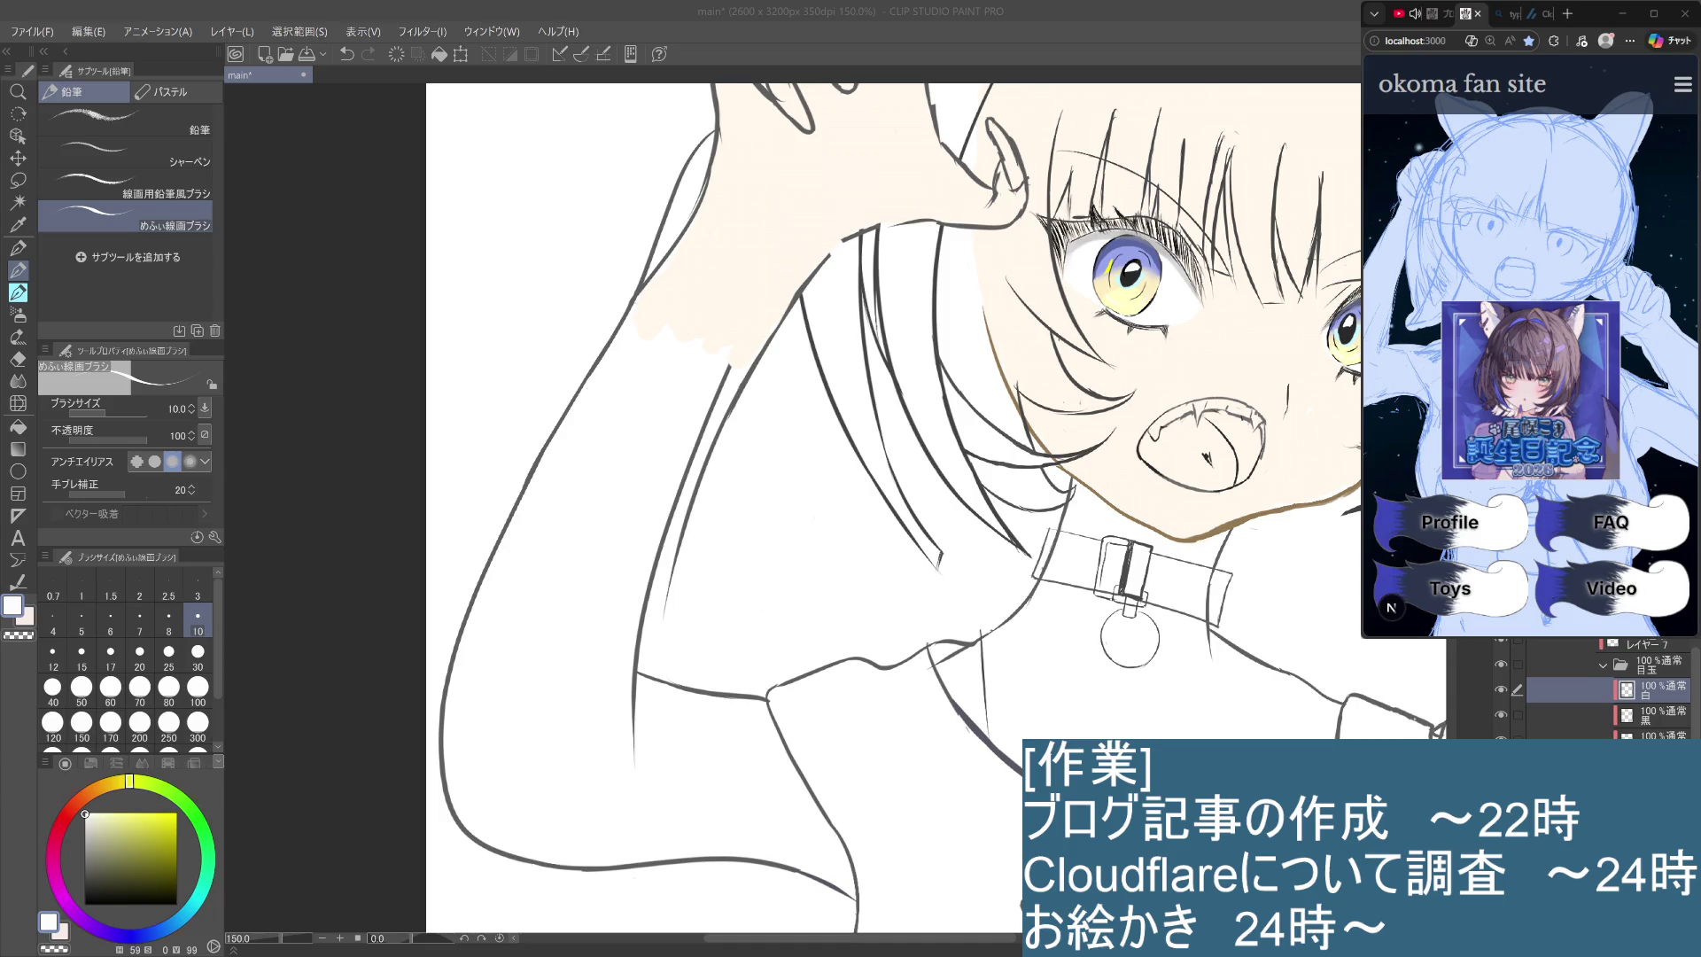
{"action": "left_click", "coordinate": [1309, 609]}
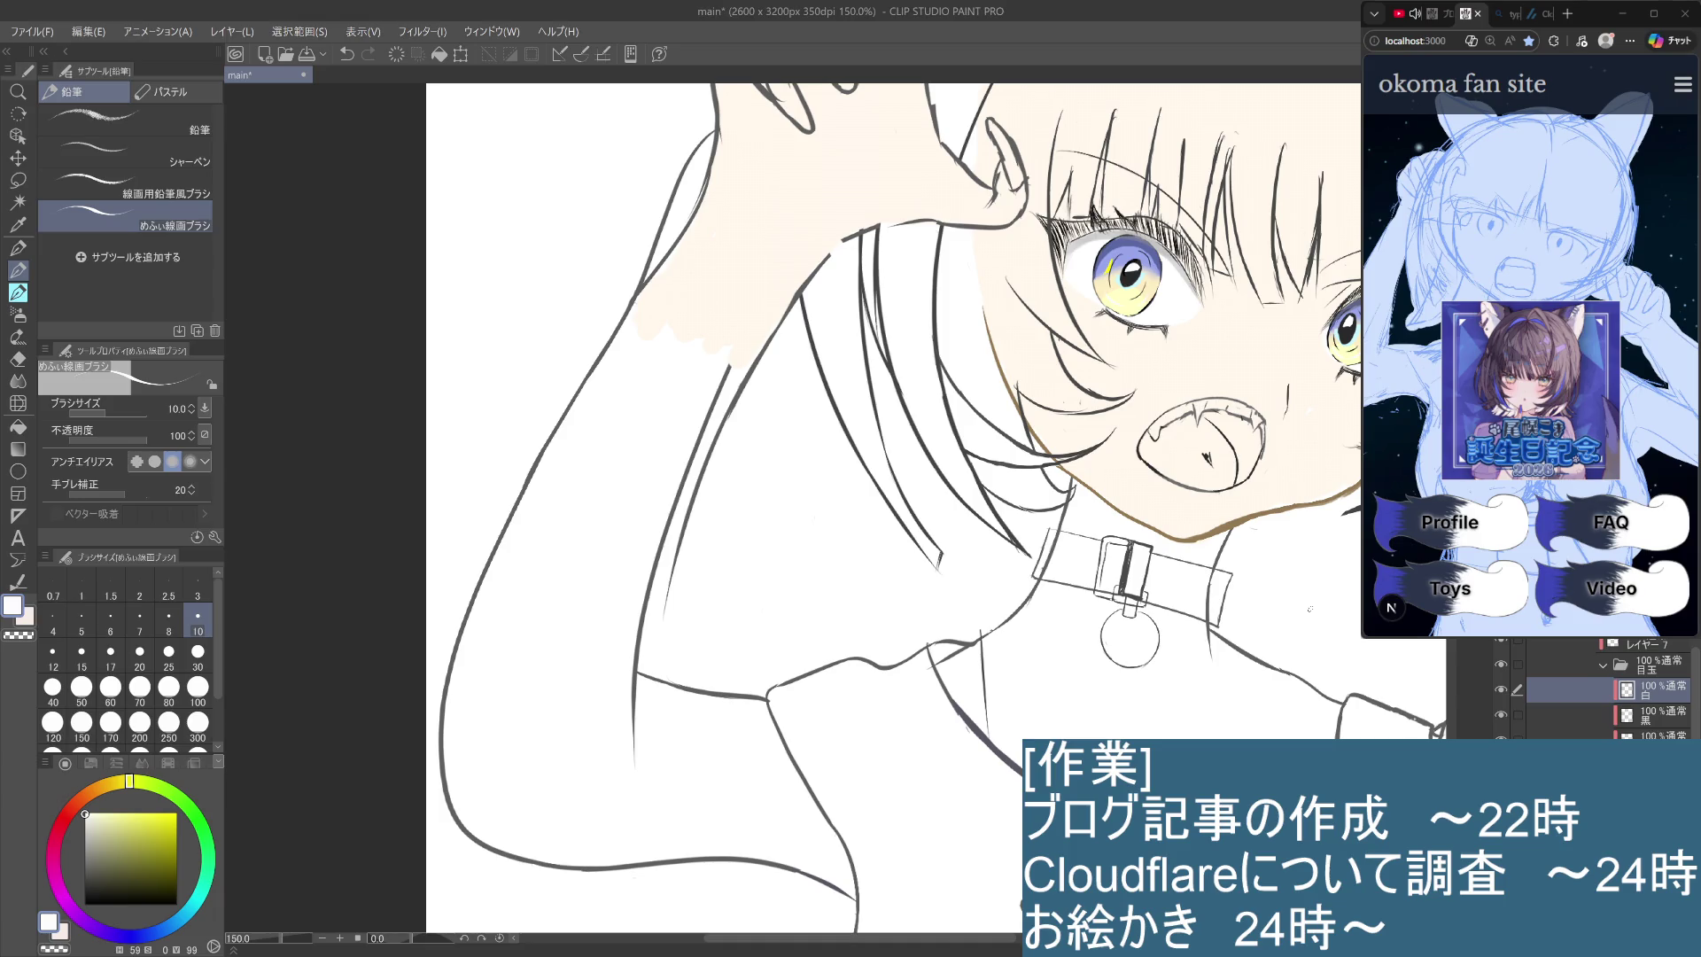
Collapse the 目玉 folder, expand 口, select レイヤー 5, and frame the mouth and collar.
{"action": "scroll", "coordinate": [1326, 607], "scroll_direction": "right", "scroll_amount": 3}
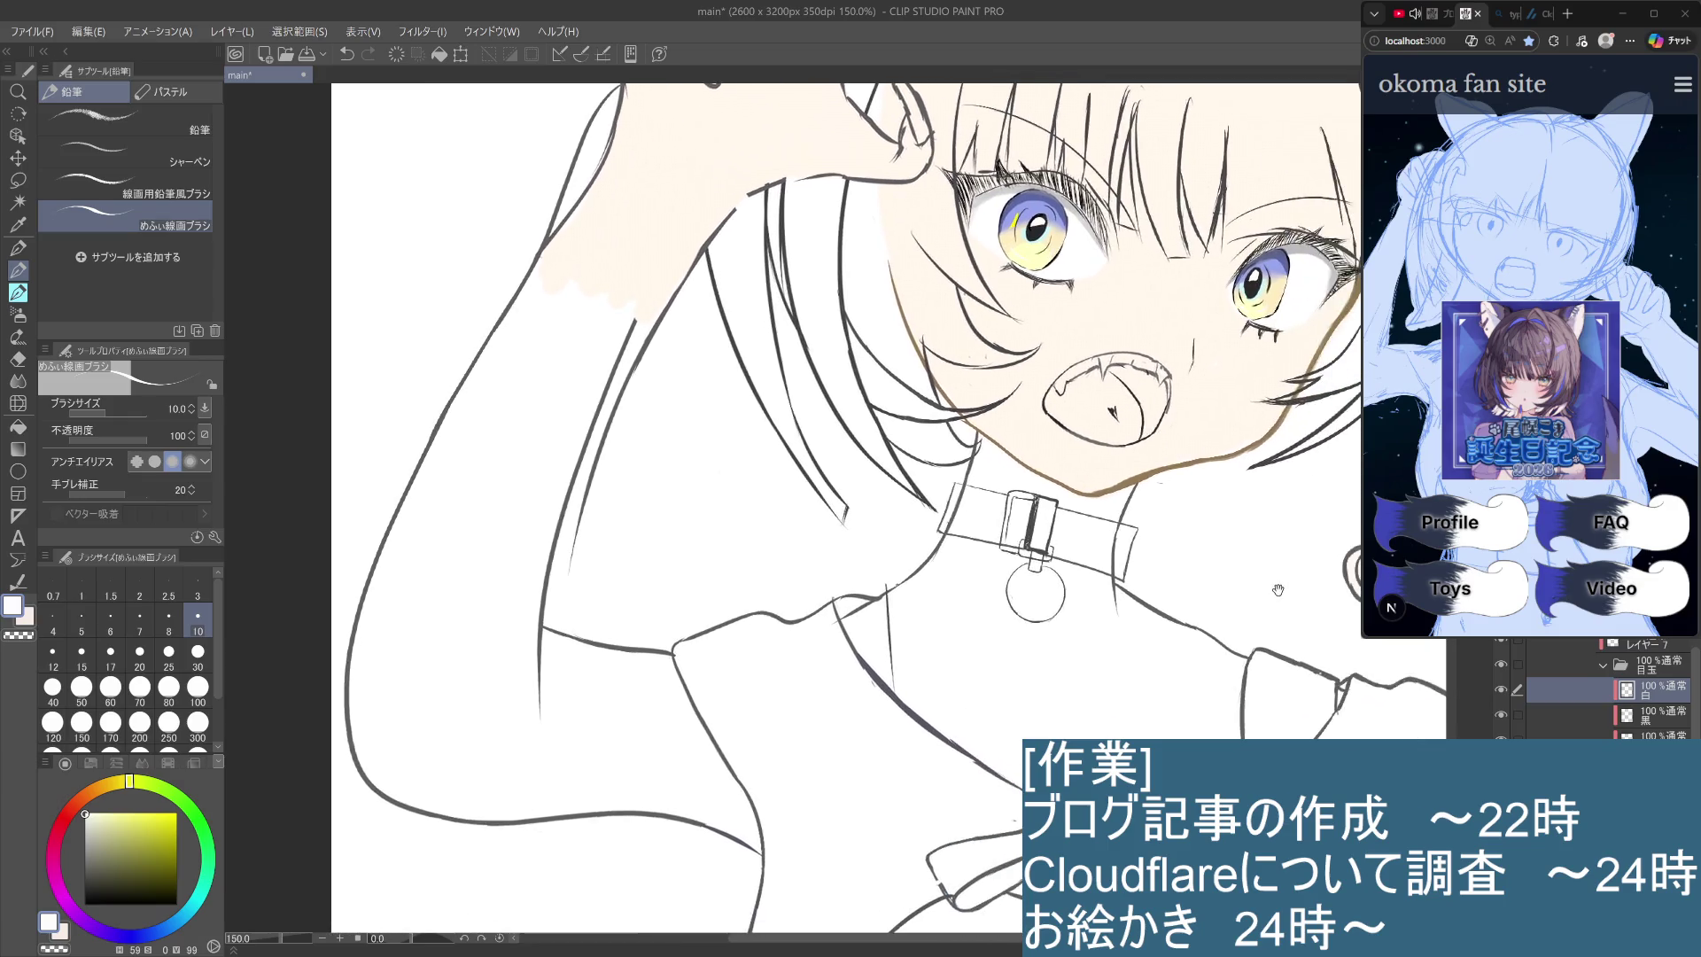
{"action": "scroll", "coordinate": [1312, 575], "scroll_direction": "down", "scroll_amount": 5}
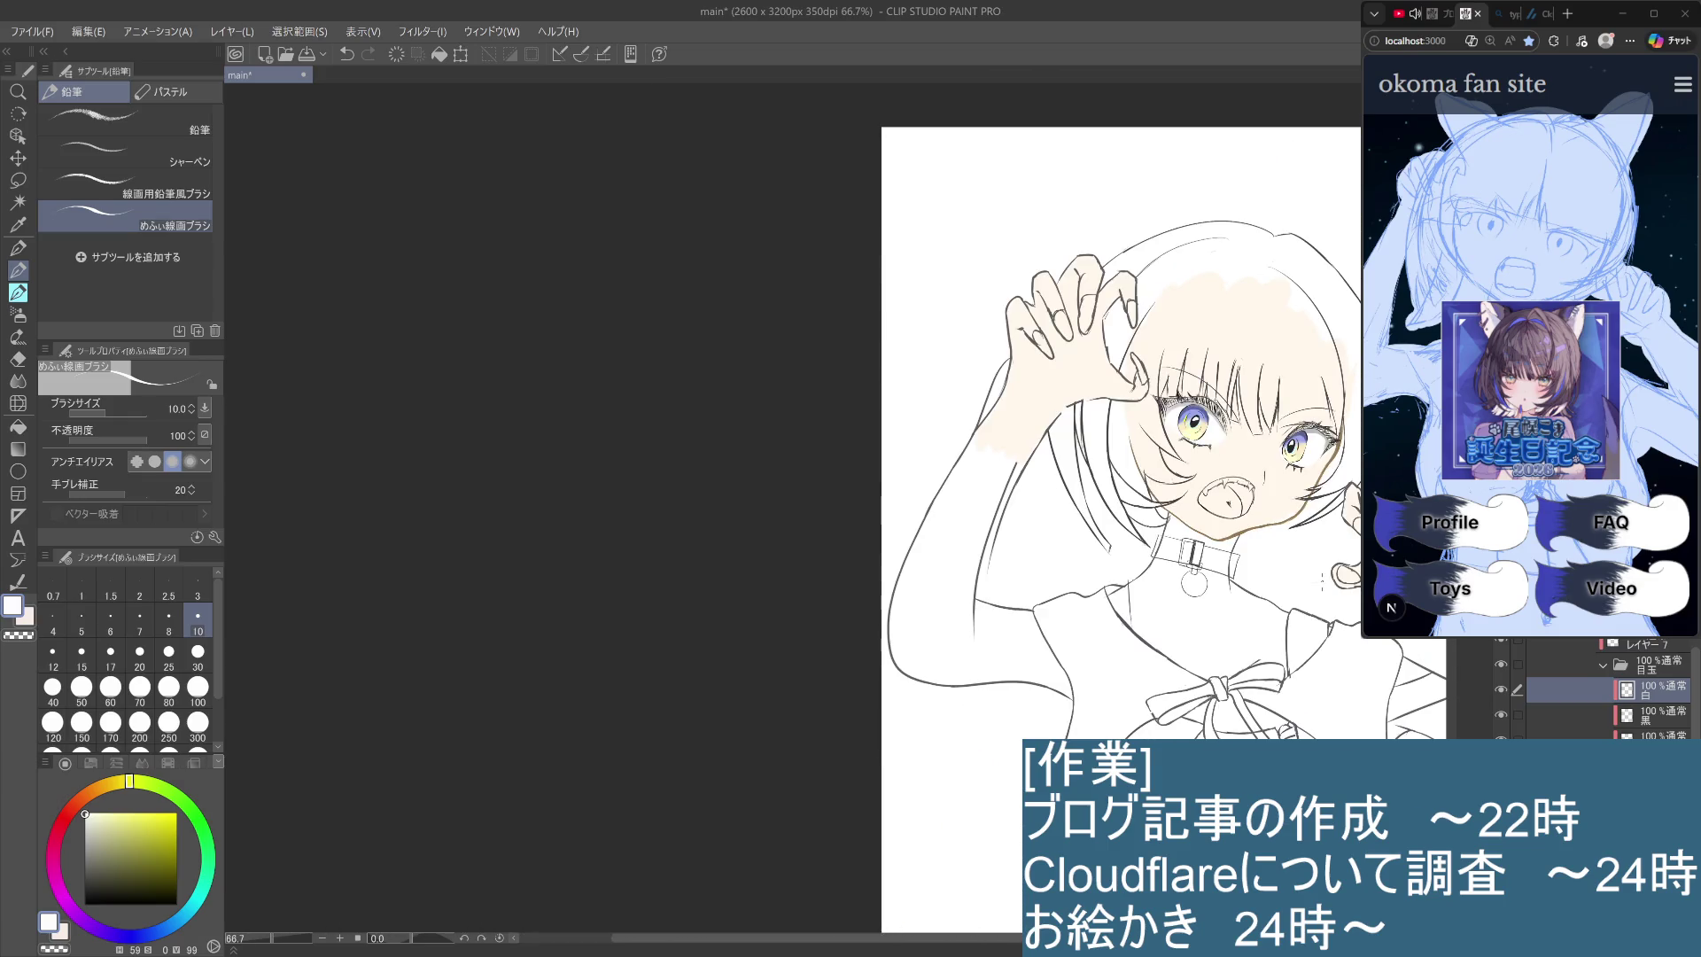
{"action": "scroll", "coordinate": [1309, 606], "scroll_direction": "down", "scroll_amount": 1}
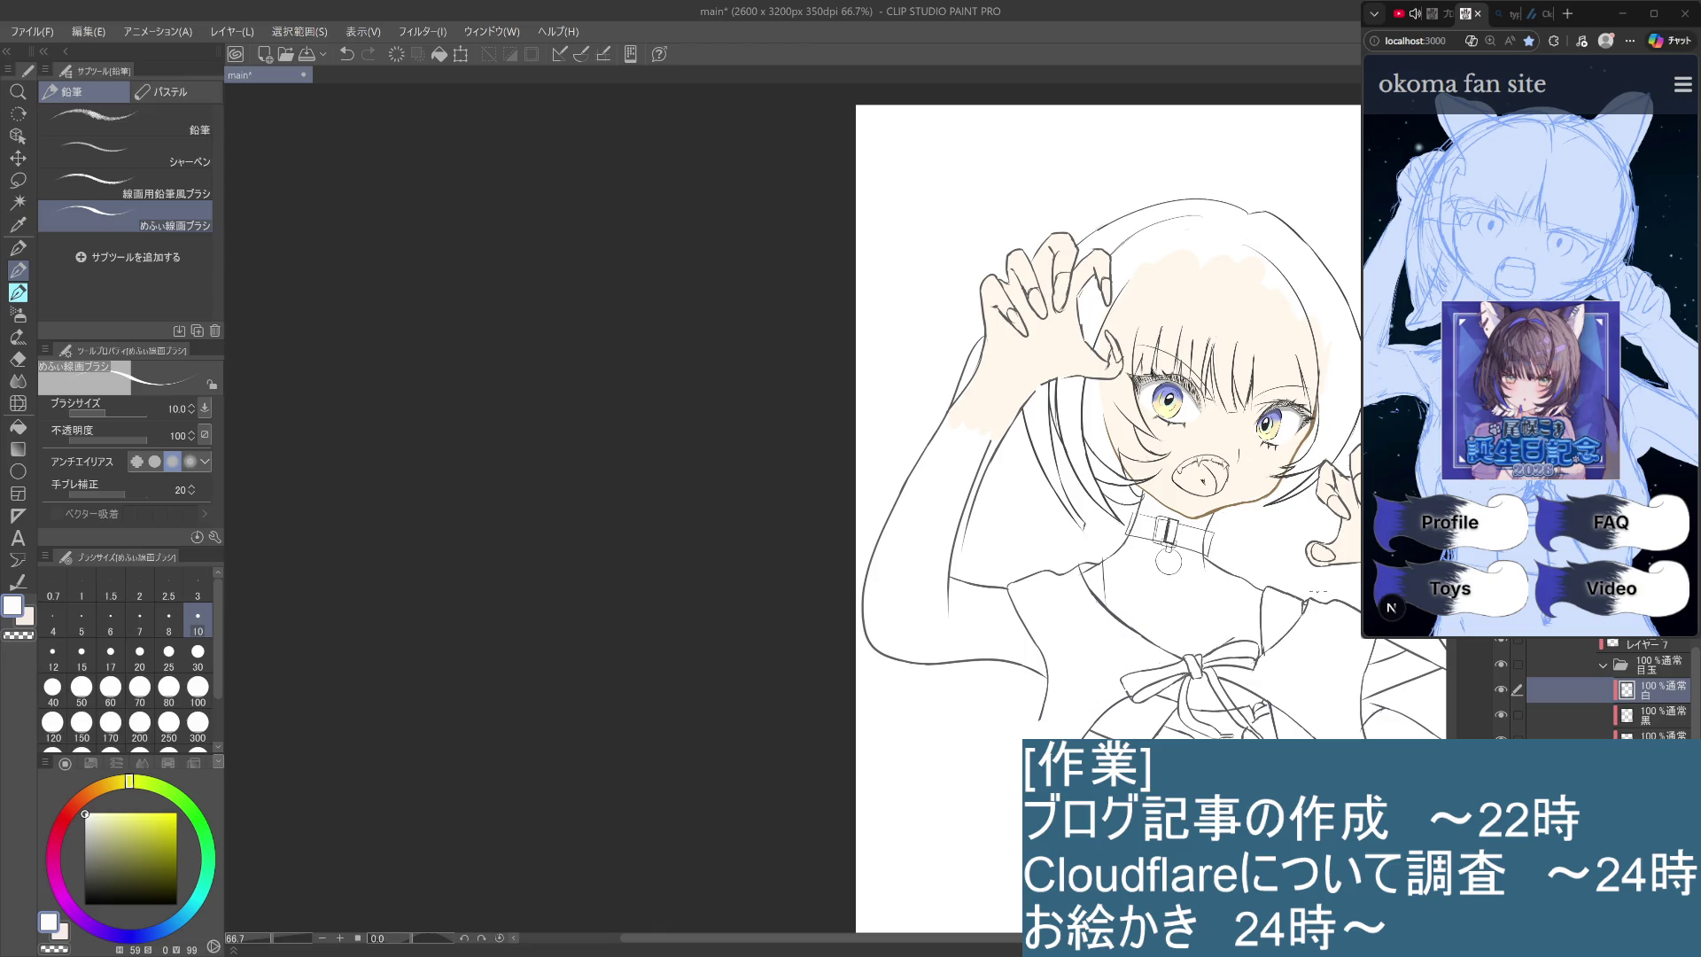
{"action": "left_click", "coordinate": [1605, 667]}
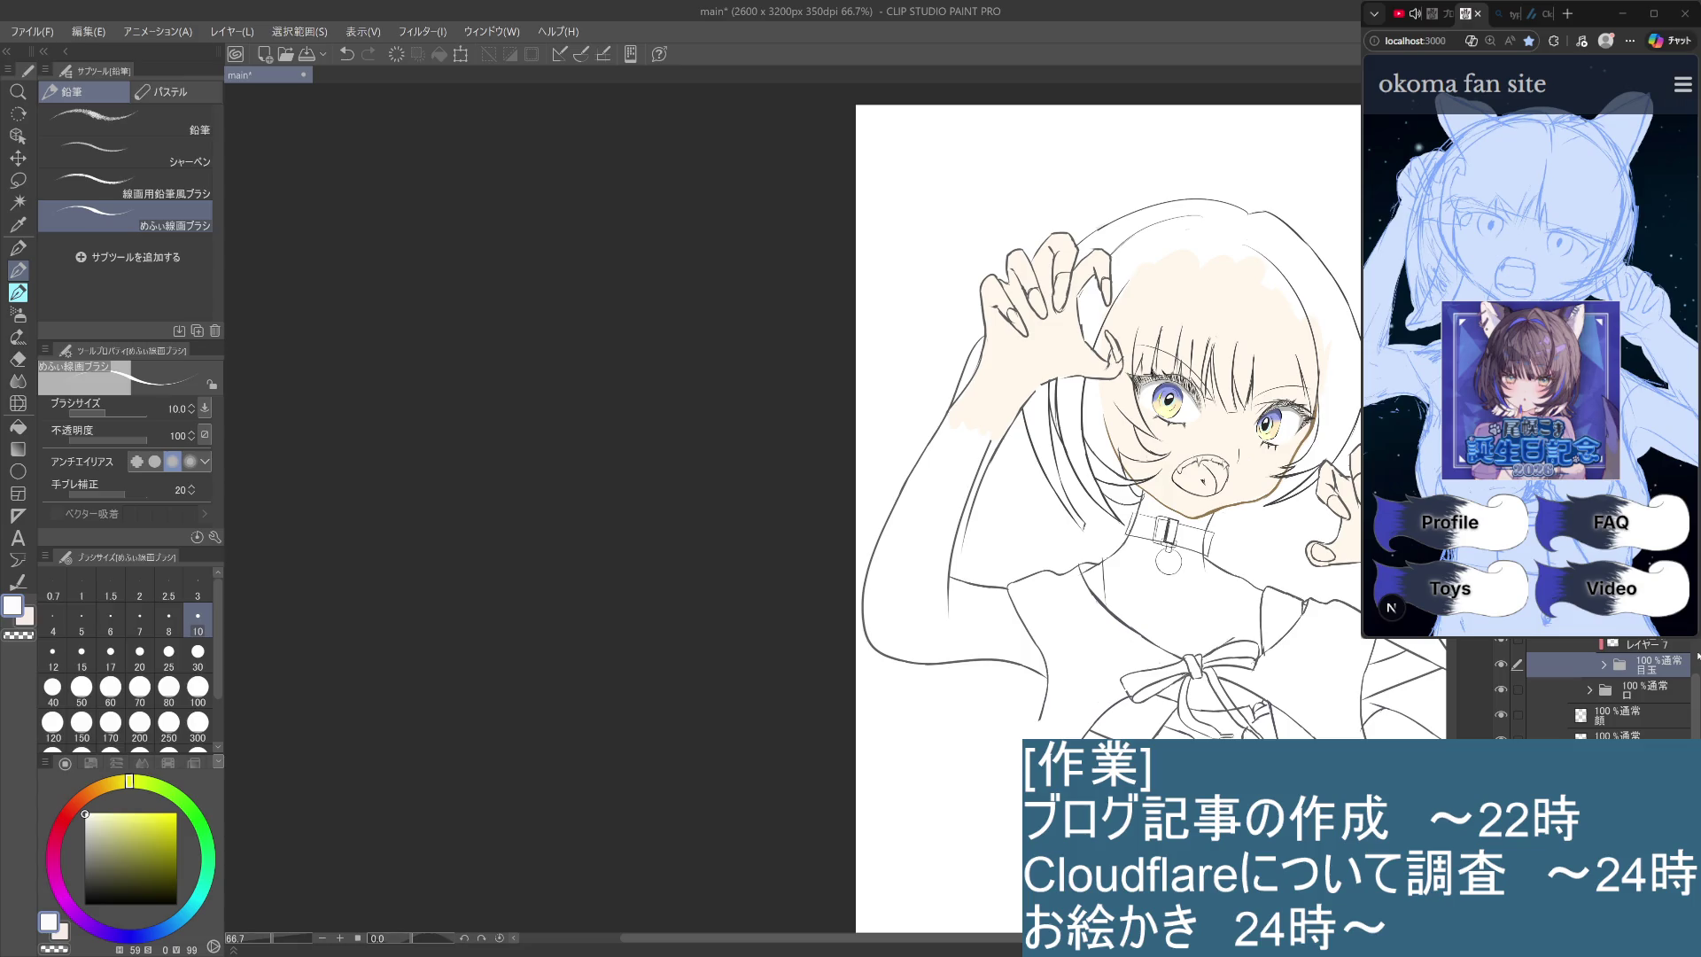
{"action": "left_click", "coordinate": [1590, 689]}
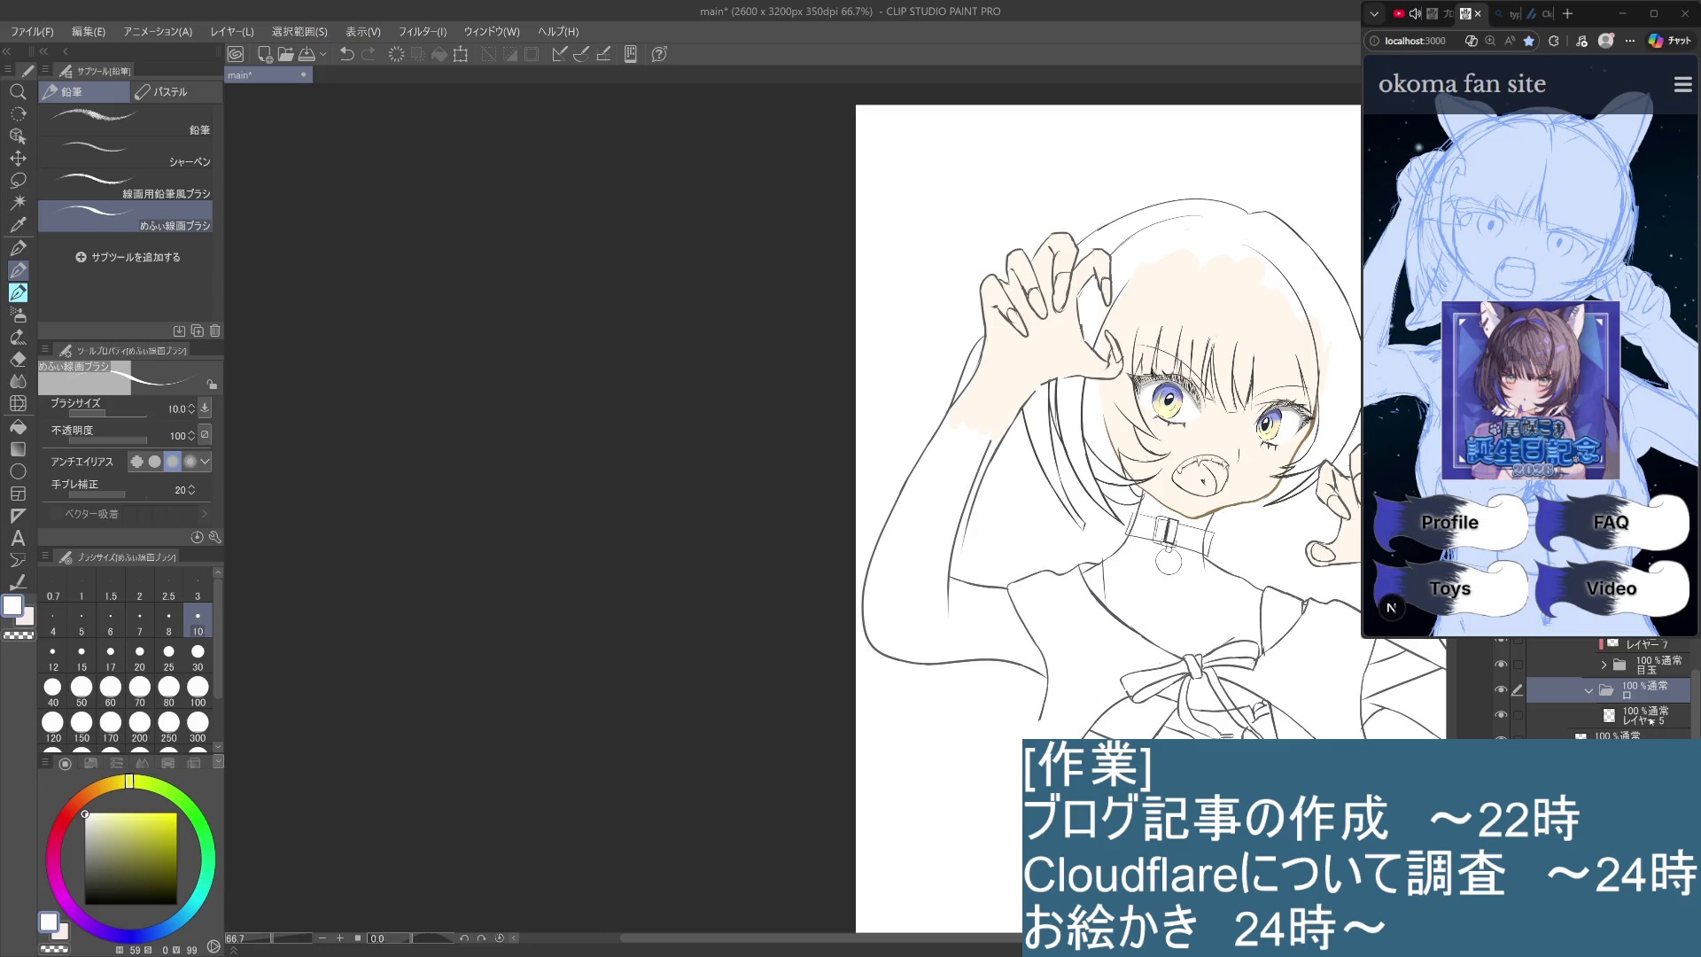
{"action": "left_click", "coordinate": [1648, 718]}
{"action": "scroll", "coordinate": [866, 459], "scroll_direction": "up", "scroll_amount": 3}
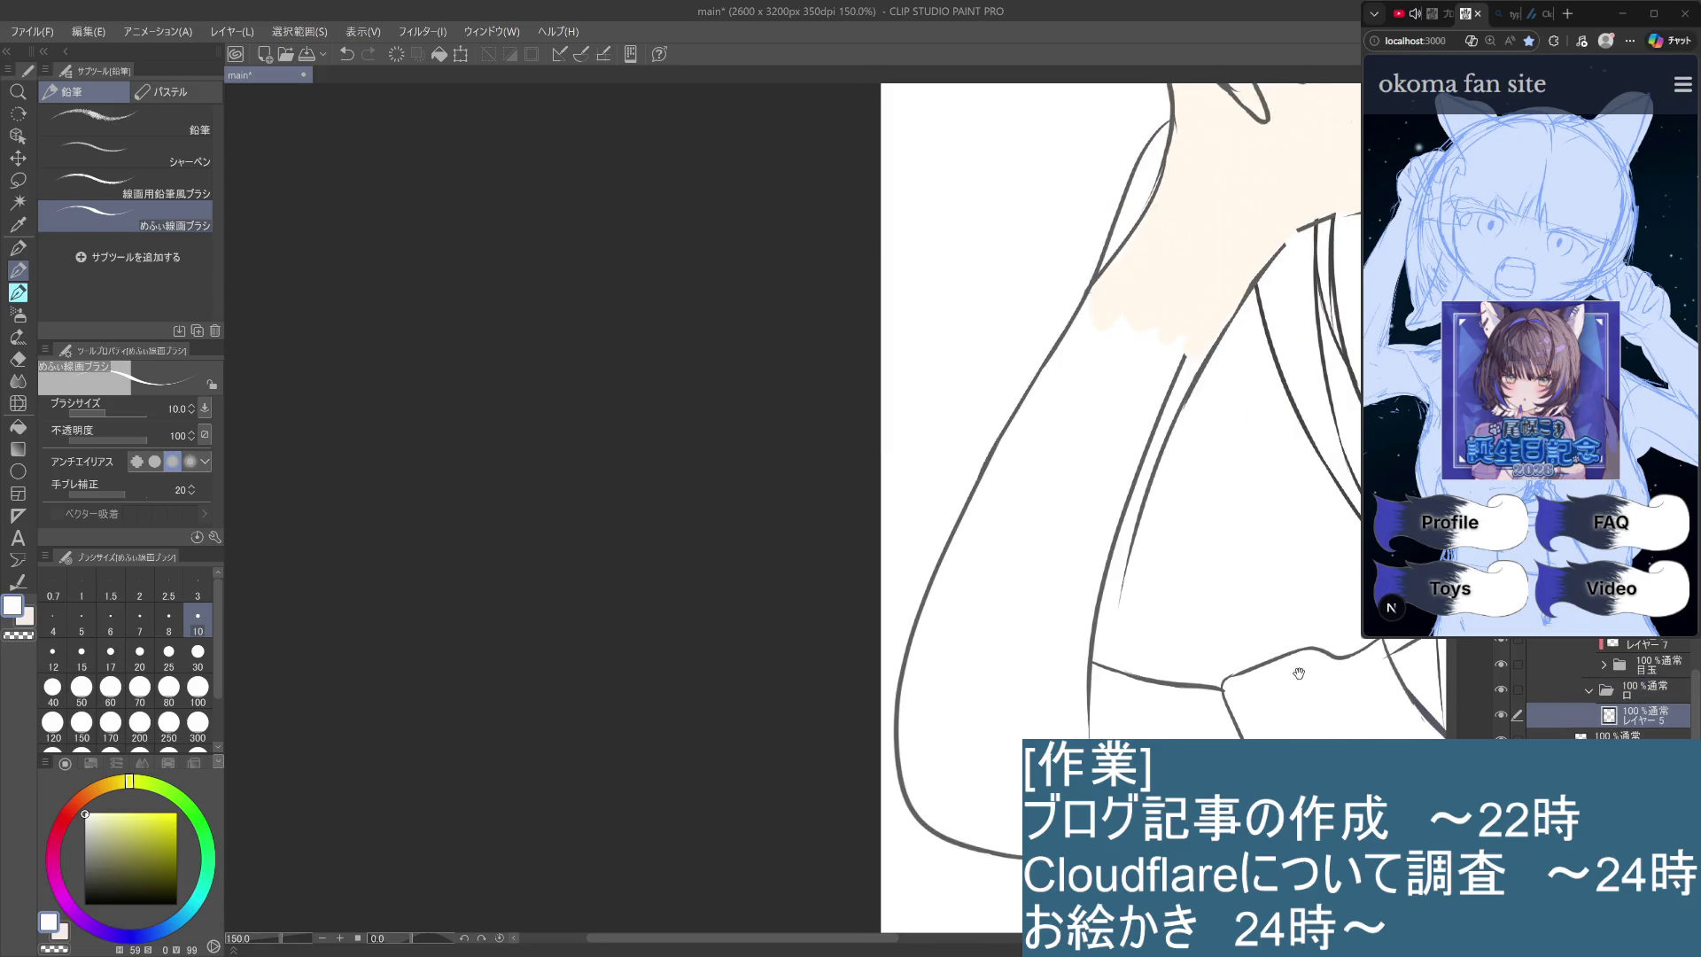
{"action": "mouse_move", "coordinate": [1474, 775]}
{"action": "left_mouse_down"}
{"action": "mouse_move", "coordinate": [1296, 731]}
{"action": "mouse_move", "coordinate": [1096, 649]}
{"action": "left_mouse_up"}
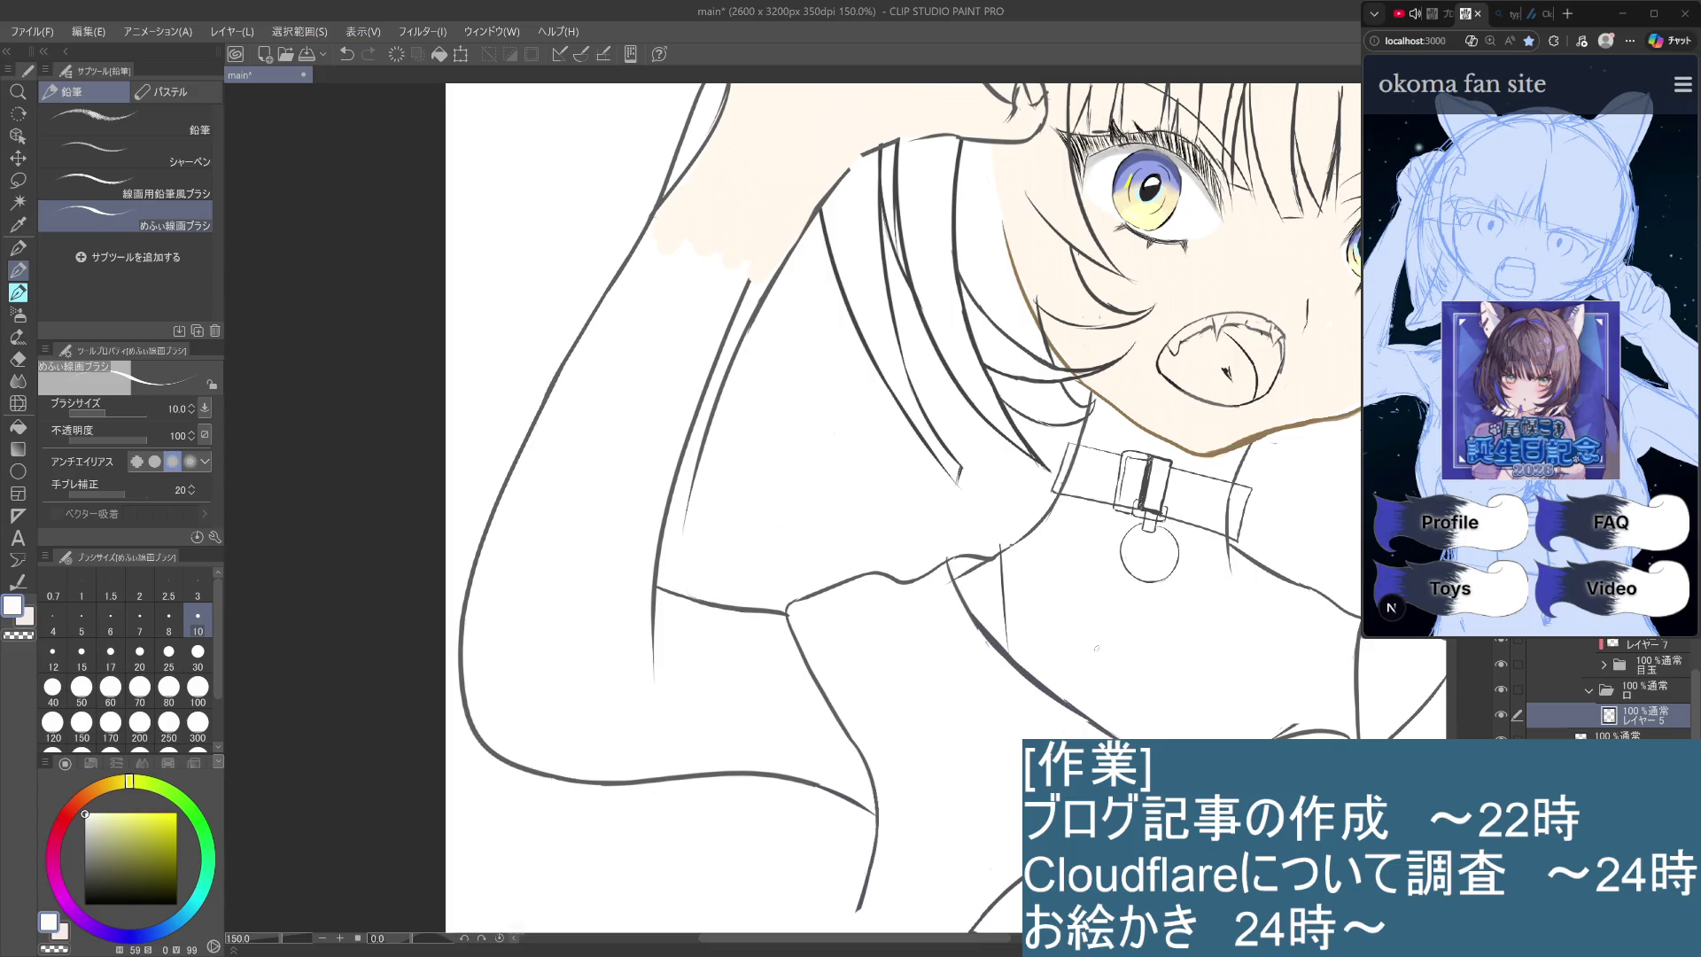
Add a new layer in the 口 folder, move it beneath レイヤー 5, then reselect レイヤー 5.
{"action": "key", "text": "ctrl+shift+n"}
{"action": "key", "text": "ctrl+["}
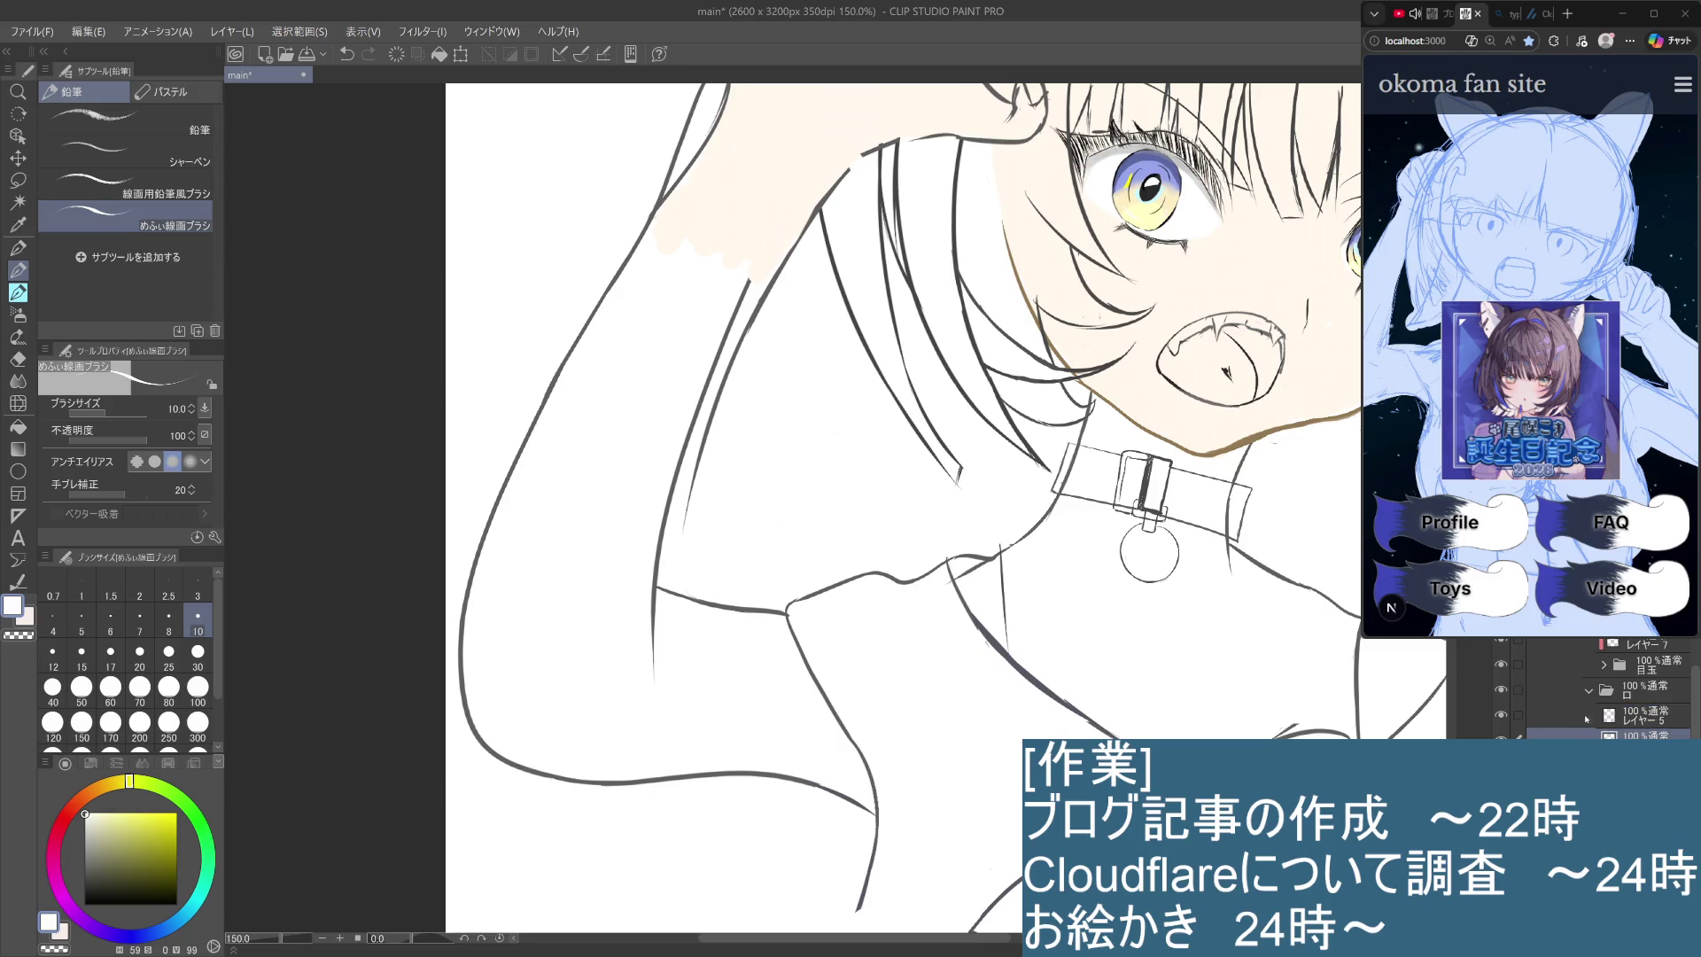
{"action": "left_click", "coordinate": [1587, 720]}
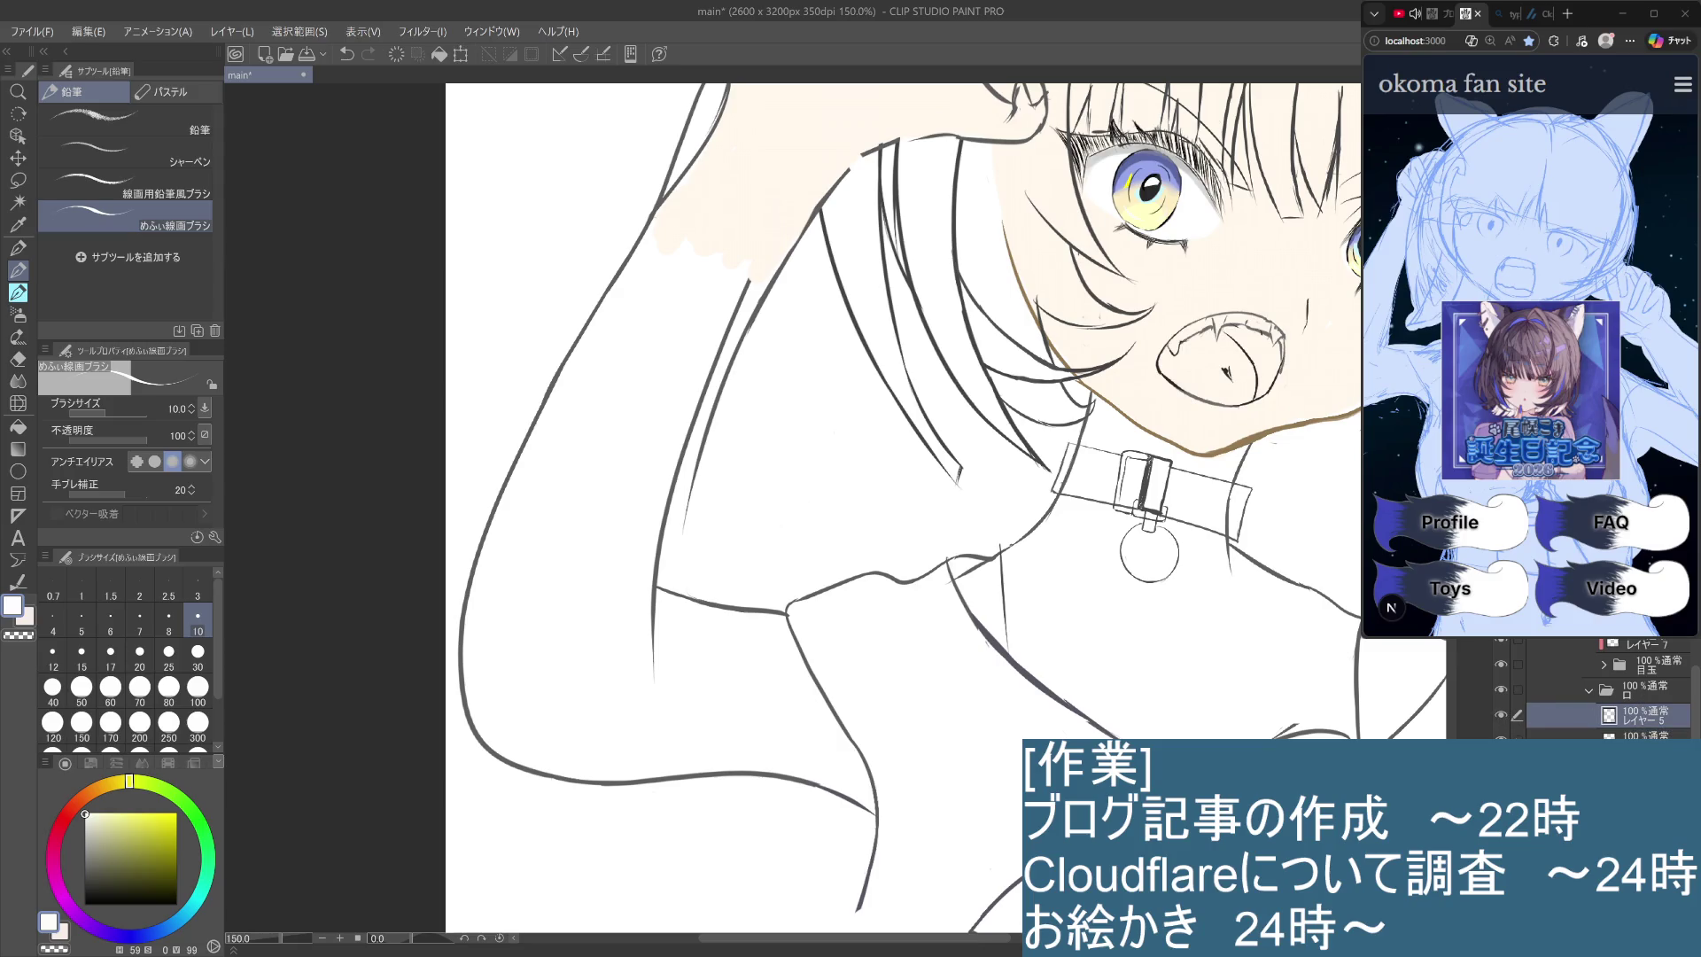
{"action": "left_click", "coordinate": [1624, 735]}
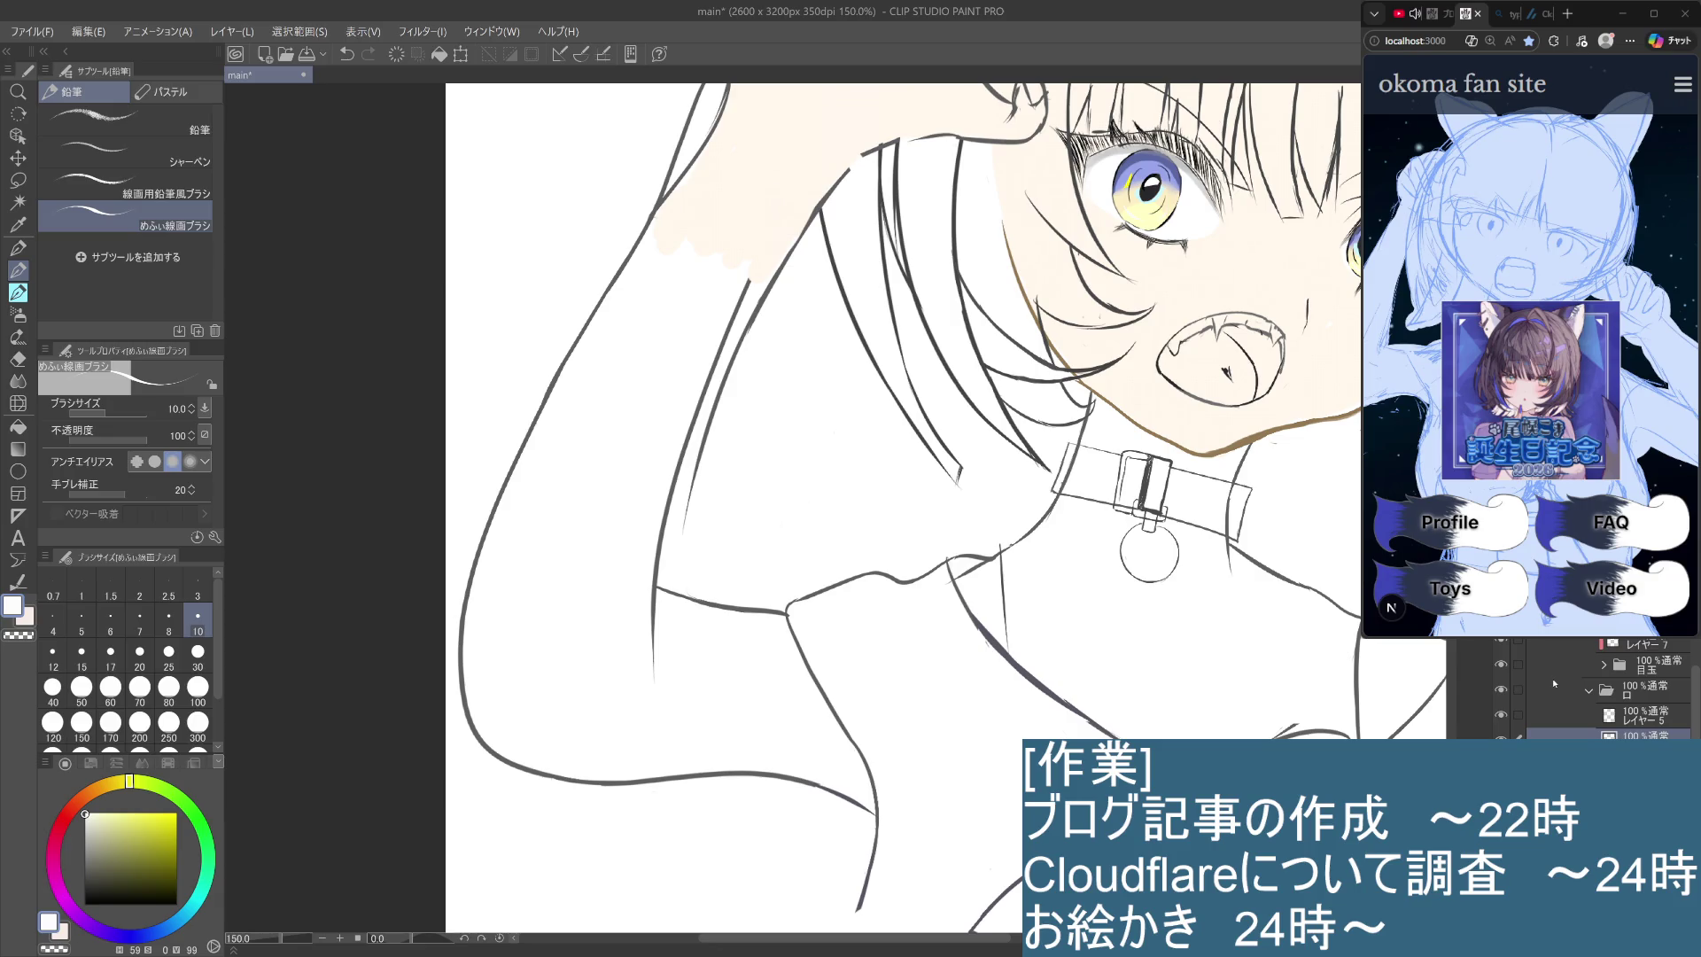
{"action": "left_click", "coordinate": [1632, 717]}
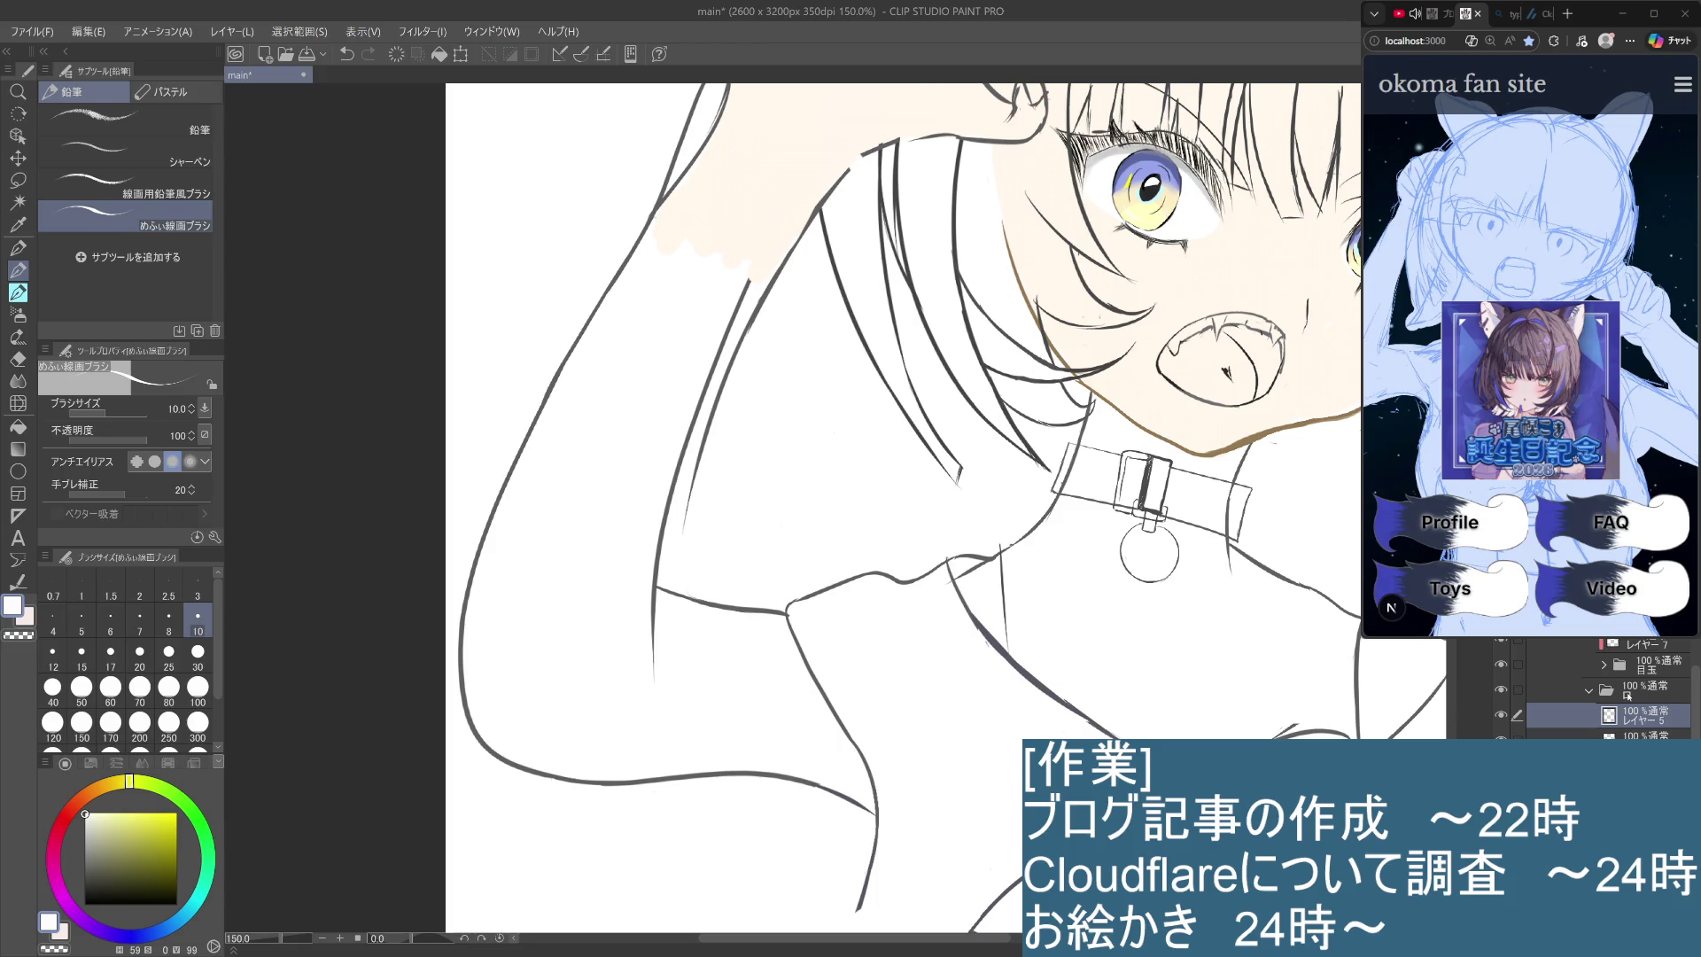
Sample the skin tone with the eyedropper and push it to a fully saturated orange.
{"action": "key", "text": "i"}
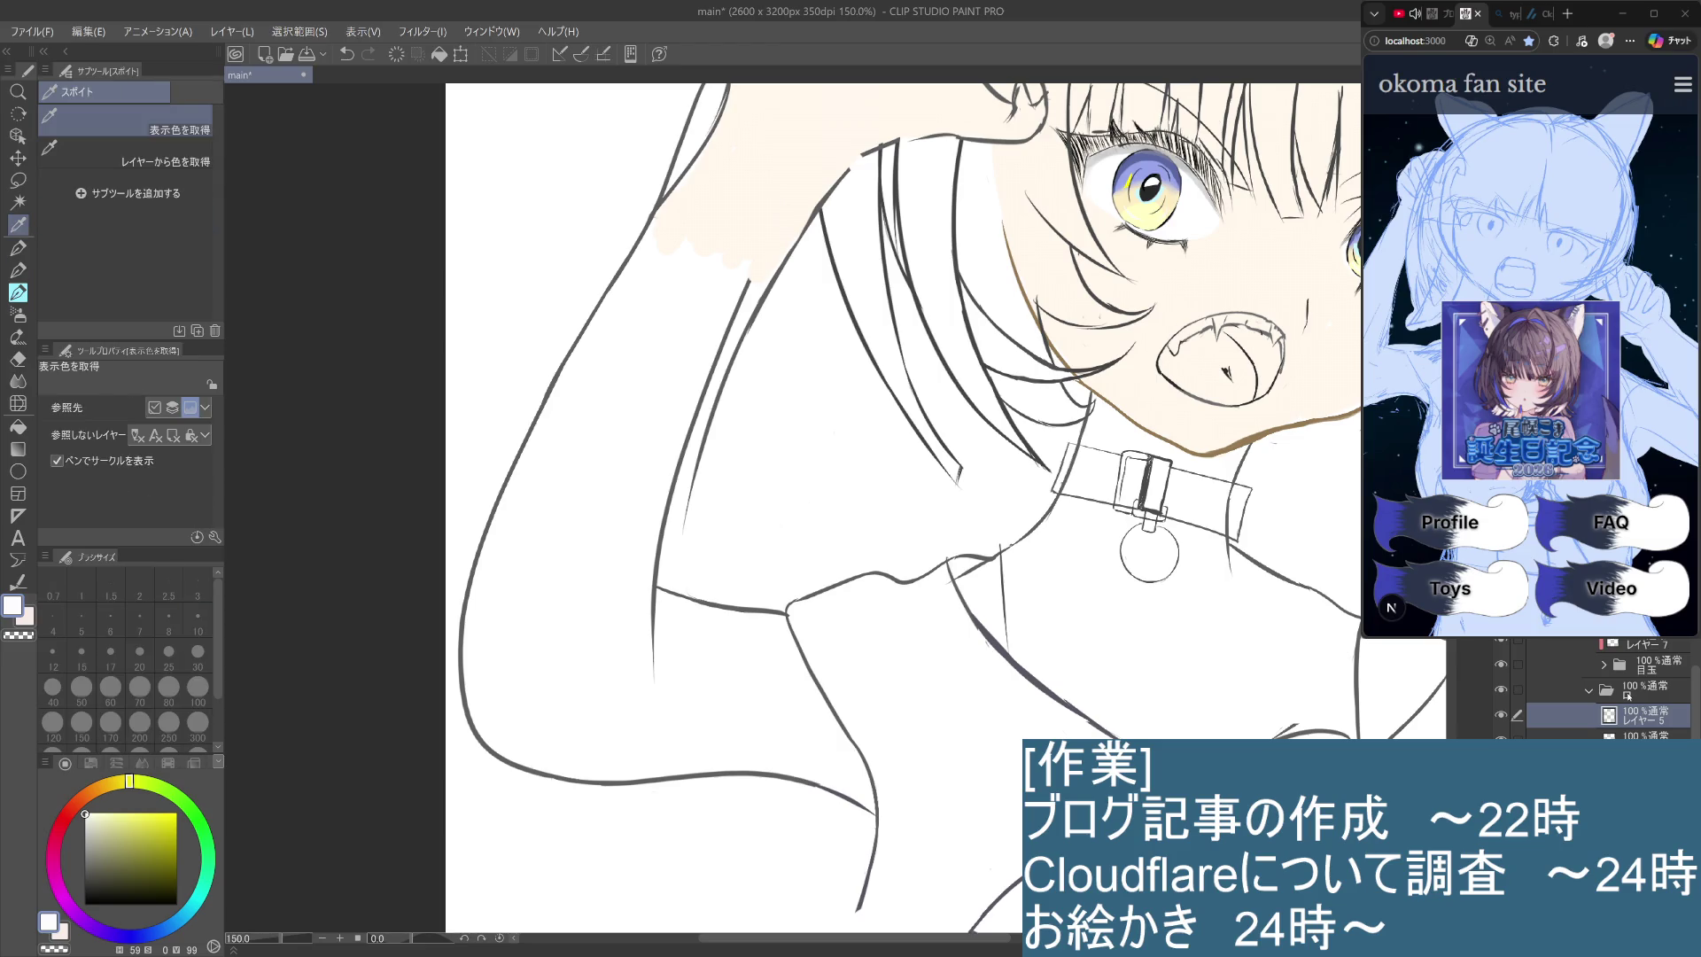
{"action": "left_click", "coordinate": [1135, 405]}
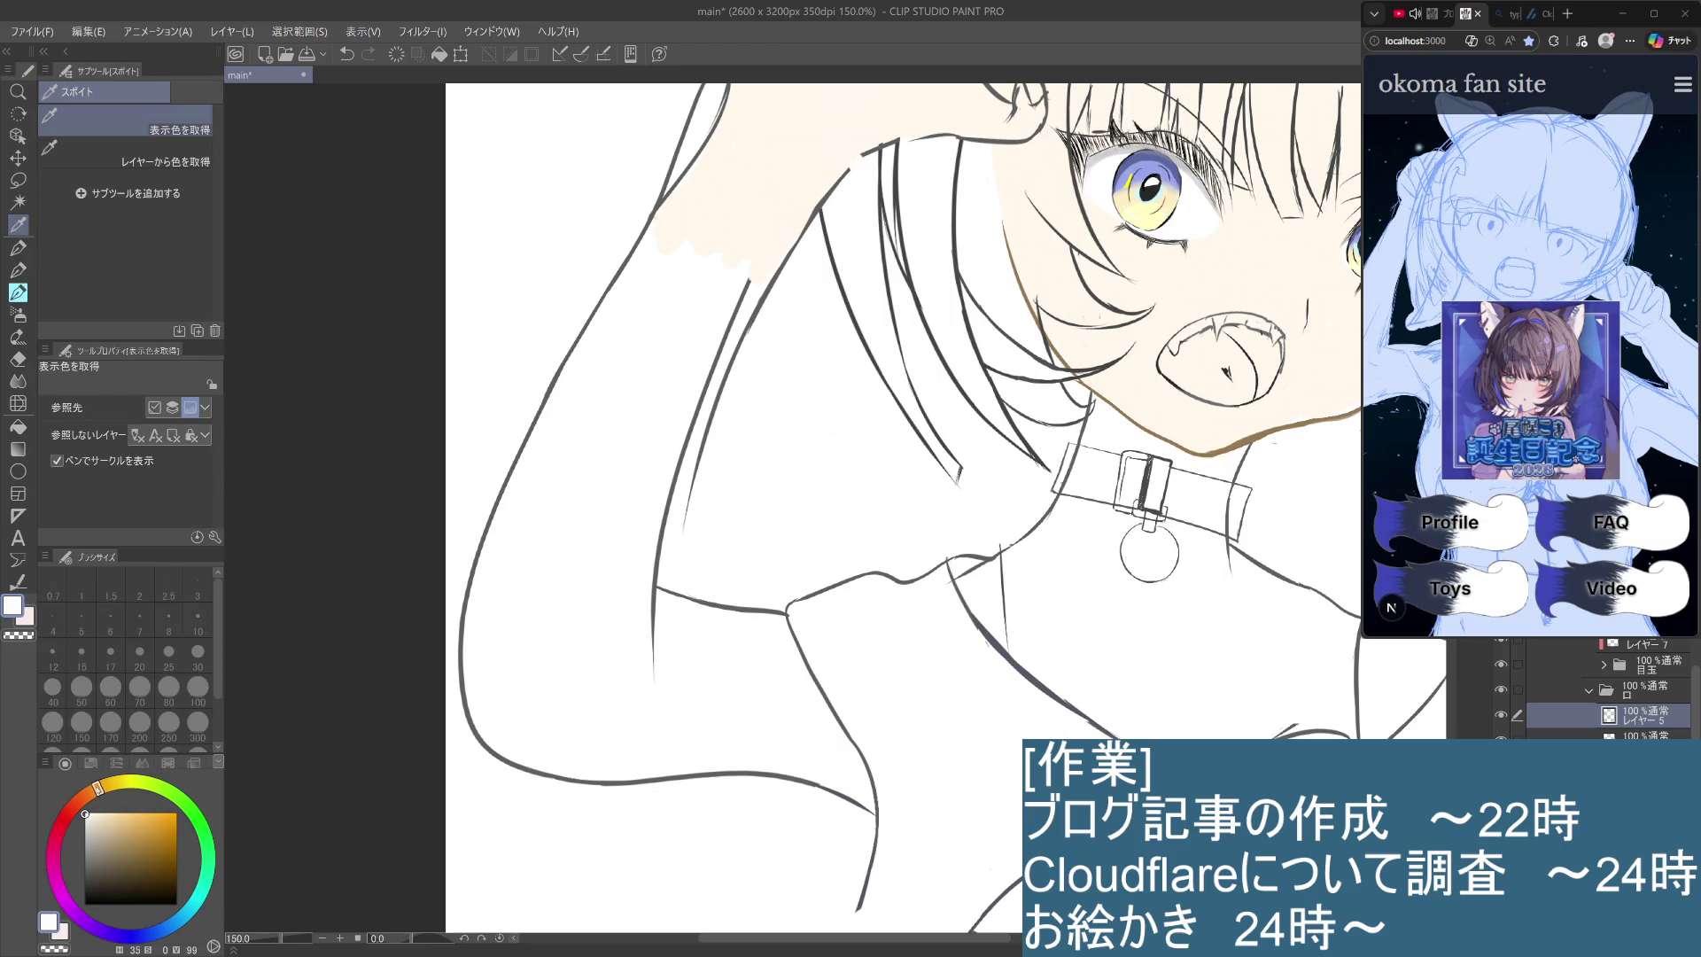
{"action": "left_click", "coordinate": [79, 801]}
{"action": "mouse_move", "coordinate": [79, 801]}
{"action": "left_mouse_down"}
{"action": "mouse_move", "coordinate": [177, 841]}
{"action": "mouse_move", "coordinate": [176, 823]}
{"action": "left_mouse_up"}
{"action": "left_click", "coordinate": [171, 810]}
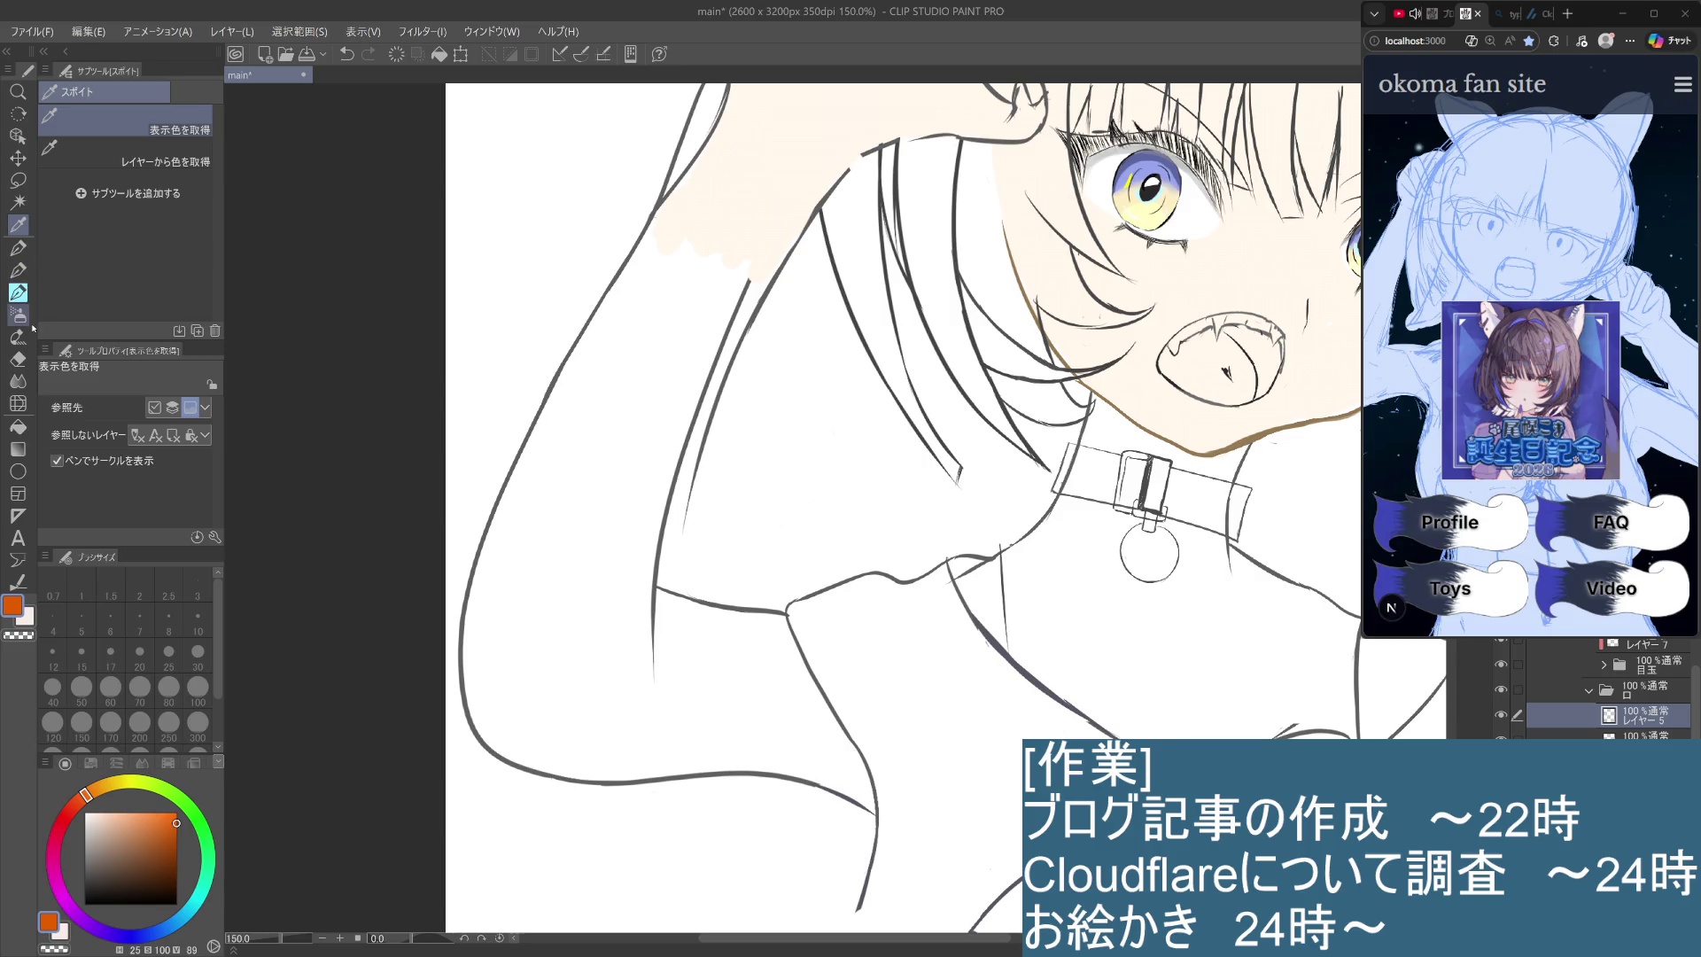
With the Fill tool, trial orange, dark brown and light orange mouth fills, undoing each.
{"action": "left_click", "coordinate": [18, 359]}
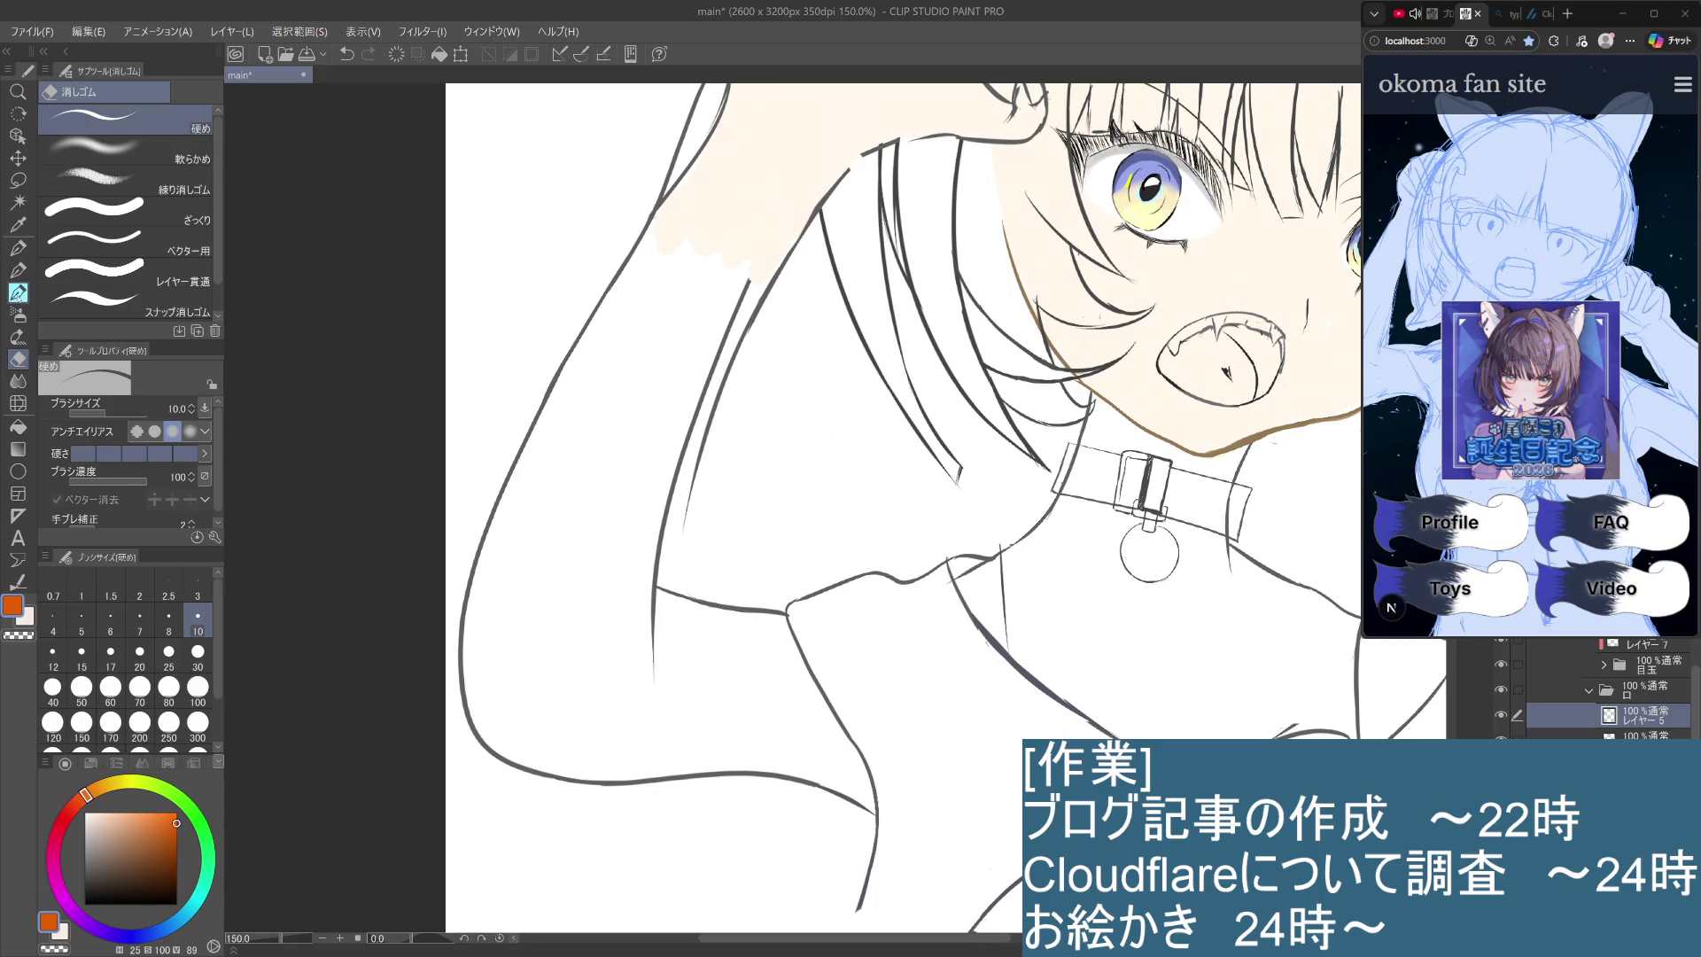
{"action": "left_click", "coordinate": [17, 334]}
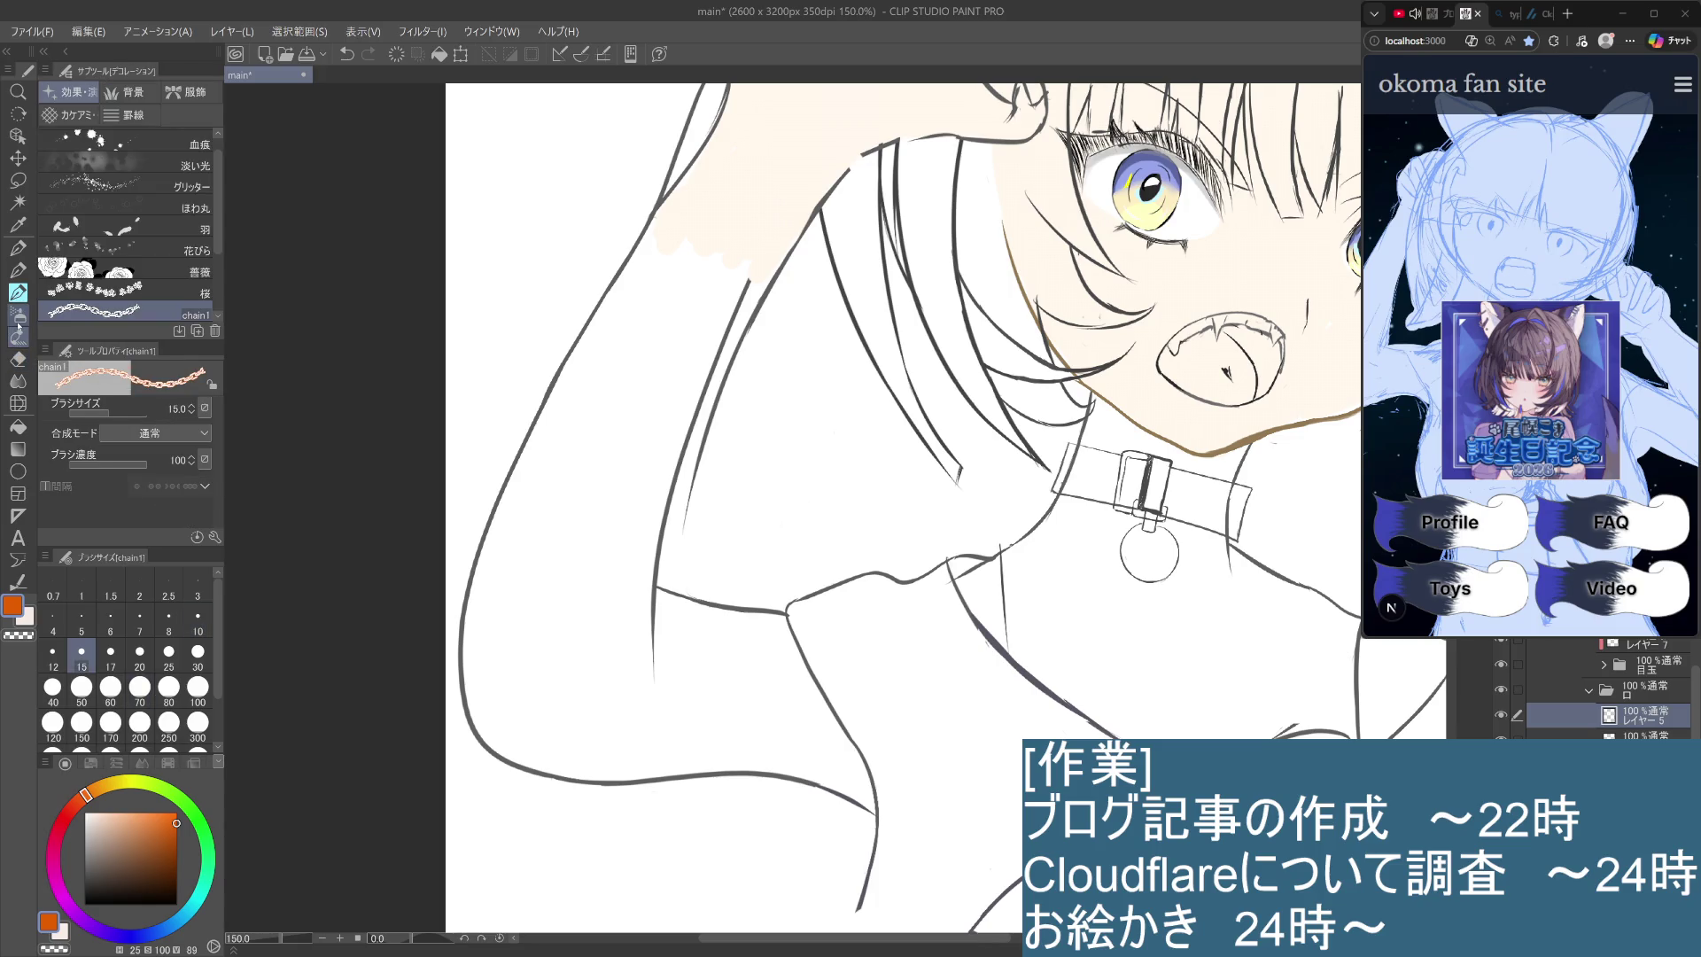
{"action": "left_click", "coordinate": [19, 381]}
{"action": "left_click", "coordinate": [18, 426]}
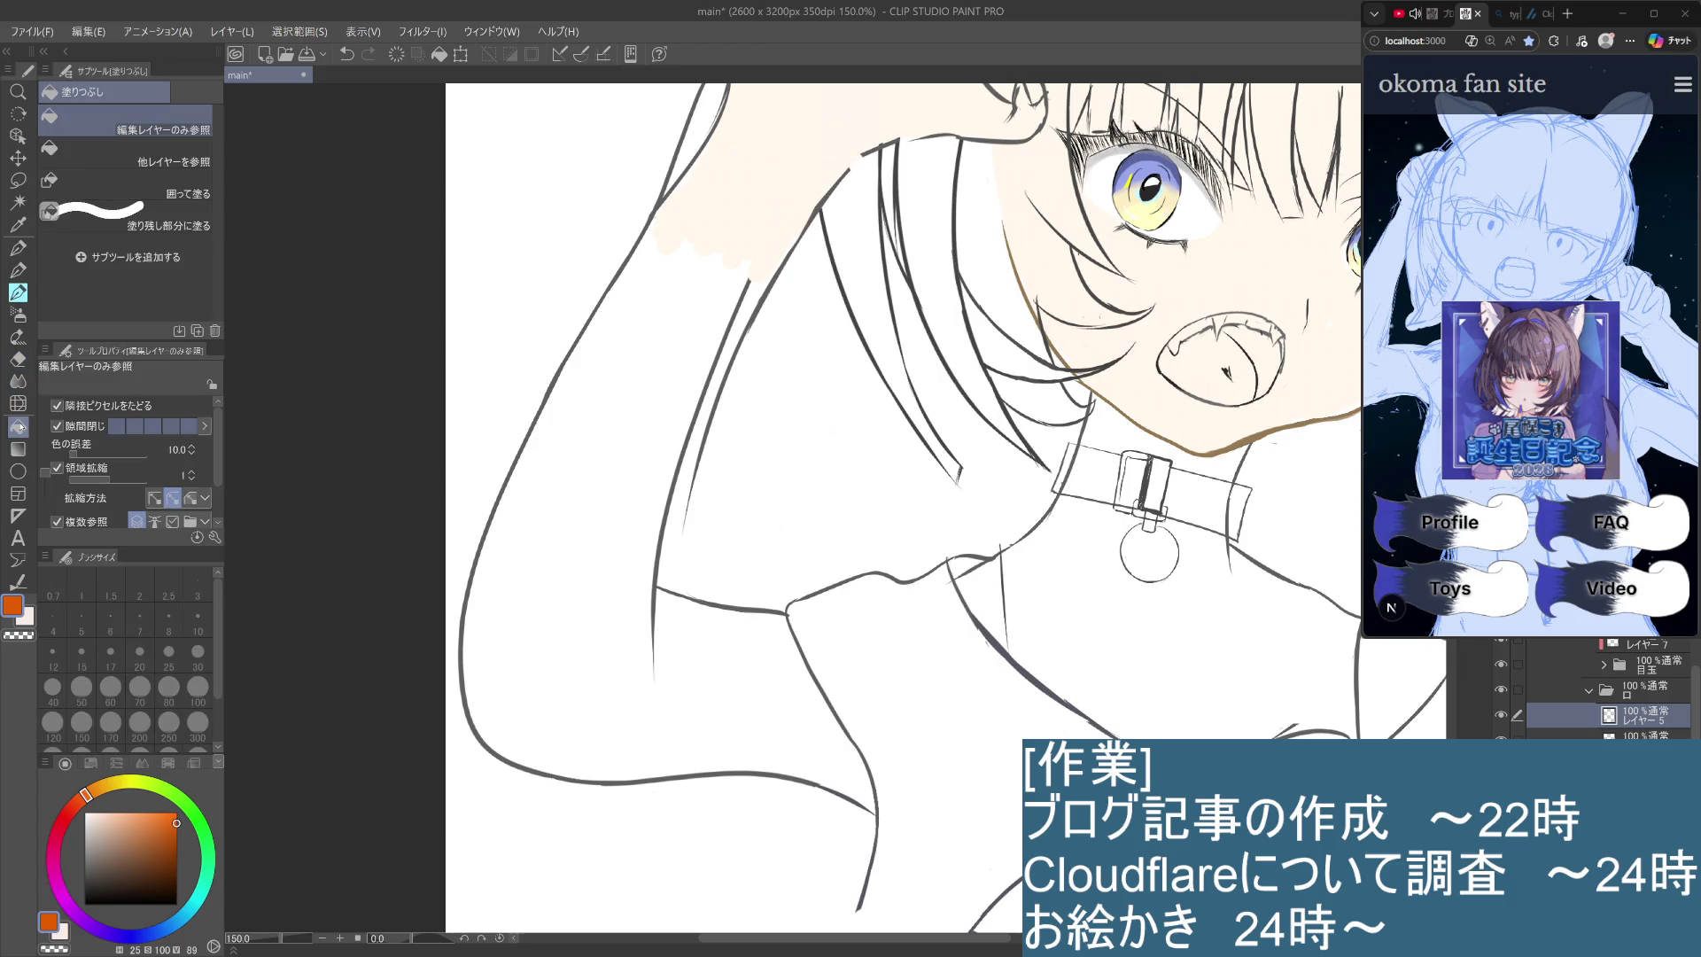
{"action": "left_click", "coordinate": [1203, 363]}
{"action": "key", "text": "ctrl+z"}
{"action": "left_click_drag", "start_coordinate": [176, 837], "coordinate": [176, 857]}
{"action": "left_click", "coordinate": [1198, 367]}
{"action": "key", "text": "ctrl+z"}
{"action": "left_click_drag", "start_coordinate": [177, 826], "coordinate": [139, 812]}
{"action": "left_click", "coordinate": [1208, 383]}
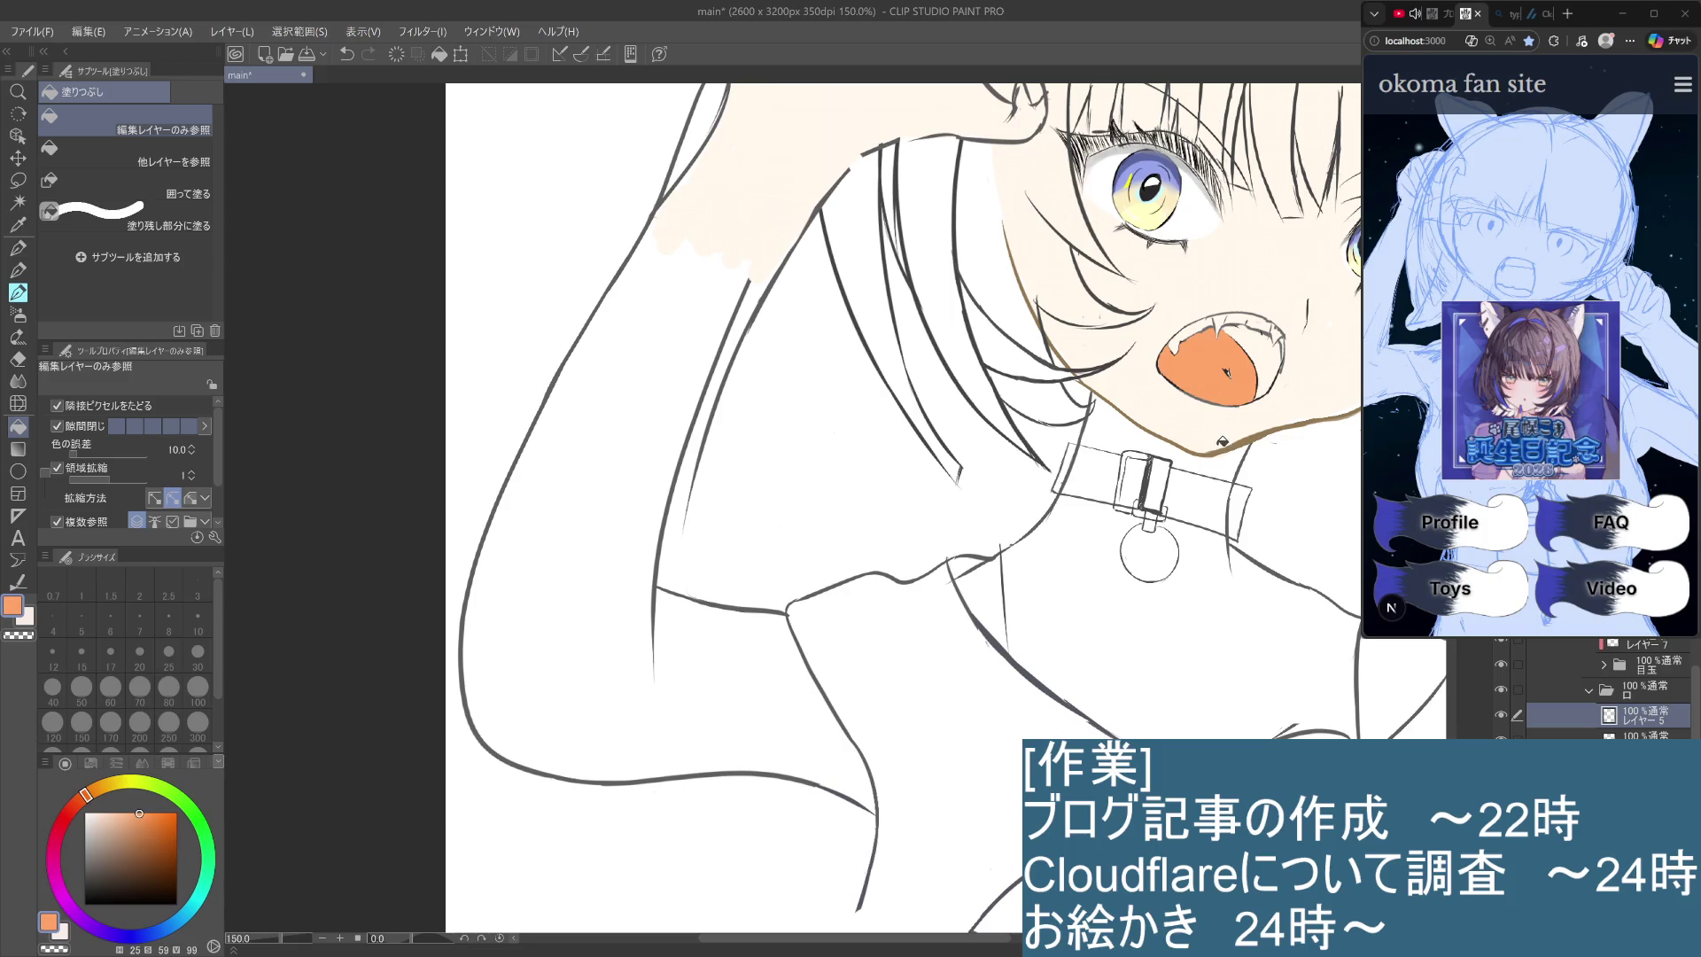
{"action": "key", "text": "ctrl+z"}
Try brown, tan and light peach mouth fills, then keep a pinkish fill inside the mouth.
{"action": "left_click", "coordinate": [136, 846]}
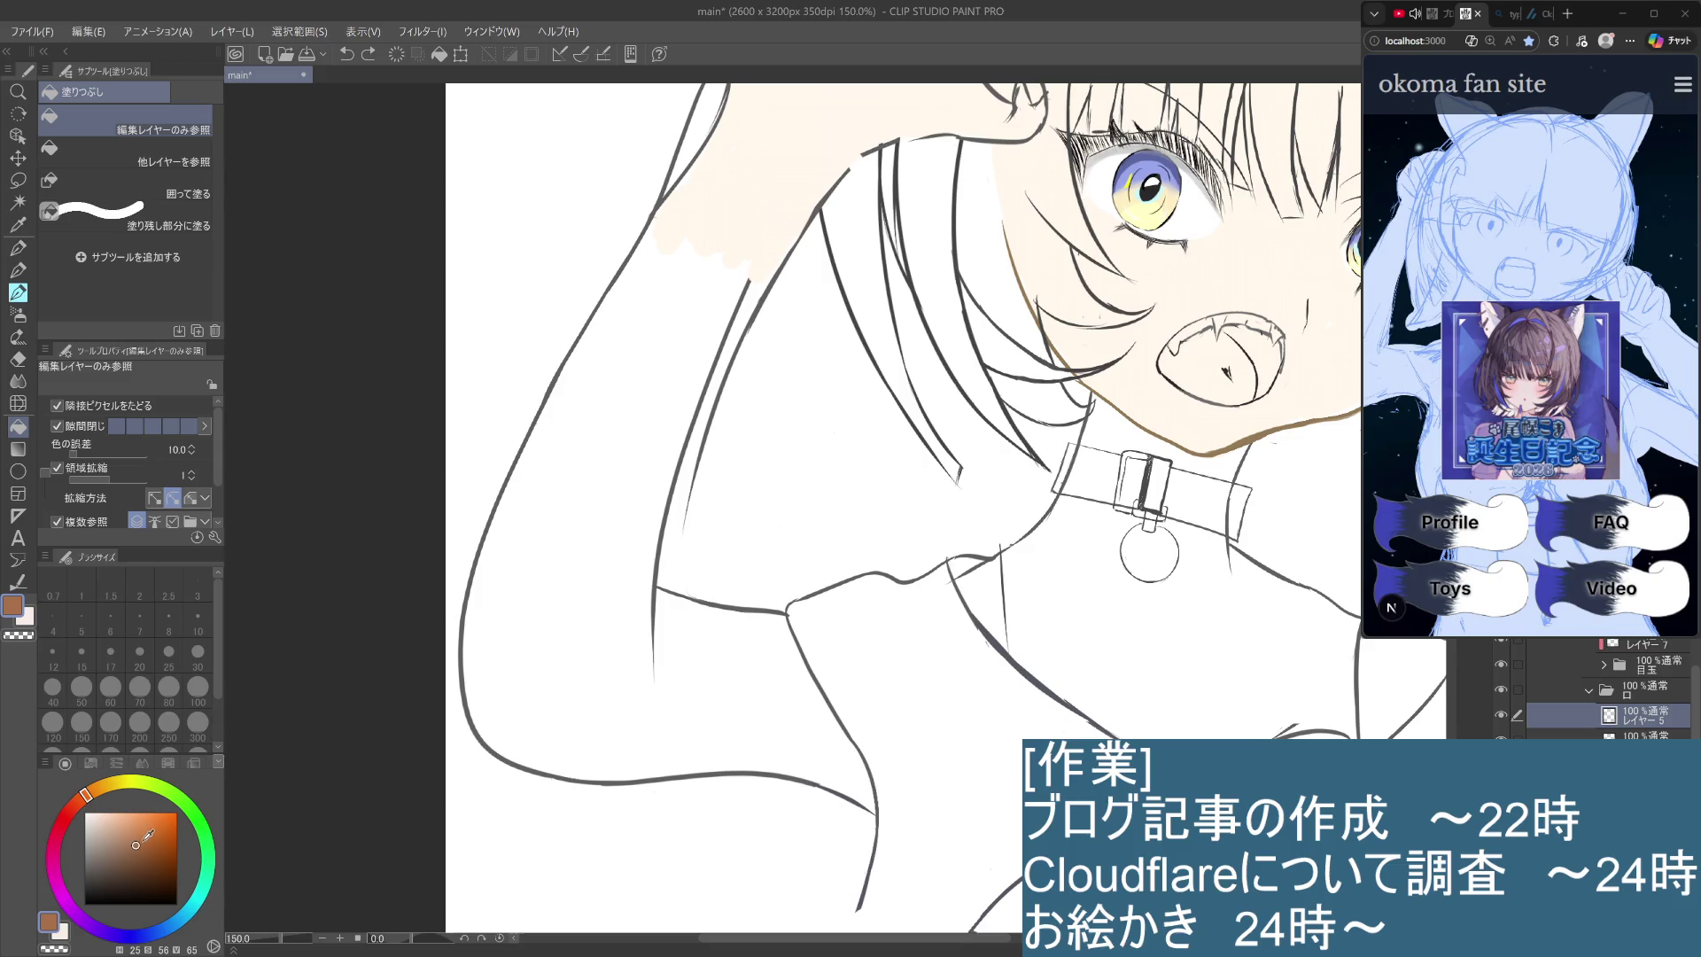
{"action": "left_click", "coordinate": [129, 840]}
{"action": "left_click", "coordinate": [1210, 376]}
{"action": "key", "text": "ctrl+z"}
{"action": "left_click", "coordinate": [124, 816]}
{"action": "left_click", "coordinate": [116, 821]}
{"action": "left_click", "coordinate": [1205, 381]}
{"action": "key", "text": "ctrl+z"}
{"action": "left_click", "coordinate": [110, 815]}
{"action": "left_click", "coordinate": [1208, 365]}
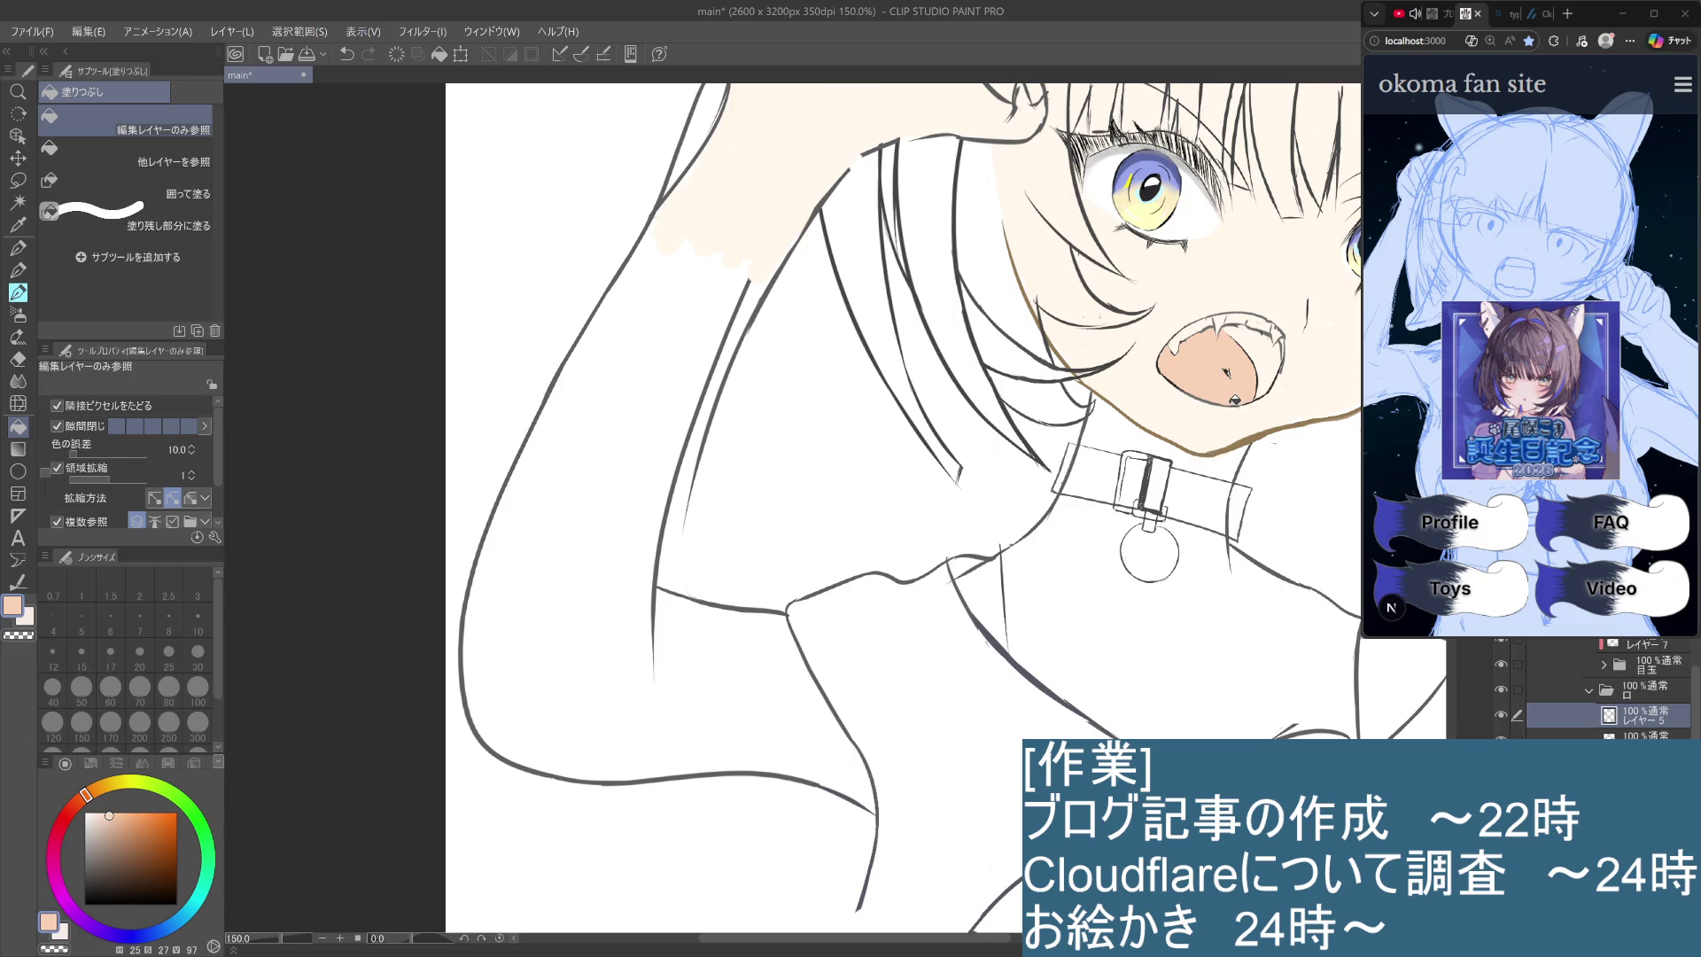
{"action": "key", "text": "ctrl+z"}
{"action": "left_click", "coordinate": [102, 819]}
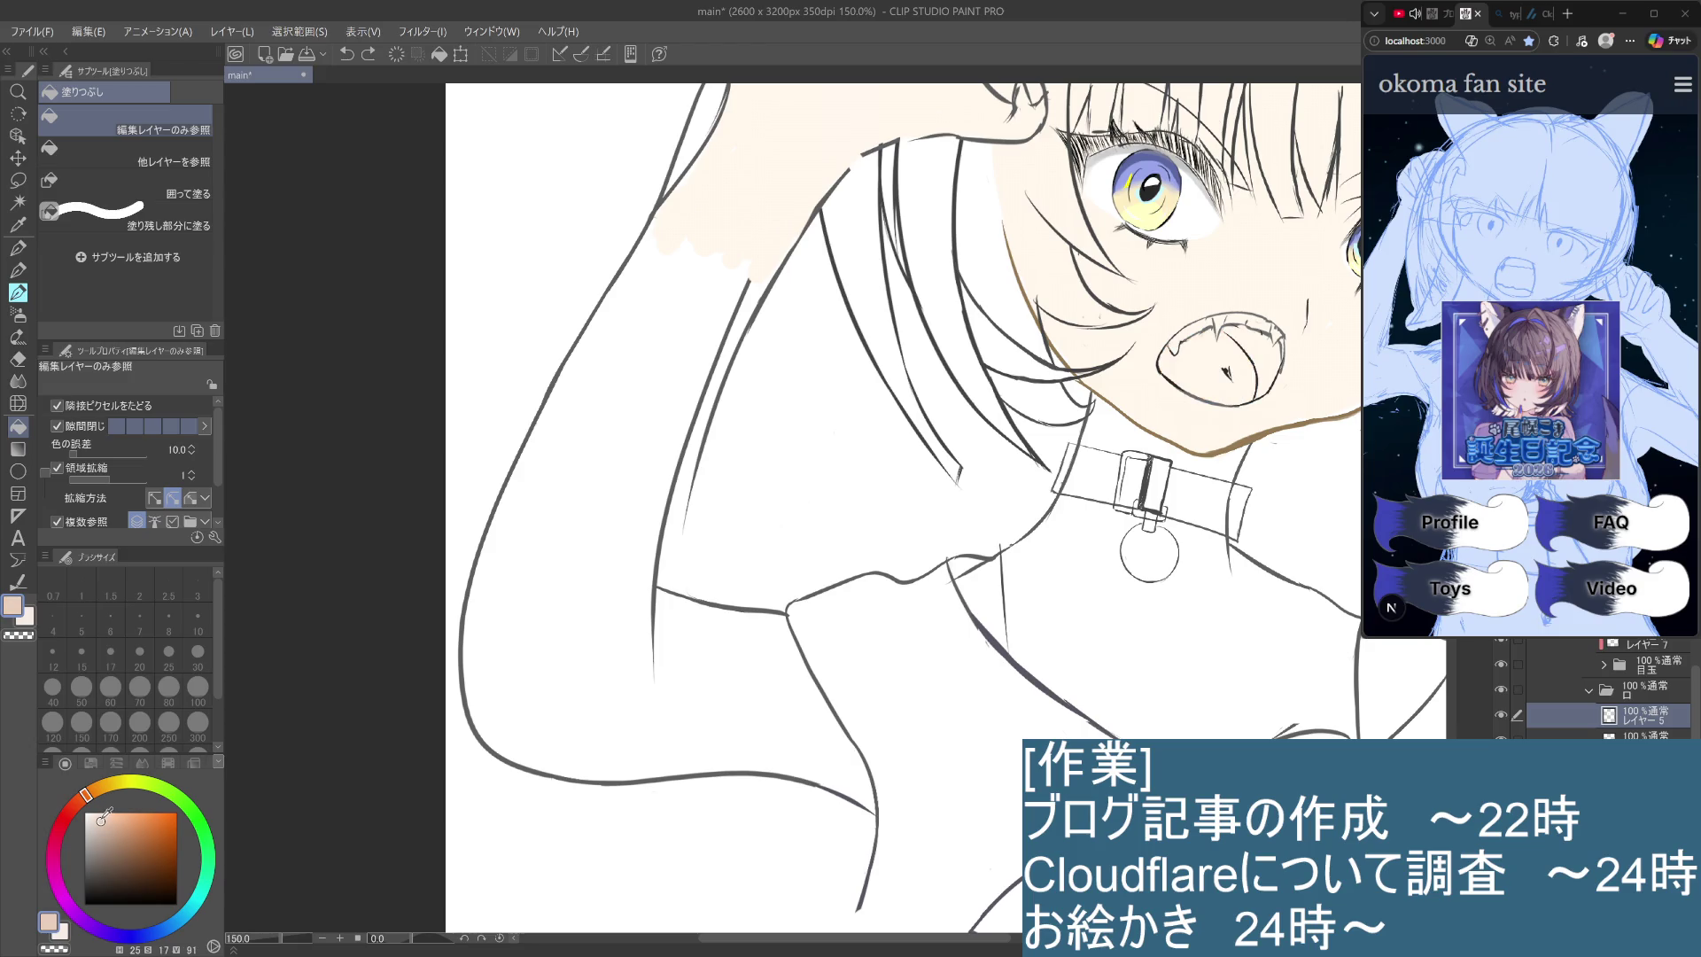
{"action": "left_click", "coordinate": [1202, 371]}
{"action": "scroll", "coordinate": [1205, 545], "scroll_direction": "down", "scroll_amount": 2}
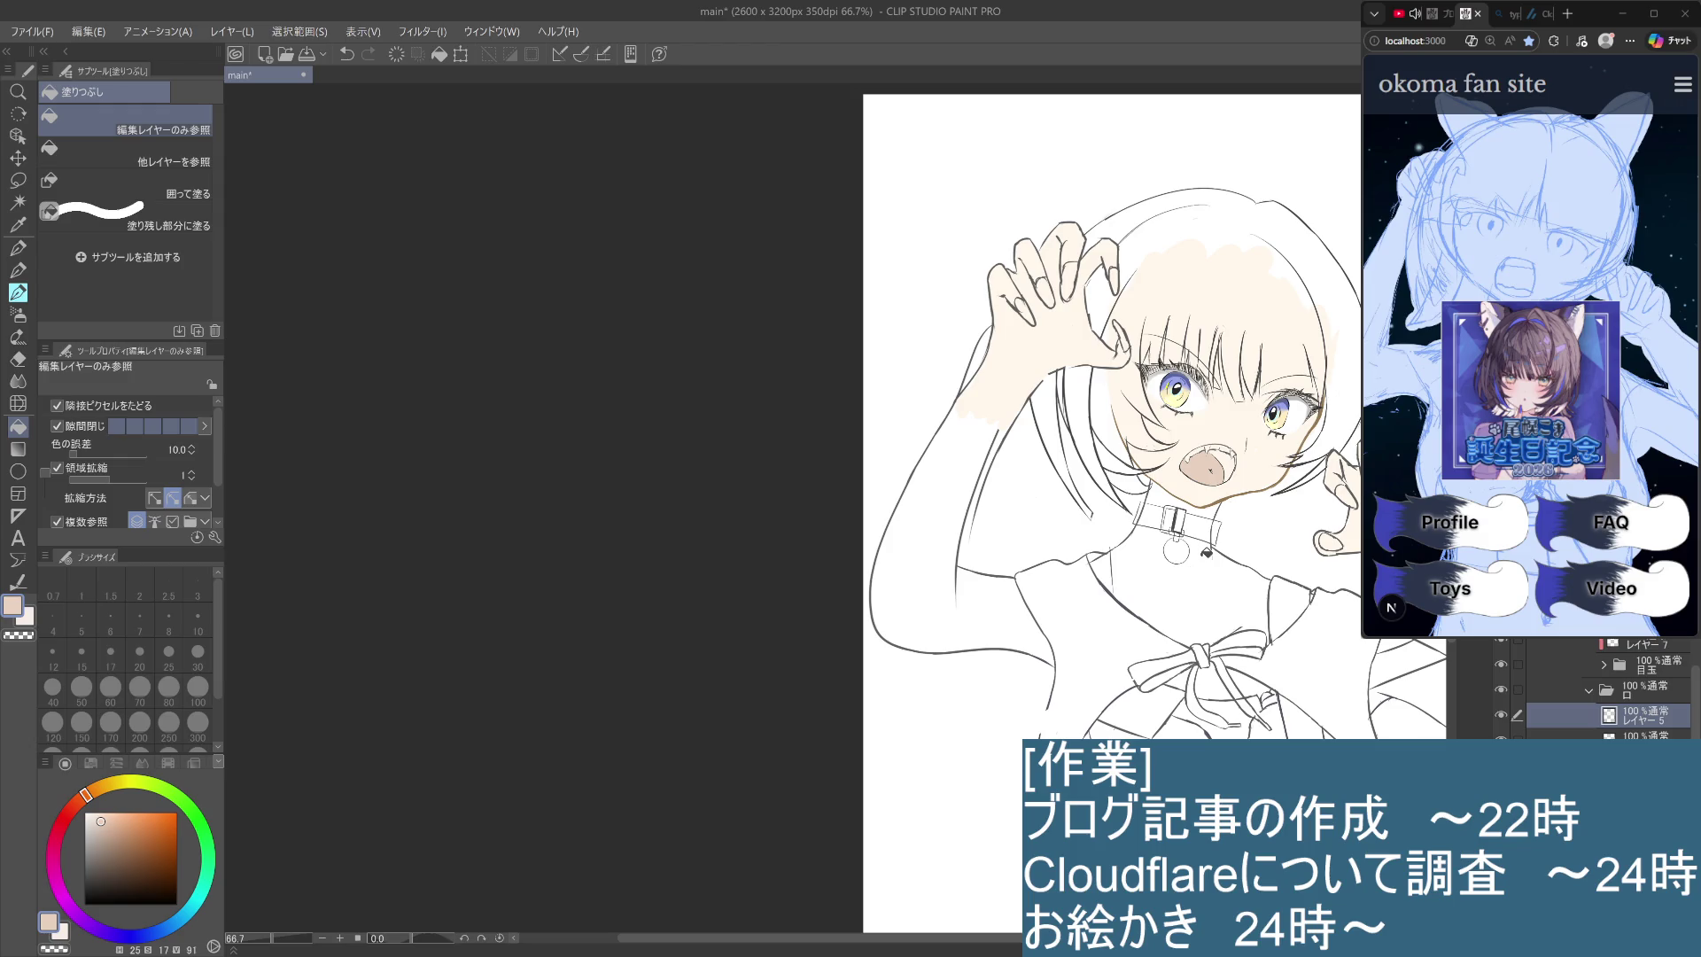
Replace the pale mouth fill with a saturated rosy pink, trying several pinks and nudging toward red.
{"action": "key", "text": "ctrl+z"}
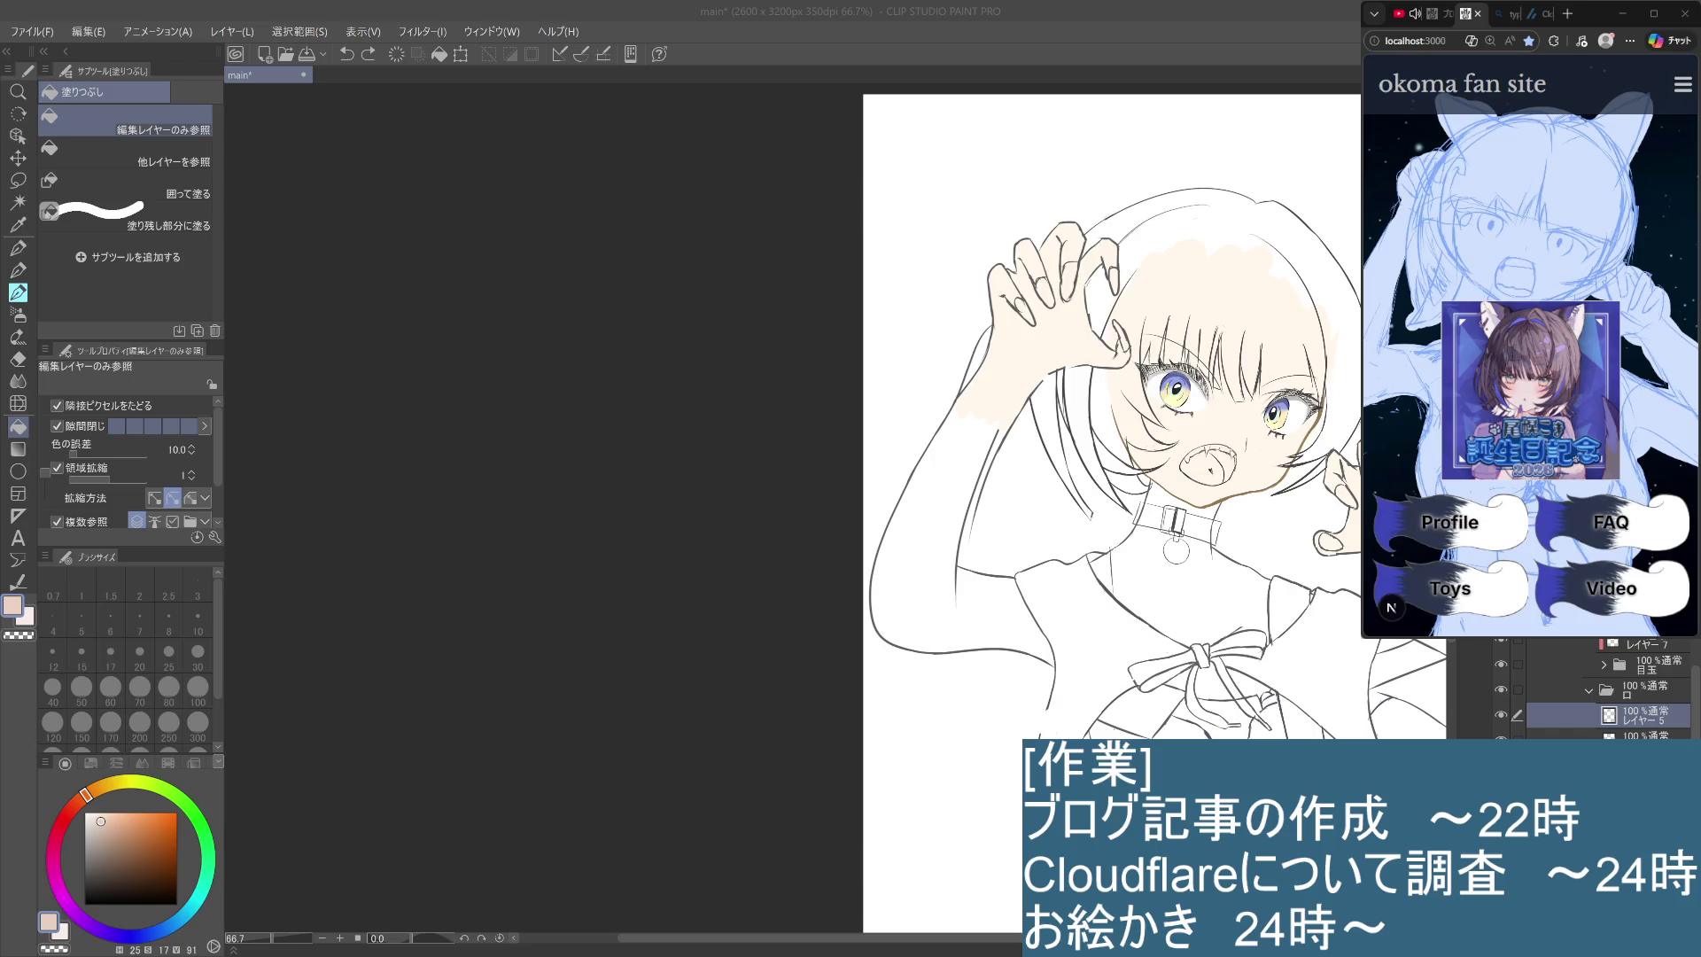
{"action": "mouse_move", "coordinate": [86, 794]}
{"action": "left_mouse_down"}
{"action": "mouse_move", "coordinate": [67, 812]}
{"action": "mouse_move", "coordinate": [107, 812]}
{"action": "left_mouse_up"}
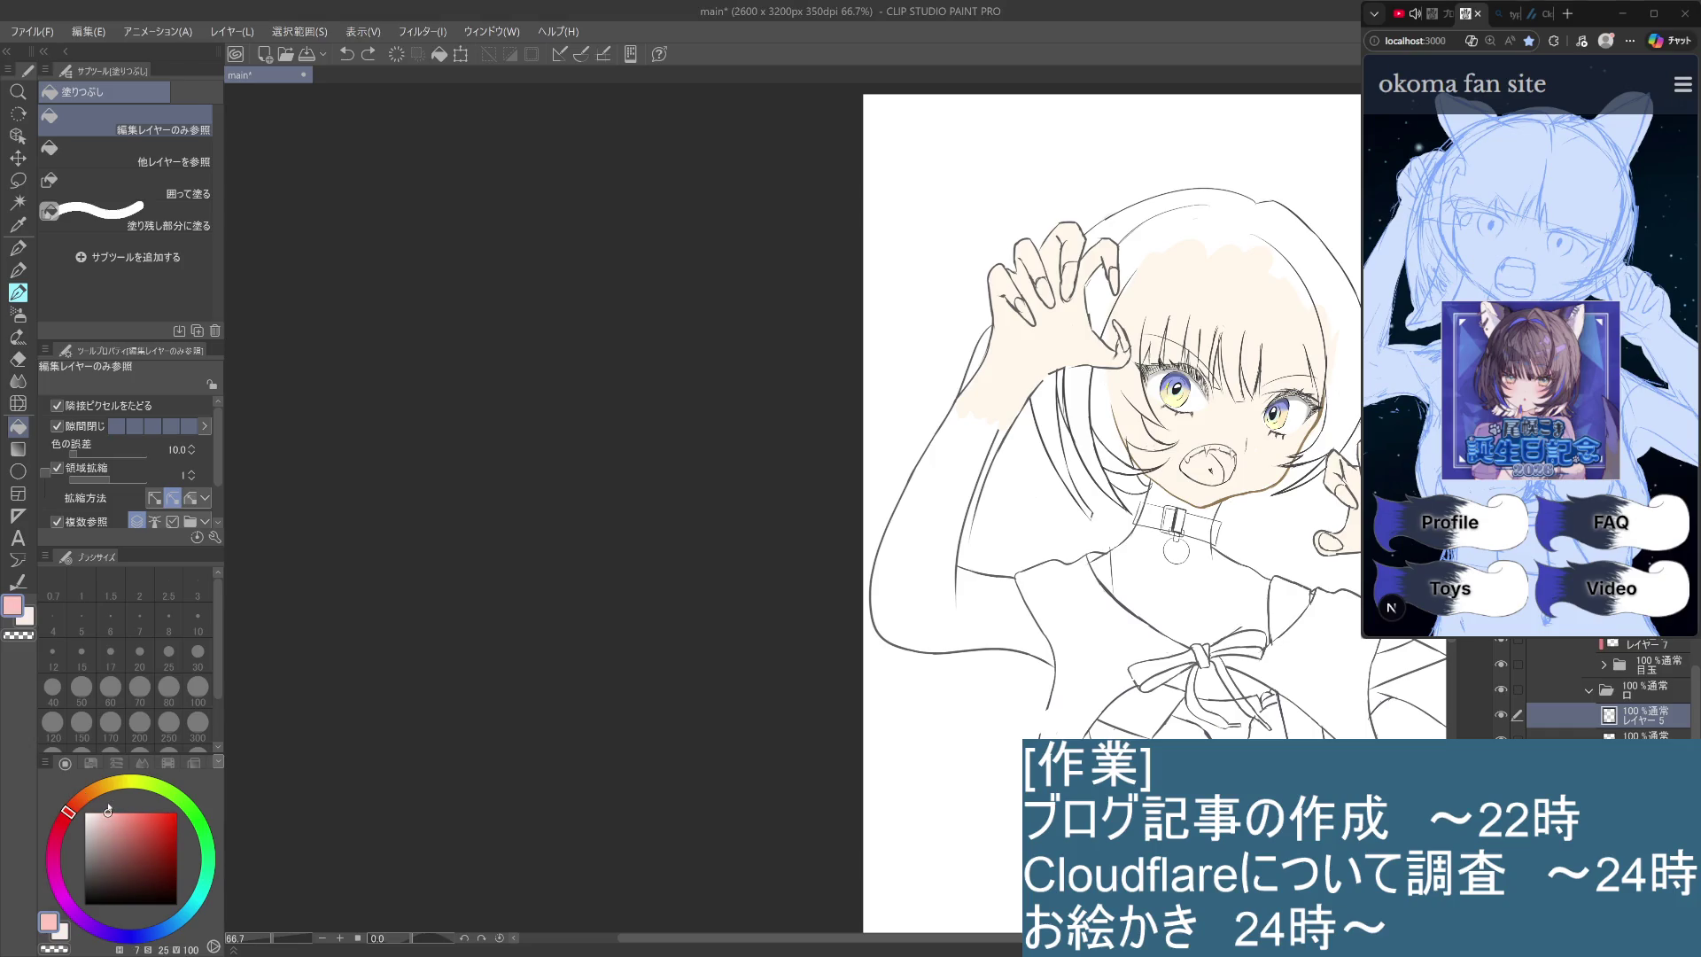
{"action": "left_click", "coordinate": [1214, 467]}
{"action": "key", "text": "ctrl+z"}
{"action": "left_click", "coordinate": [109, 837]}
{"action": "left_click", "coordinate": [1198, 456]}
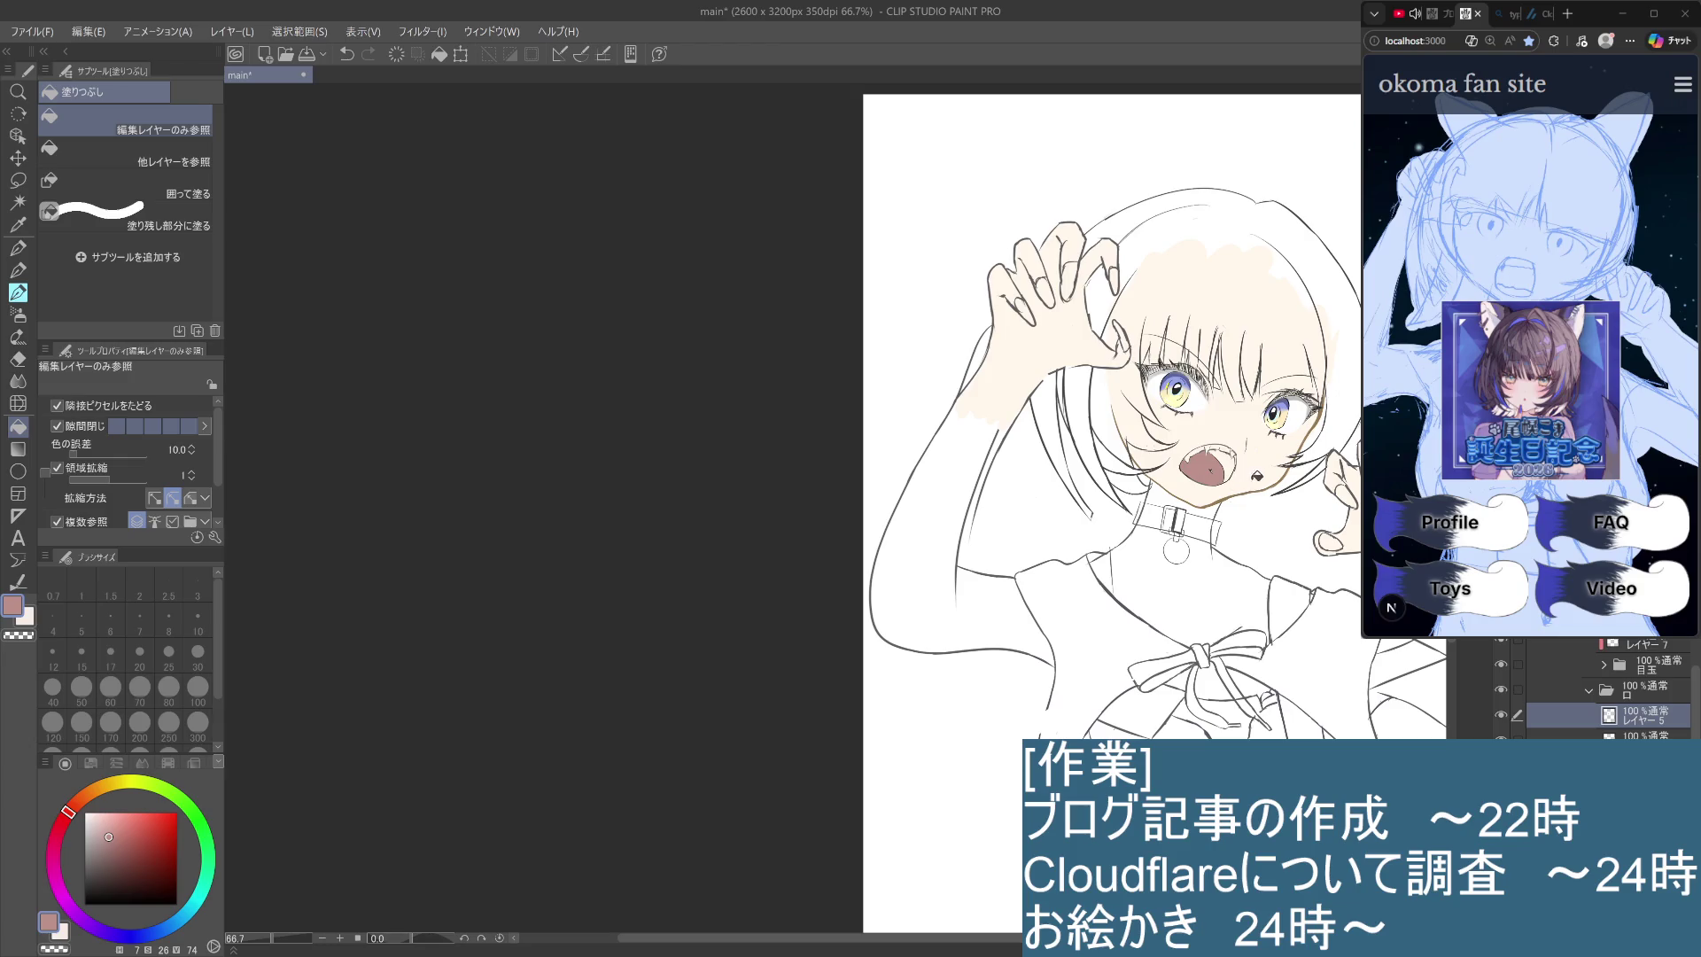
{"action": "key", "text": "ctrl+z"}
{"action": "left_click_drag", "start_coordinate": [109, 836], "coordinate": [125, 825]}
{"action": "left_click", "coordinate": [1205, 467]}
{"action": "left_click_drag", "start_coordinate": [126, 827], "coordinate": [126, 846]}
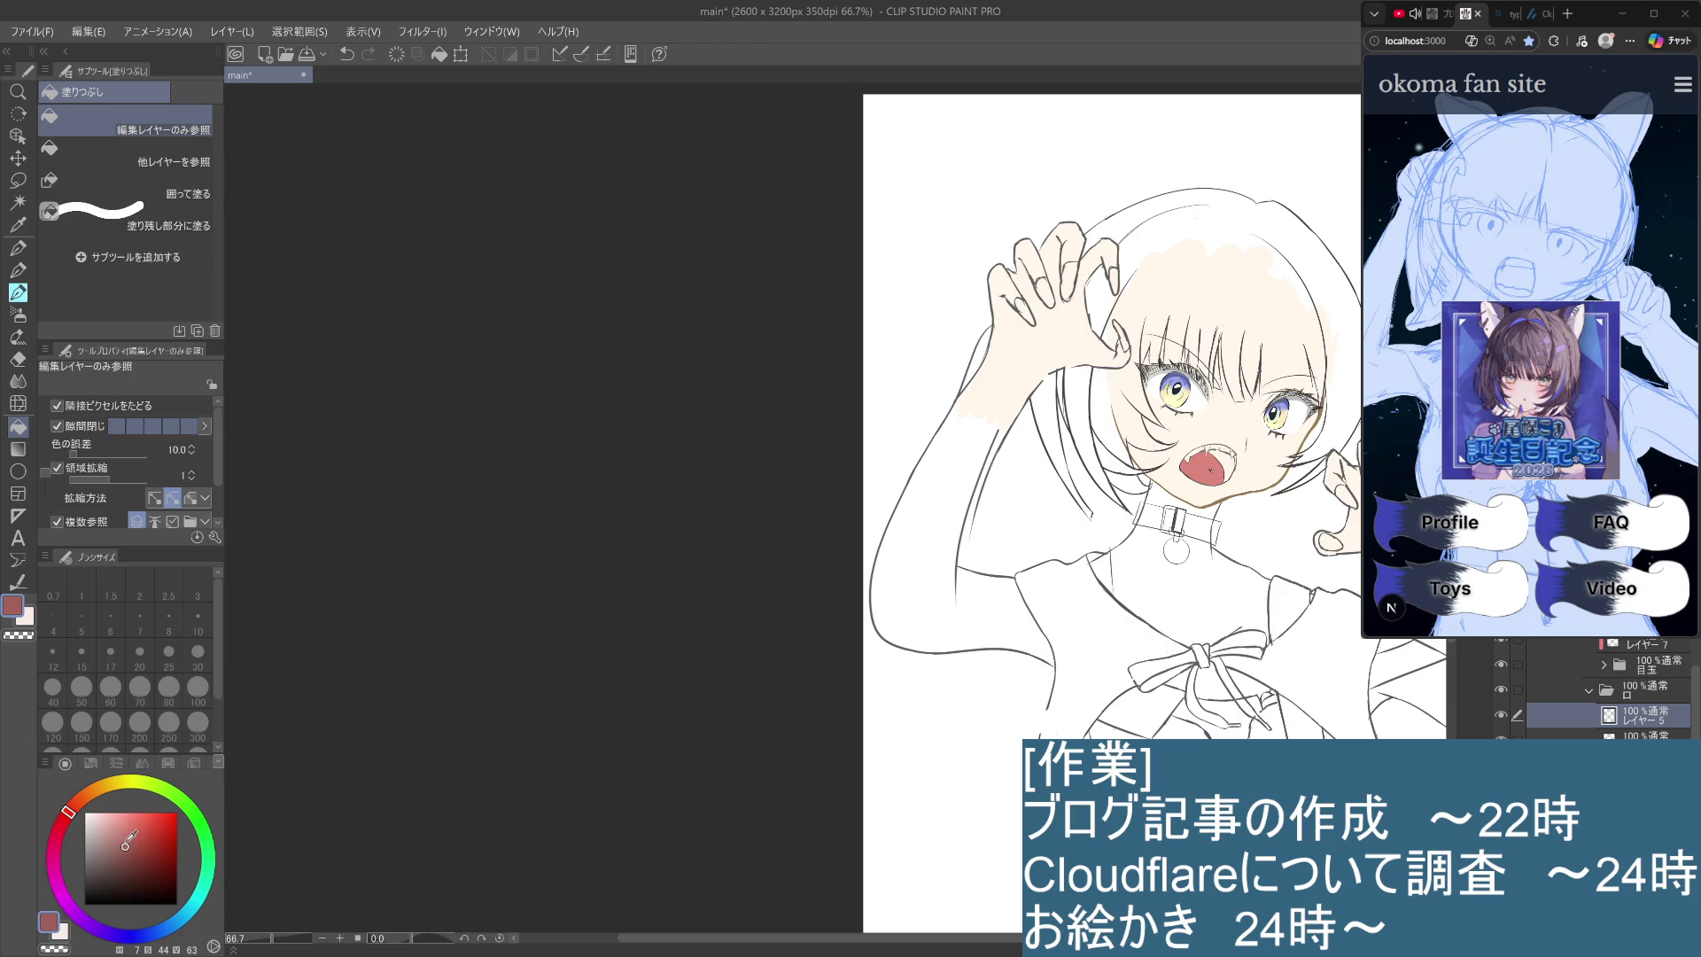
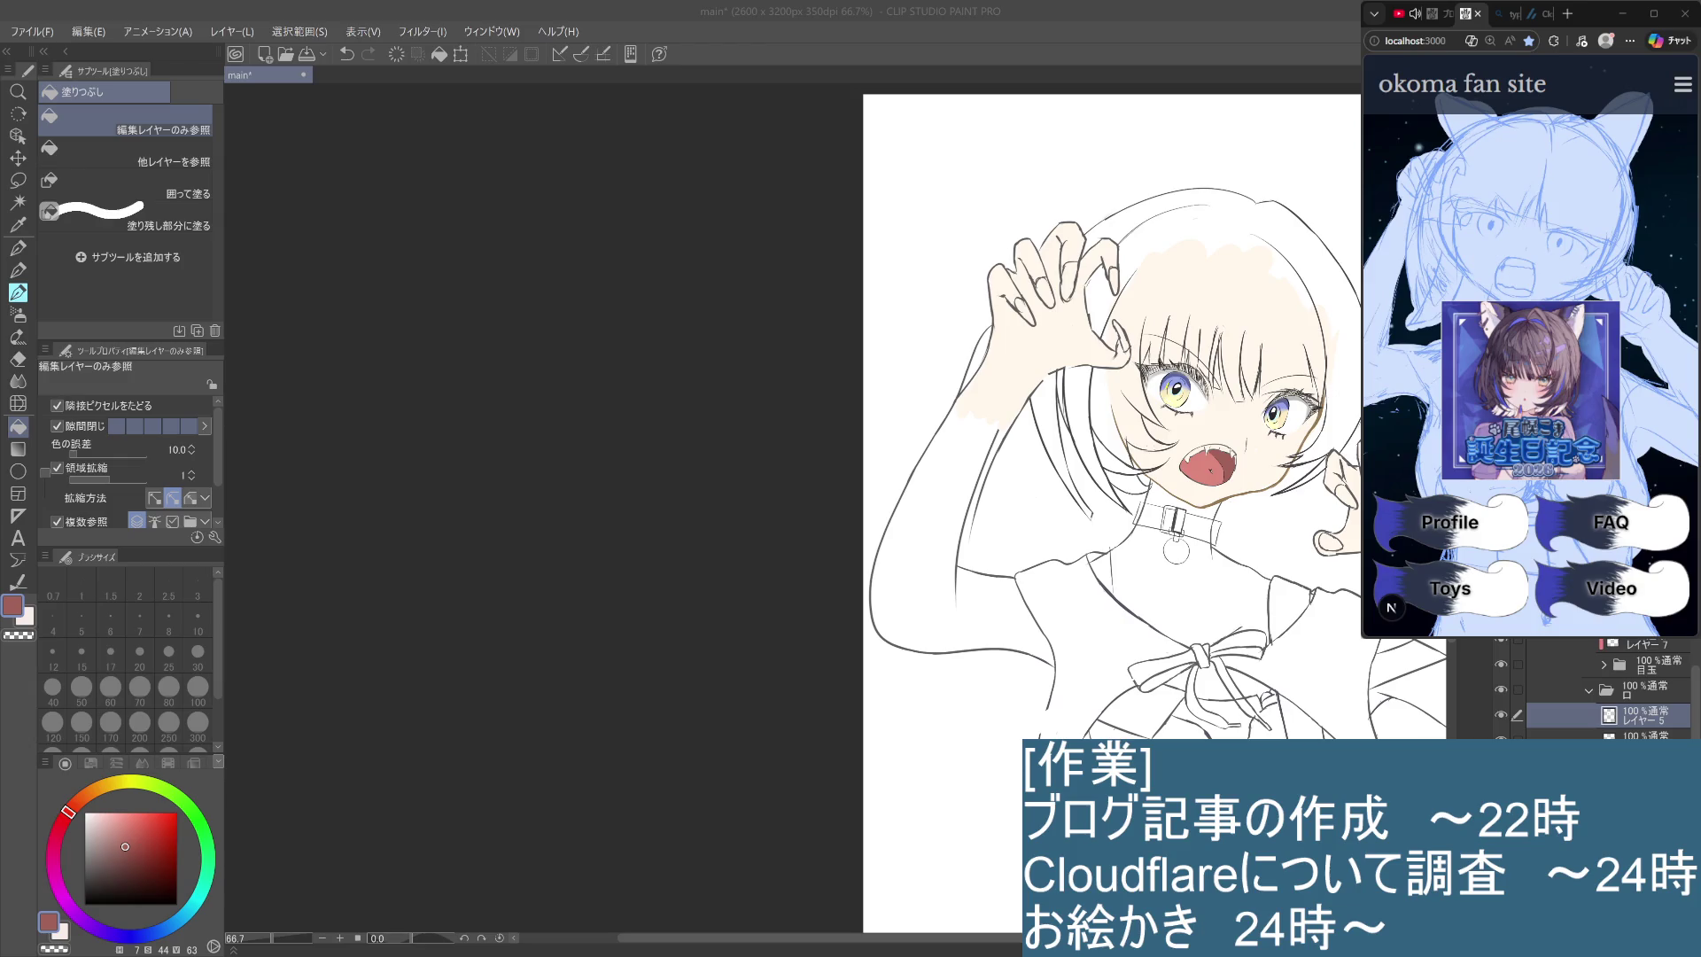
Undo the two mouth fills, fill the mouth dark red, then refill it with a lighter red.
{"action": "left_click", "coordinate": [1648, 735]}
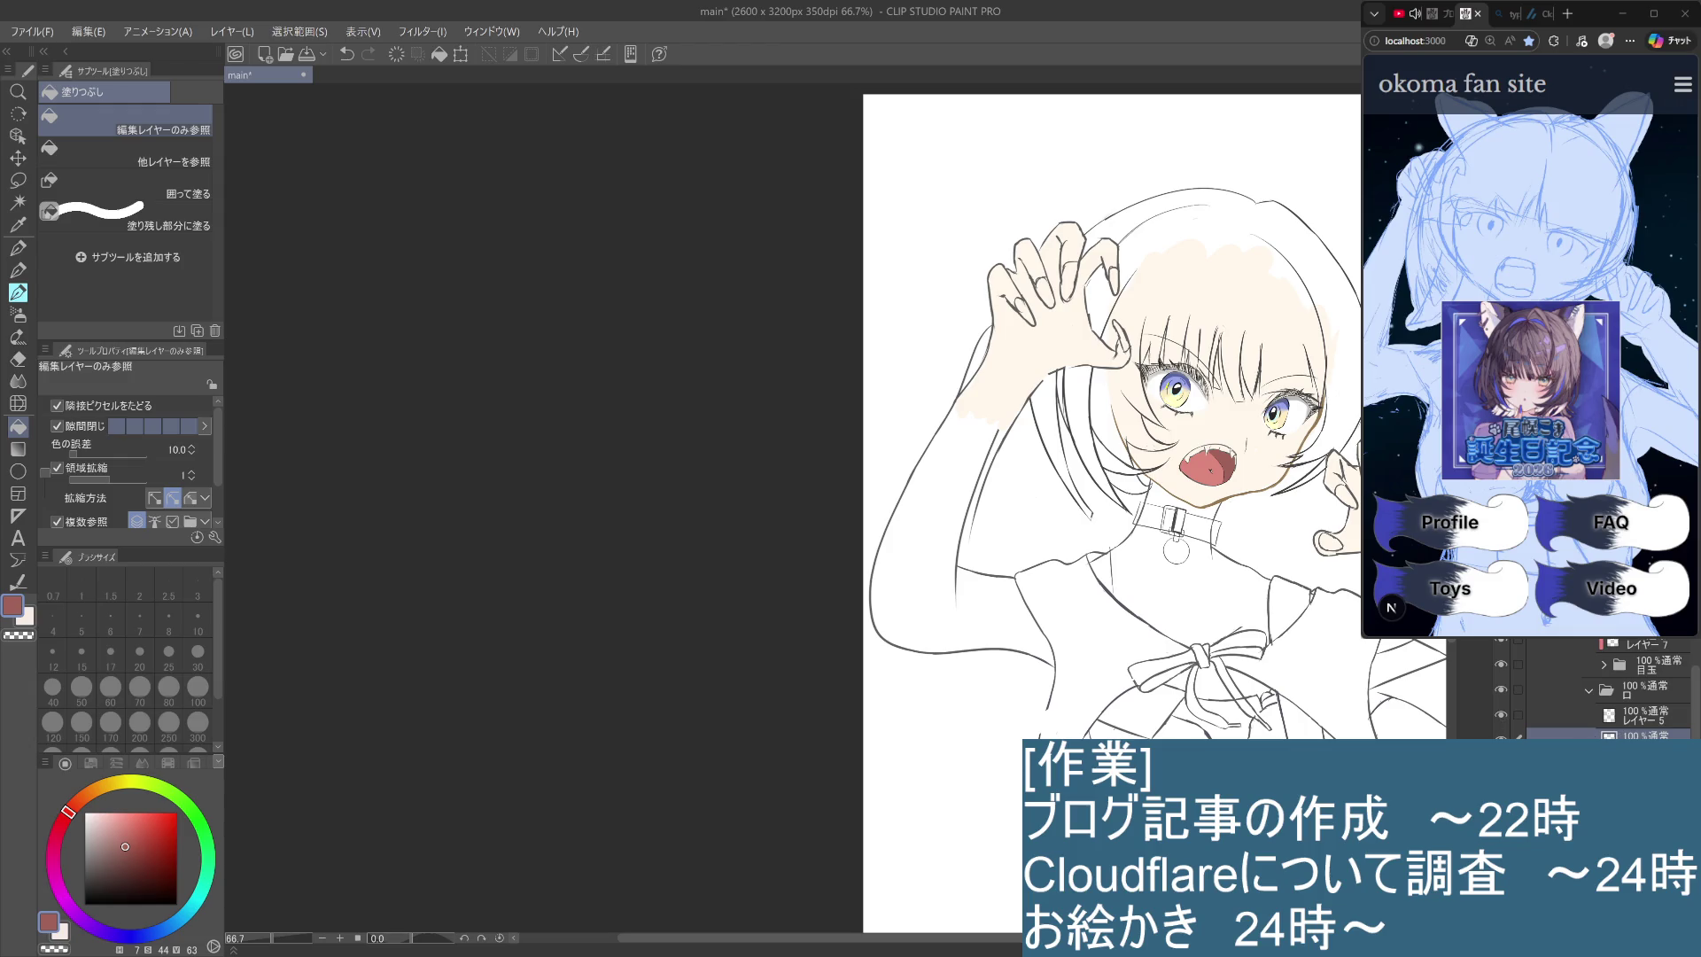
{"action": "key", "text": "ctrl+z"}
{"action": "key", "text": "ctrl+z"}
{"action": "left_click", "coordinate": [1230, 459]}
{"action": "left_click_drag", "start_coordinate": [125, 846], "coordinate": [126, 829]}
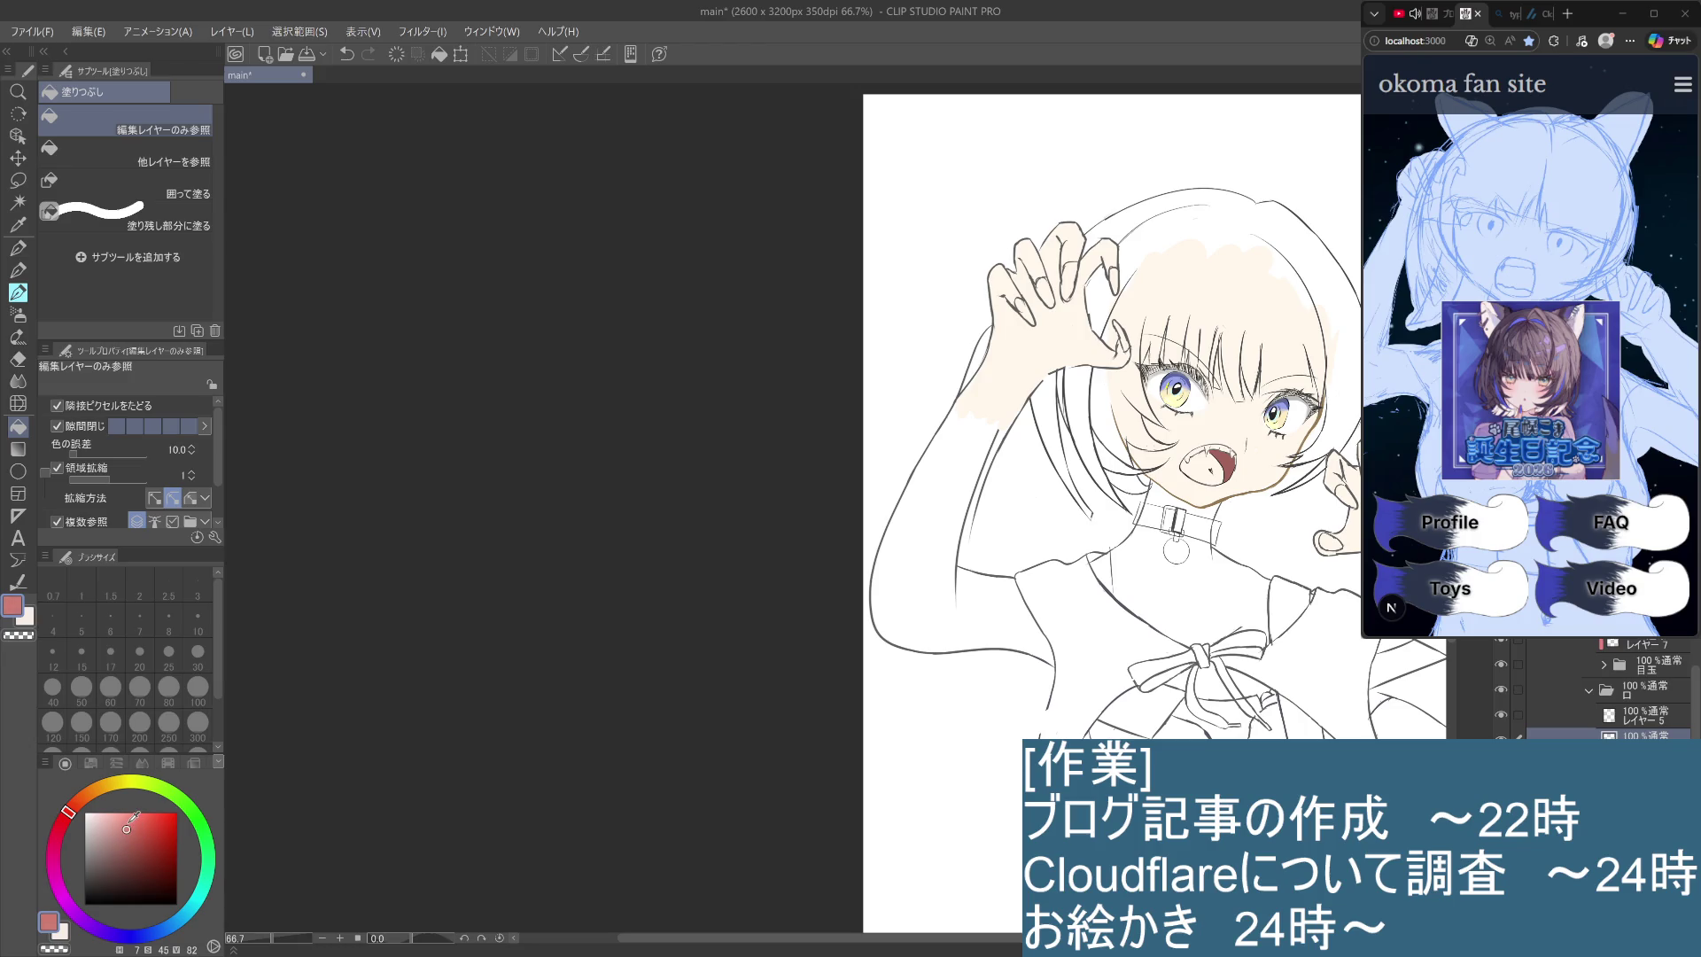
{"action": "left_click", "coordinate": [1198, 468]}
Swap to the secondary colour and pick a slightly off-white shade.
{"action": "key", "text": "x"}
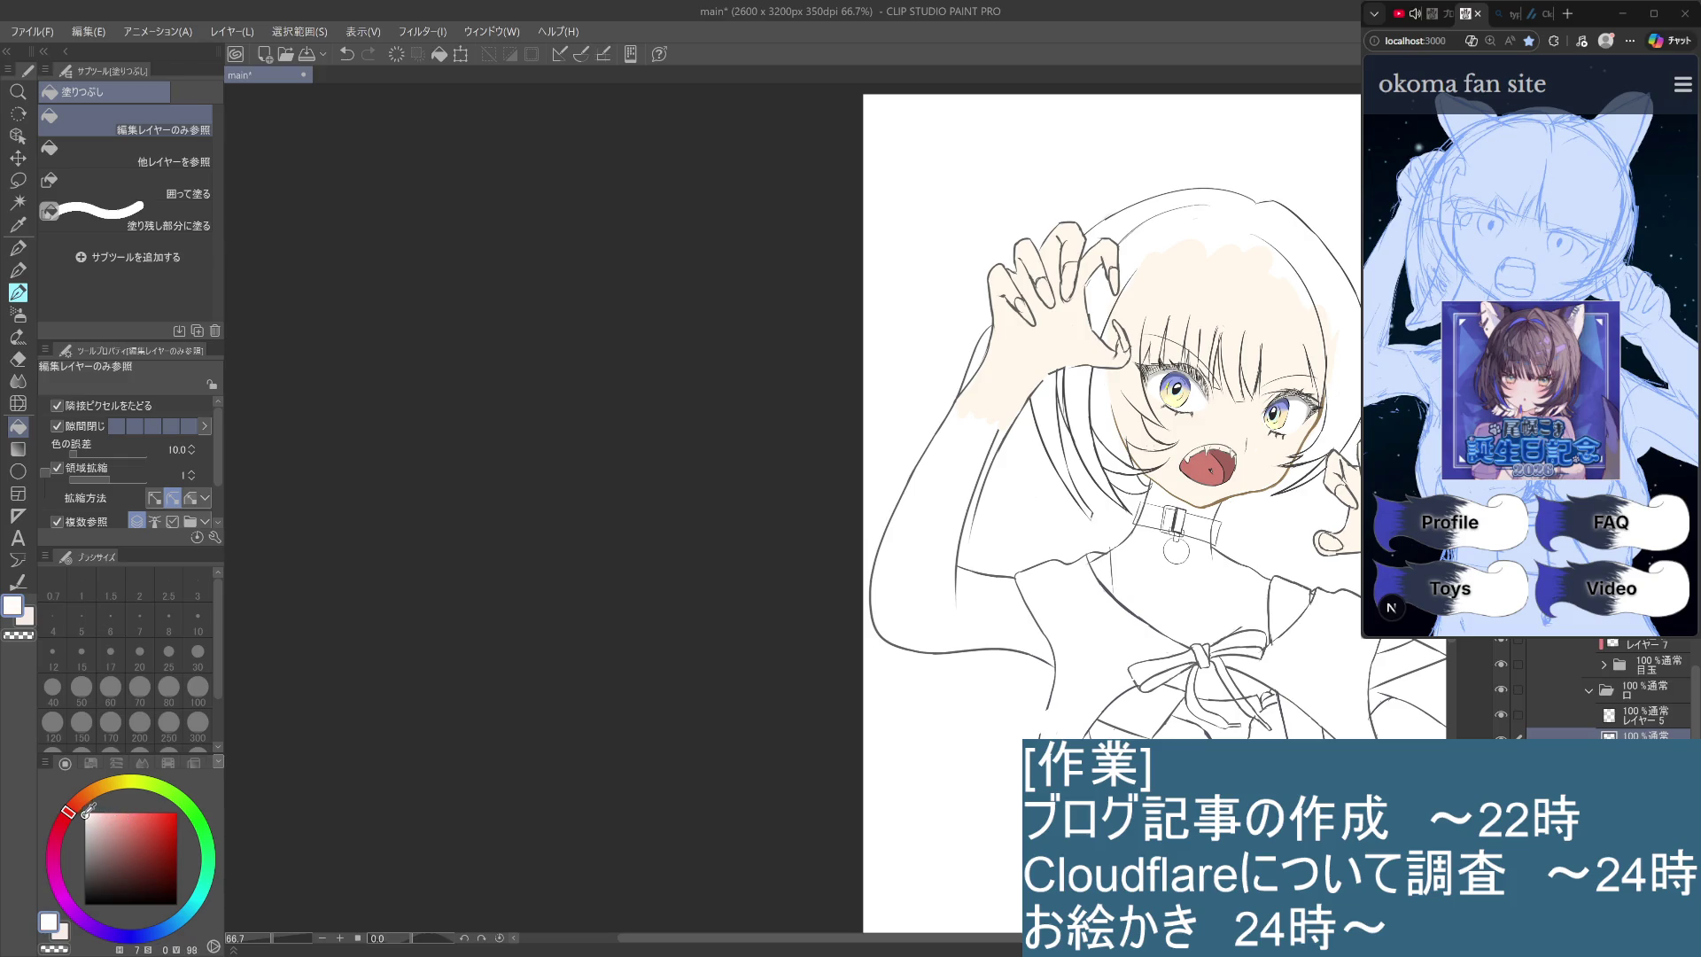
{"action": "left_click", "coordinate": [86, 814]}
{"action": "scroll", "coordinate": [1172, 514], "scroll_direction": "up", "scroll_amount": 5}
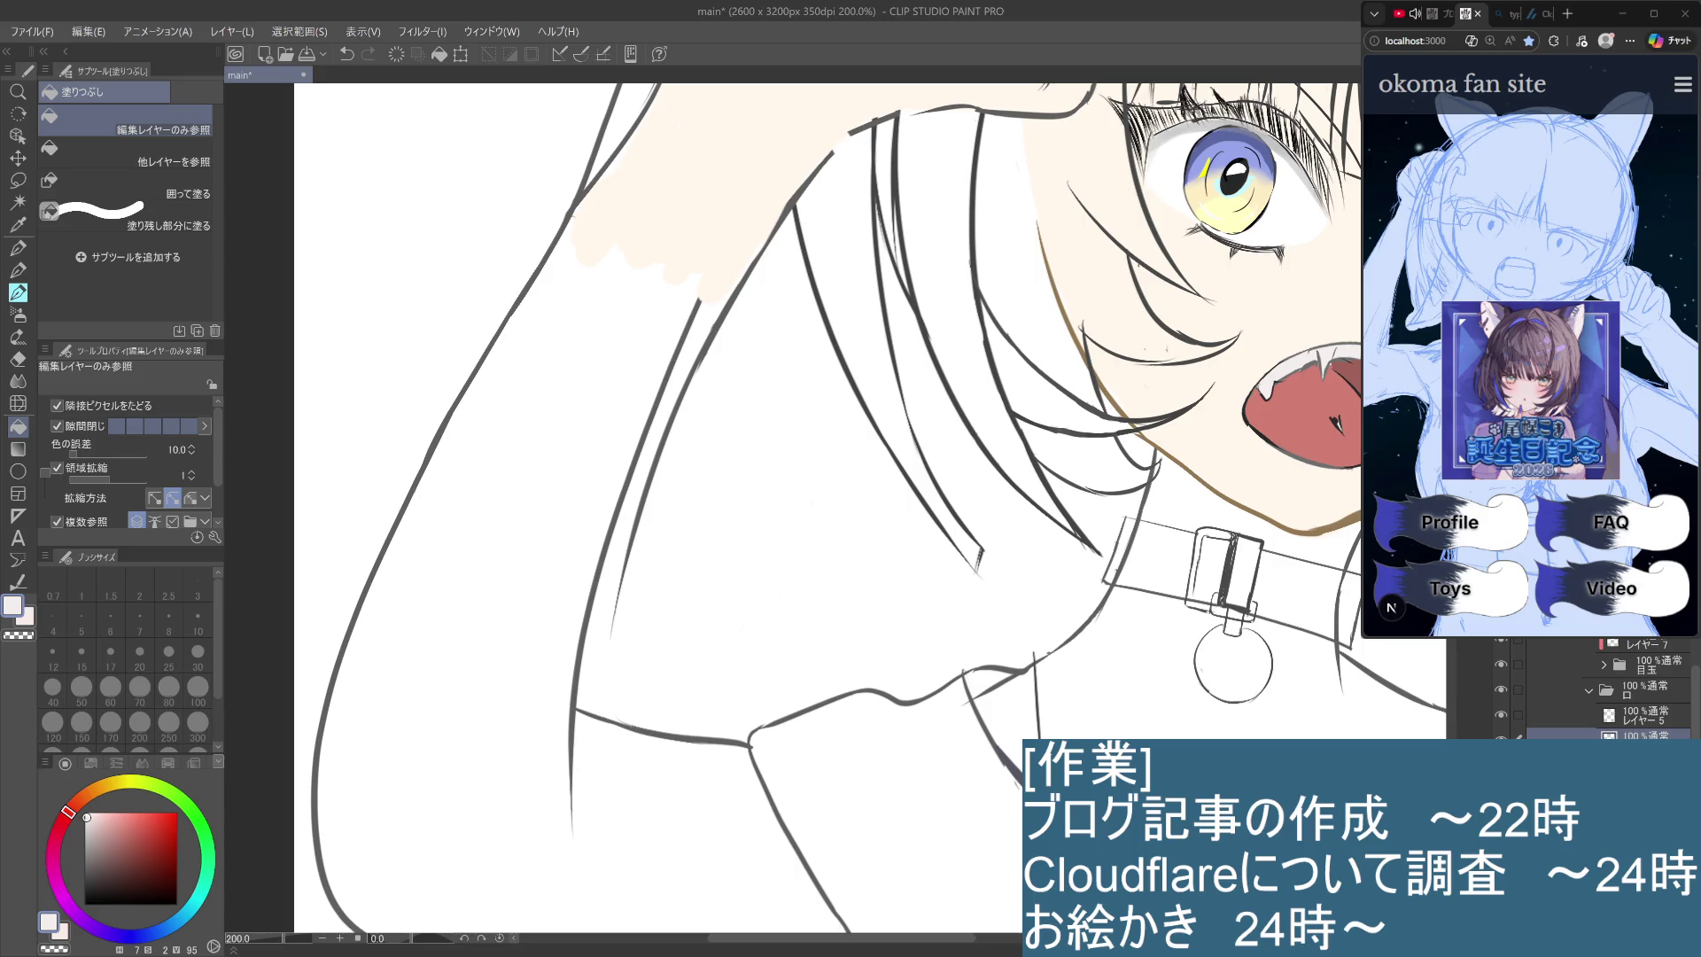
{"action": "left_click", "coordinate": [84, 811]}
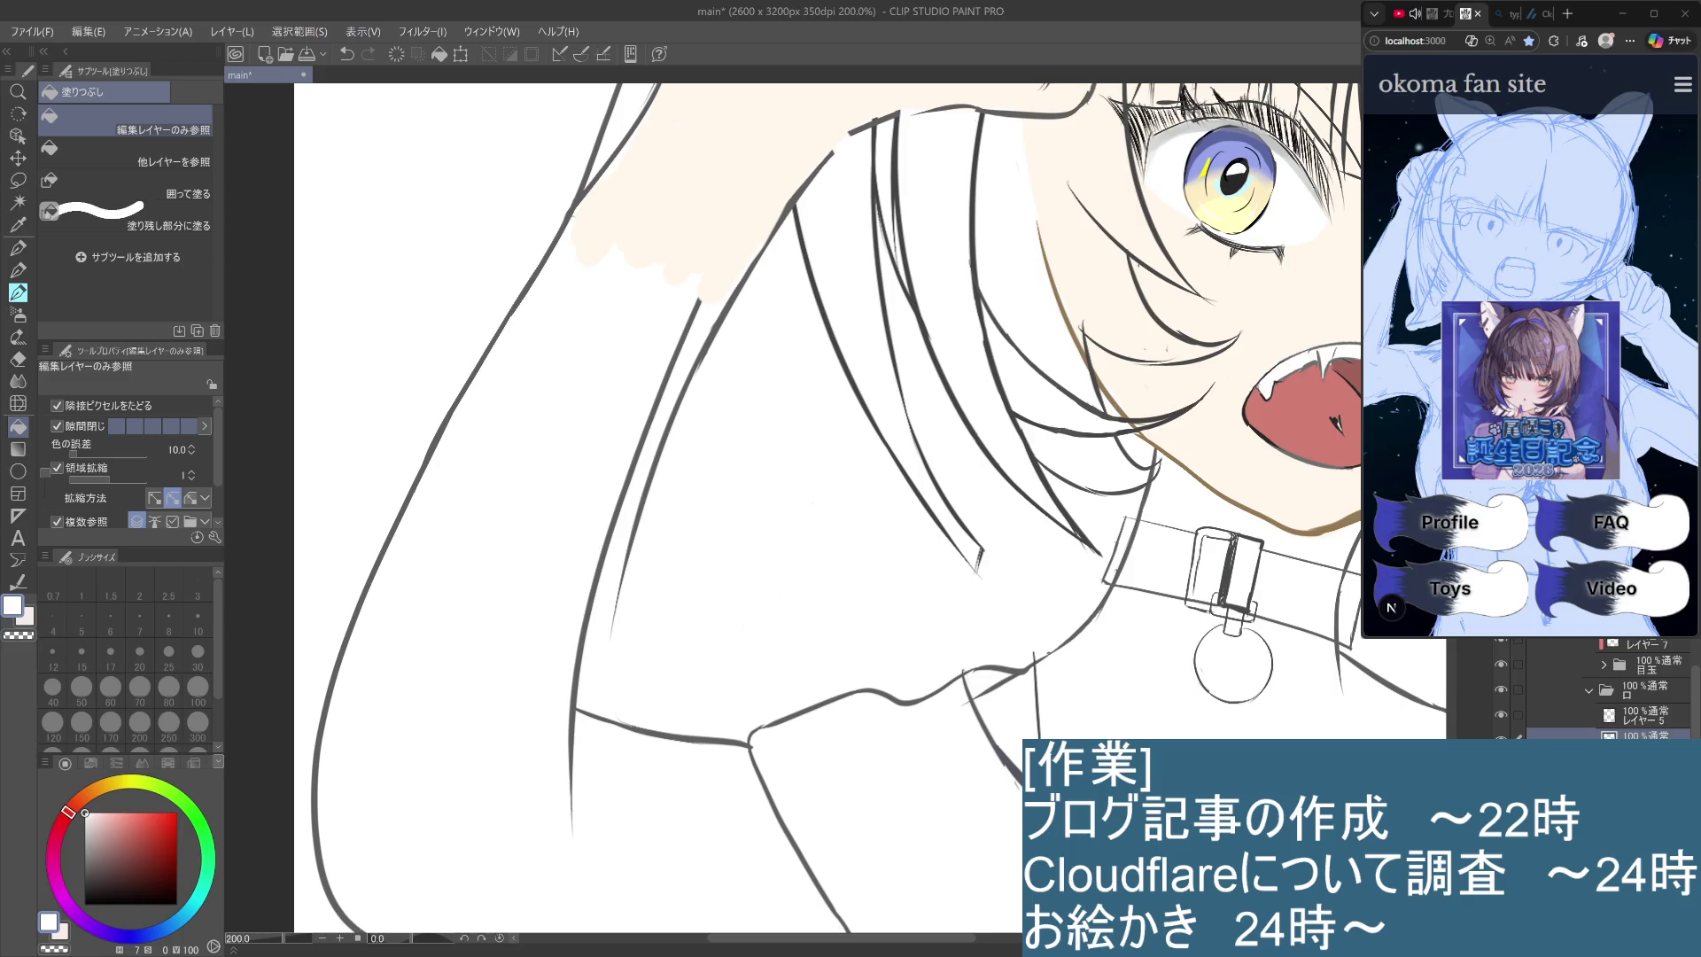
{"action": "key", "text": "ctrl+z"}
{"action": "scroll", "coordinate": [1422, 386], "scroll_direction": "up", "scroll_amount": 5}
{"action": "scroll", "coordinate": [1373, 484], "scroll_direction": "down", "scroll_amount": 5}
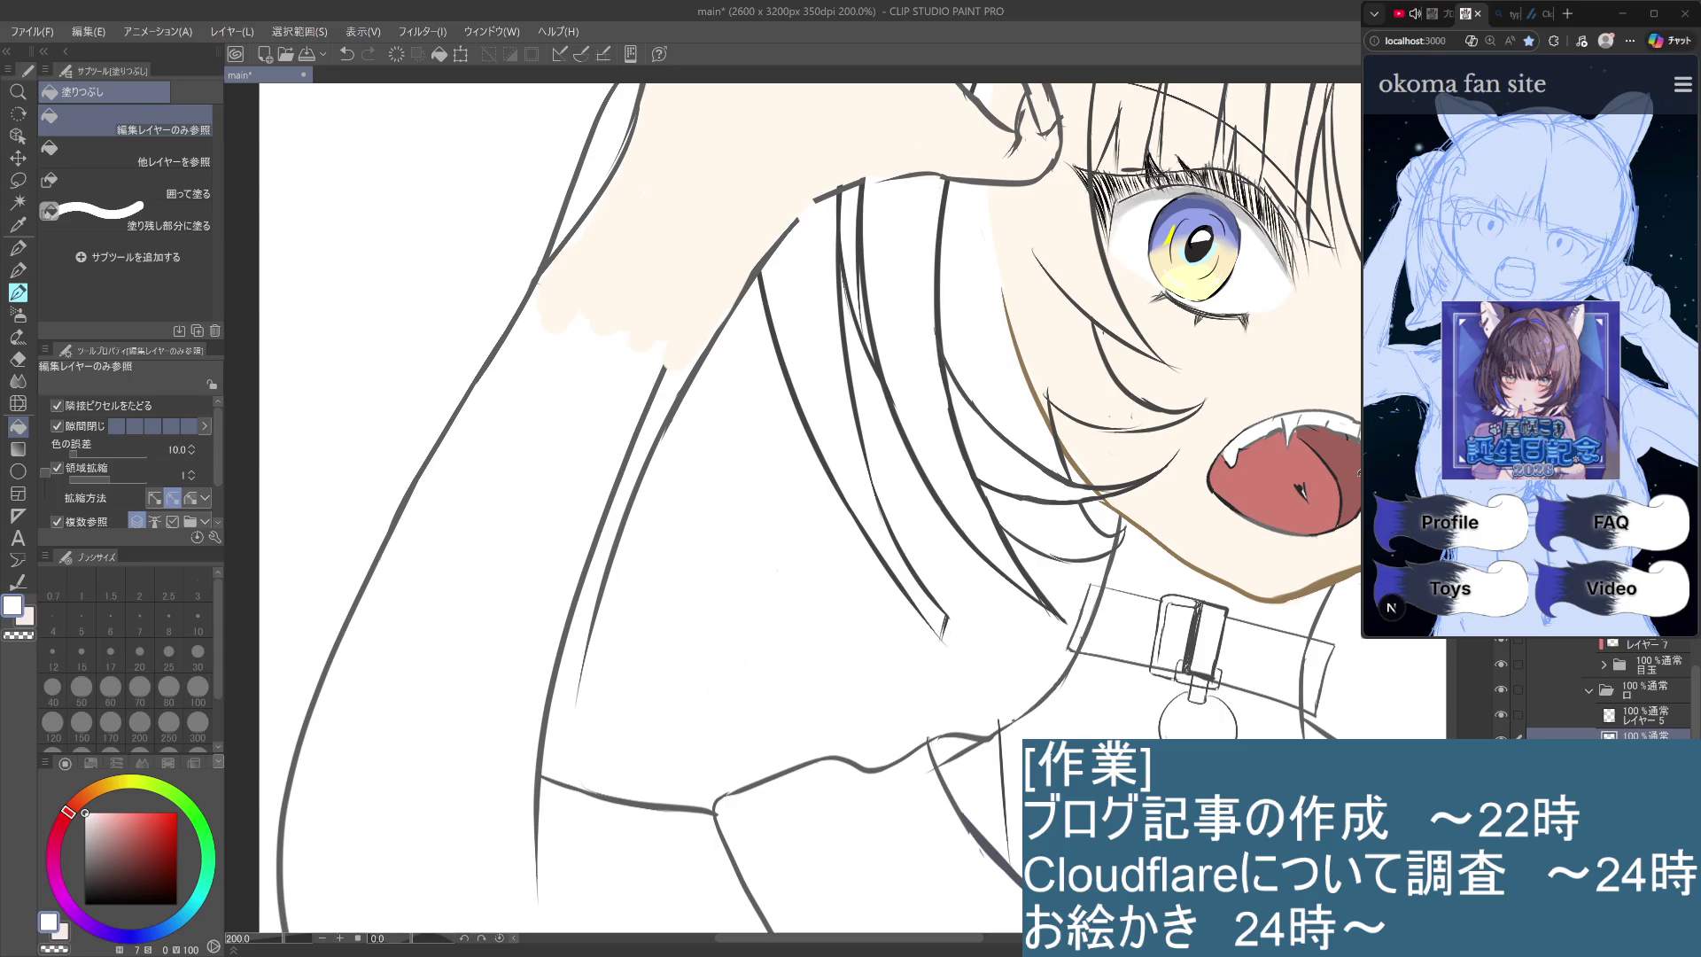
{"action": "scroll", "coordinate": [1356, 469], "scroll_direction": "down", "scroll_amount": 2}
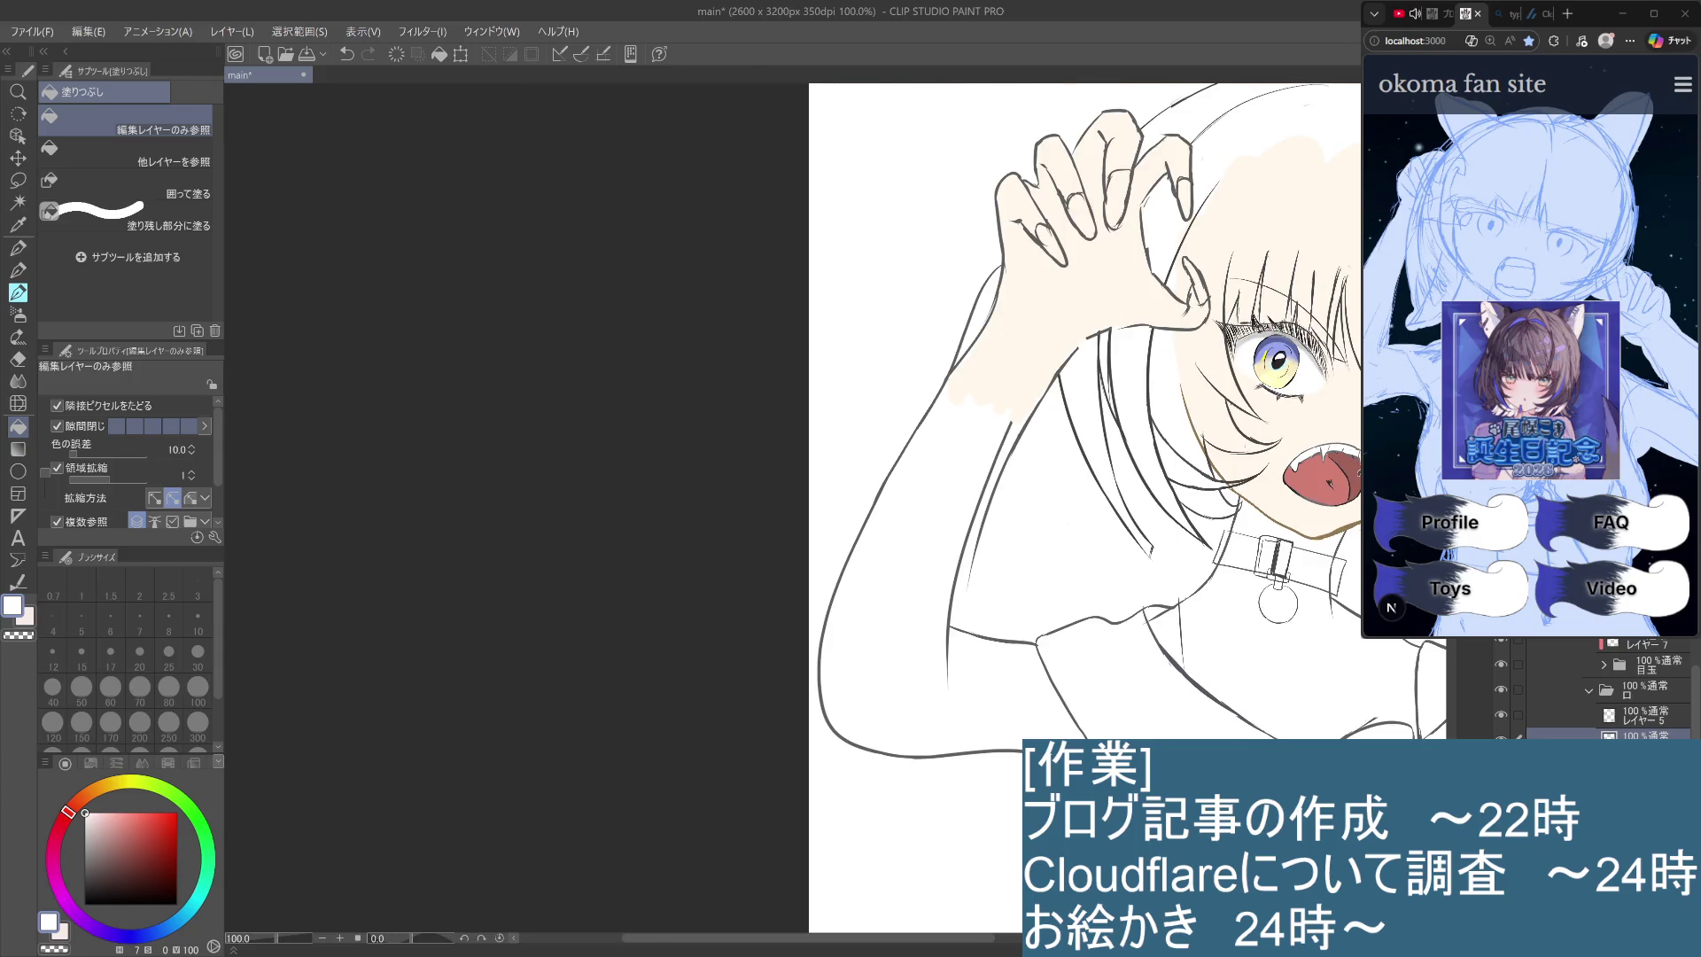
{"action": "scroll", "coordinate": [1359, 479], "scroll_direction": "down", "scroll_amount": 2}
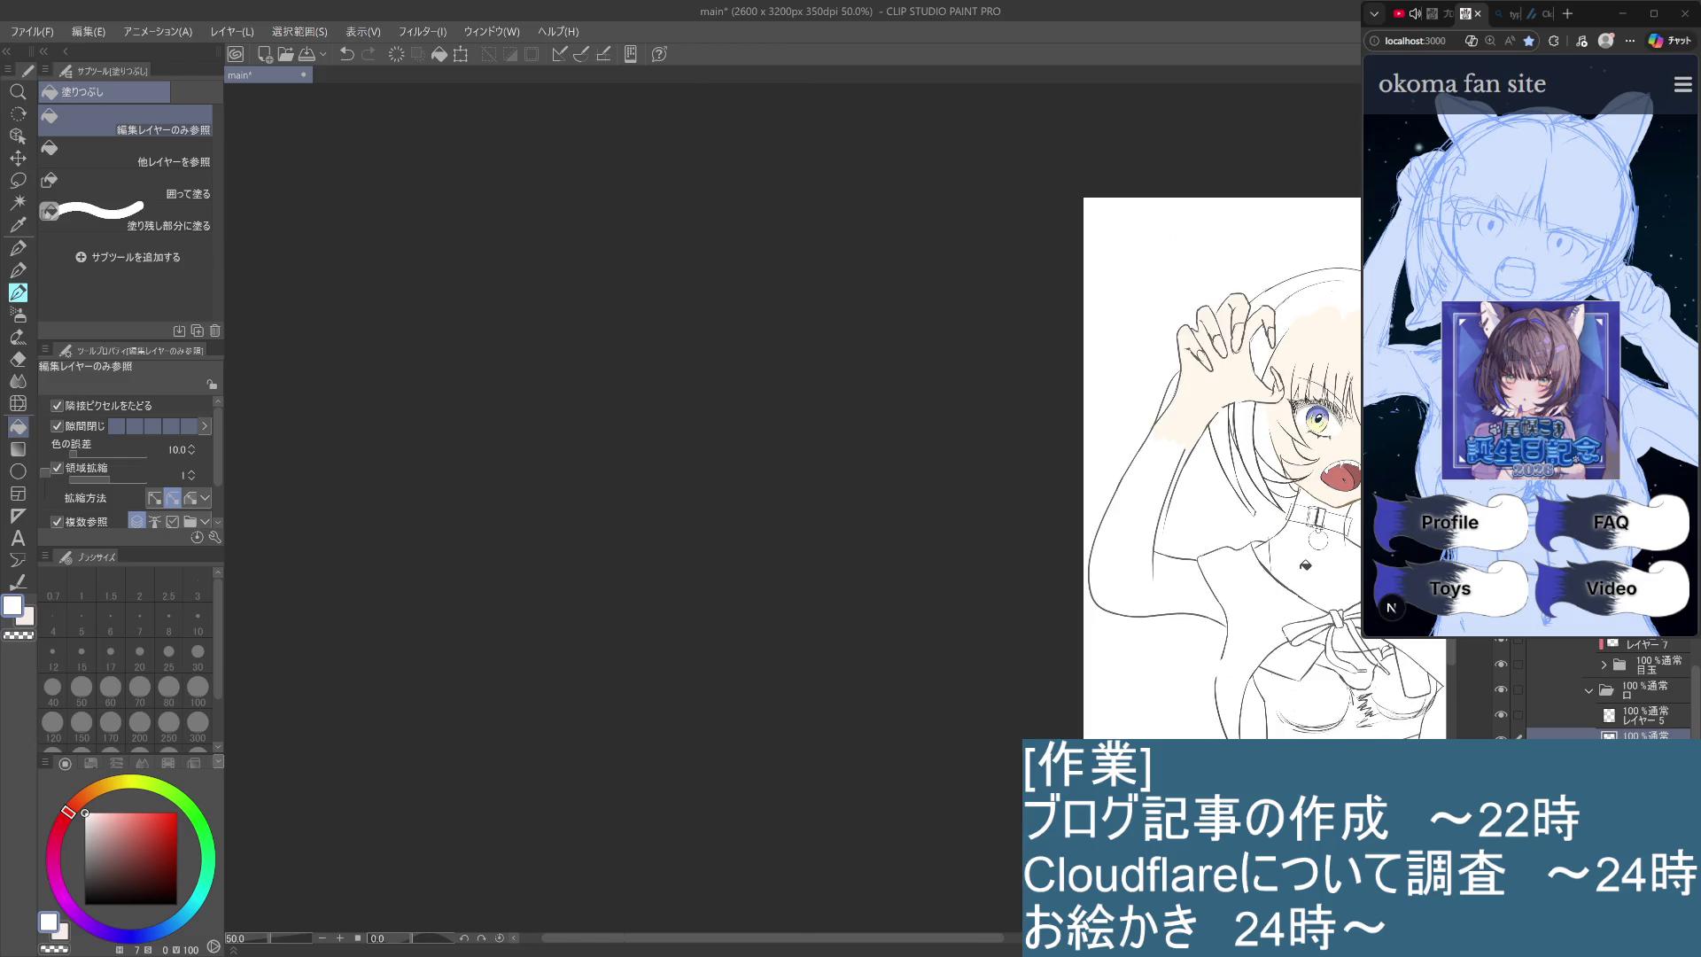
Collapse the 口 and 目 layer folders and flood-fill the hair with blue.
{"action": "left_click", "coordinate": [1589, 690]}
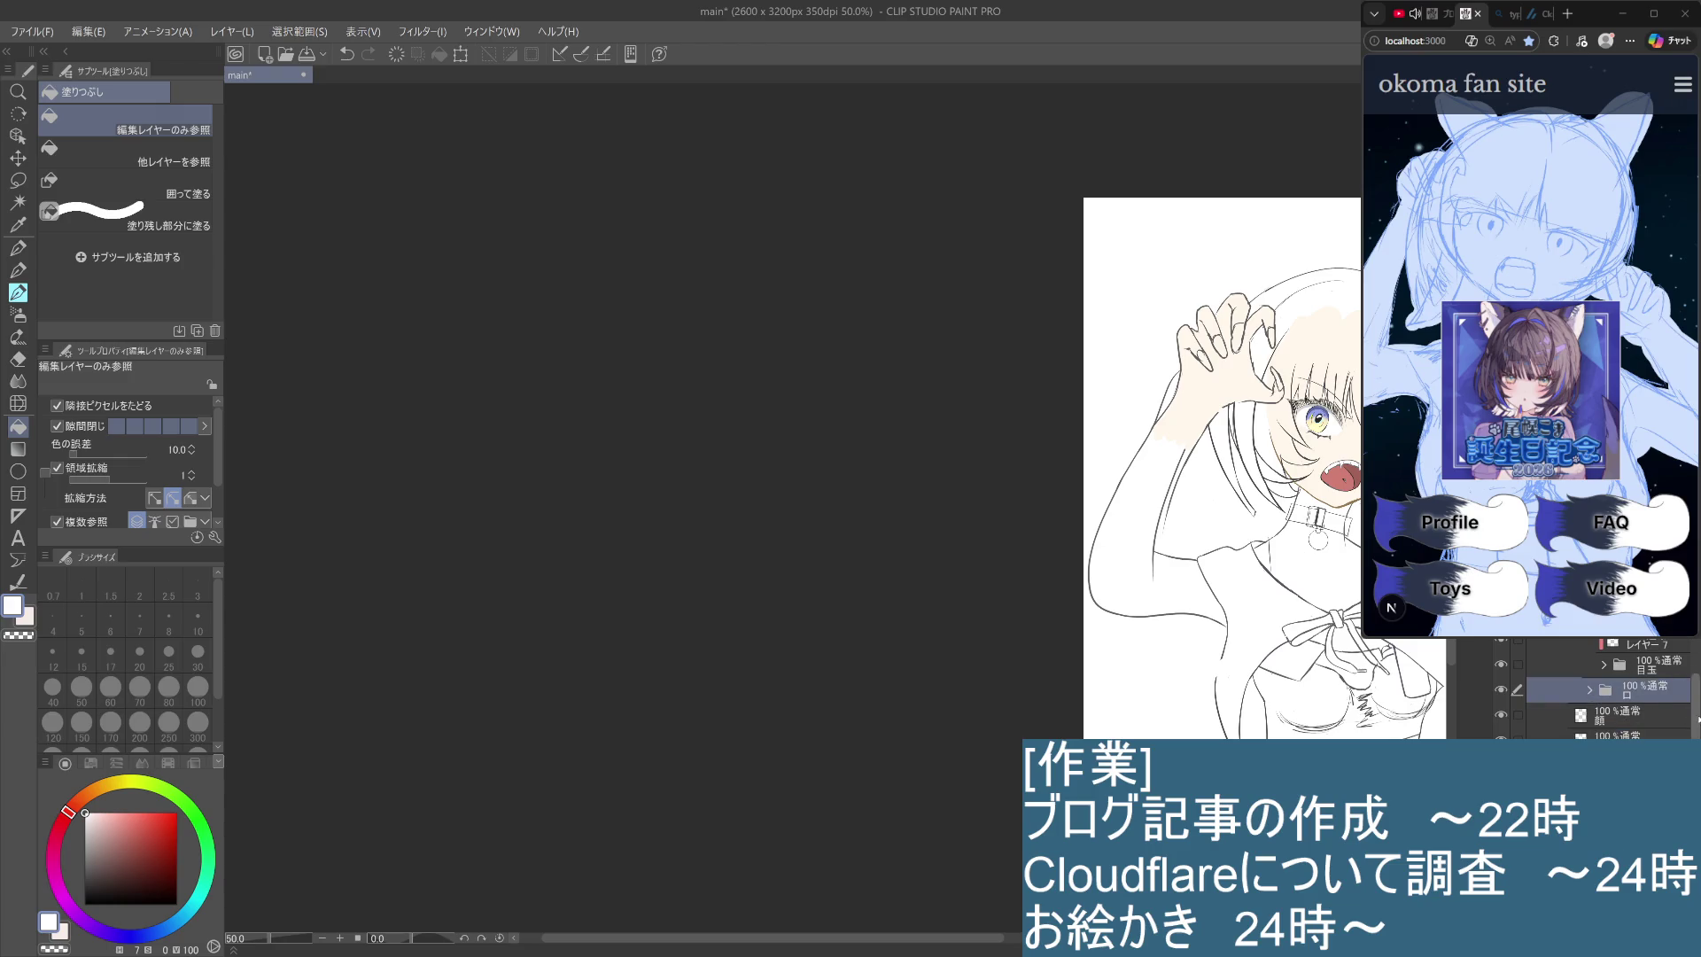
{"action": "scroll", "coordinate": [1637, 687], "scroll_direction": "up", "scroll_amount": 2}
{"action": "left_click", "coordinate": [1588, 666]}
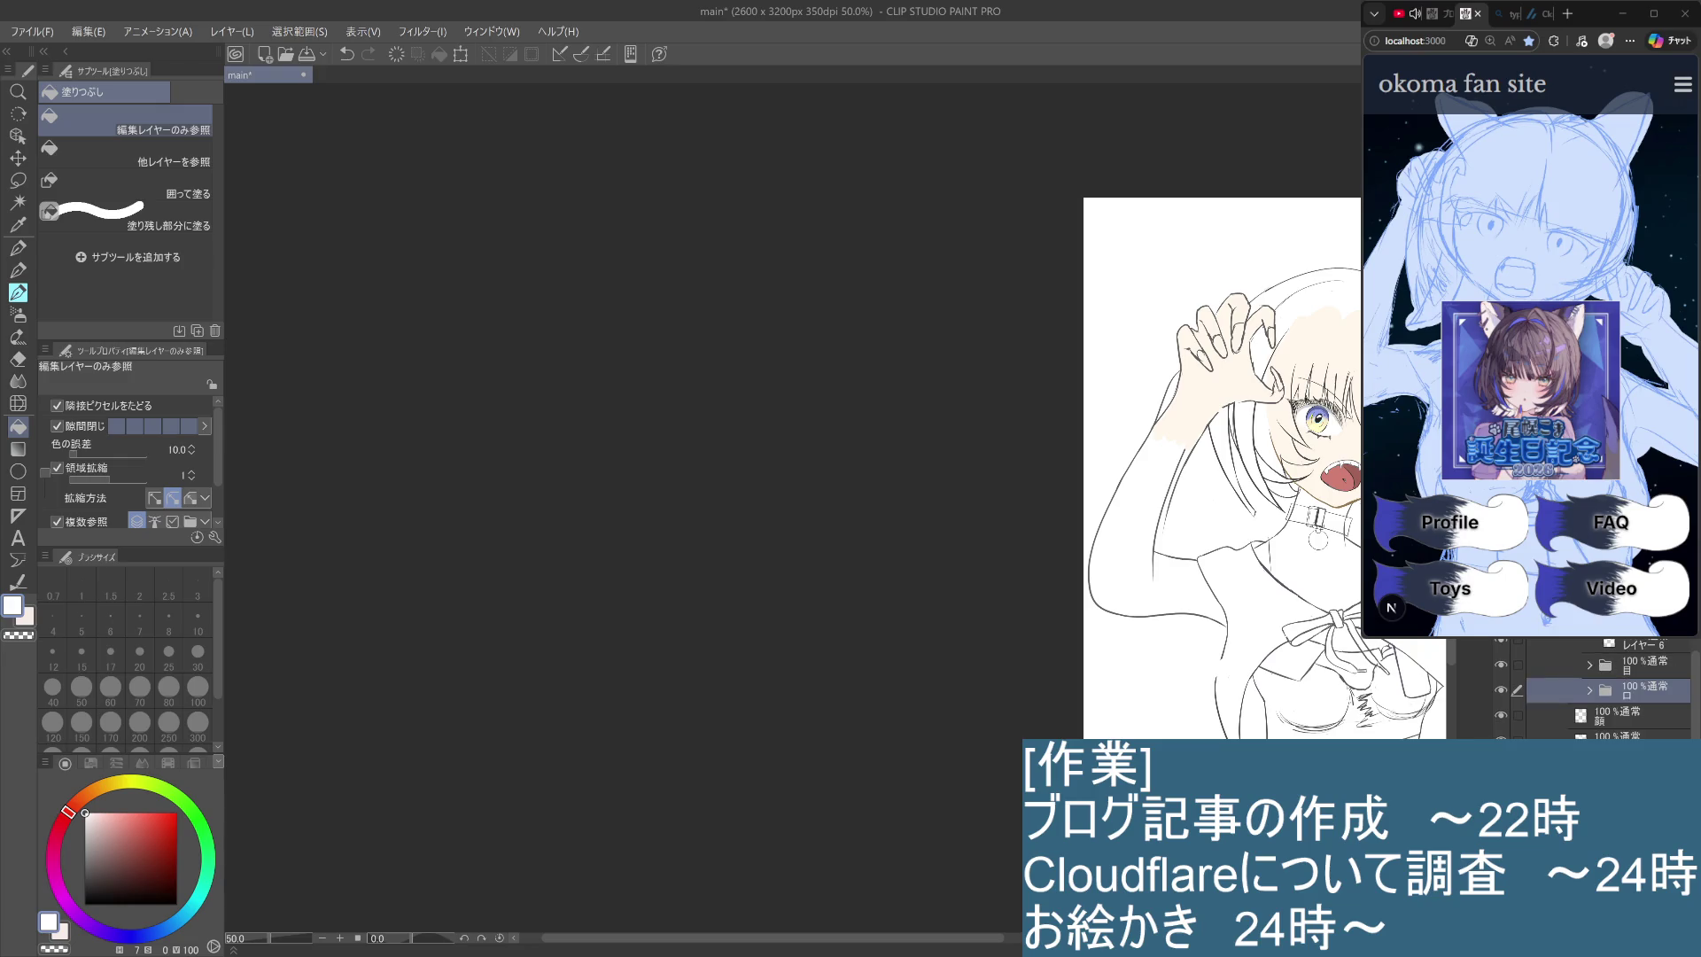
{"action": "scroll", "coordinate": [1604, 686], "scroll_direction": "down", "scroll_amount": 3}
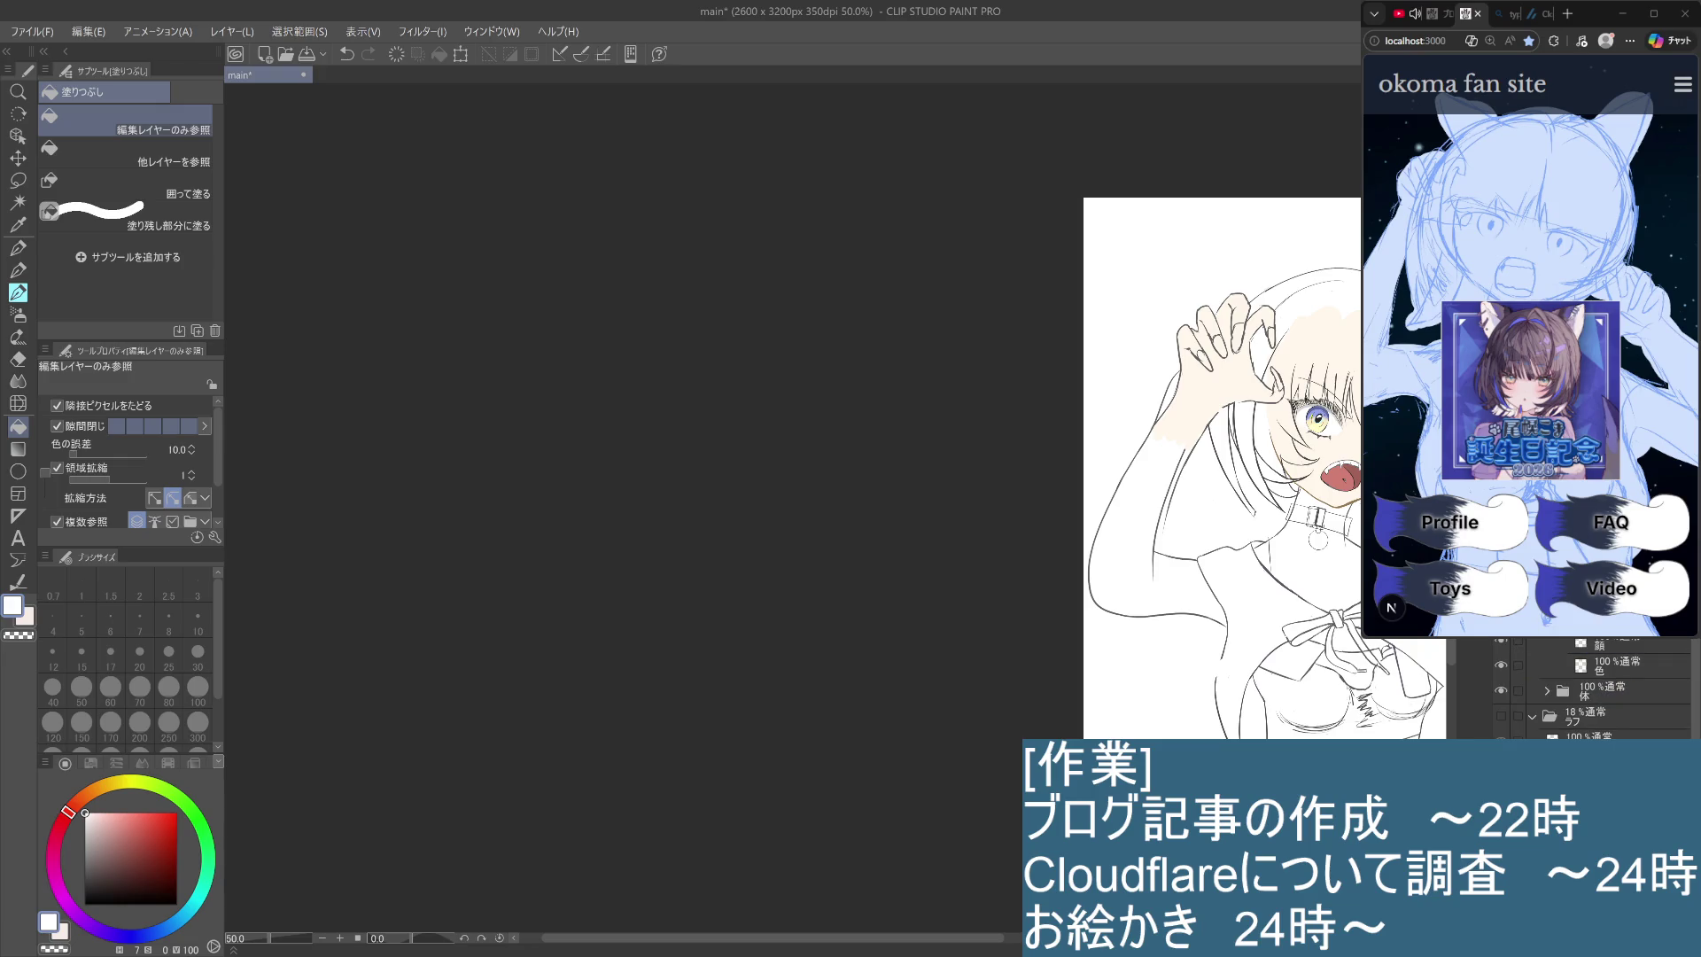
{"action": "scroll", "coordinate": [1604, 686], "scroll_direction": "up", "scroll_amount": 2}
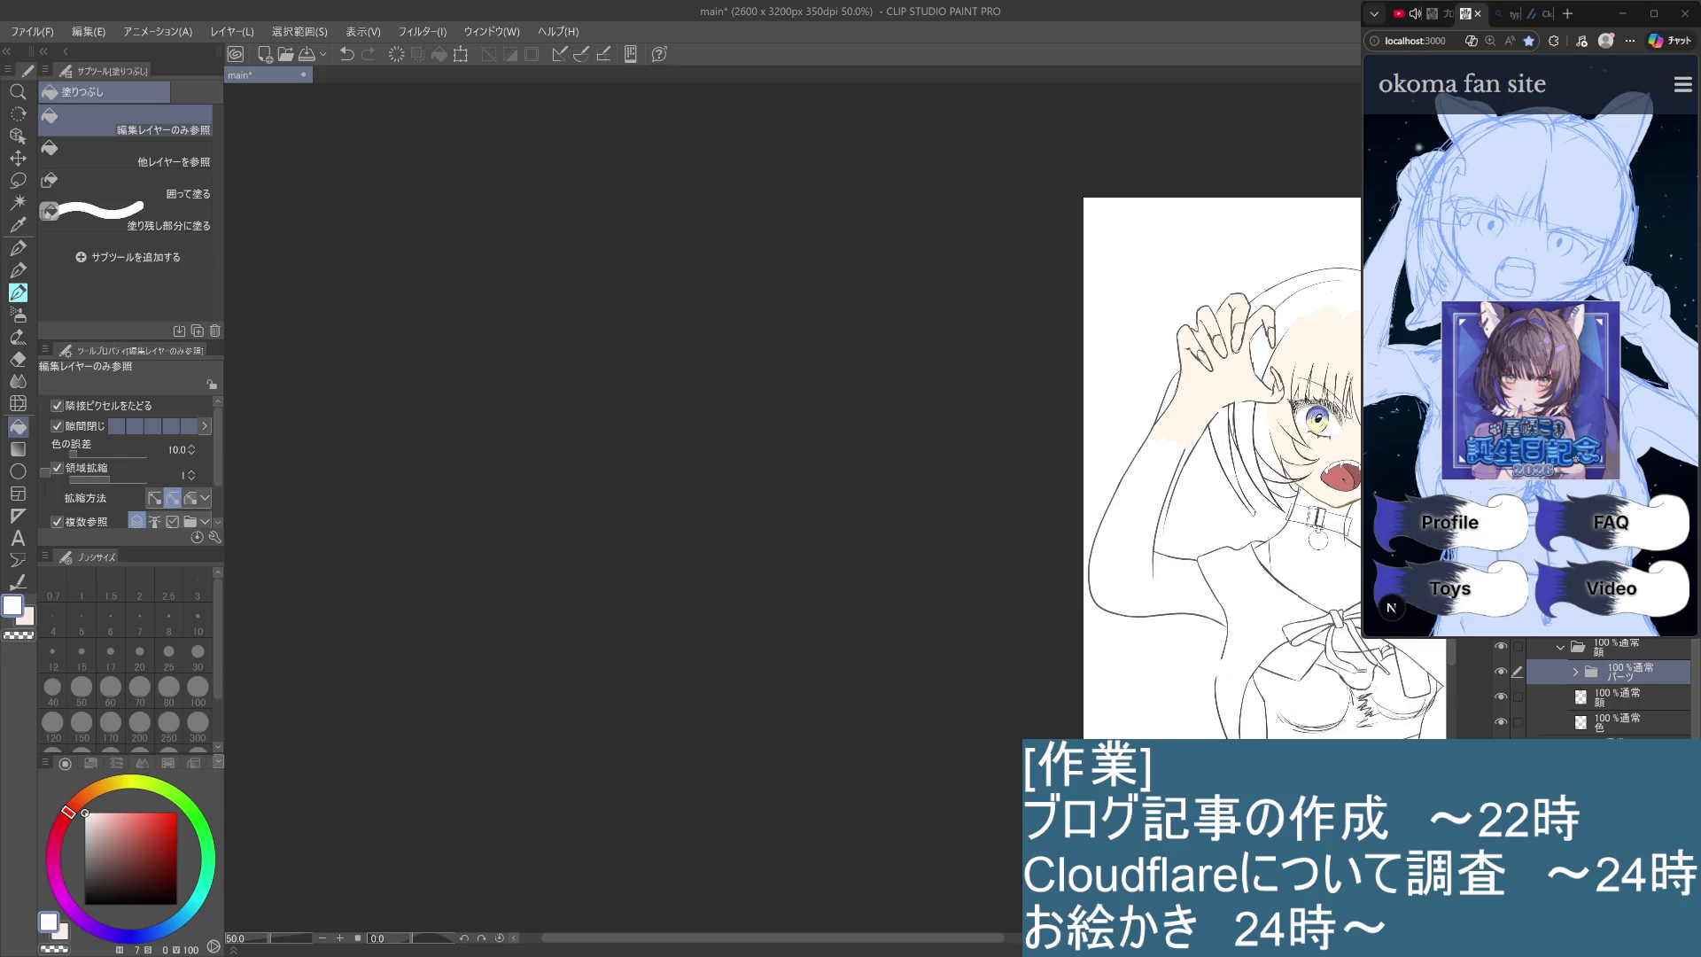
{"action": "left_click", "coordinate": [1303, 301]}
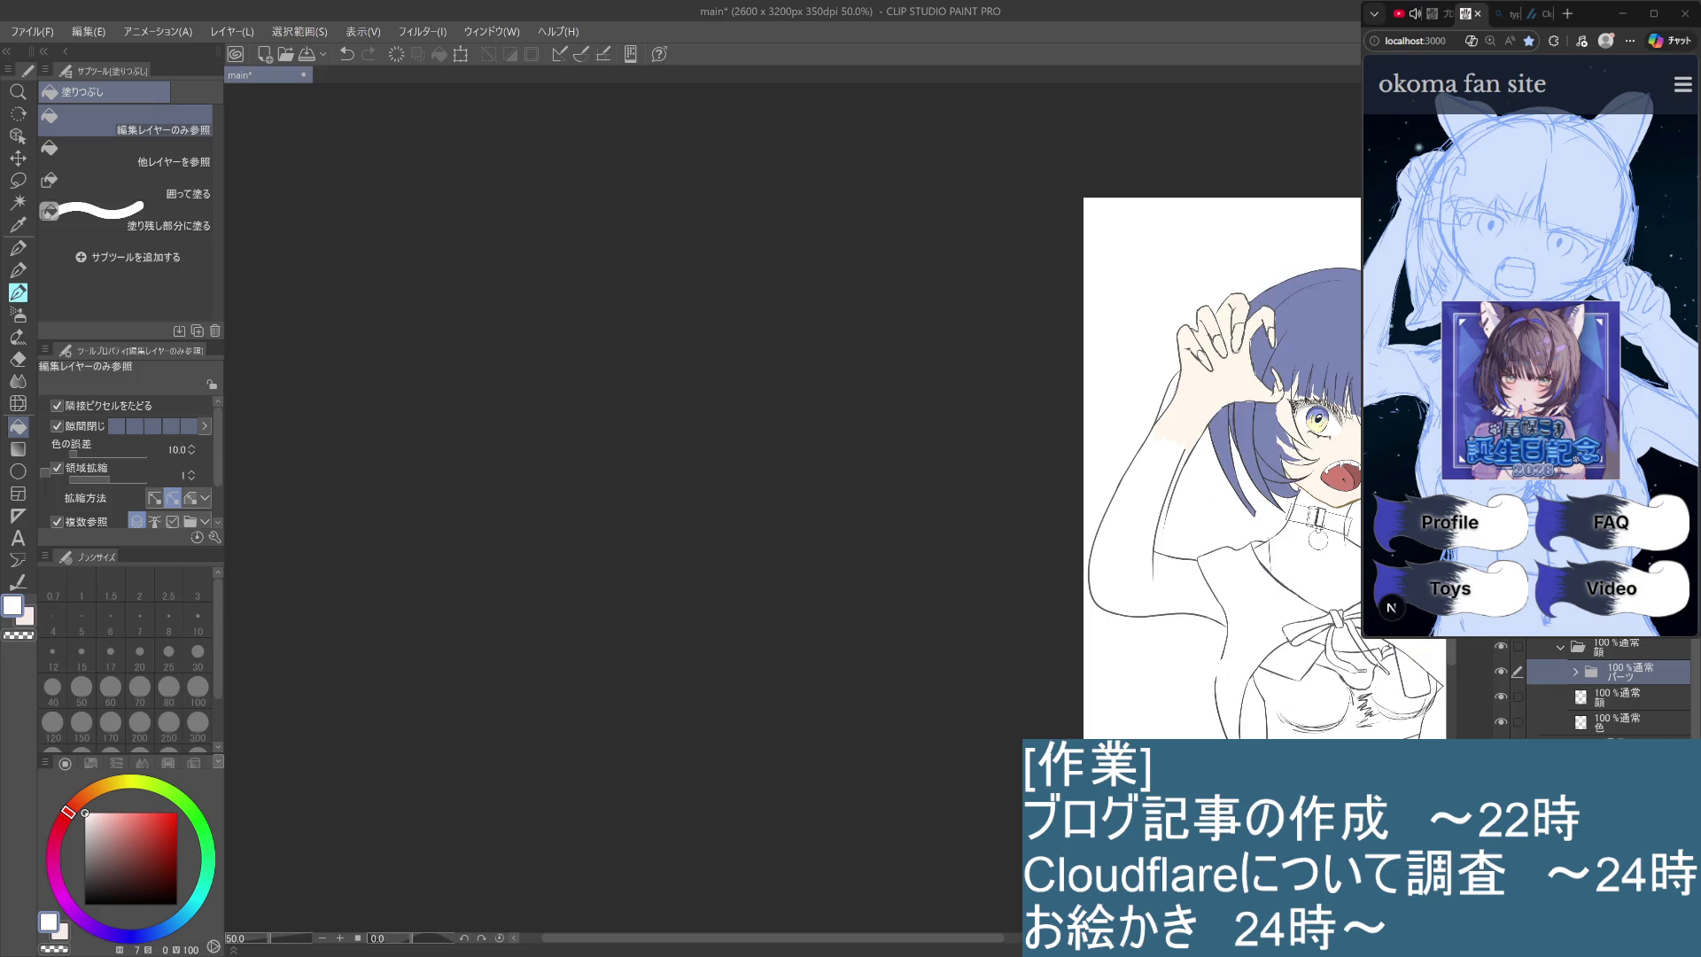
Undo the blue hair fill and refill the hair with a sampled dark navy grey.
{"action": "key", "text": "ctrl+z"}
{"action": "key", "text": "ctrl+z"}
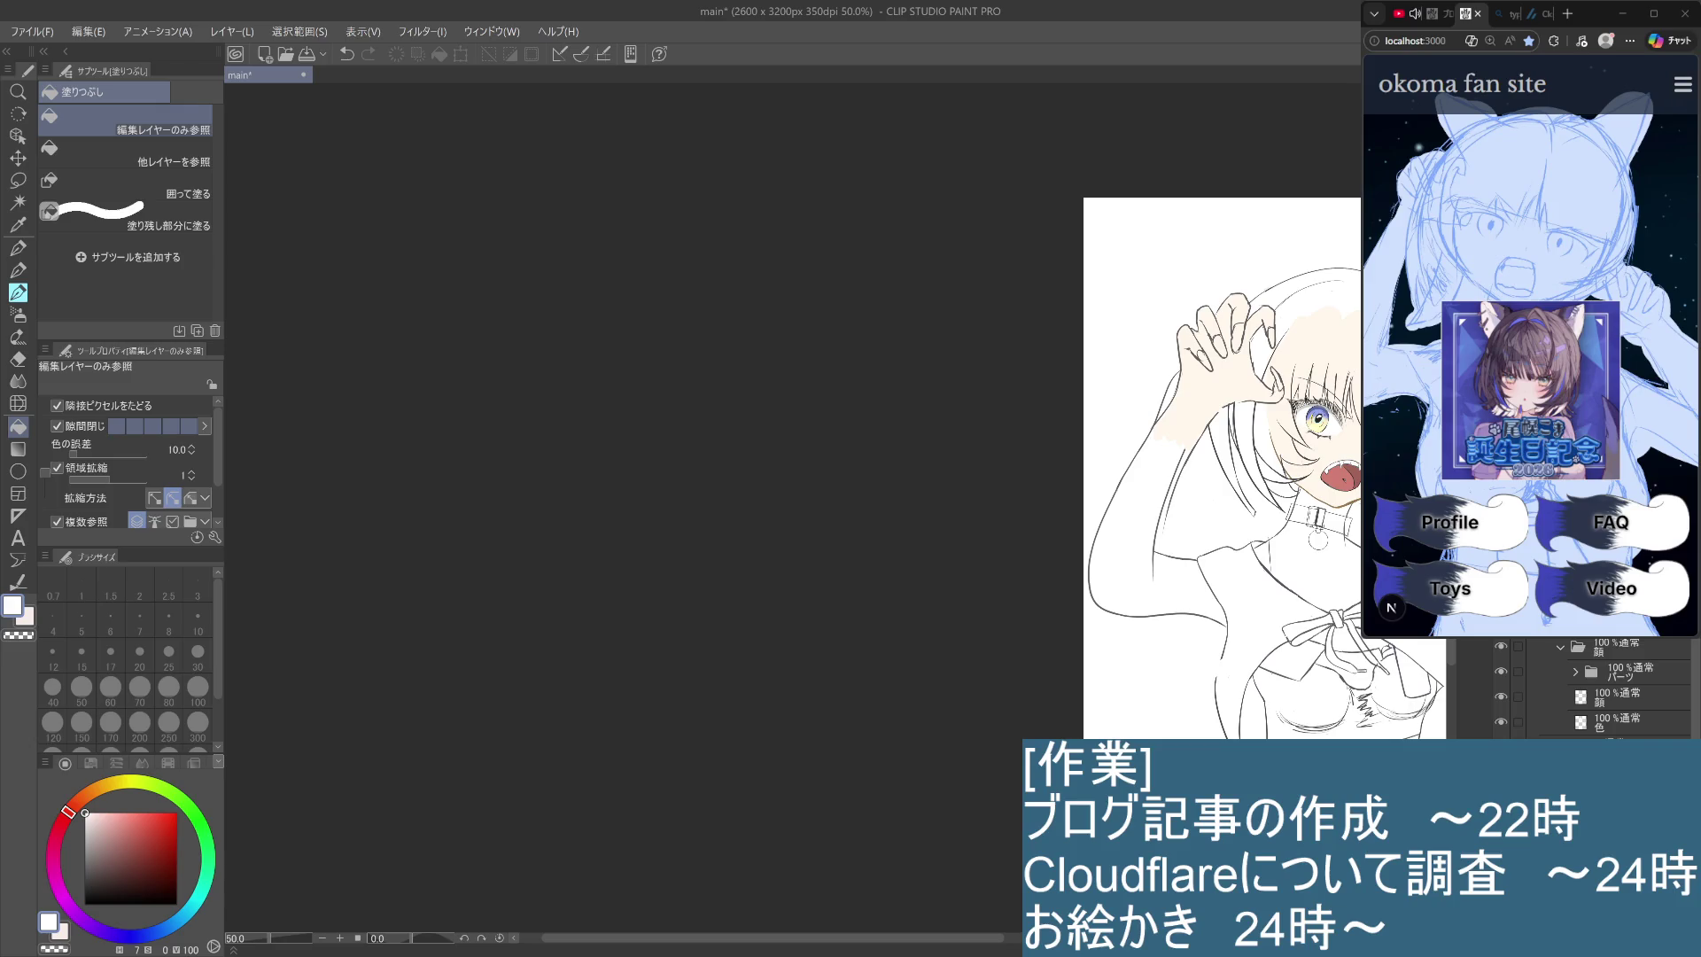
{"action": "left_click", "coordinate": [310, 217], "text": "alt"}
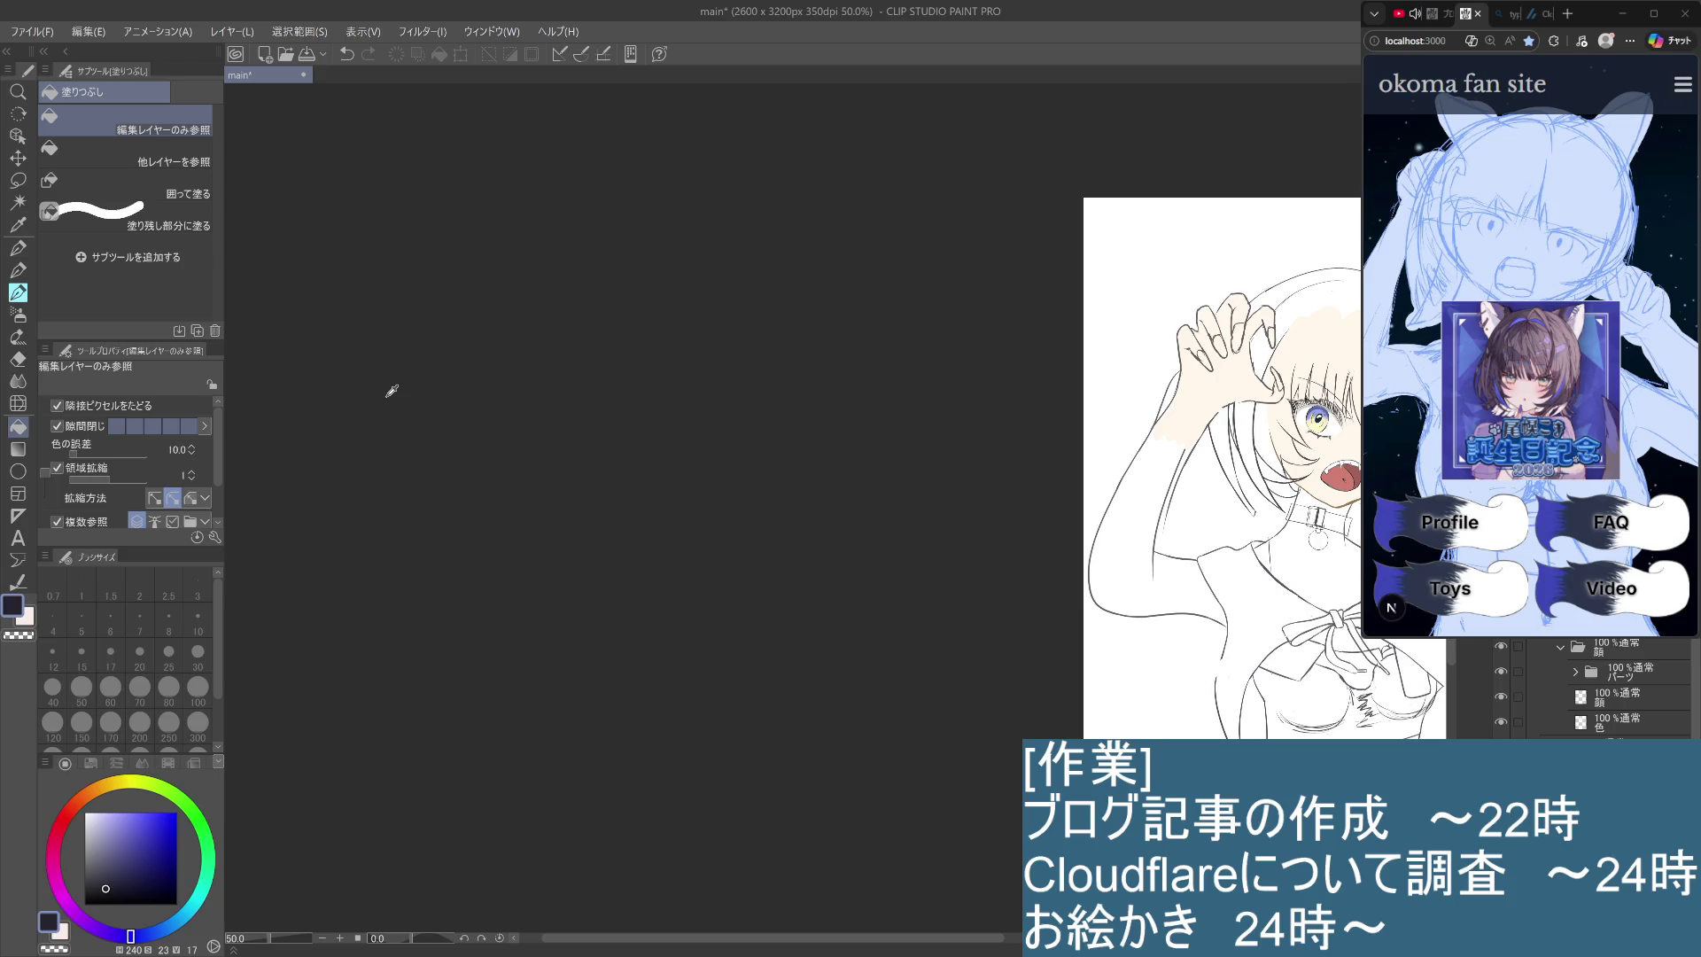
{"action": "left_click", "coordinate": [1290, 292]}
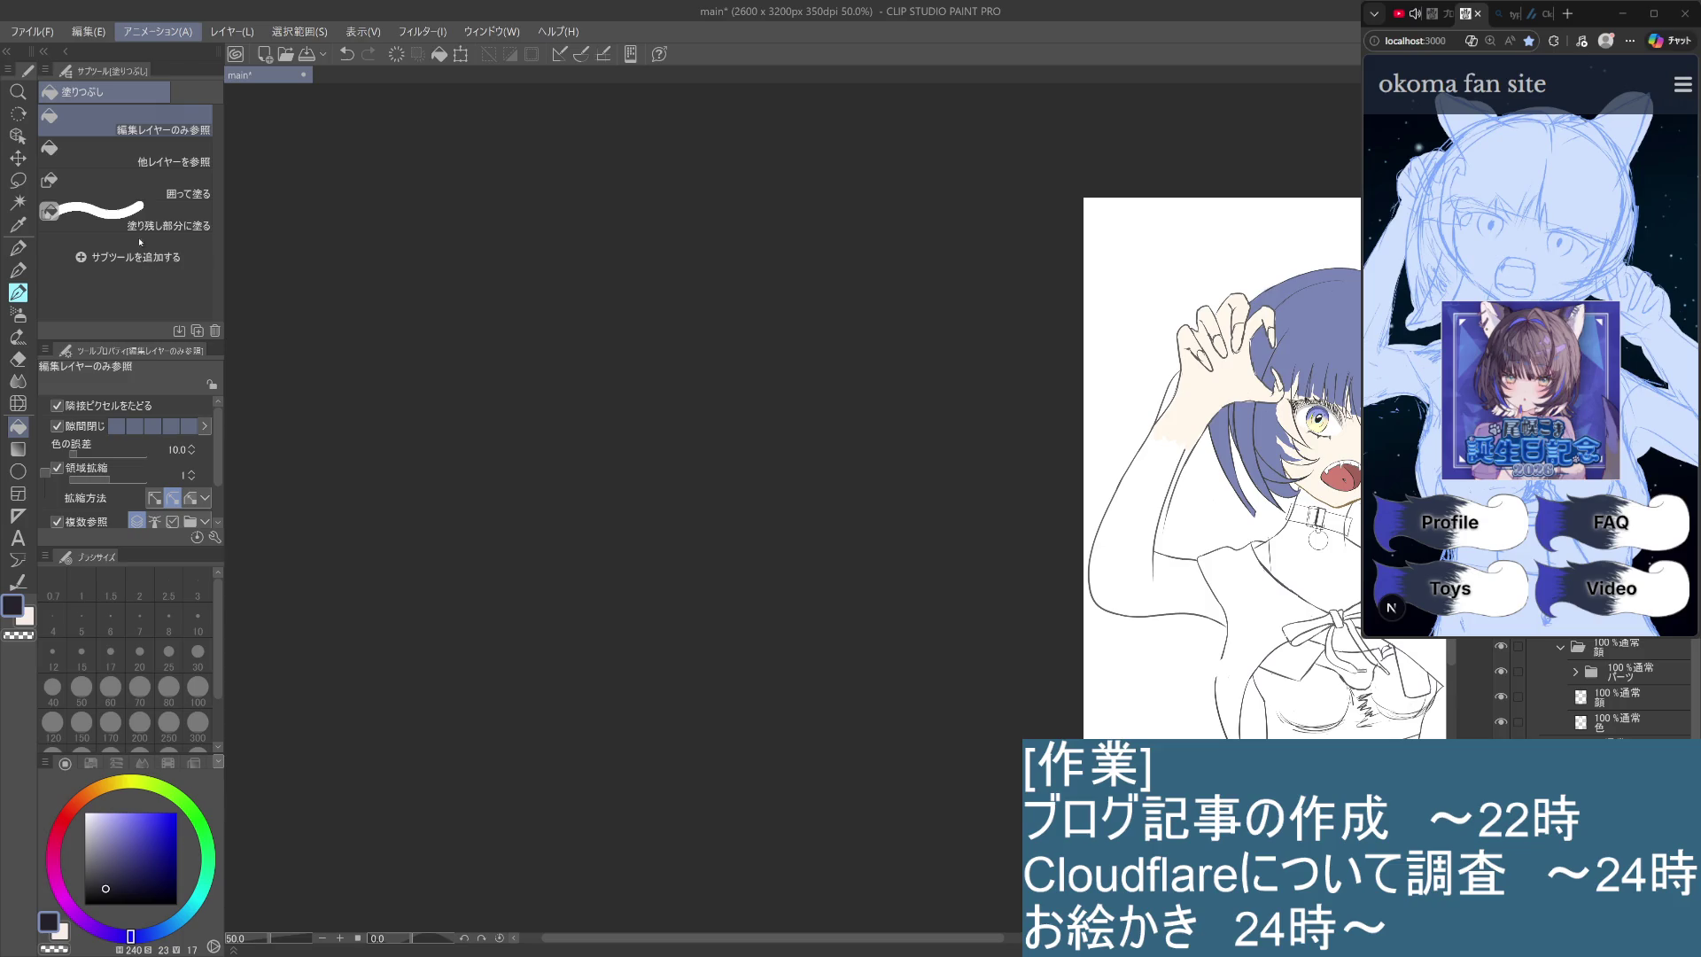
{"action": "left_click", "coordinate": [140, 323]}
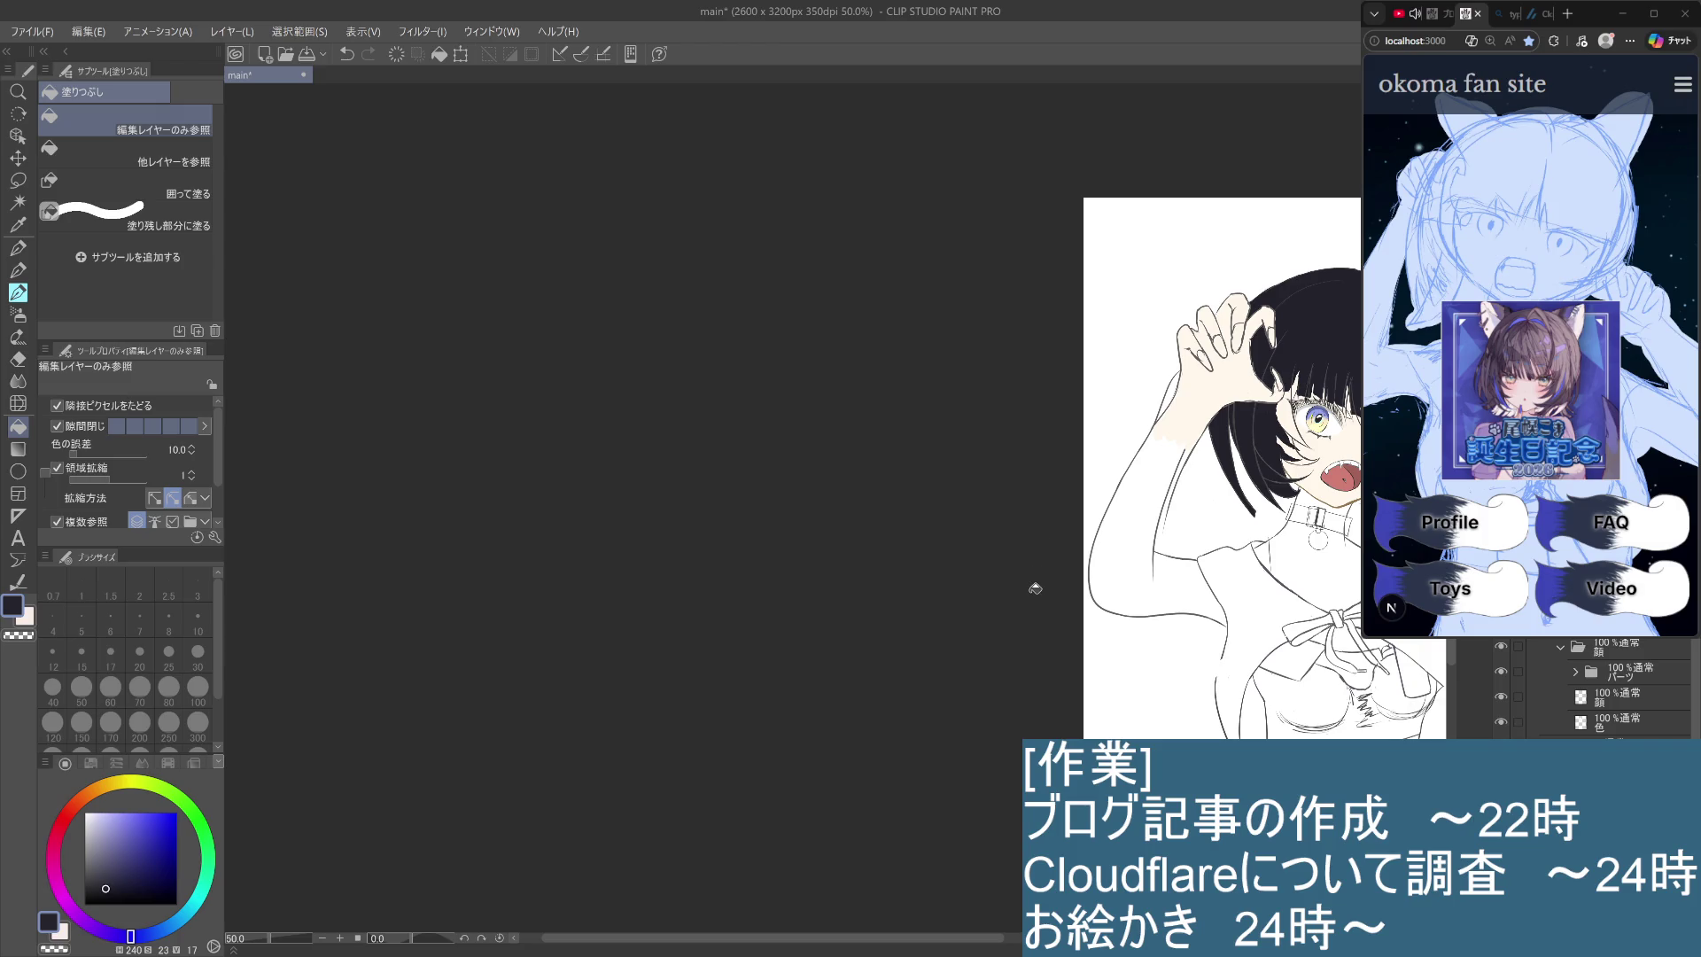
Bring the whole illustration into view and sample the dark grey from the canvas.
{"action": "left_click_drag", "start_coordinate": [1307, 538], "coordinate": [960, 514]}
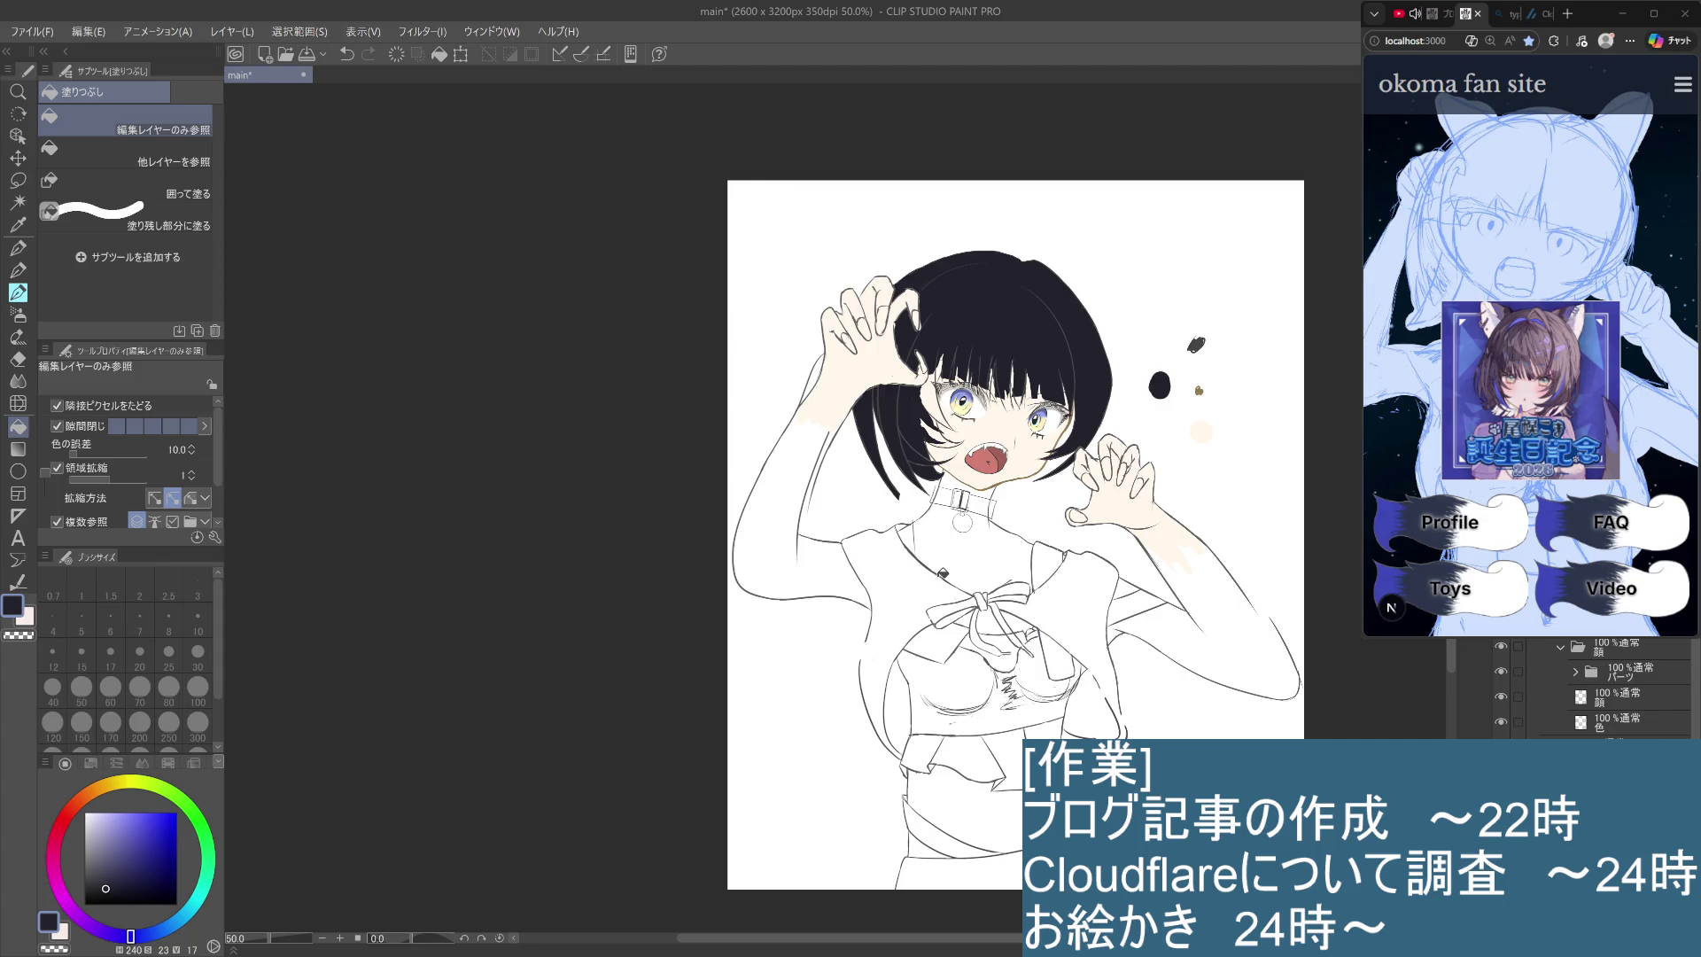
{"action": "left_click", "coordinate": [312, 235], "text": "alt"}
{"action": "left_click", "coordinate": [312, 232], "text": "alt"}
{"action": "left_click", "coordinate": [314, 234], "text": "alt"}
Paint a small brush test dab beside the hair and undo it.
{"action": "left_click", "coordinate": [19, 293]}
{"action": "left_click_drag", "start_coordinate": [1112, 312], "coordinate": [1115, 324]}
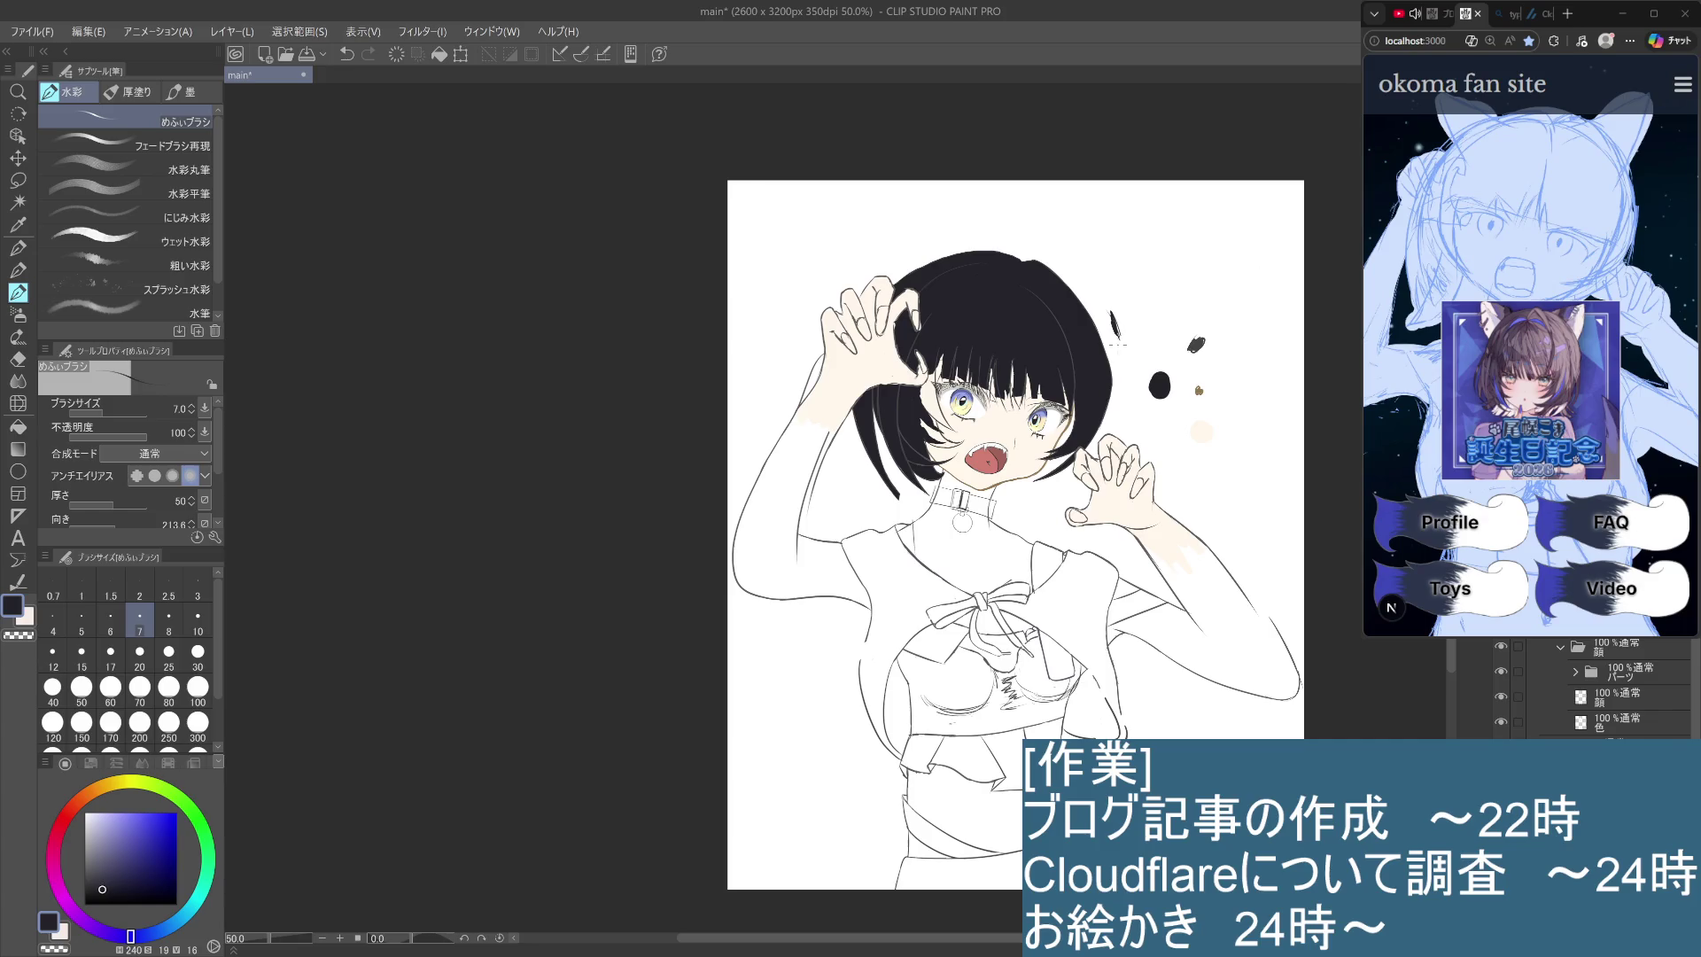
{"action": "key", "text": "ctrl+z"}
Sample dark navy, recolour the hair and swatch blue-violet, and select the めふぃ線画ブラシ brush.
{"action": "left_click", "coordinate": [1019, 329], "text": "alt"}
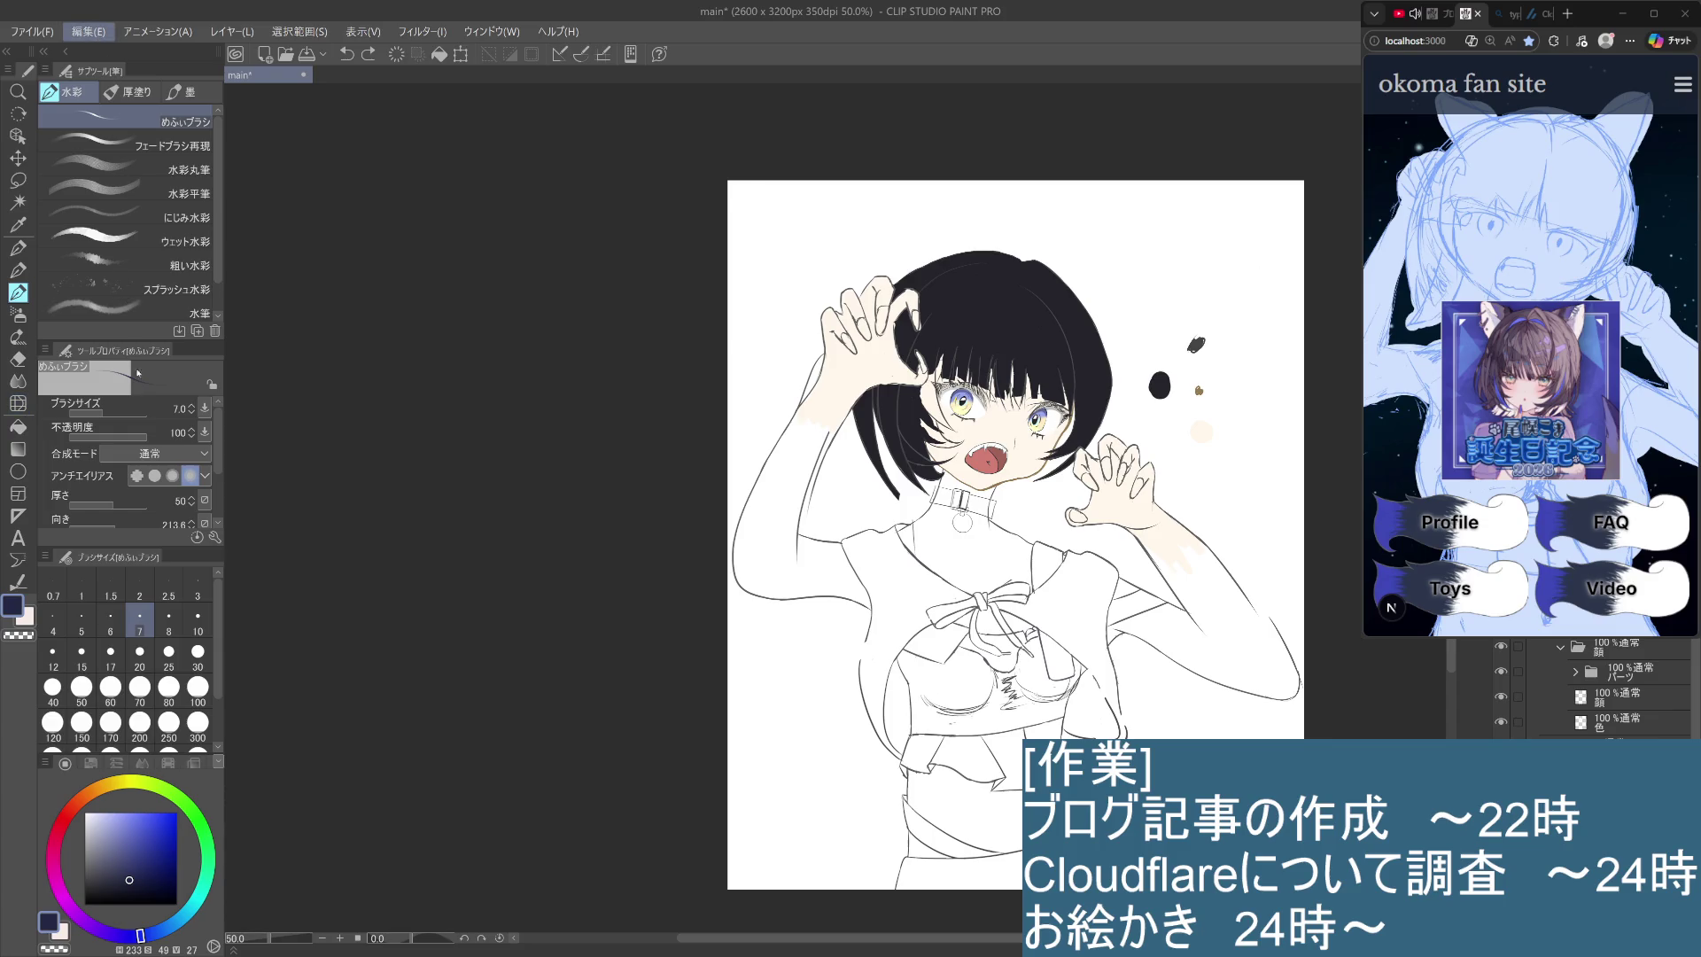
{"action": "key", "text": "ctrl+y"}
{"action": "key", "text": "ctrl+z"}
{"action": "key", "text": "ctrl+y"}
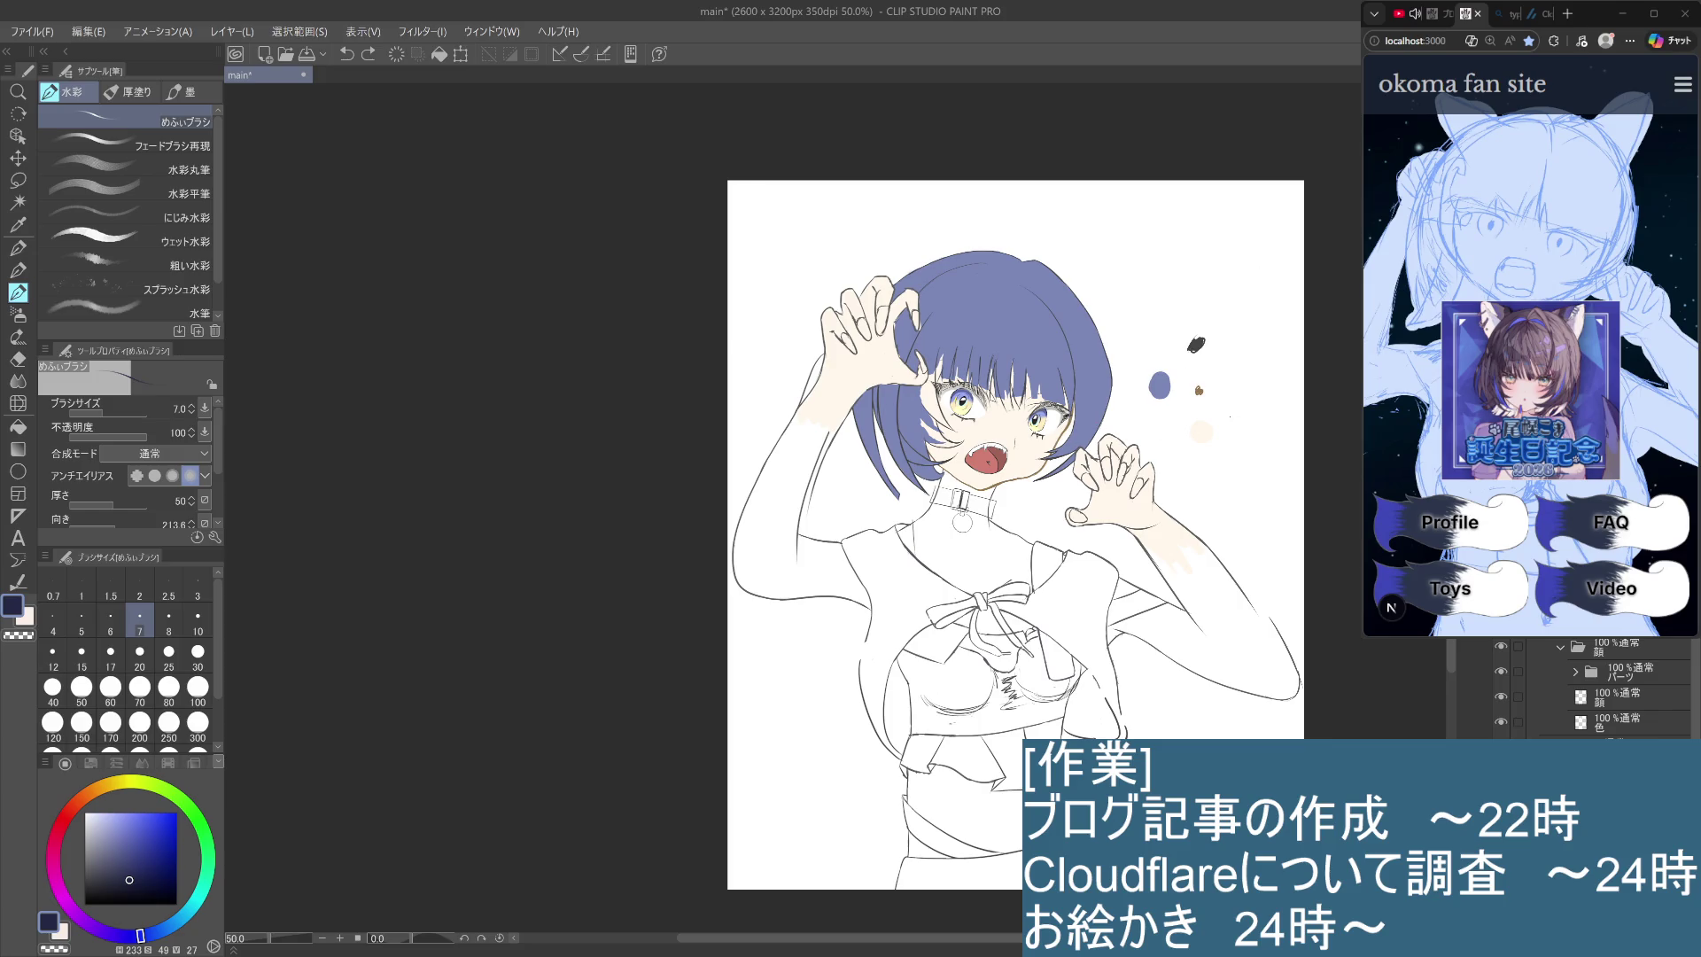
{"action": "key", "text": "p"}
{"action": "left_click", "coordinate": [87, 212]}
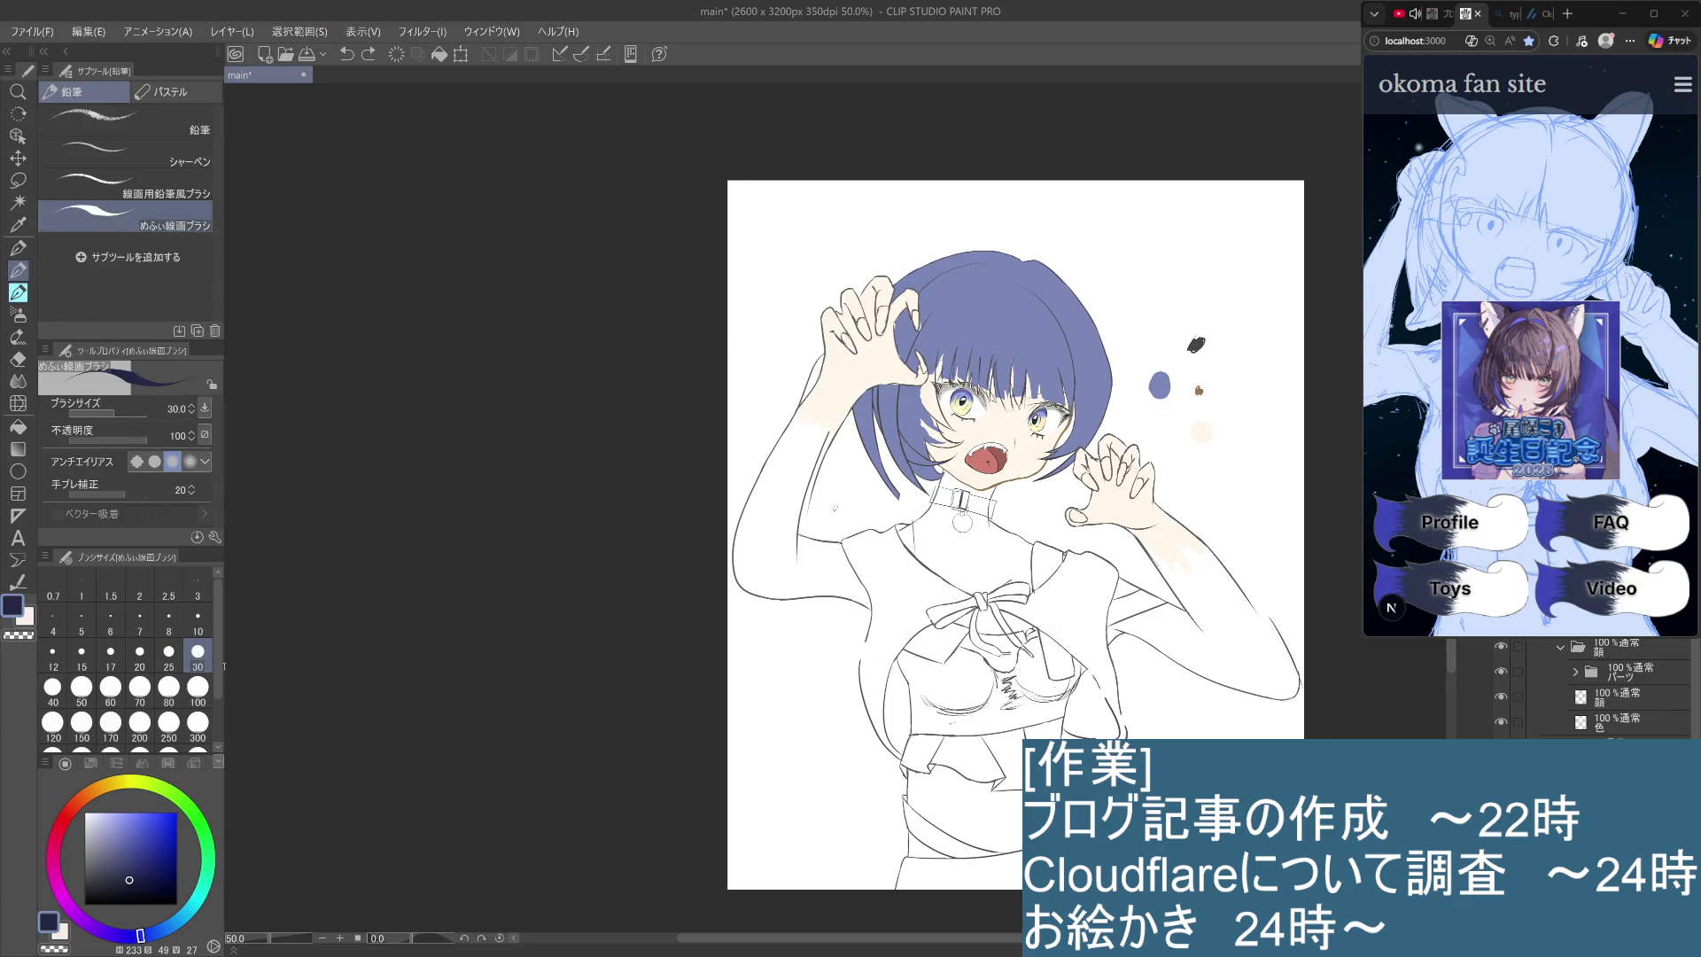
Set brush size 80 and try dark test strokes beside the hair with sampled colours.
{"action": "left_click", "coordinate": [169, 687]}
{"action": "left_click_drag", "start_coordinate": [1130, 319], "coordinate": [1130, 365]}
{"action": "key", "text": "ctrl+z"}
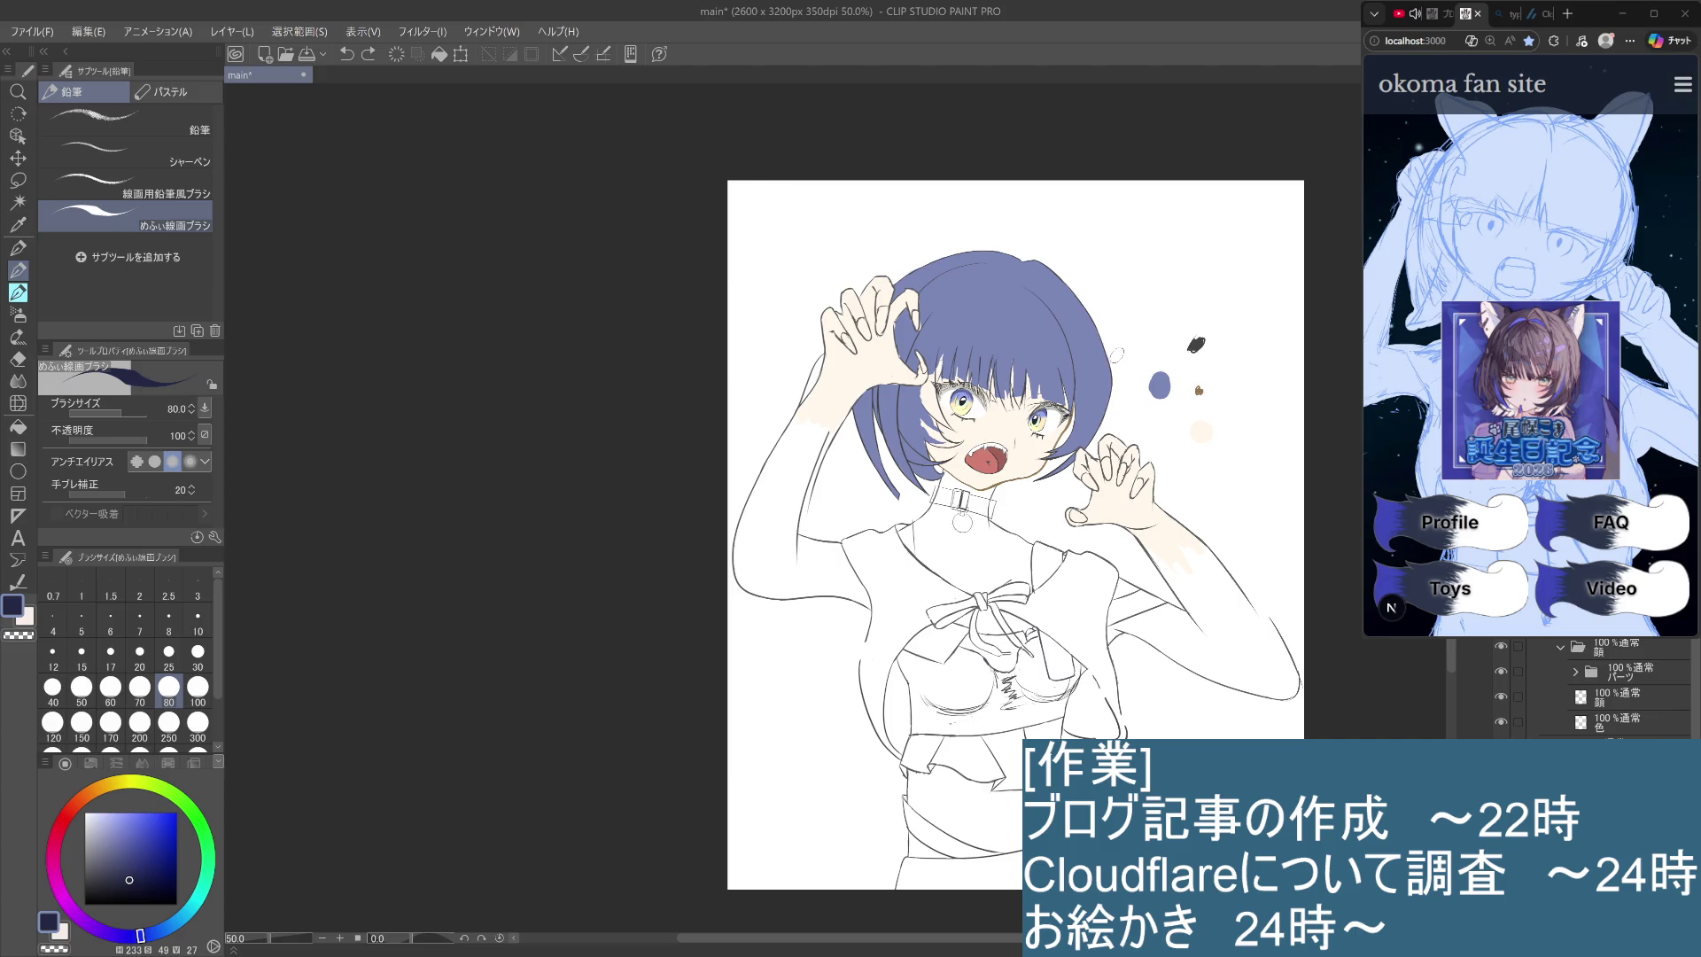
{"action": "left_click_drag", "start_coordinate": [1142, 301], "coordinate": [1155, 308]}
{"action": "key", "text": "ctrl+z"}
{"action": "key", "text": "i"}
{"action": "left_click", "coordinate": [409, 197]}
{"action": "key", "text": "p"}
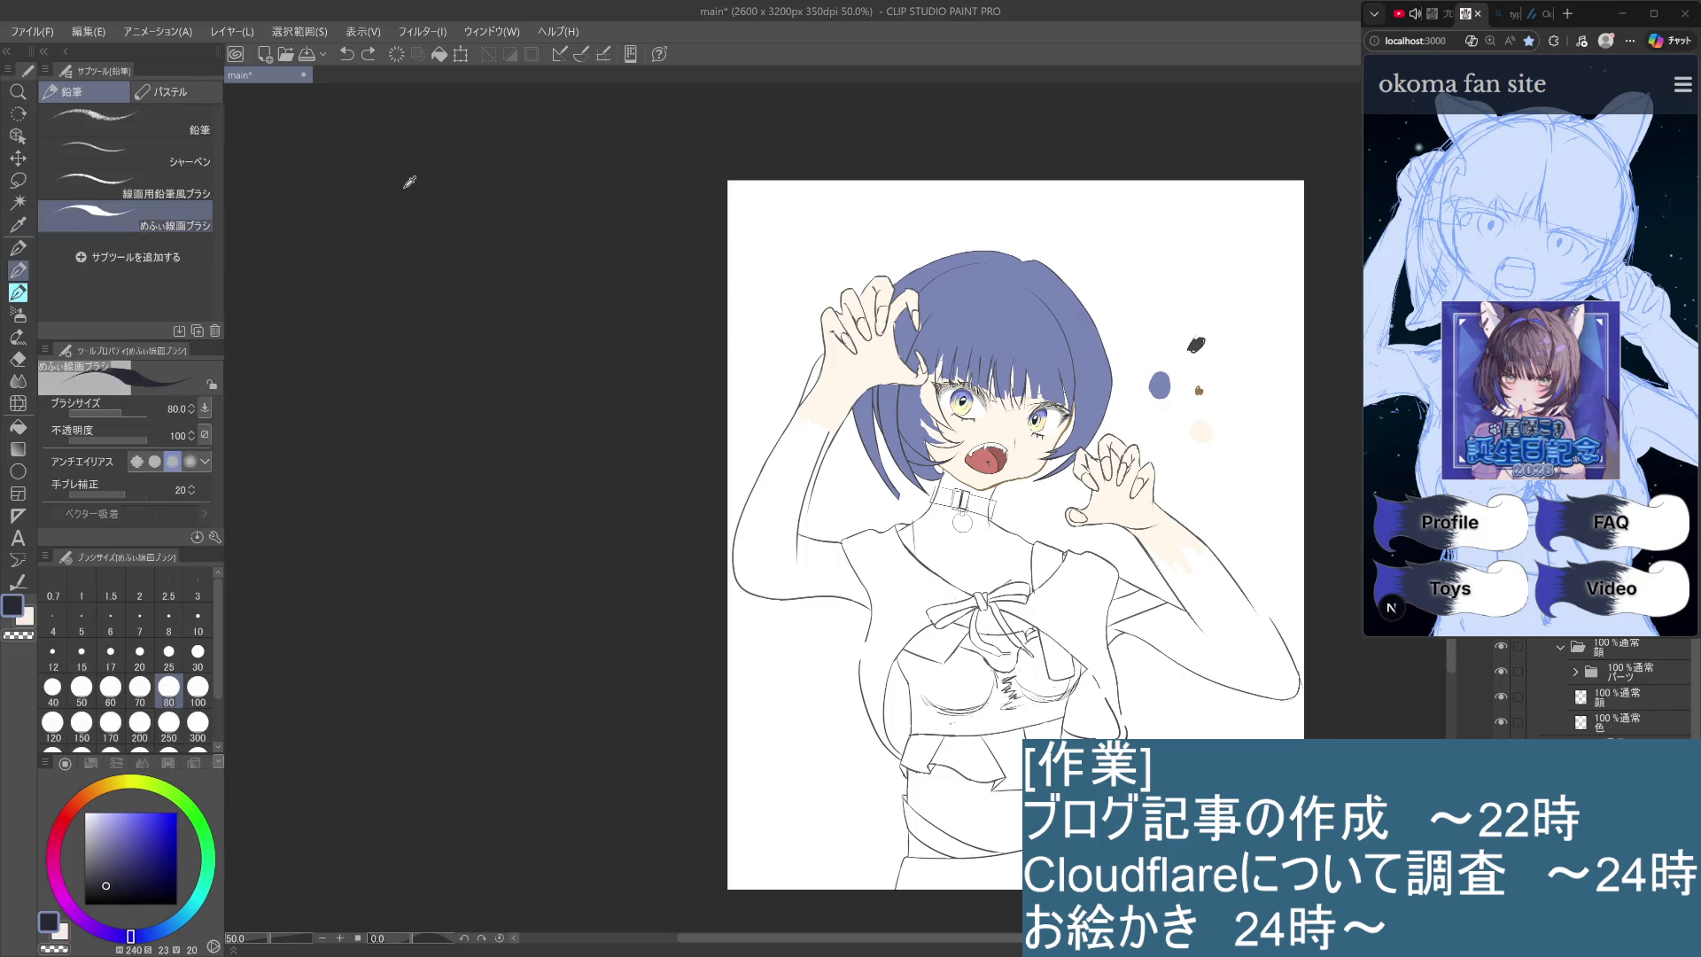
{"action": "mouse_move", "coordinate": [1138, 344]}
{"action": "left_mouse_down"}
{"action": "mouse_move", "coordinate": [1183, 306]}
{"action": "mouse_move", "coordinate": [1142, 297]}
{"action": "mouse_move", "coordinate": [1159, 289]}
{"action": "mouse_move", "coordinate": [1151, 325]}
{"action": "left_mouse_up"}
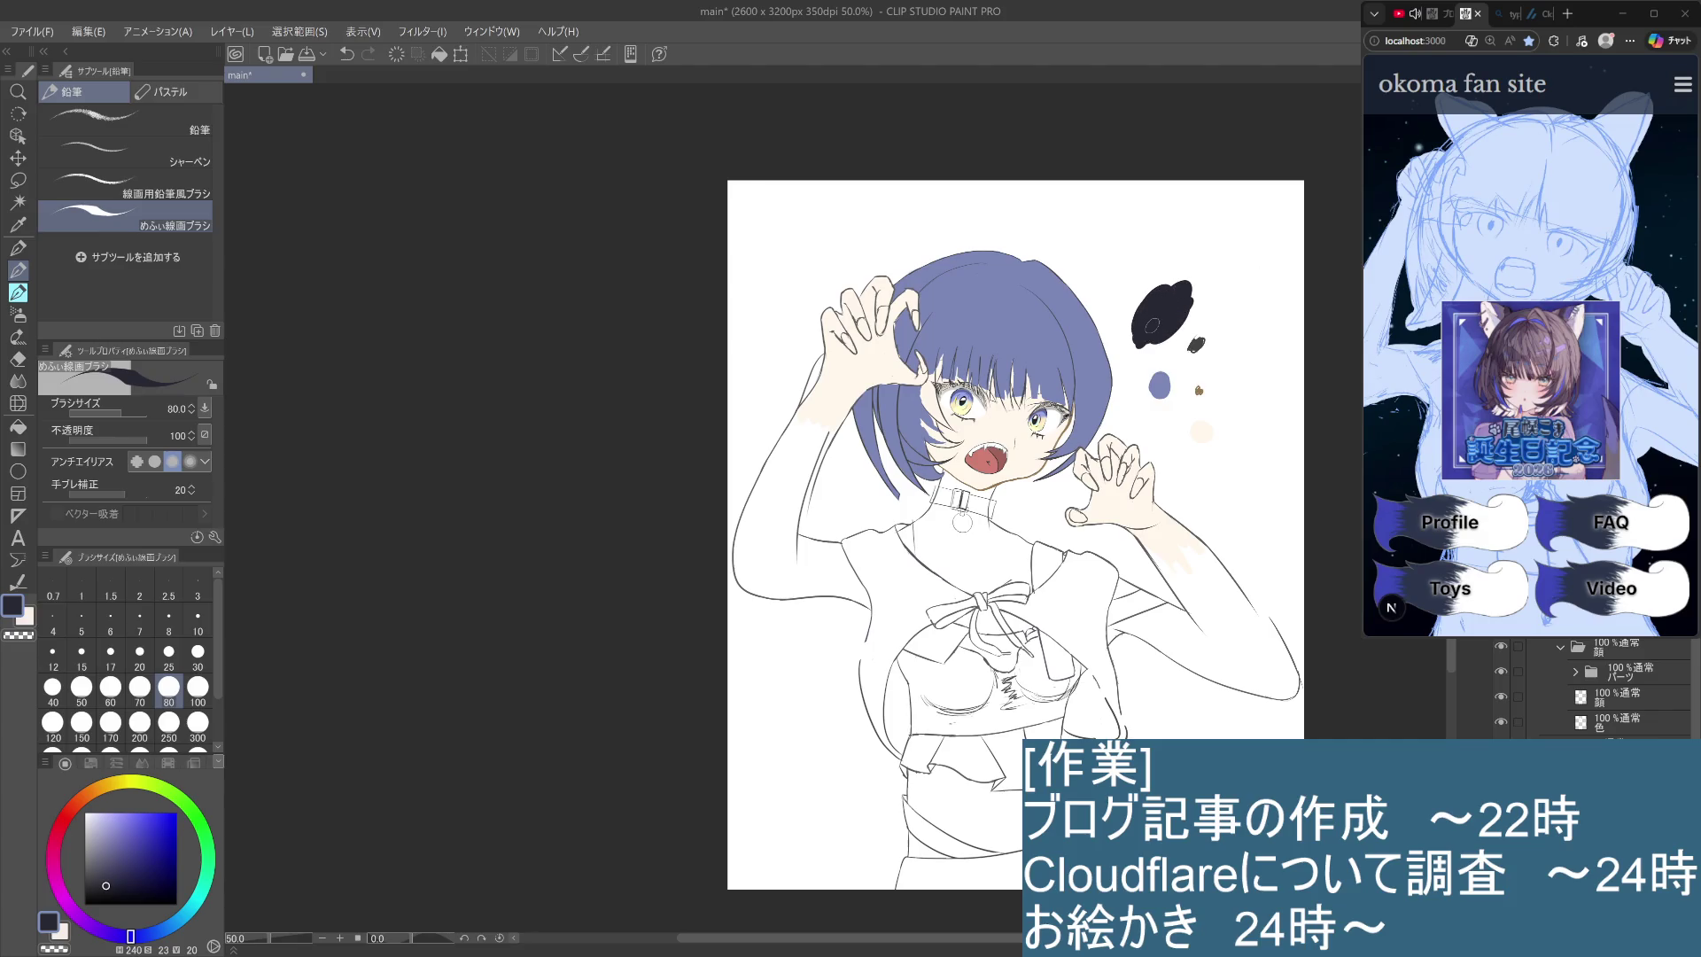
Sample a dark grey, then the hair blue, as the drawing colour.
{"action": "key", "text": "i"}
{"action": "left_click", "coordinate": [403, 198]}
{"action": "left_click_drag", "start_coordinate": [401, 199], "coordinate": [397, 197]}
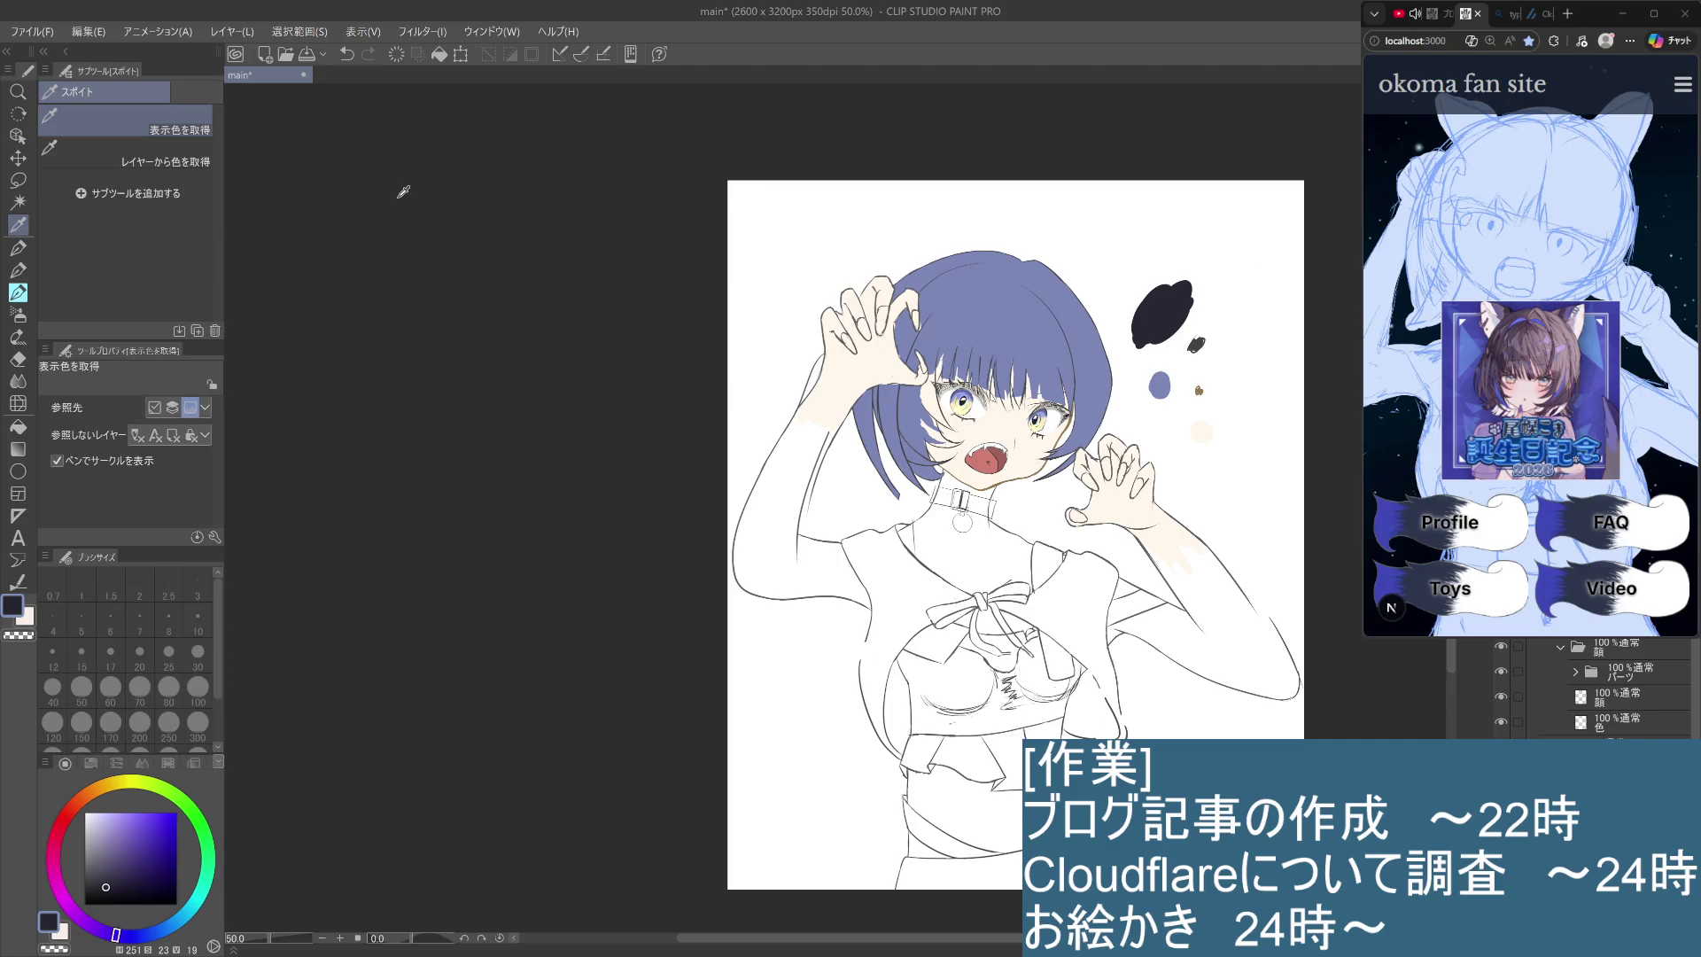
{"action": "key", "text": "p"}
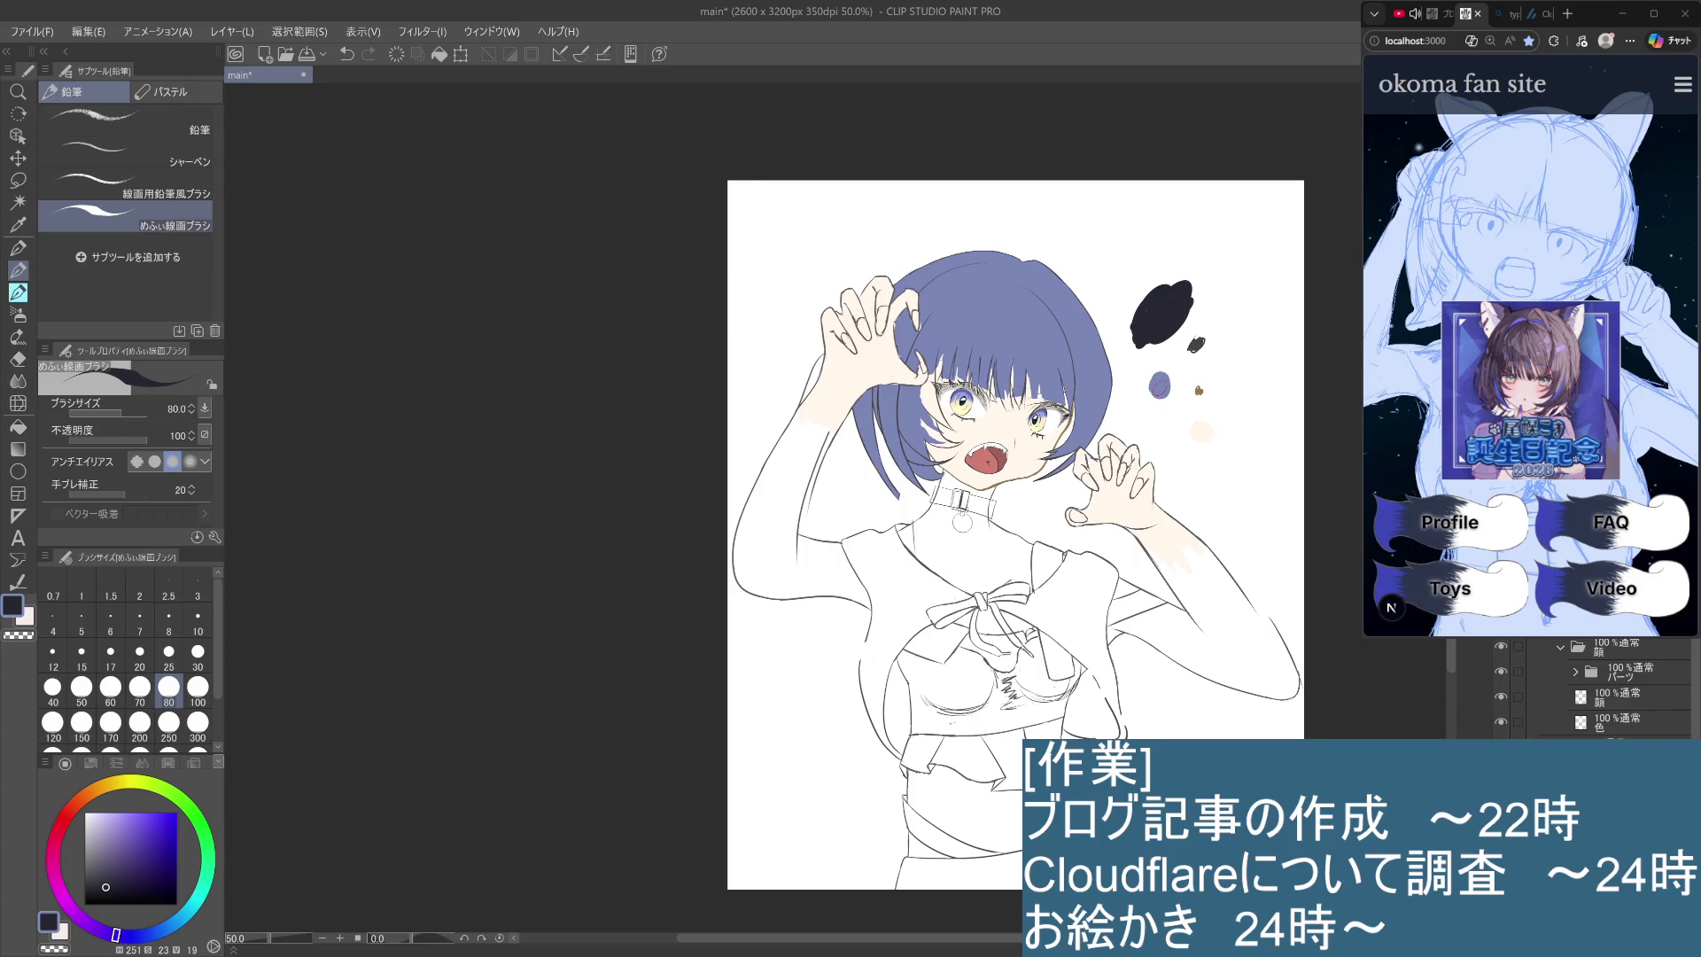
{"action": "scroll", "coordinate": [1169, 354], "scroll_direction": "down", "scroll_amount": 3}
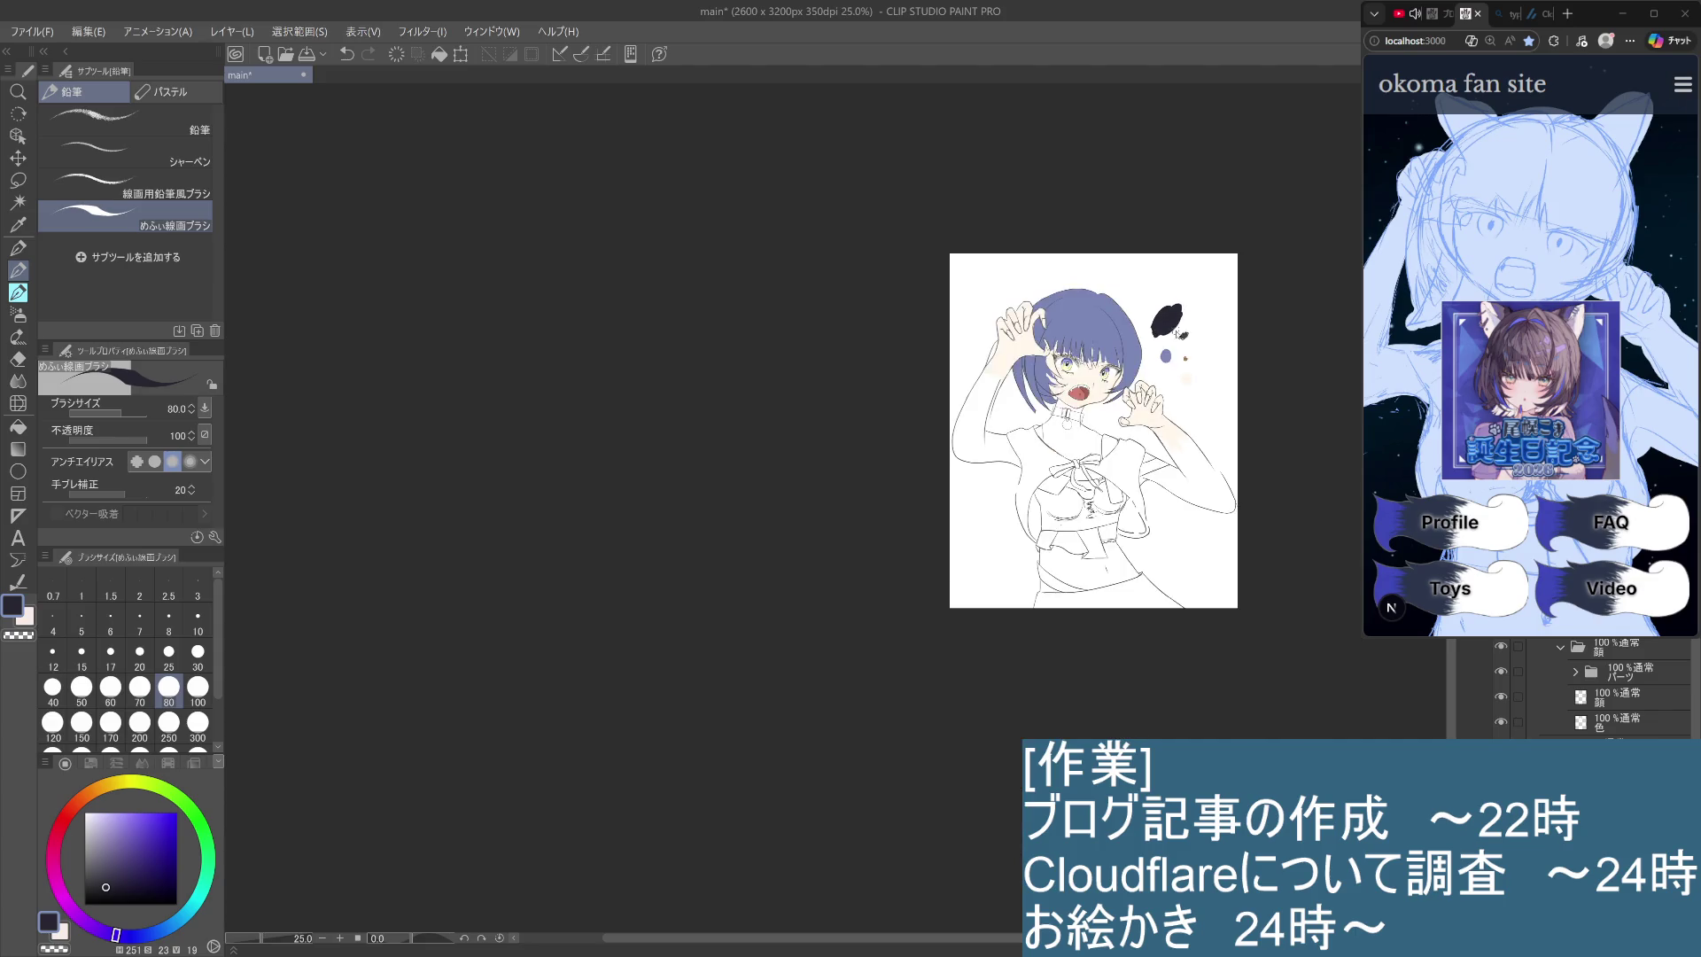
{"action": "scroll", "coordinate": [1181, 327], "scroll_direction": "up", "scroll_amount": 3}
{"action": "scroll", "coordinate": [1182, 330], "scroll_direction": "up", "scroll_amount": 3}
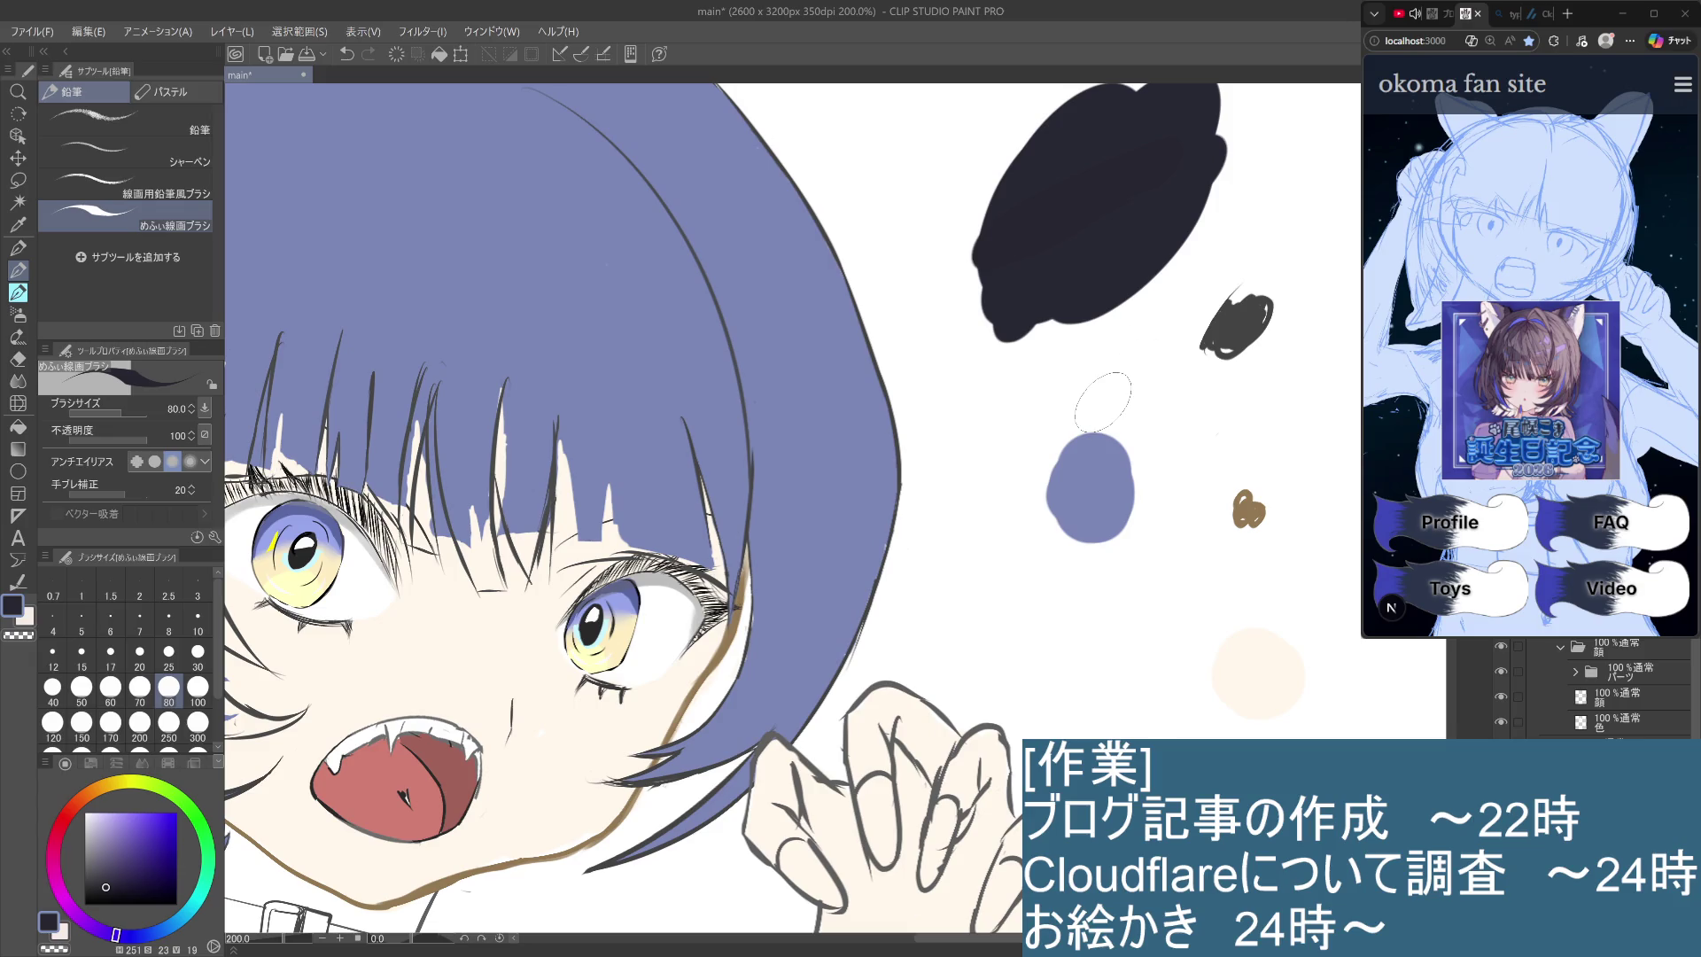
{"action": "key", "text": "i"}
{"action": "left_click", "coordinate": [407, 187]}
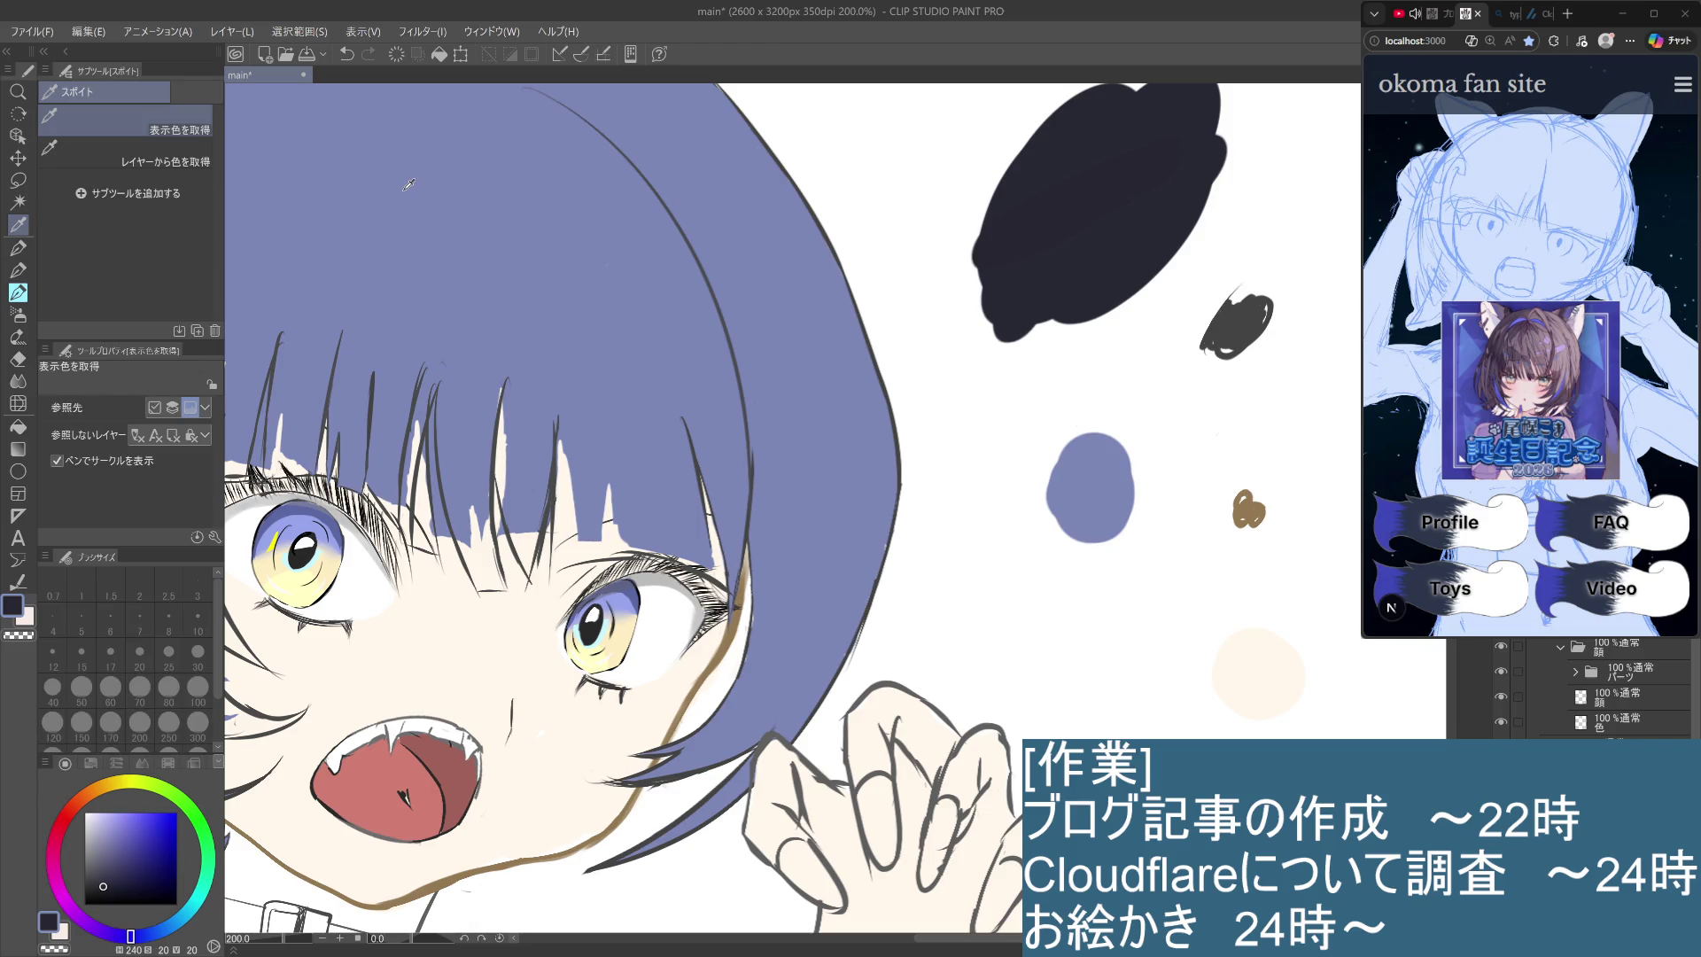
{"action": "key", "text": "p"}
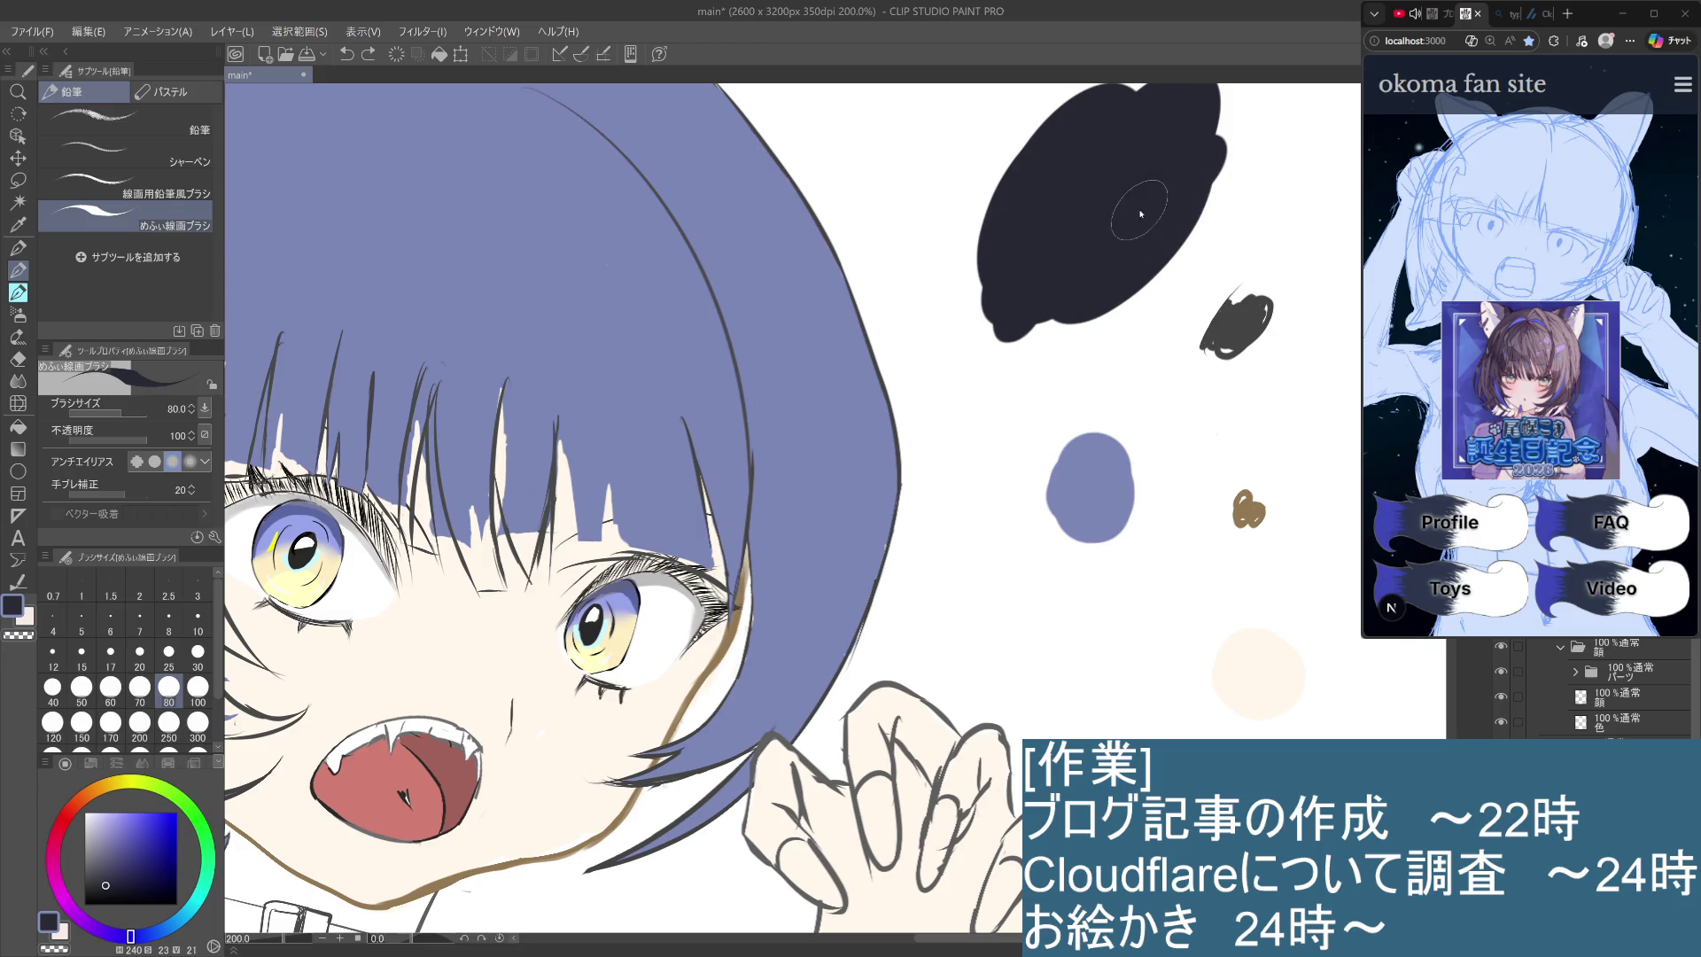
Remove the large dark test blob, recentre the figure, and pick dark navy from the canvas.
{"action": "key", "text": "ctrl+z"}
{"action": "scroll", "coordinate": [1141, 214], "scroll_direction": "down", "scroll_amount": 1}
{"action": "scroll", "coordinate": [1142, 214], "scroll_direction": "down", "scroll_amount": 1}
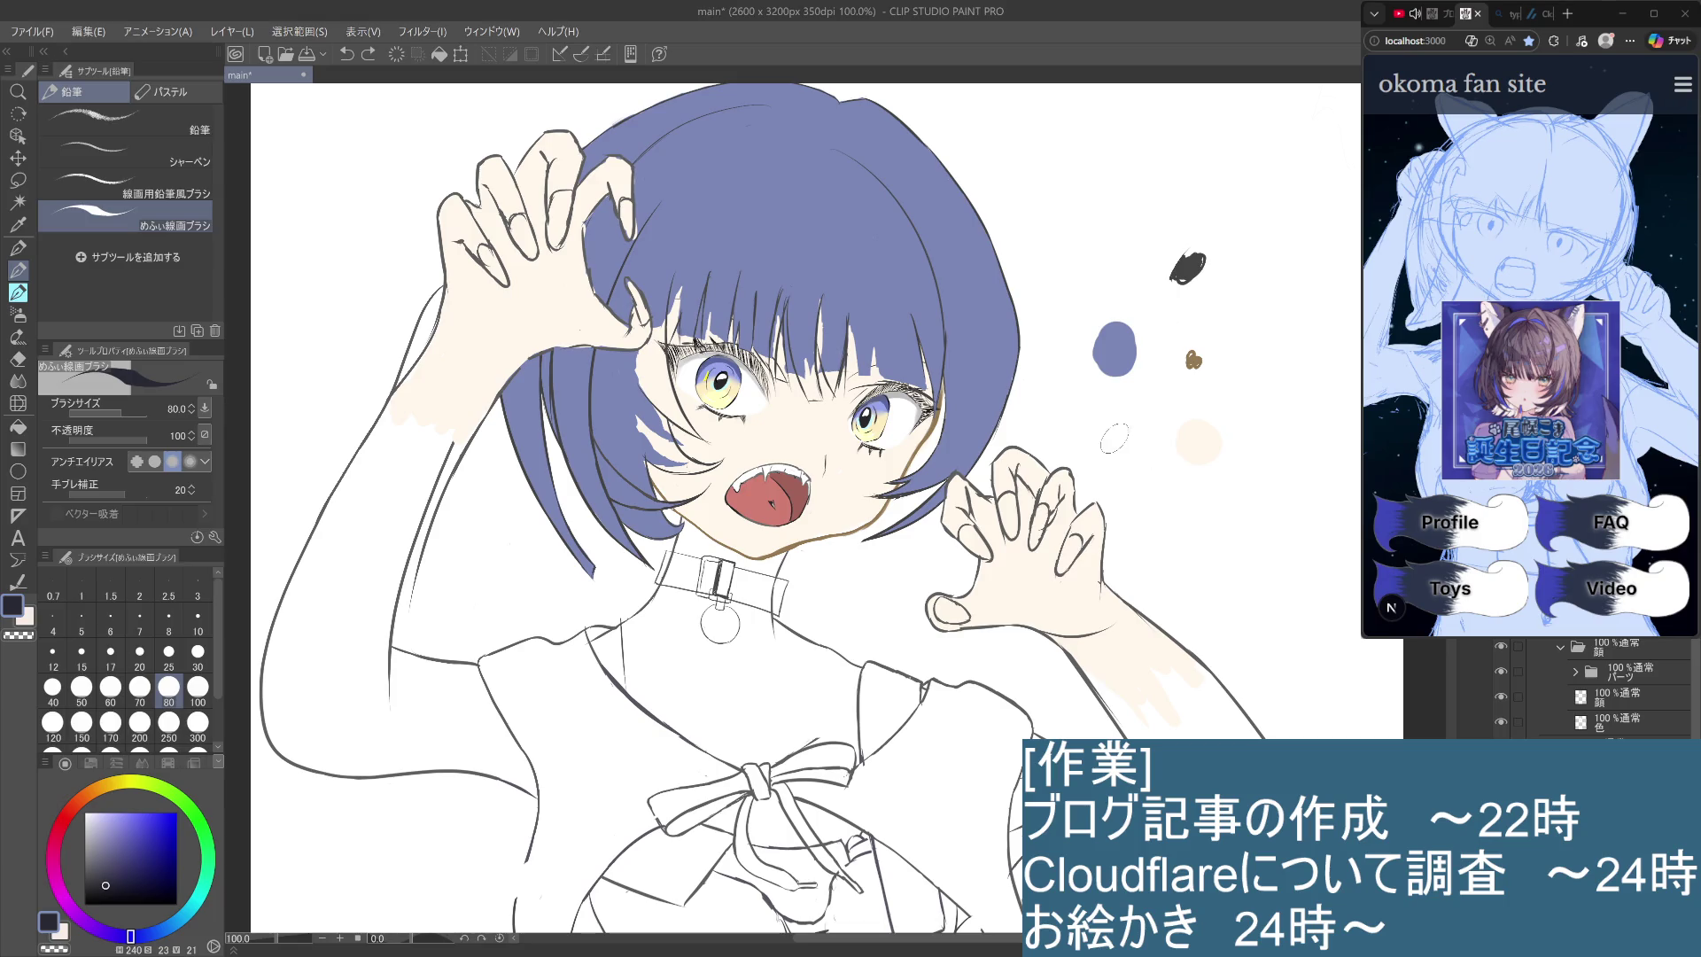
{"action": "left_click_drag", "start_coordinate": [1109, 439], "coordinate": [1180, 438]}
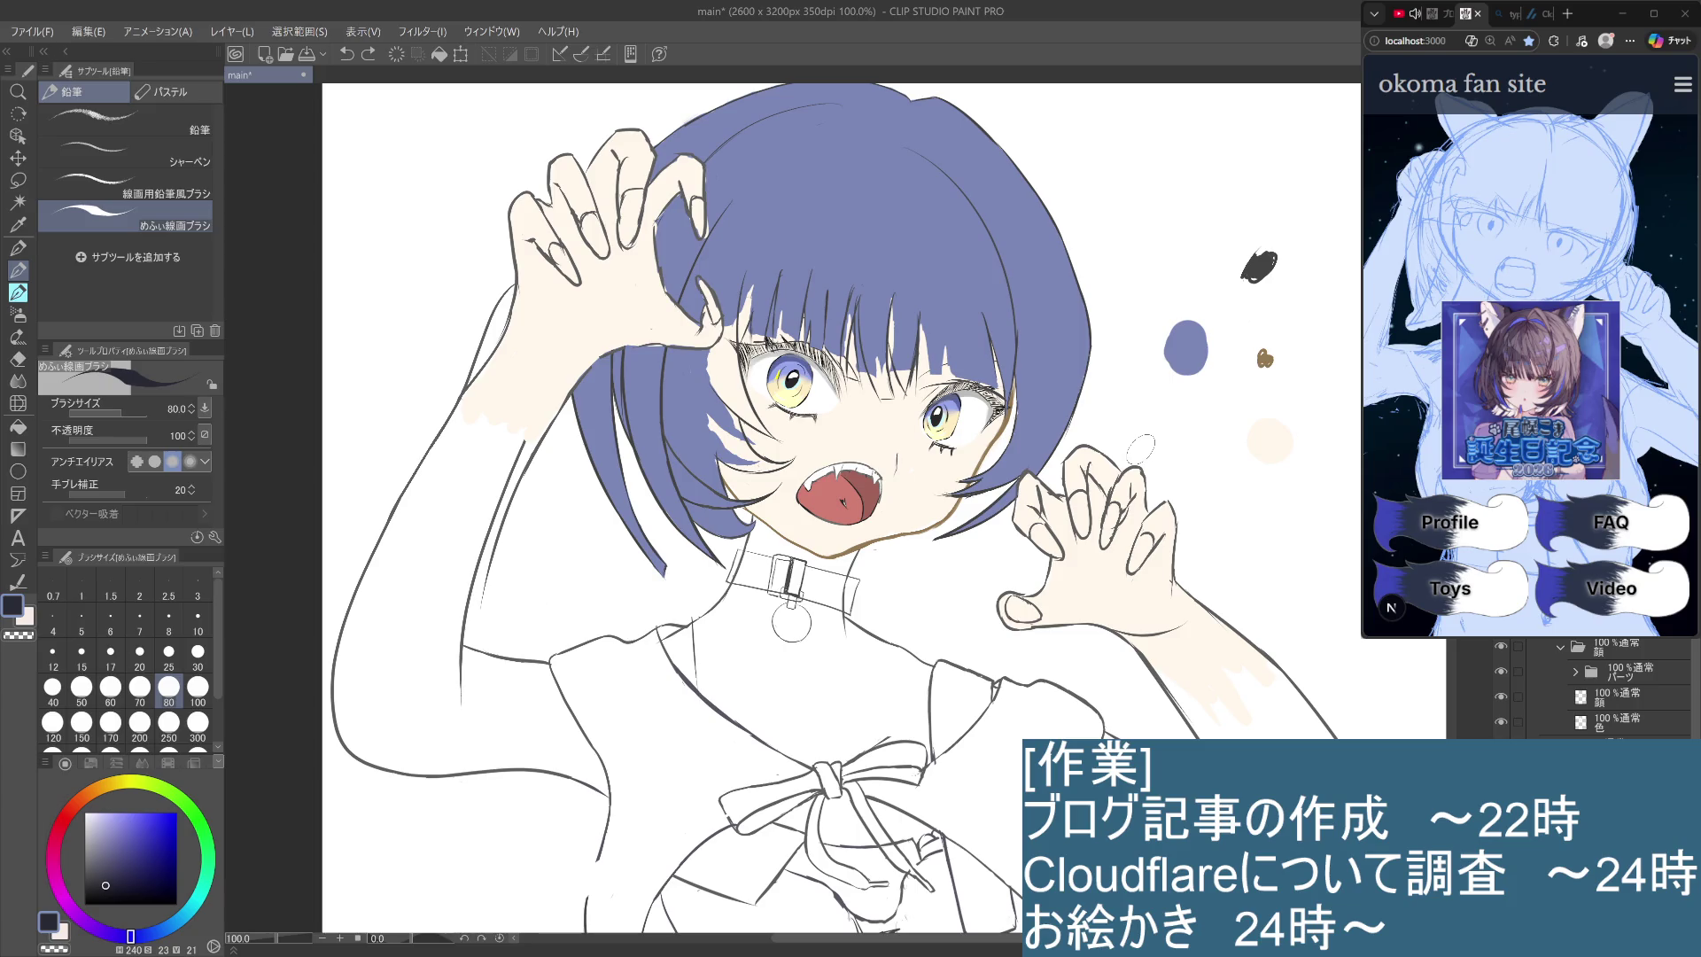
{"action": "mouse_move", "coordinate": [107, 877]}
{"action": "left_mouse_down"}
{"action": "mouse_move", "coordinate": [106, 850]}
{"action": "mouse_move", "coordinate": [84, 880]}
{"action": "left_mouse_up"}
{"action": "left_click", "coordinate": [352, 156], "text": "alt"}
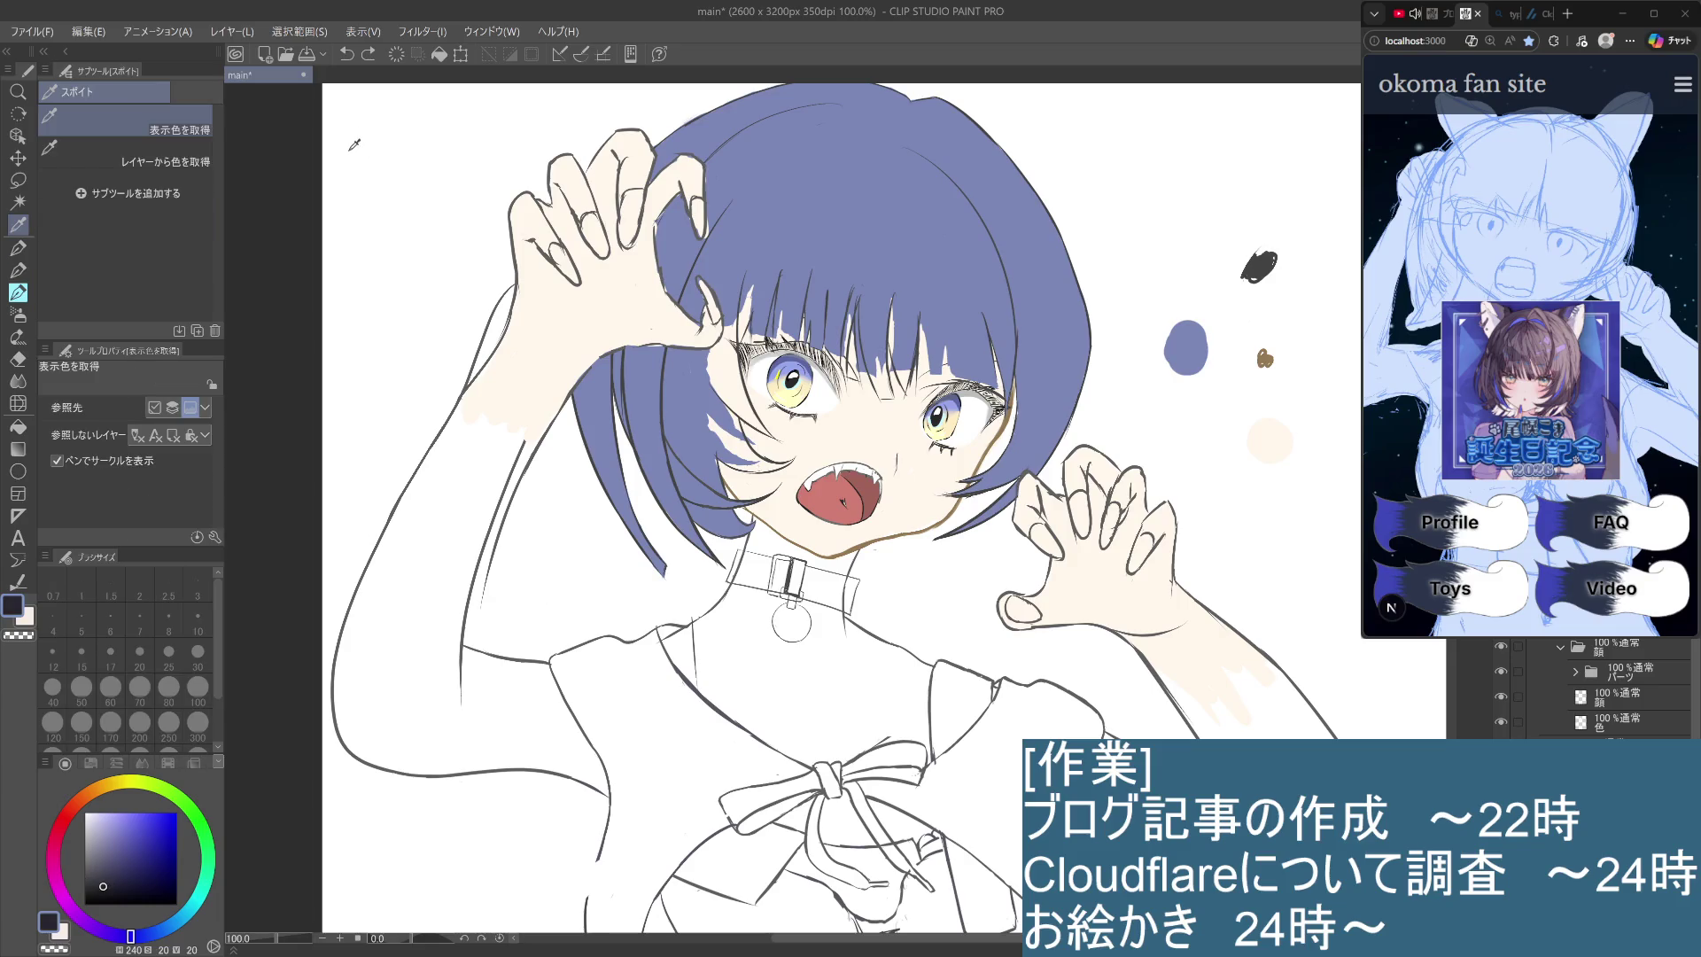
Choose a lighter violet and try two test strokes on the hair, undoing both.
{"action": "left_click", "coordinate": [114, 865]}
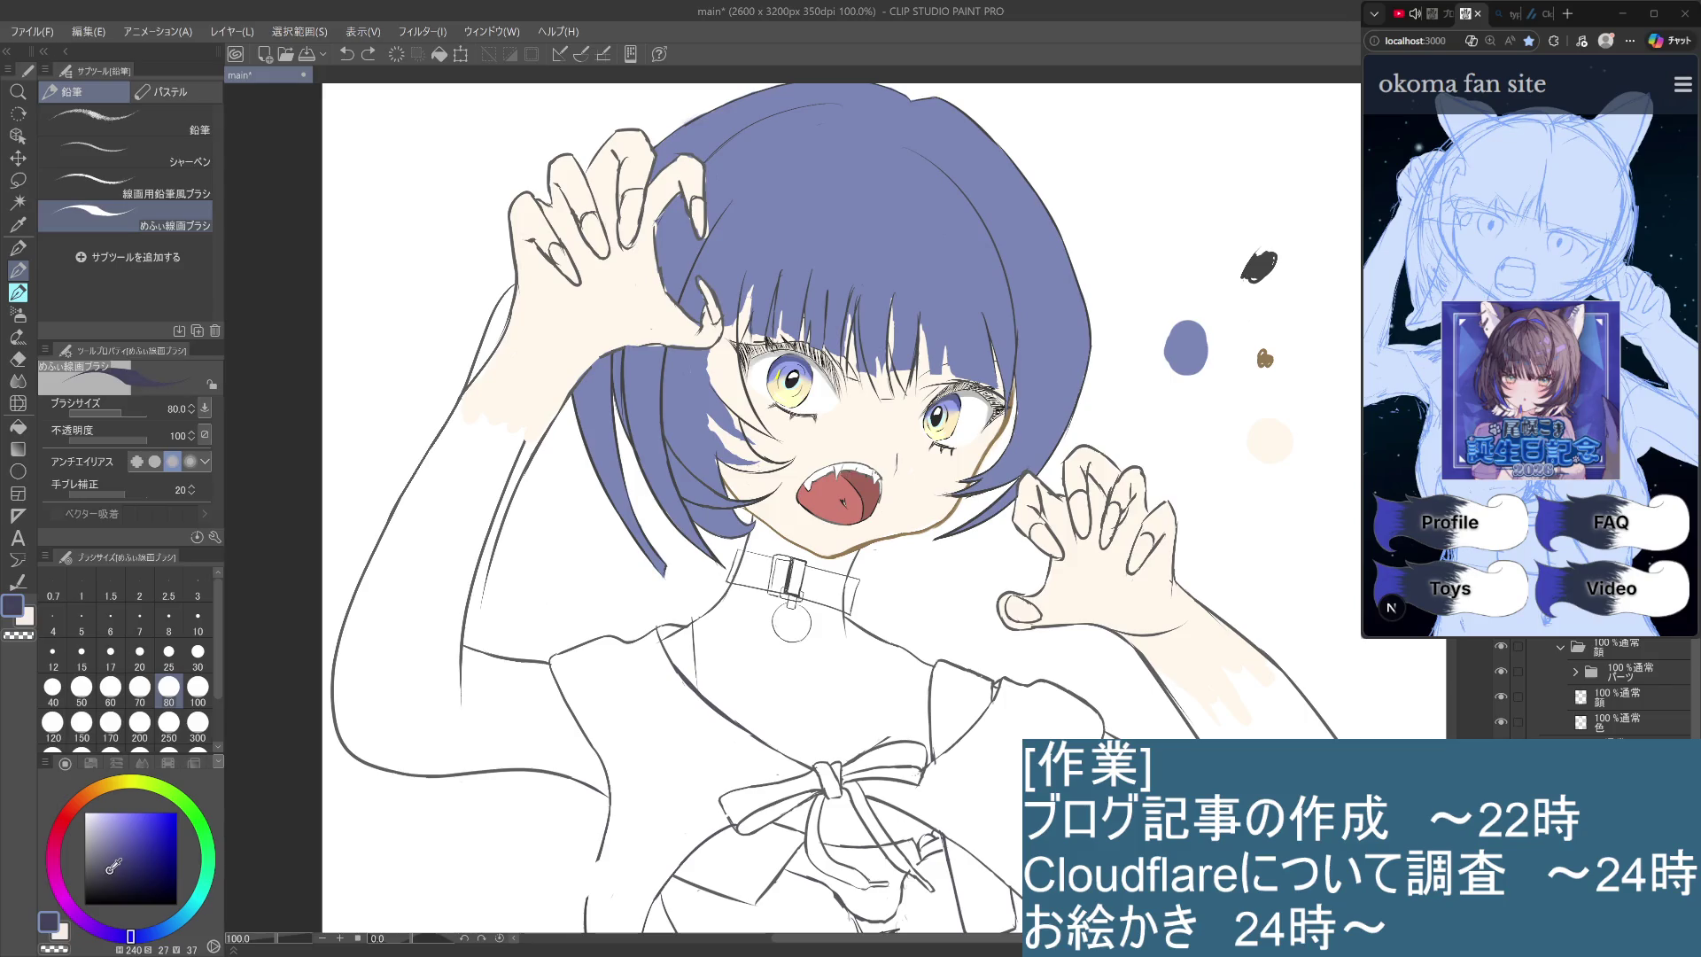
{"action": "left_click_drag", "start_coordinate": [762, 190], "coordinate": [723, 292]}
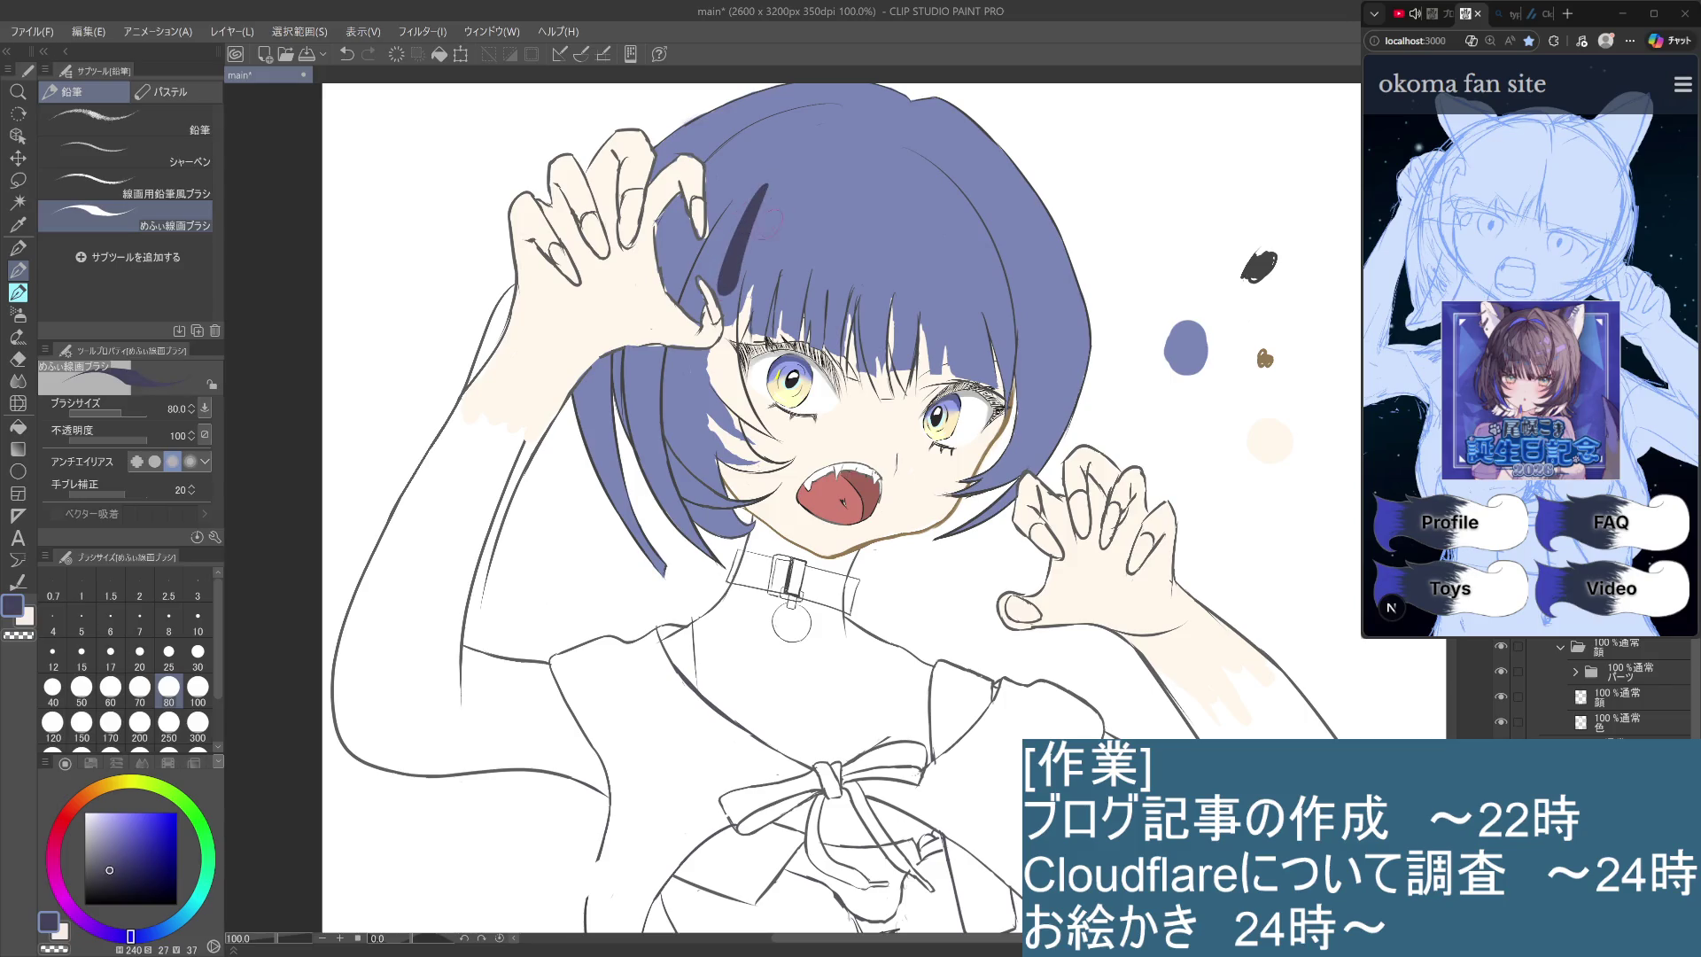
{"action": "key", "text": "ctrl+z"}
{"action": "left_click_drag", "start_coordinate": [778, 209], "coordinate": [679, 335]}
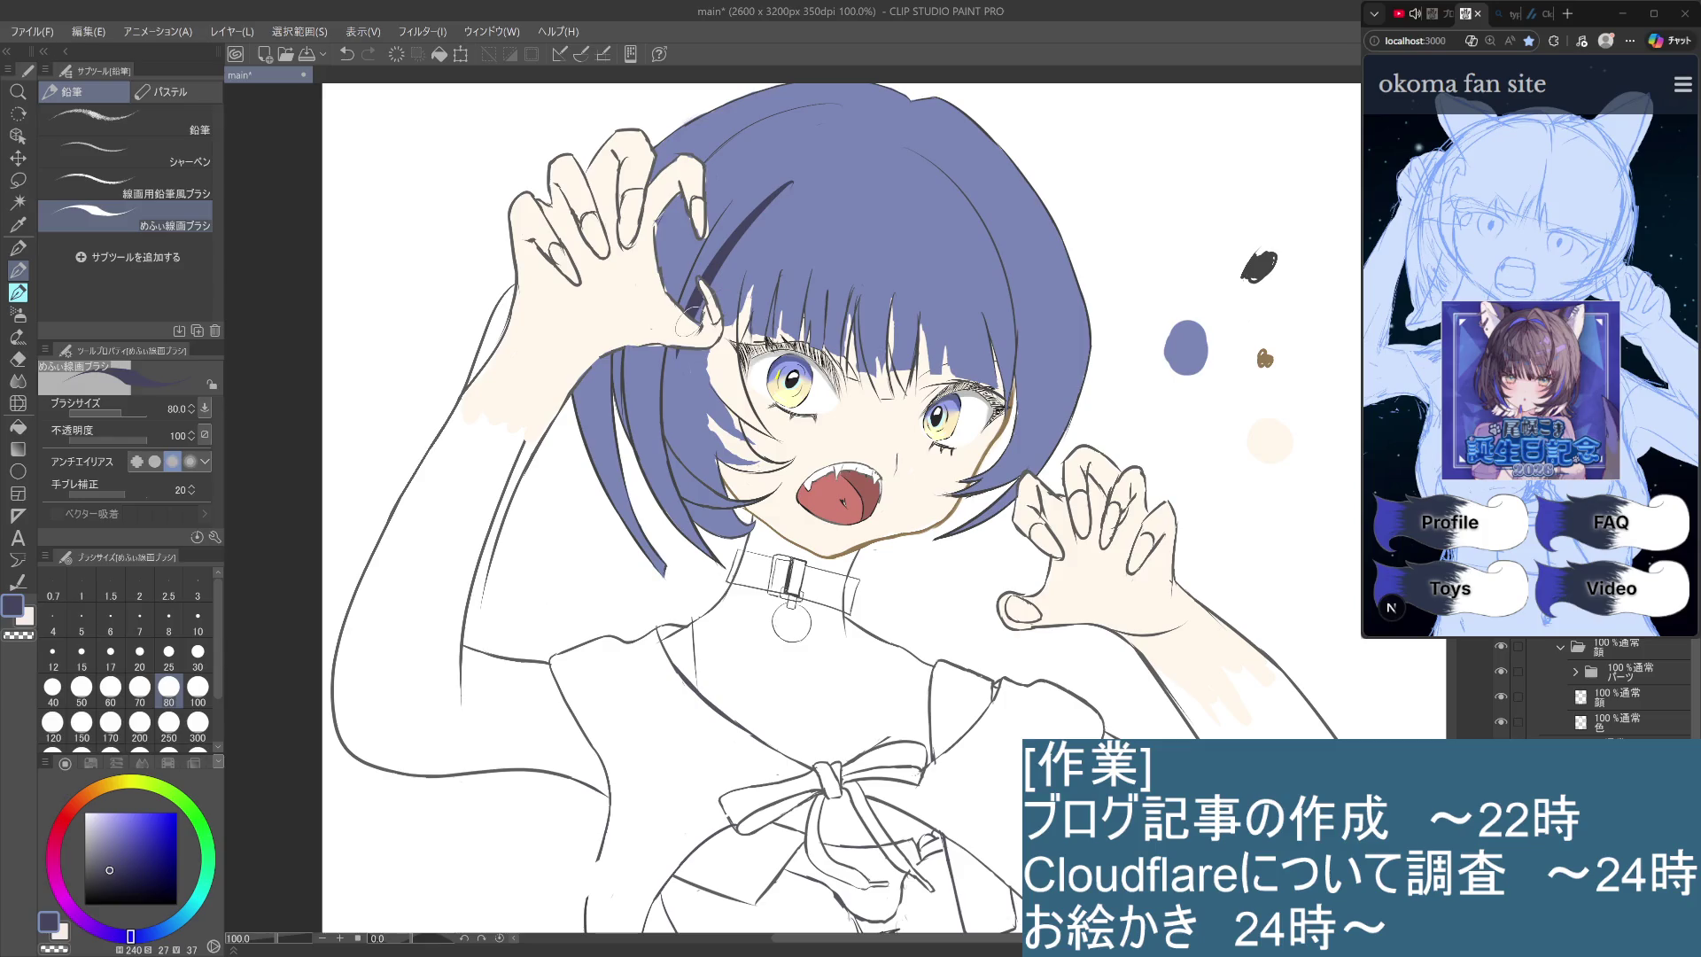
{"action": "key", "text": "ctrl+z"}
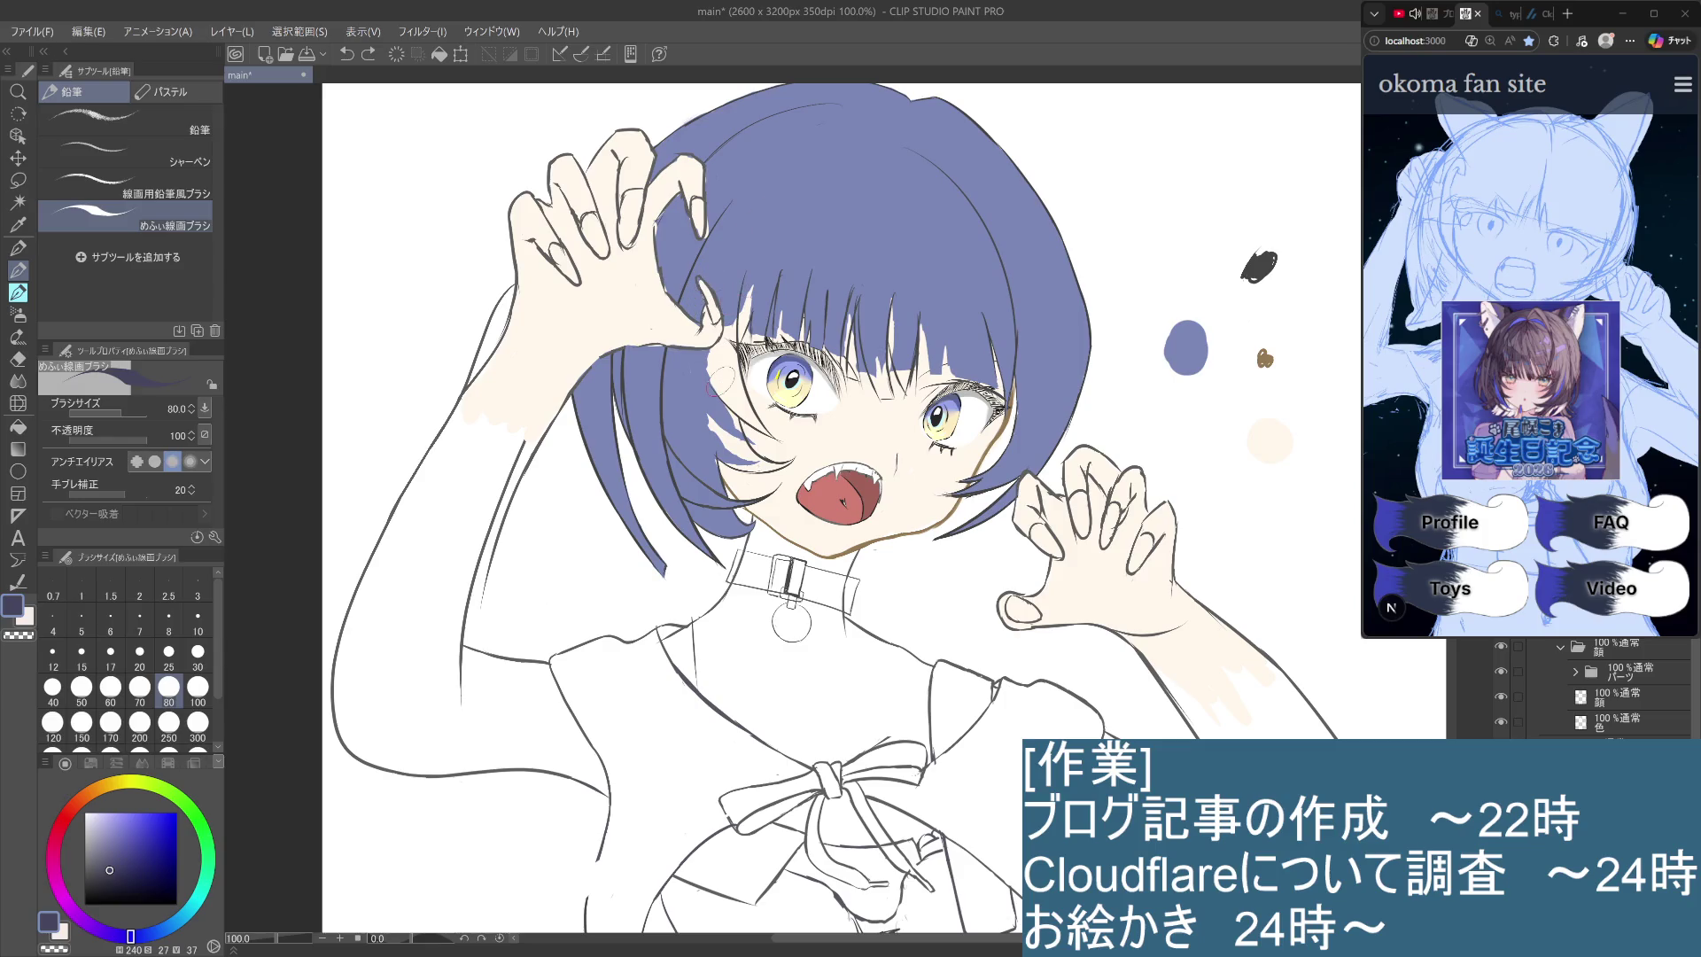
Collapse the 顔 folder, turn the hair dark navy, and paint over the light strand above the left eye.
{"action": "left_click", "coordinate": [1562, 648]}
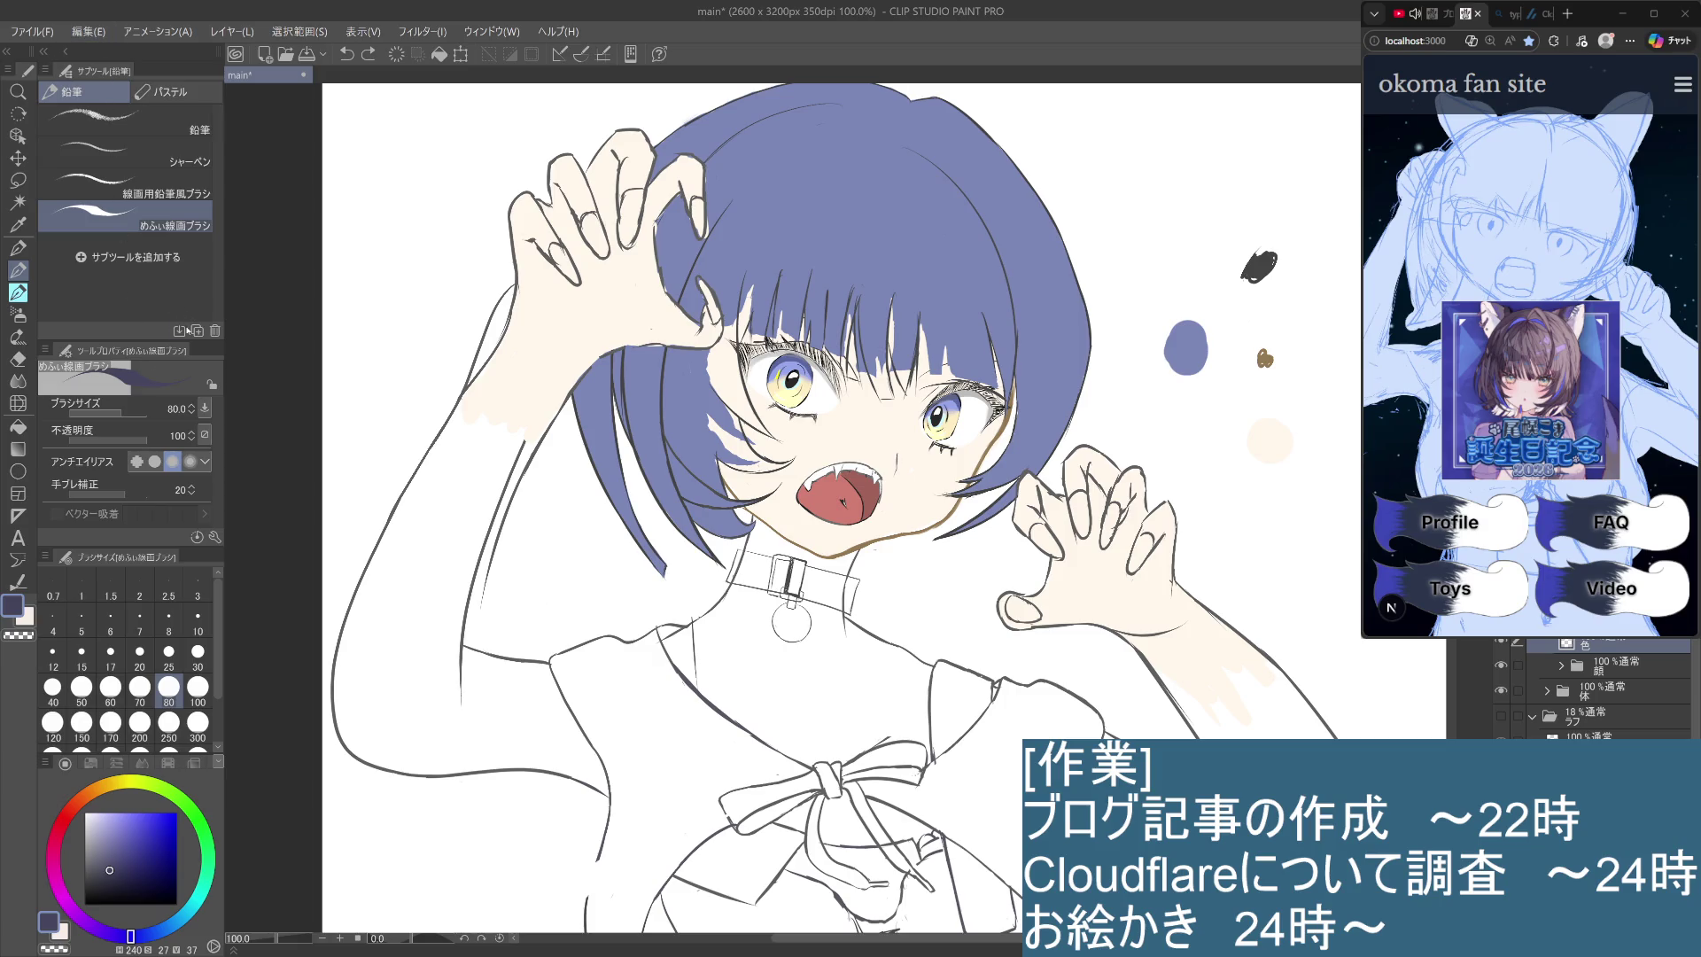
{"action": "key", "text": "ctrl+y"}
{"action": "key", "text": "ctrl+plus"}
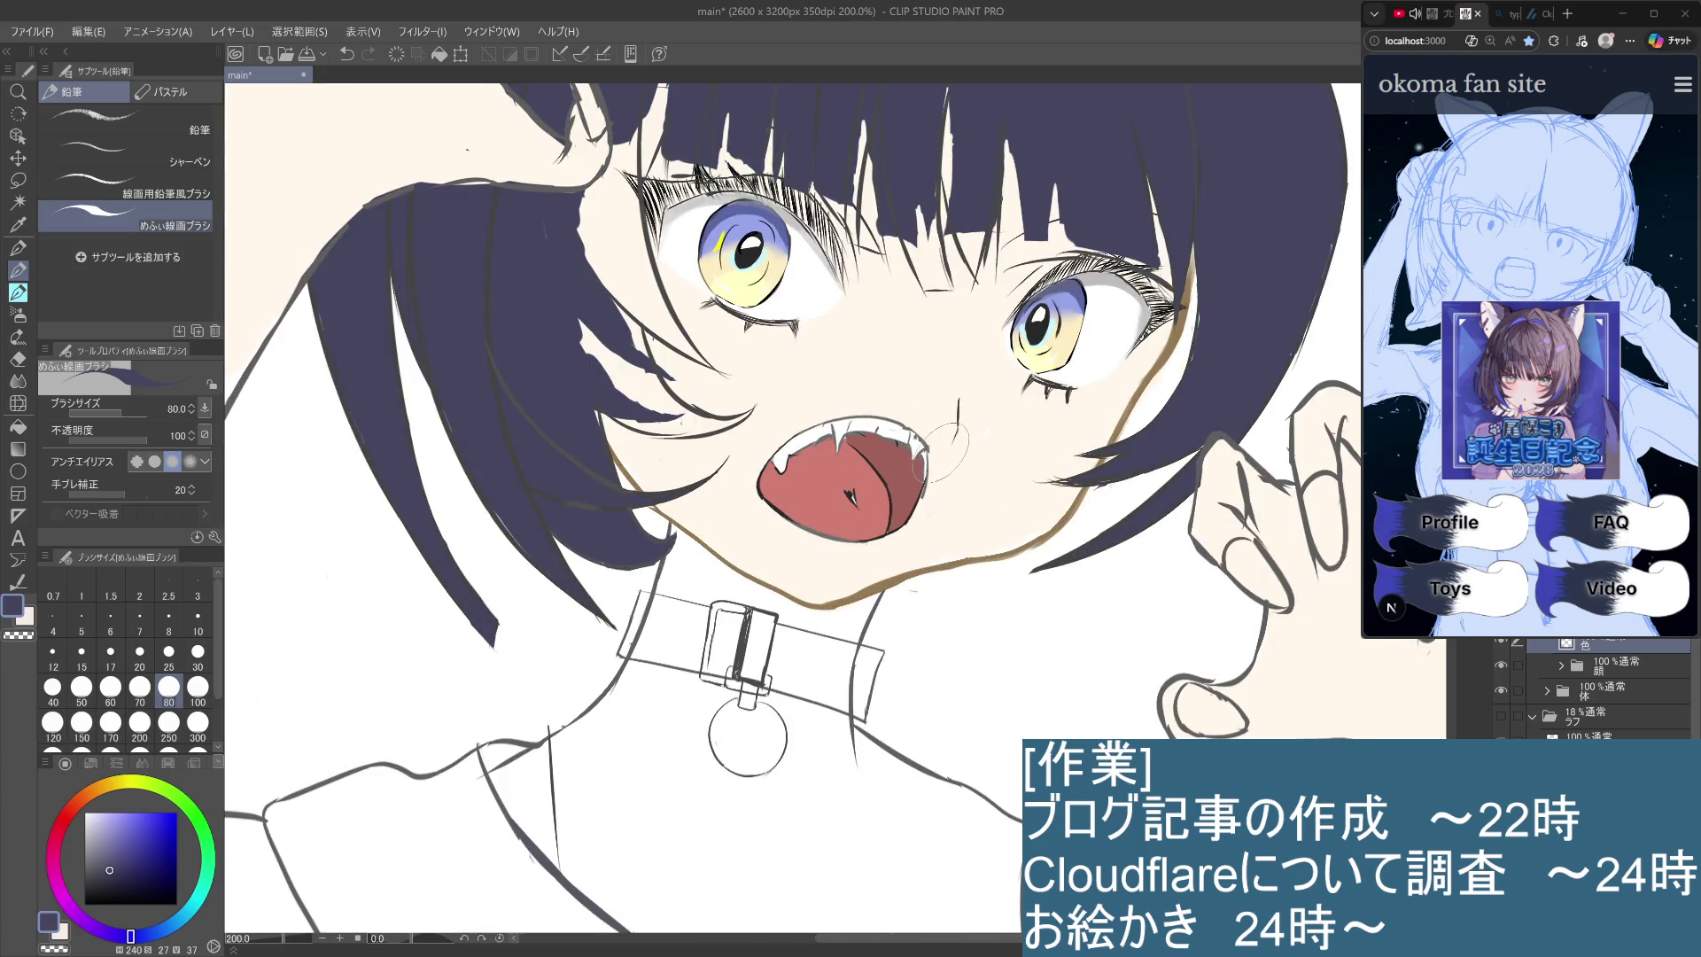
{"action": "key", "text": "ctrl+minus"}
{"action": "key", "text": "ctrl+minus"}
{"action": "scroll", "coordinate": [984, 522], "scroll_direction": "up", "scroll_amount": 1}
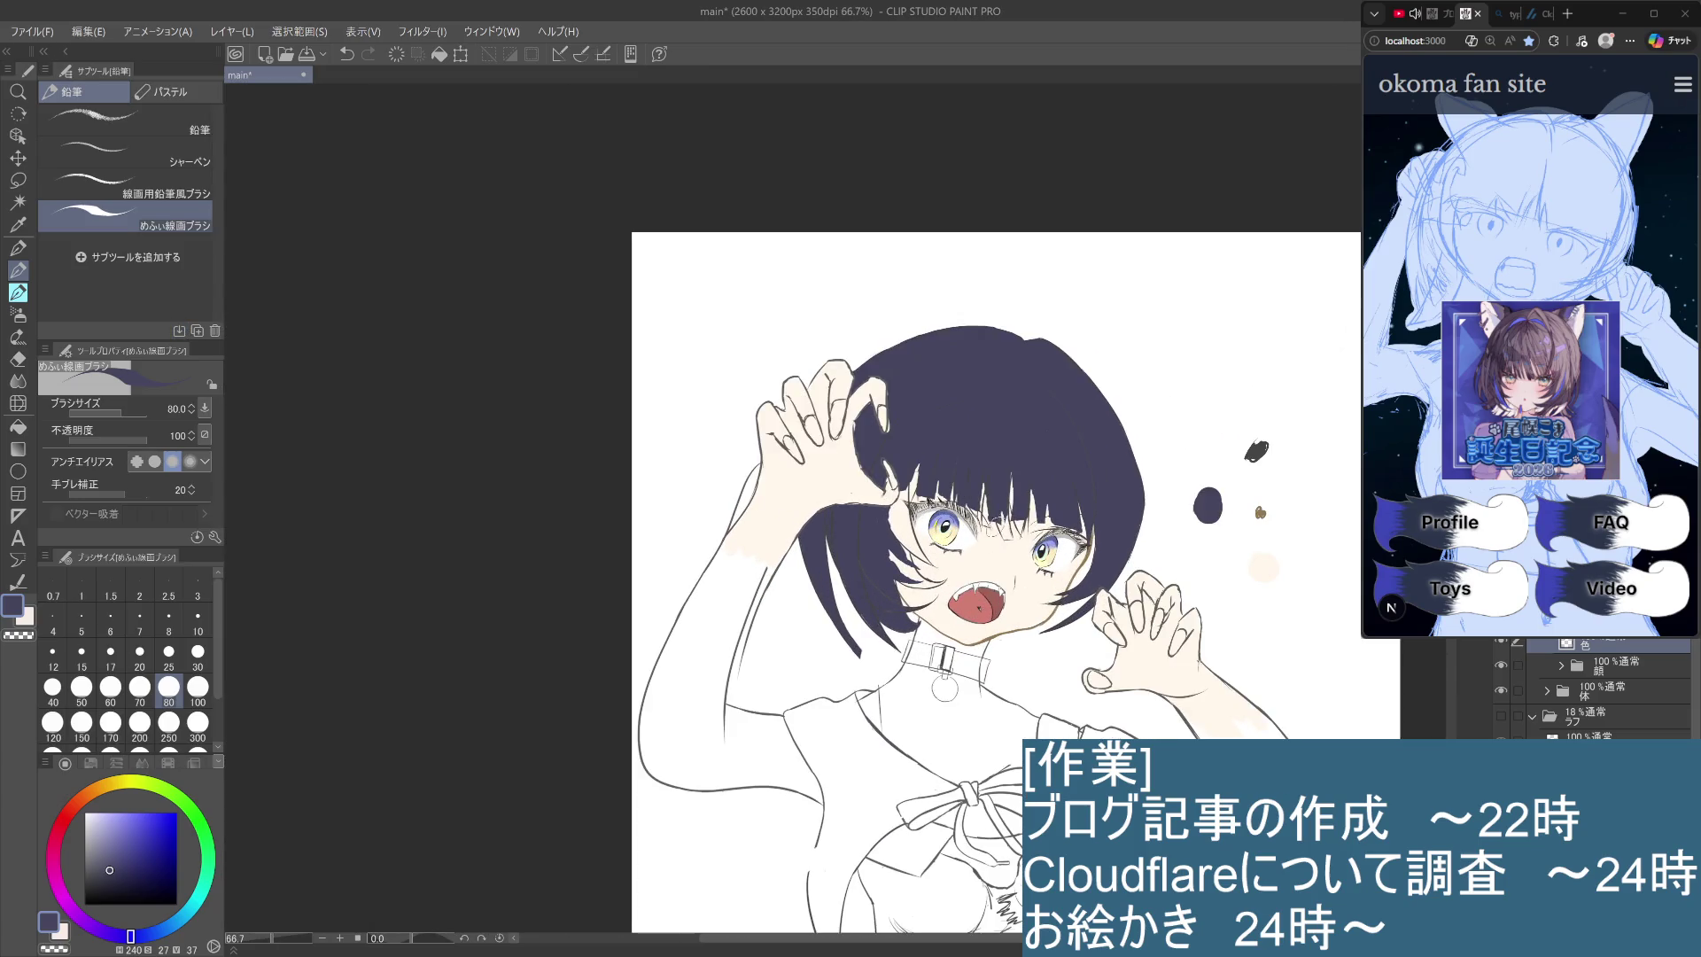
{"action": "scroll", "coordinate": [979, 527], "scroll_direction": "up", "scroll_amount": 1}
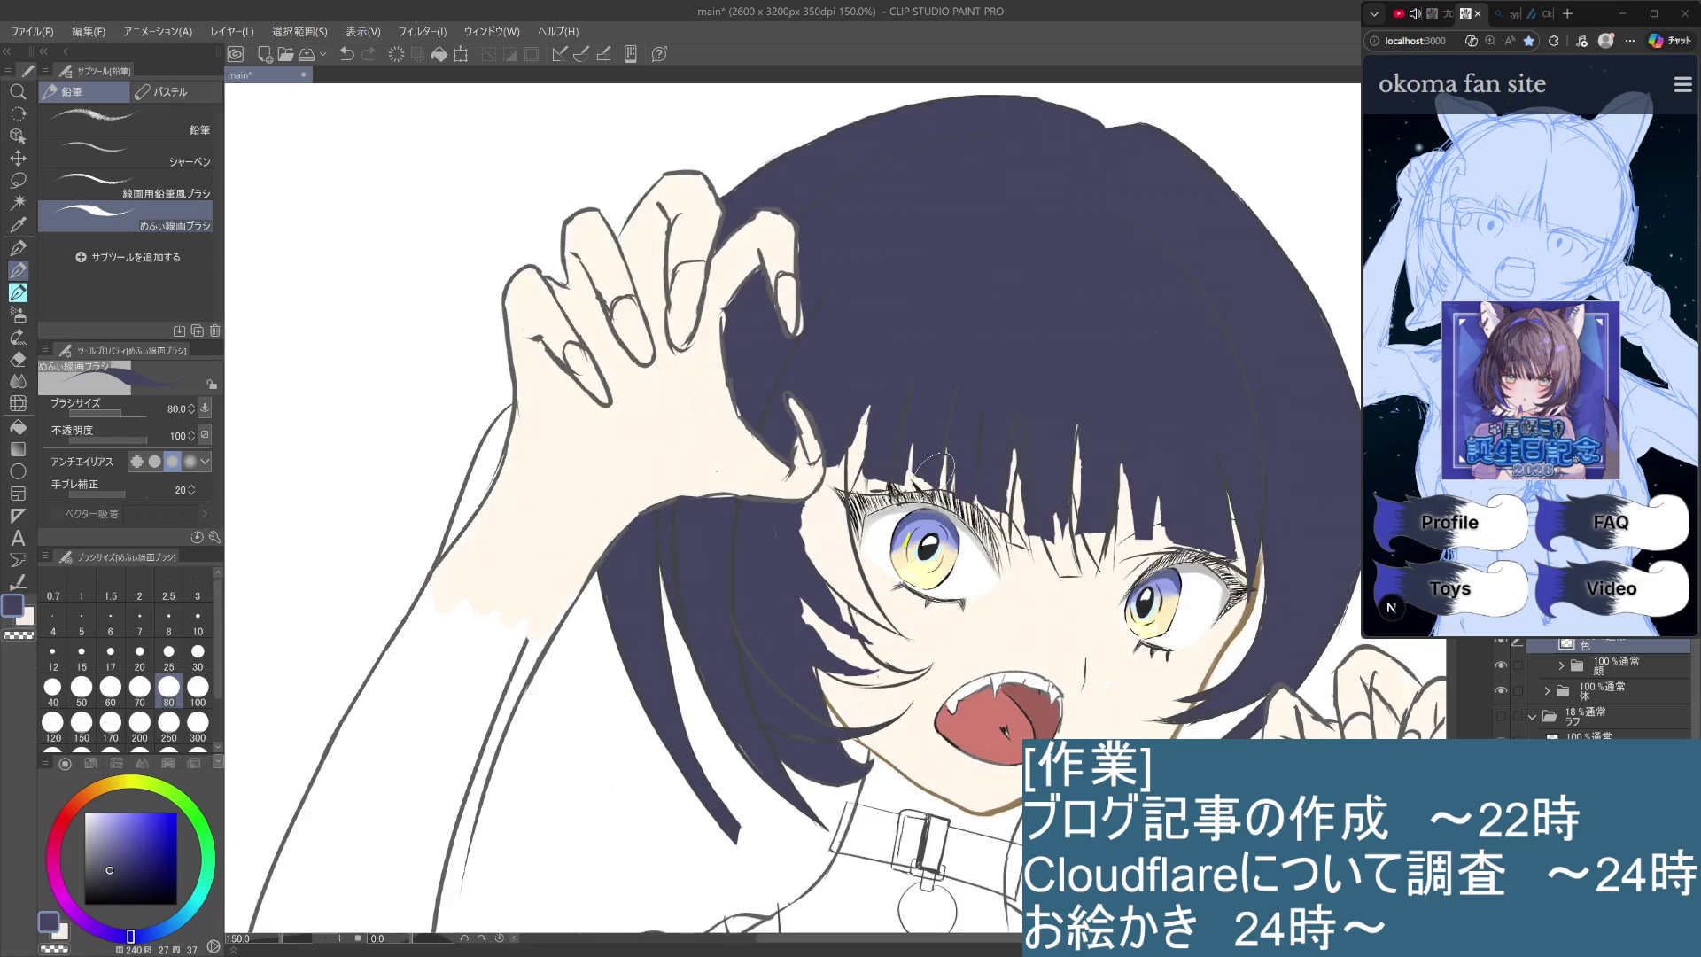
{"action": "scroll", "coordinate": [928, 471], "scroll_direction": "up", "scroll_amount": 1}
{"action": "left_click_drag", "start_coordinate": [876, 395], "coordinate": [854, 476]}
{"action": "key", "text": "p"}
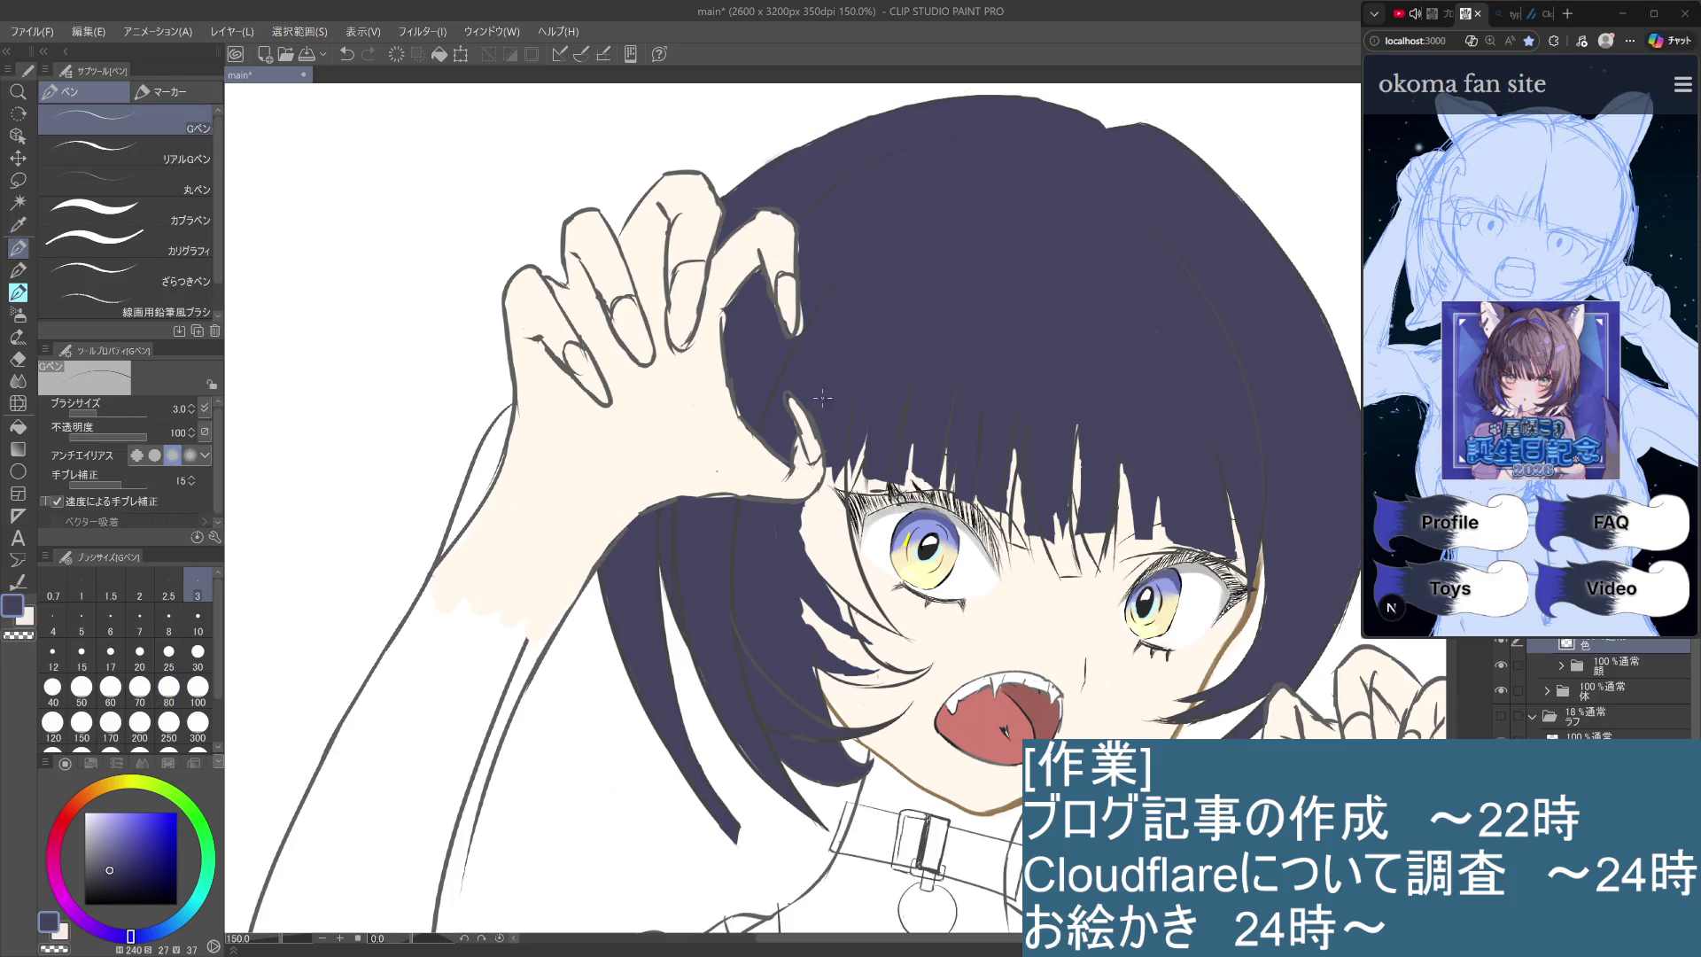
At brush size 30, cover the light gaps and strands in the bangs with dark navy.
{"action": "left_click", "coordinate": [198, 657]}
{"action": "mouse_move", "coordinate": [869, 435]}
{"action": "left_mouse_down"}
{"action": "mouse_move", "coordinate": [851, 478]}
{"action": "mouse_move", "coordinate": [862, 424]}
{"action": "mouse_move", "coordinate": [831, 532]}
{"action": "mouse_move", "coordinate": [833, 452]}
{"action": "mouse_move", "coordinate": [819, 558]}
{"action": "mouse_move", "coordinate": [824, 465]}
{"action": "left_mouse_up"}
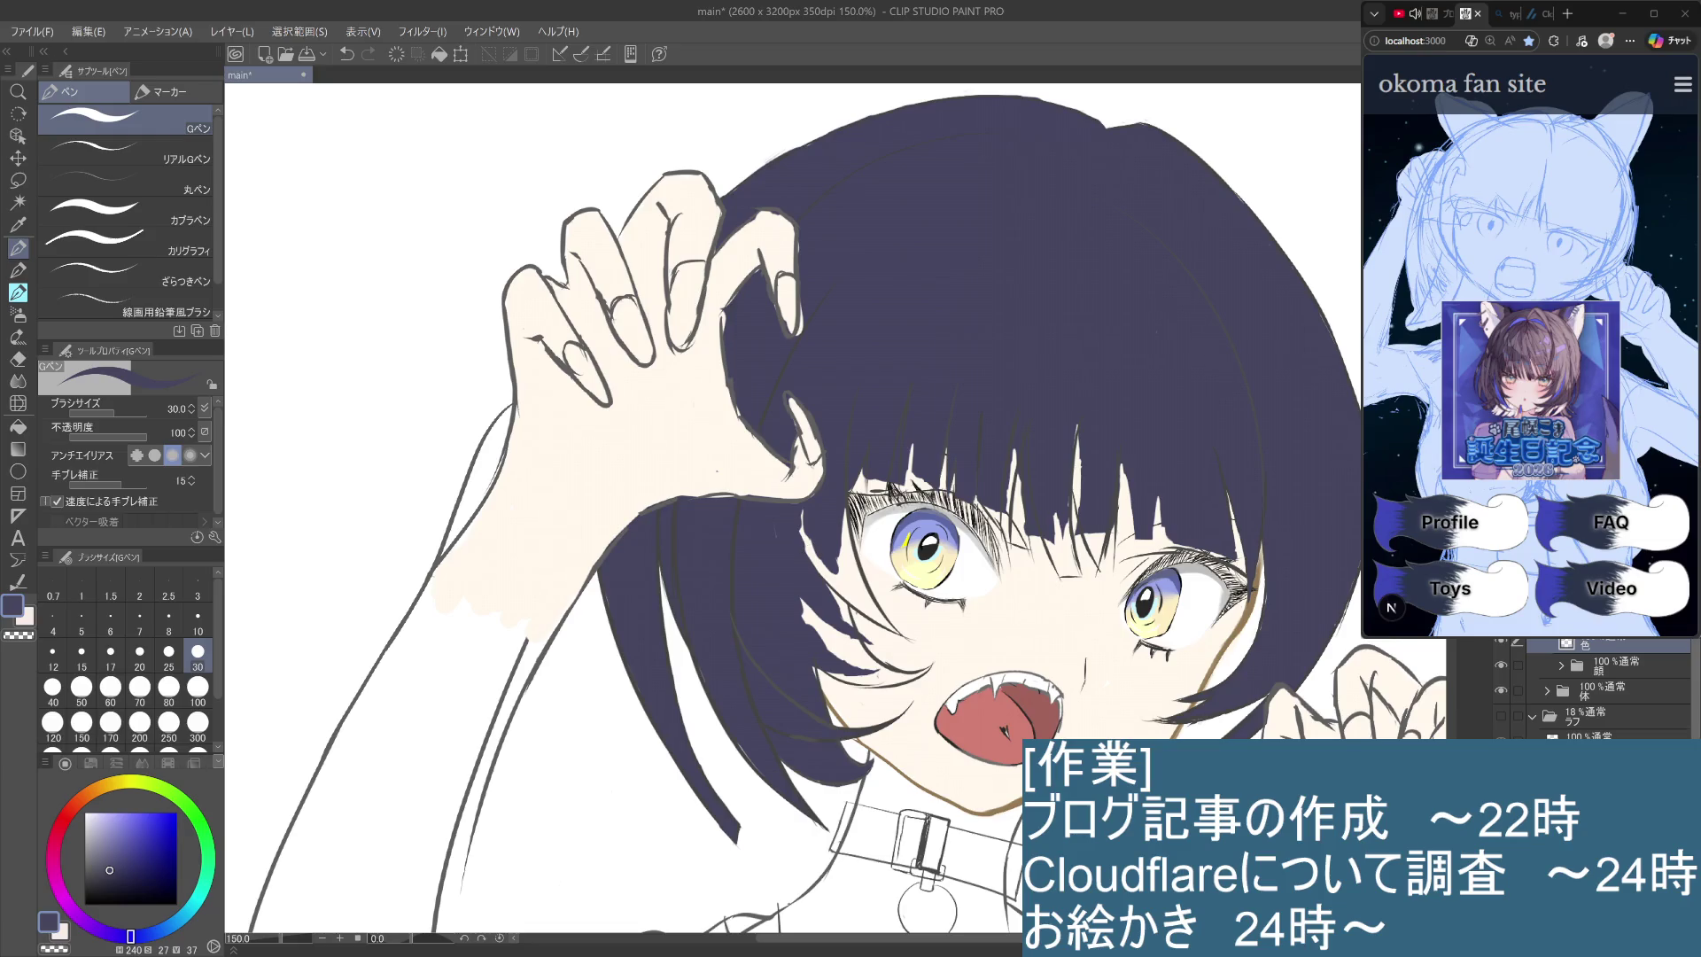
{"action": "scroll", "coordinate": [1595, 686], "scroll_direction": "up", "scroll_amount": 1}
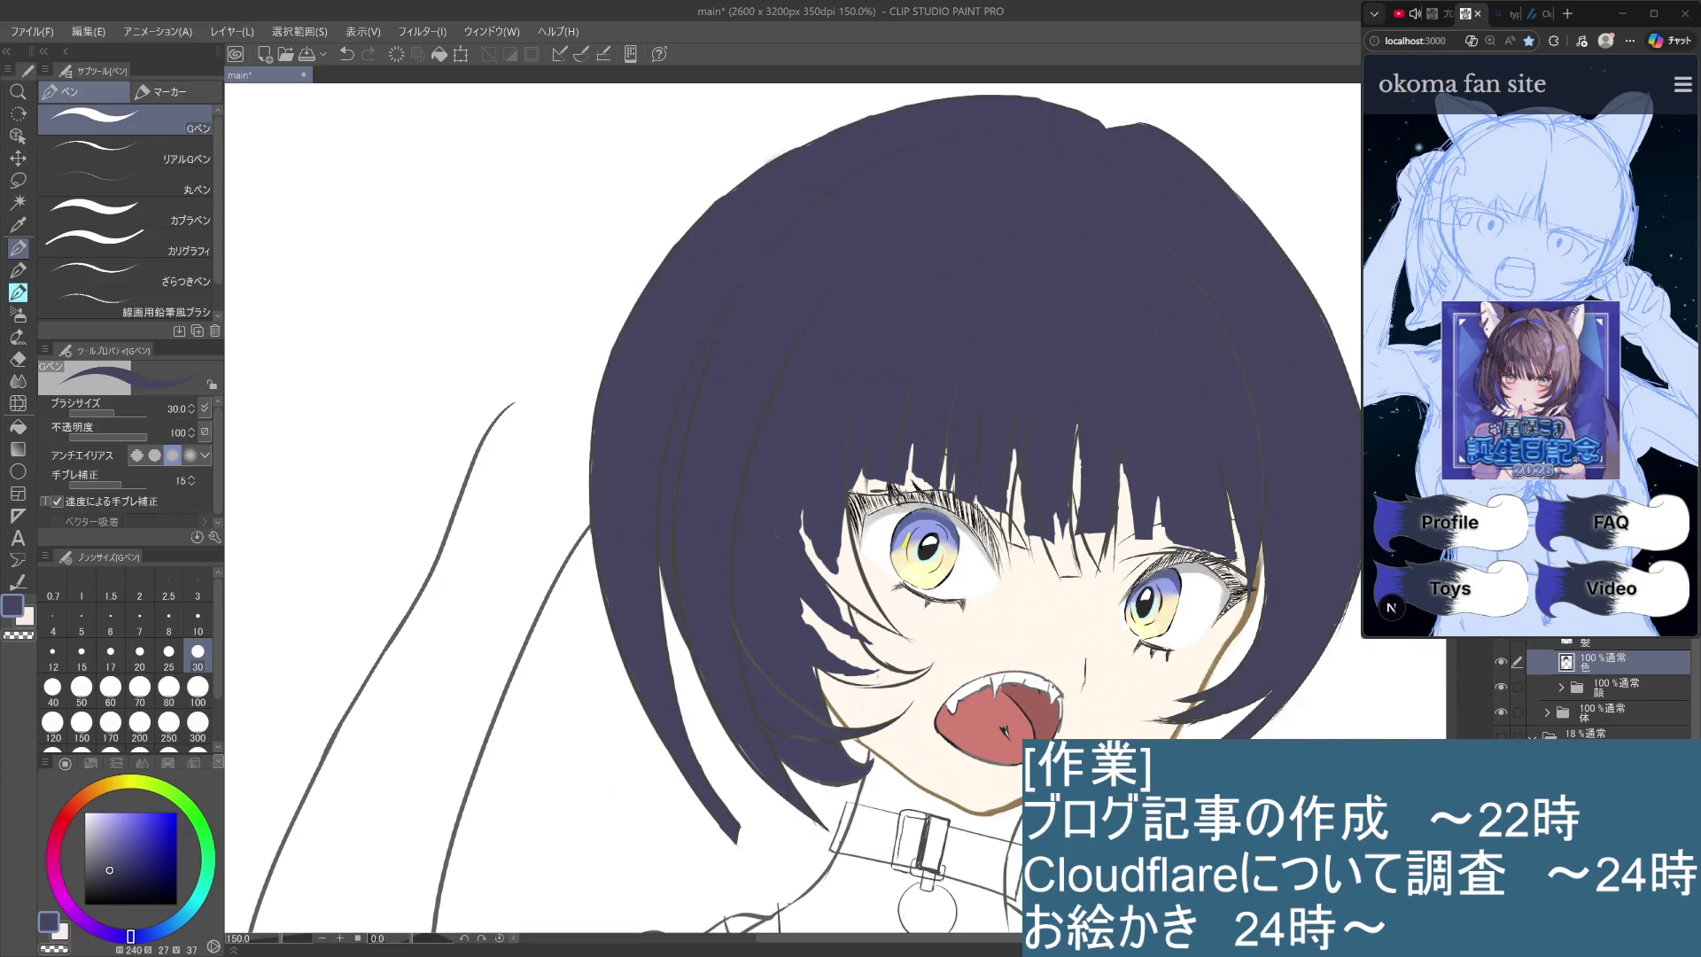
{"action": "mouse_move", "coordinate": [798, 510]}
{"action": "left_mouse_down"}
{"action": "mouse_move", "coordinate": [820, 567]}
{"action": "mouse_move", "coordinate": [786, 532]}
{"action": "left_mouse_up"}
{"action": "mouse_move", "coordinate": [1095, 431]}
{"action": "left_mouse_down"}
{"action": "mouse_move", "coordinate": [1088, 415]}
{"action": "mouse_move", "coordinate": [1086, 528]}
{"action": "mouse_move", "coordinate": [1073, 493]}
{"action": "mouse_move", "coordinate": [1099, 573]}
{"action": "mouse_move", "coordinate": [1102, 543]}
{"action": "left_mouse_up"}
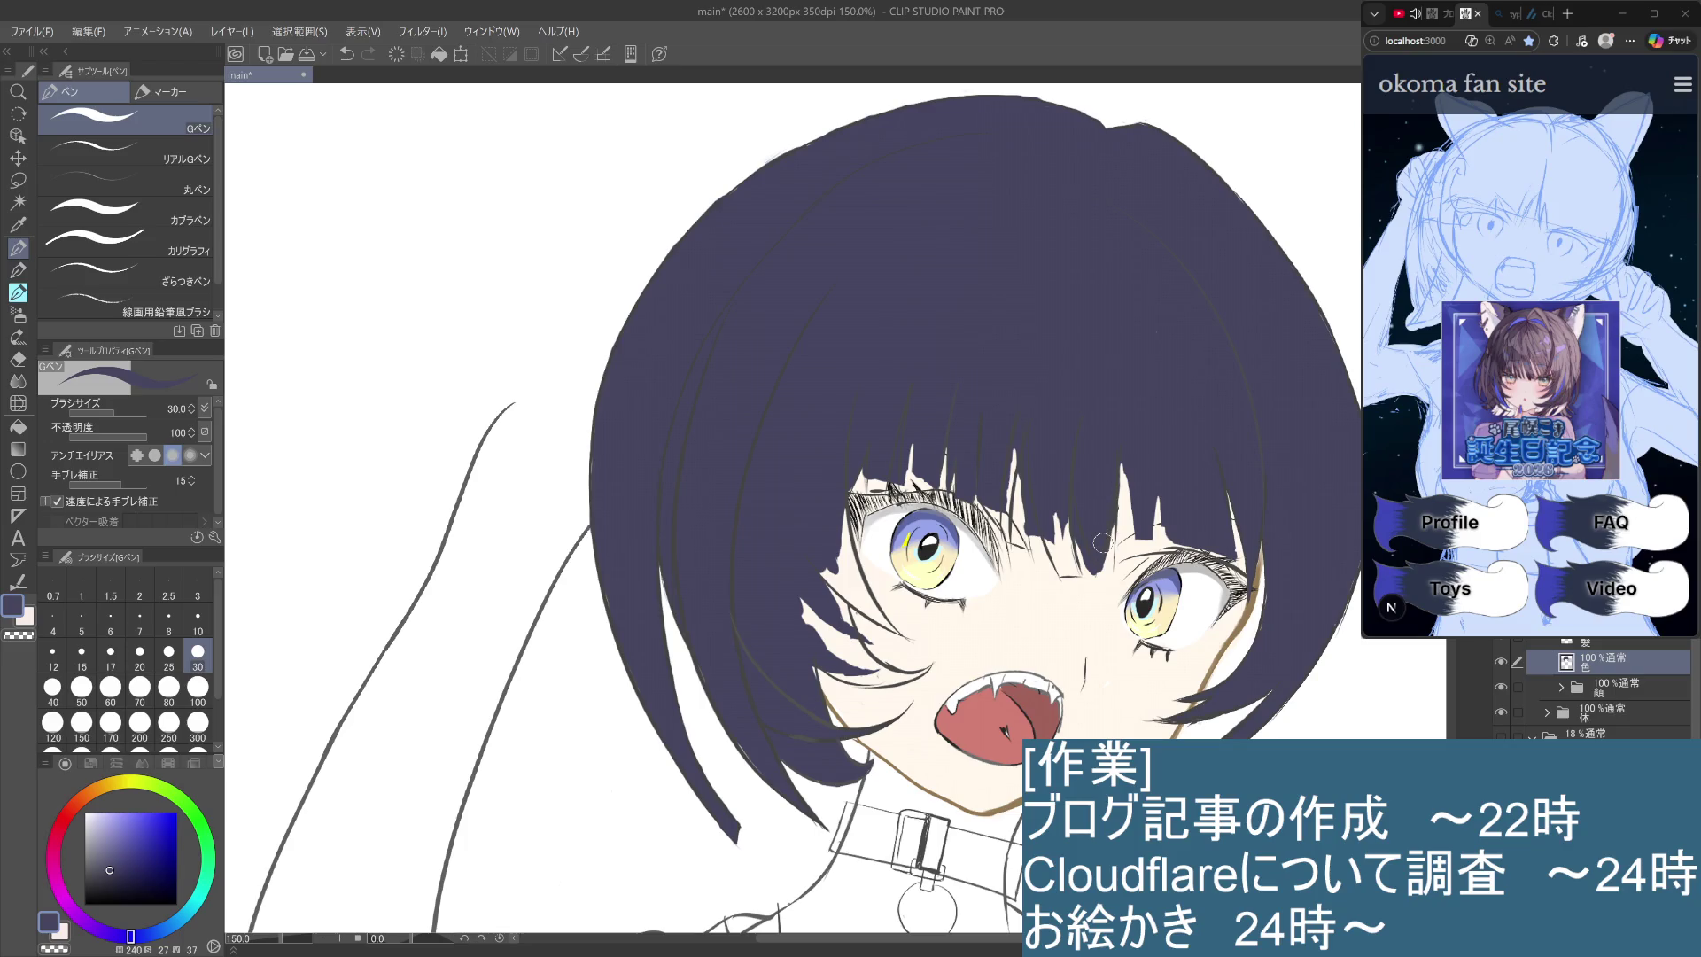
{"action": "mouse_move", "coordinate": [1102, 543]}
{"action": "left_mouse_down"}
{"action": "mouse_move", "coordinate": [1128, 495]}
{"action": "mouse_move", "coordinate": [1107, 558]}
{"action": "mouse_move", "coordinate": [1124, 533]}
{"action": "mouse_move", "coordinate": [1053, 523]}
{"action": "mouse_move", "coordinate": [1060, 563]}
{"action": "mouse_move", "coordinate": [1059, 500]}
{"action": "mouse_move", "coordinate": [1081, 589]}
{"action": "mouse_move", "coordinate": [1066, 571]}
{"action": "mouse_move", "coordinate": [1086, 558]}
{"action": "mouse_move", "coordinate": [1063, 565]}
{"action": "mouse_move", "coordinate": [1082, 579]}
{"action": "mouse_move", "coordinate": [1071, 569]}
{"action": "left_mouse_up"}
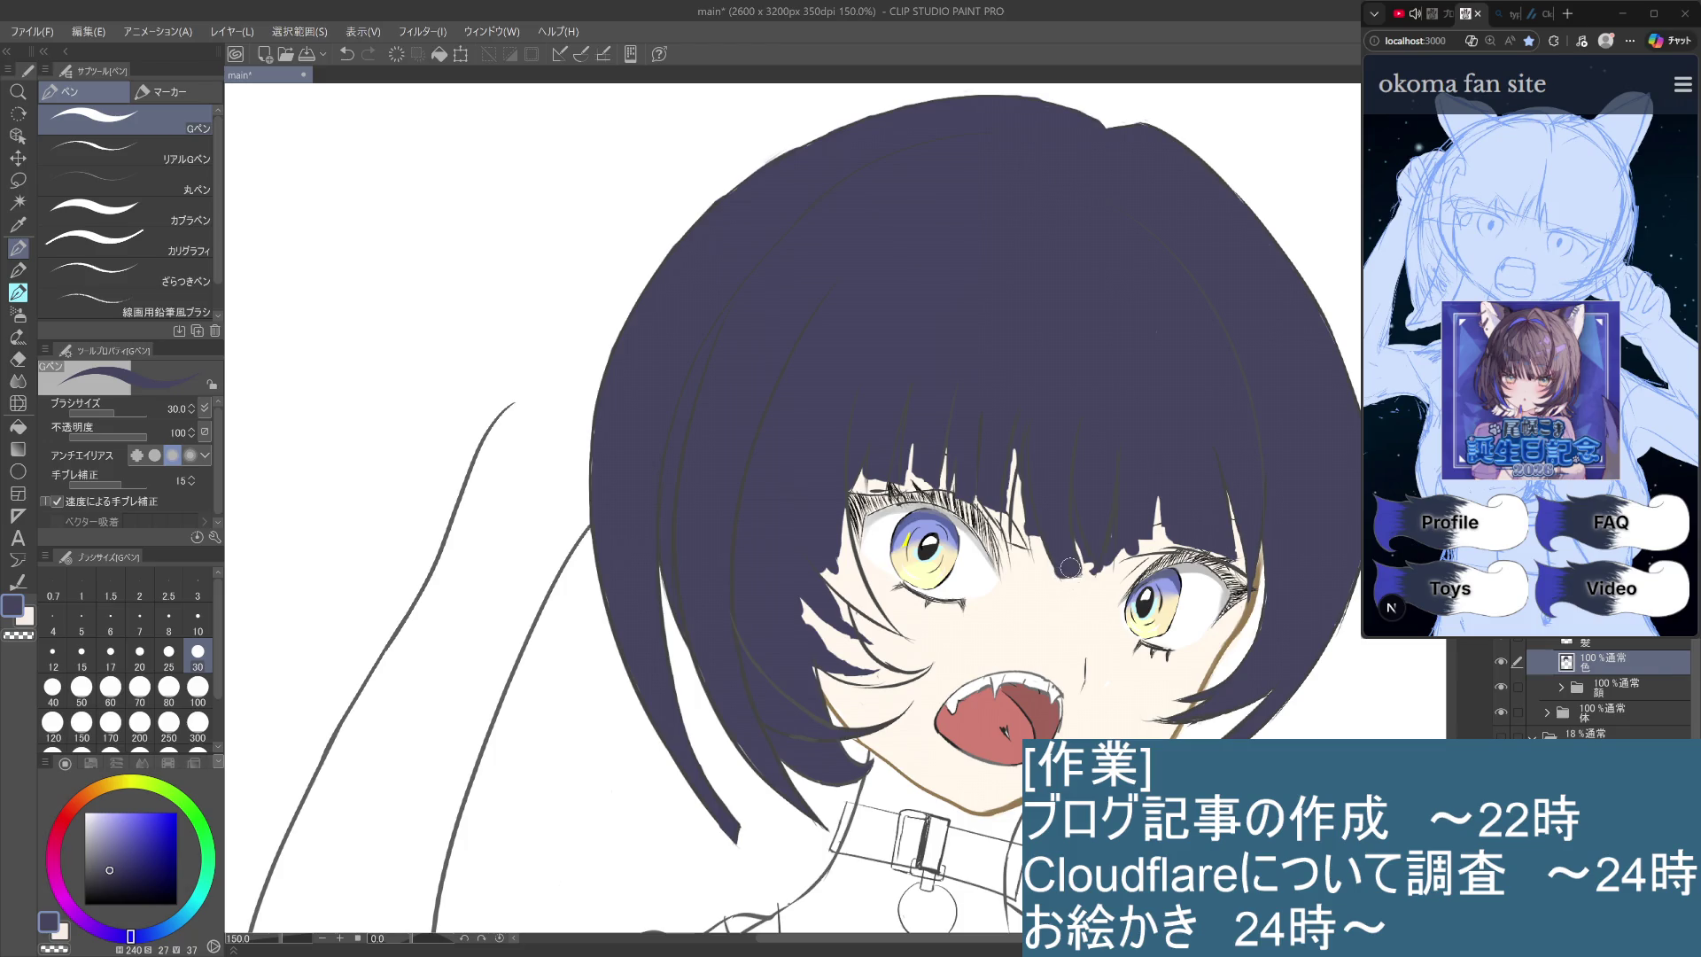
Paint hair strands over the exposed skin beside the left eye, then recentre the face.
{"action": "left_click_drag", "start_coordinate": [837, 498], "coordinate": [862, 598]}
{"action": "mouse_move", "coordinate": [842, 541]}
{"action": "left_mouse_down"}
{"action": "mouse_move", "coordinate": [888, 629]}
{"action": "mouse_move", "coordinate": [820, 567]}
{"action": "mouse_move", "coordinate": [864, 656]}
{"action": "left_mouse_up"}
{"action": "mouse_move", "coordinate": [833, 593]}
{"action": "left_mouse_down"}
{"action": "mouse_move", "coordinate": [851, 652]}
{"action": "mouse_move", "coordinate": [825, 615]}
{"action": "mouse_move", "coordinate": [819, 638]}
{"action": "mouse_move", "coordinate": [934, 669]}
{"action": "mouse_move", "coordinate": [808, 673]}
{"action": "left_mouse_up"}
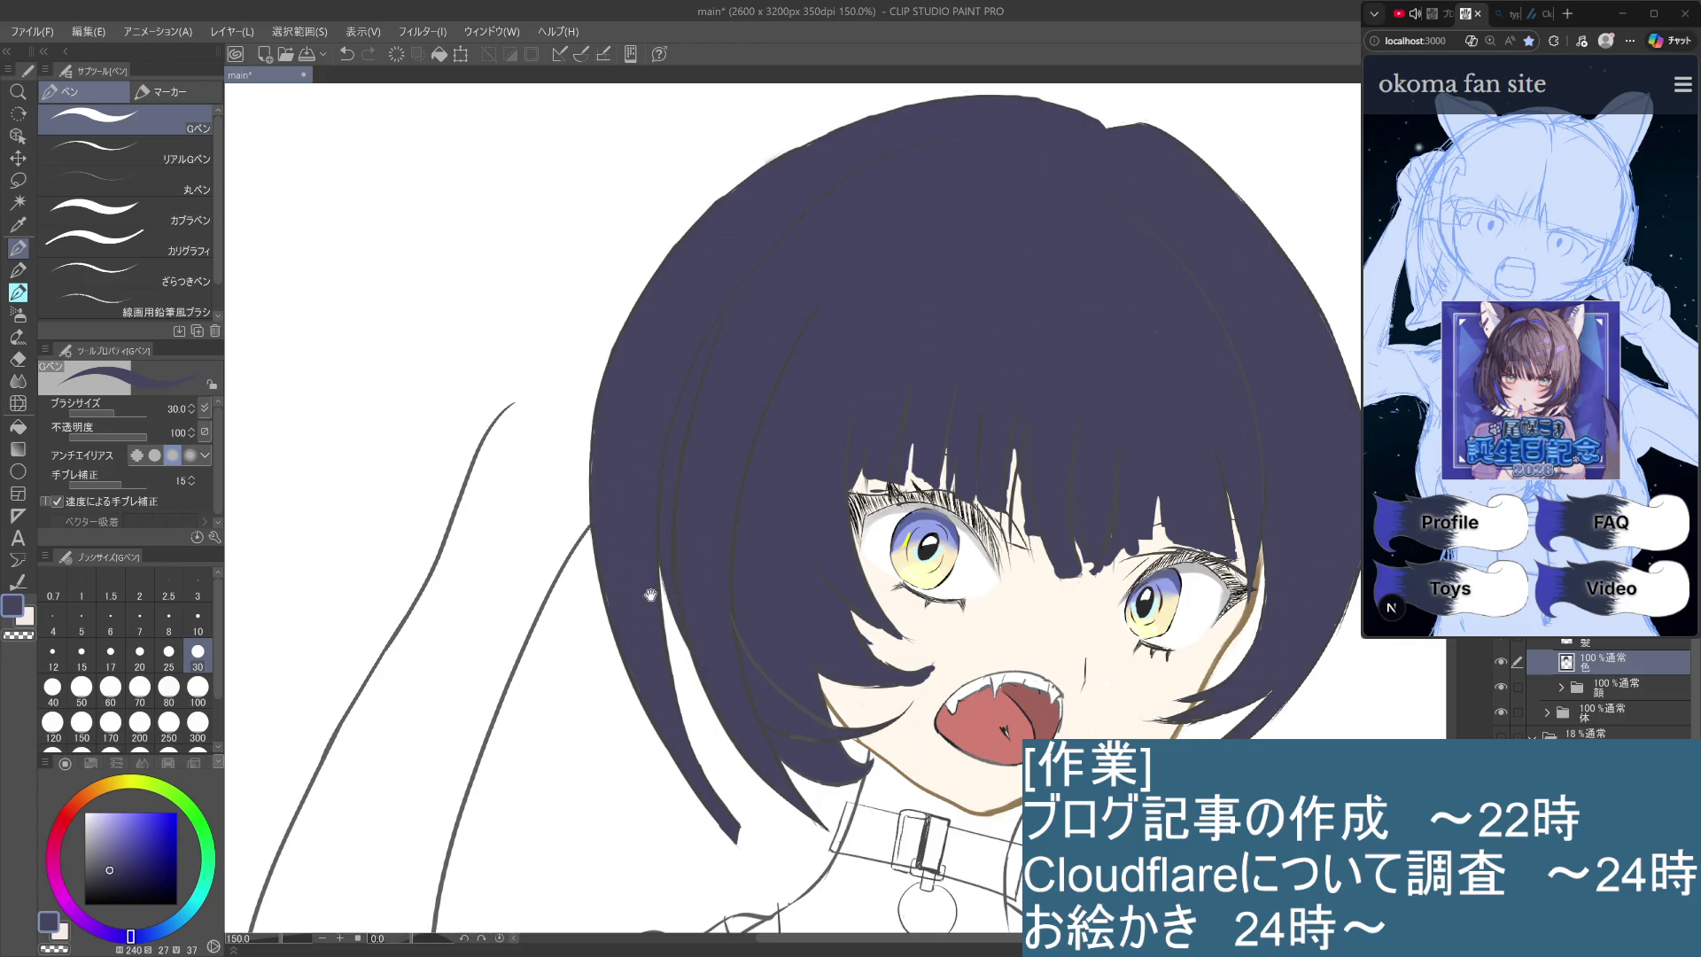
{"action": "left_click_drag", "start_coordinate": [664, 586], "coordinate": [803, 556]}
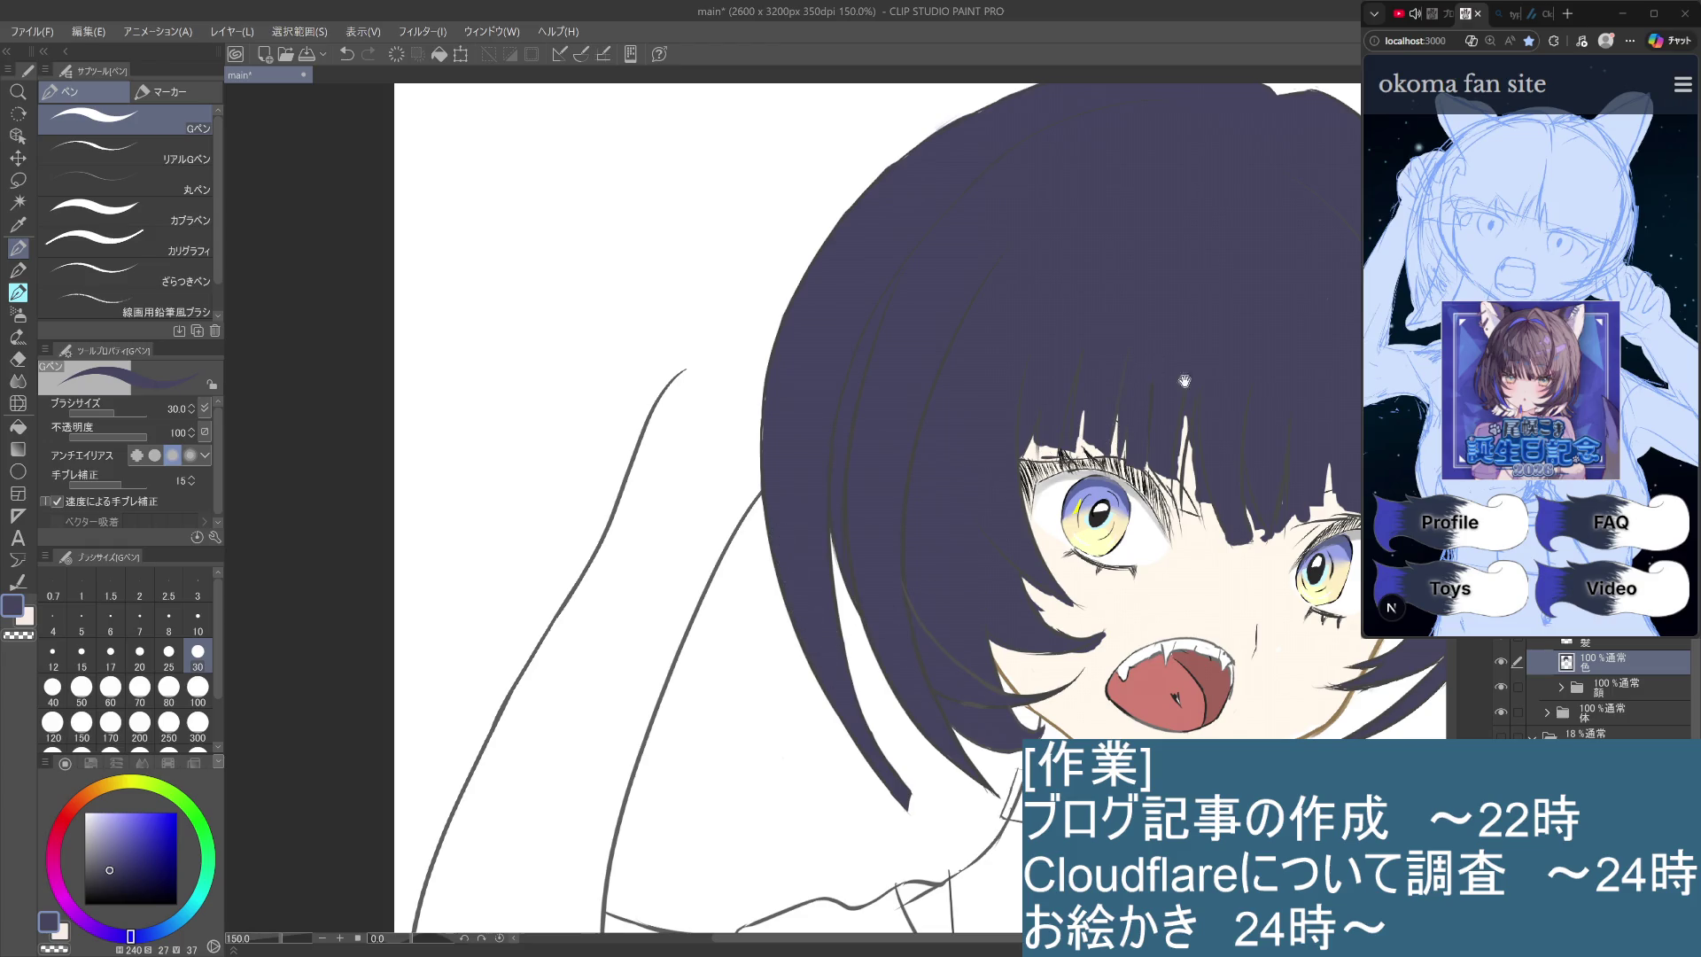
{"action": "left_click_drag", "start_coordinate": [1186, 381], "coordinate": [833, 512]}
{"action": "scroll", "coordinate": [970, 492], "scroll_direction": "down", "scroll_amount": 3}
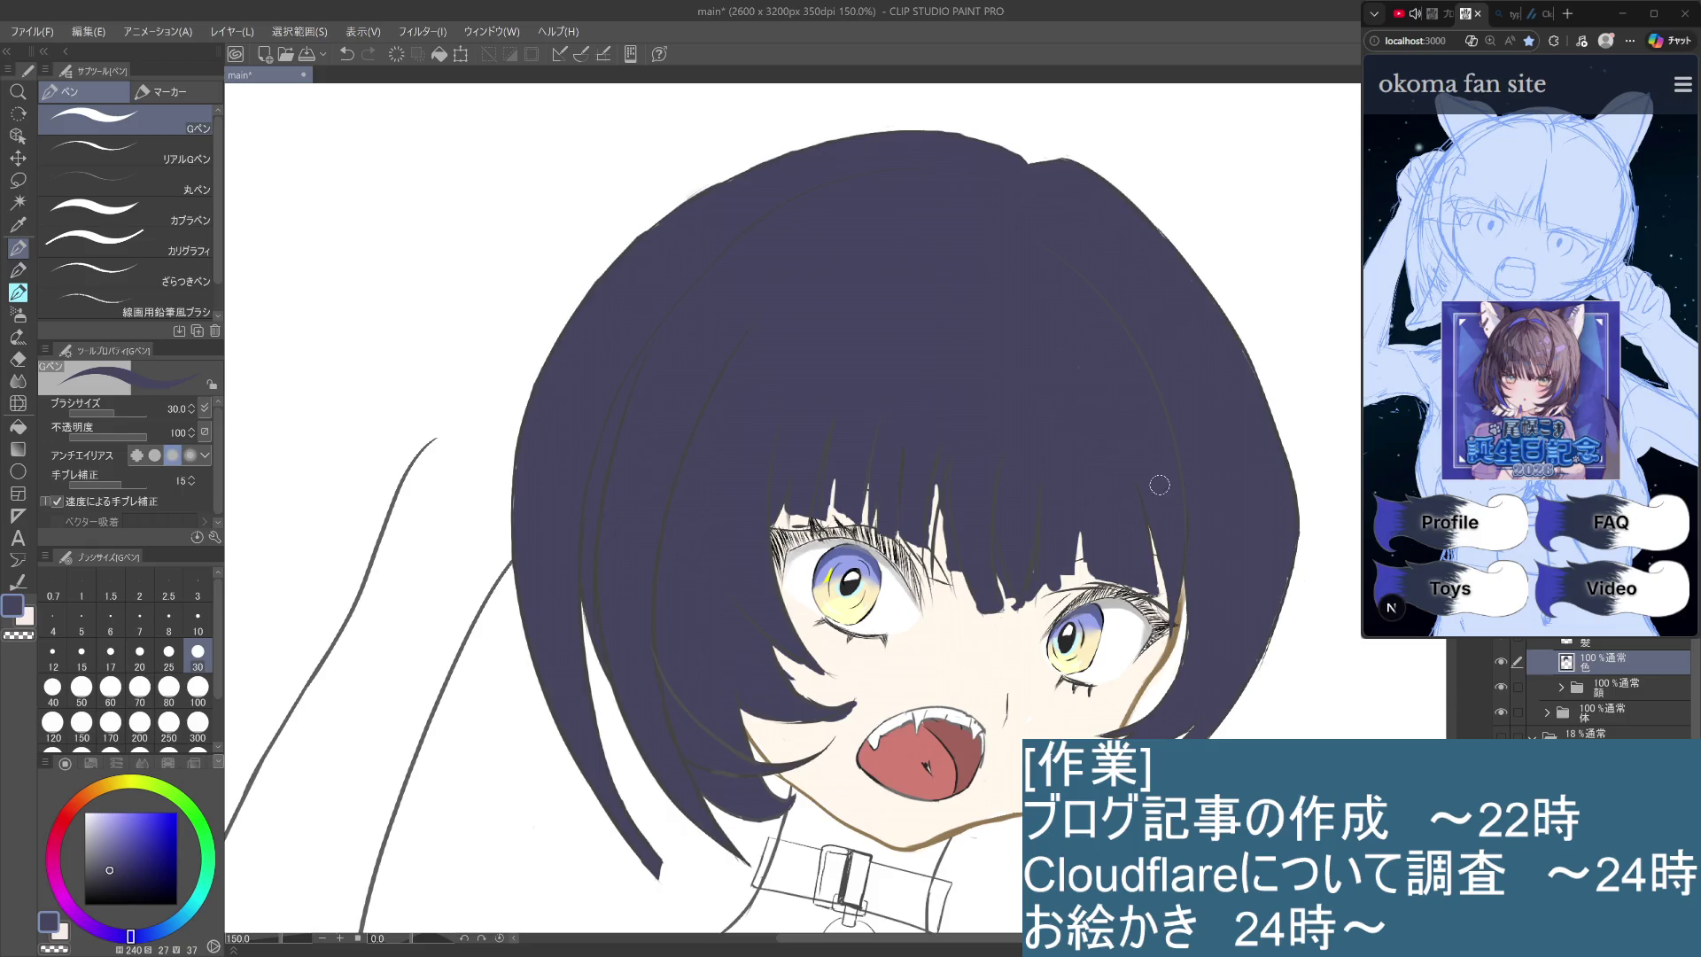
{"action": "scroll", "coordinate": [1155, 485], "scroll_direction": "up", "scroll_amount": 3}
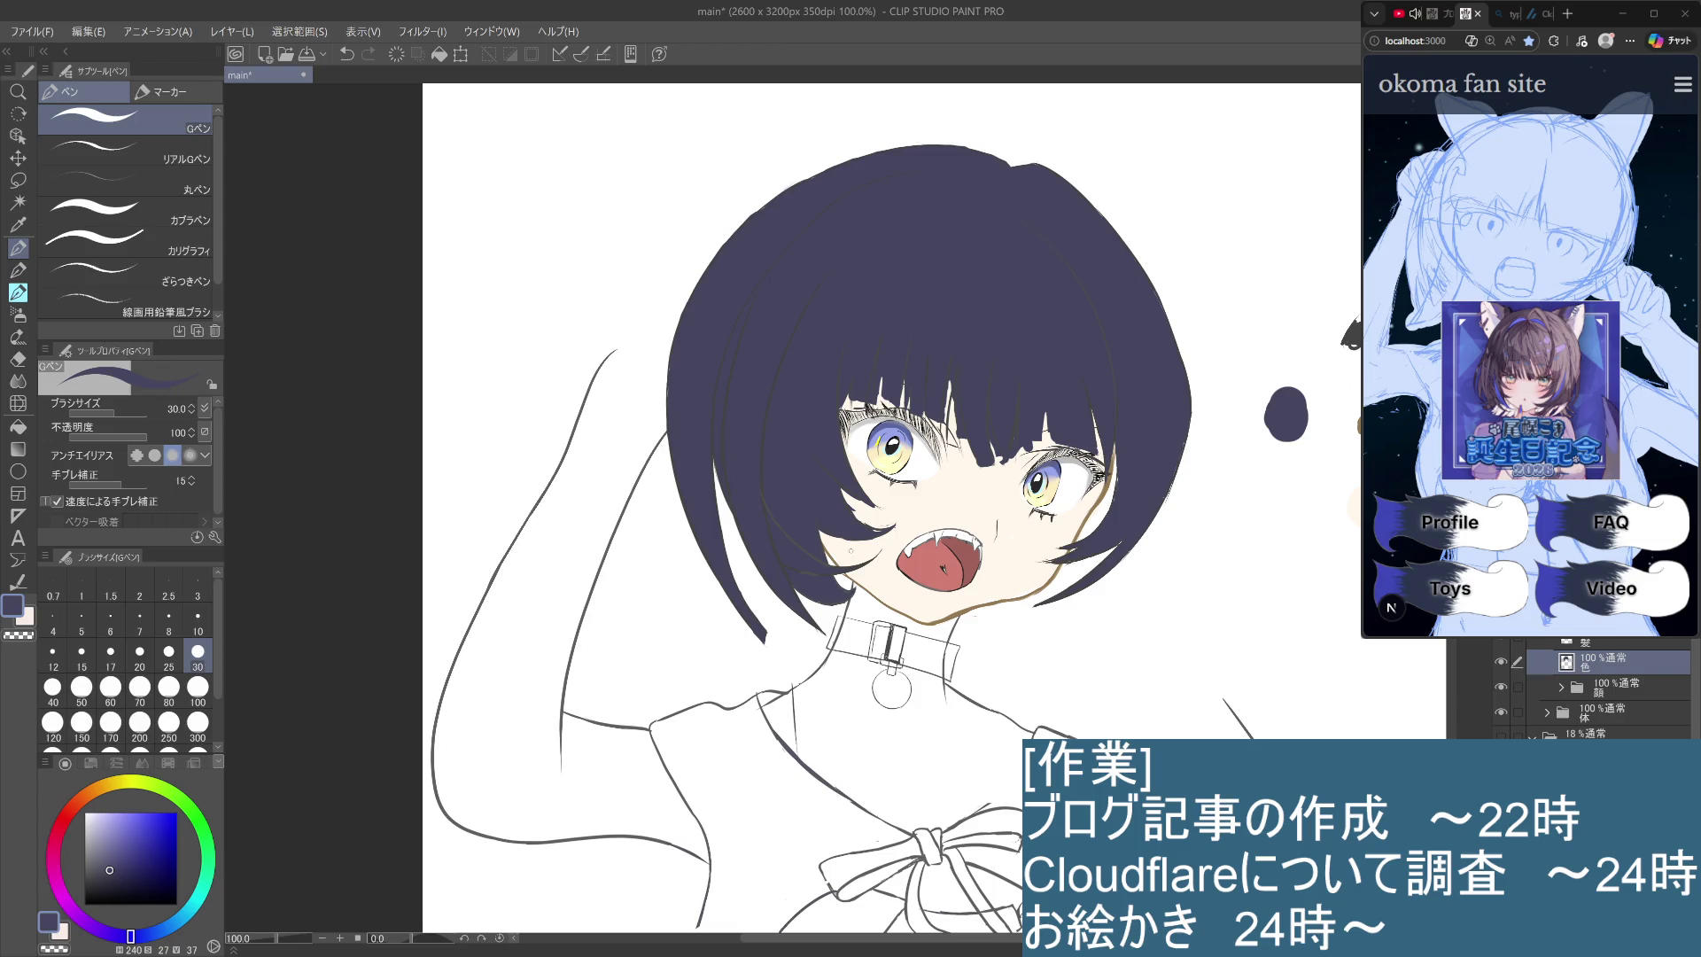
Toggle the hair colour and face folder visibility to check the hair fill coverage.
{"action": "left_click", "coordinate": [1501, 662]}
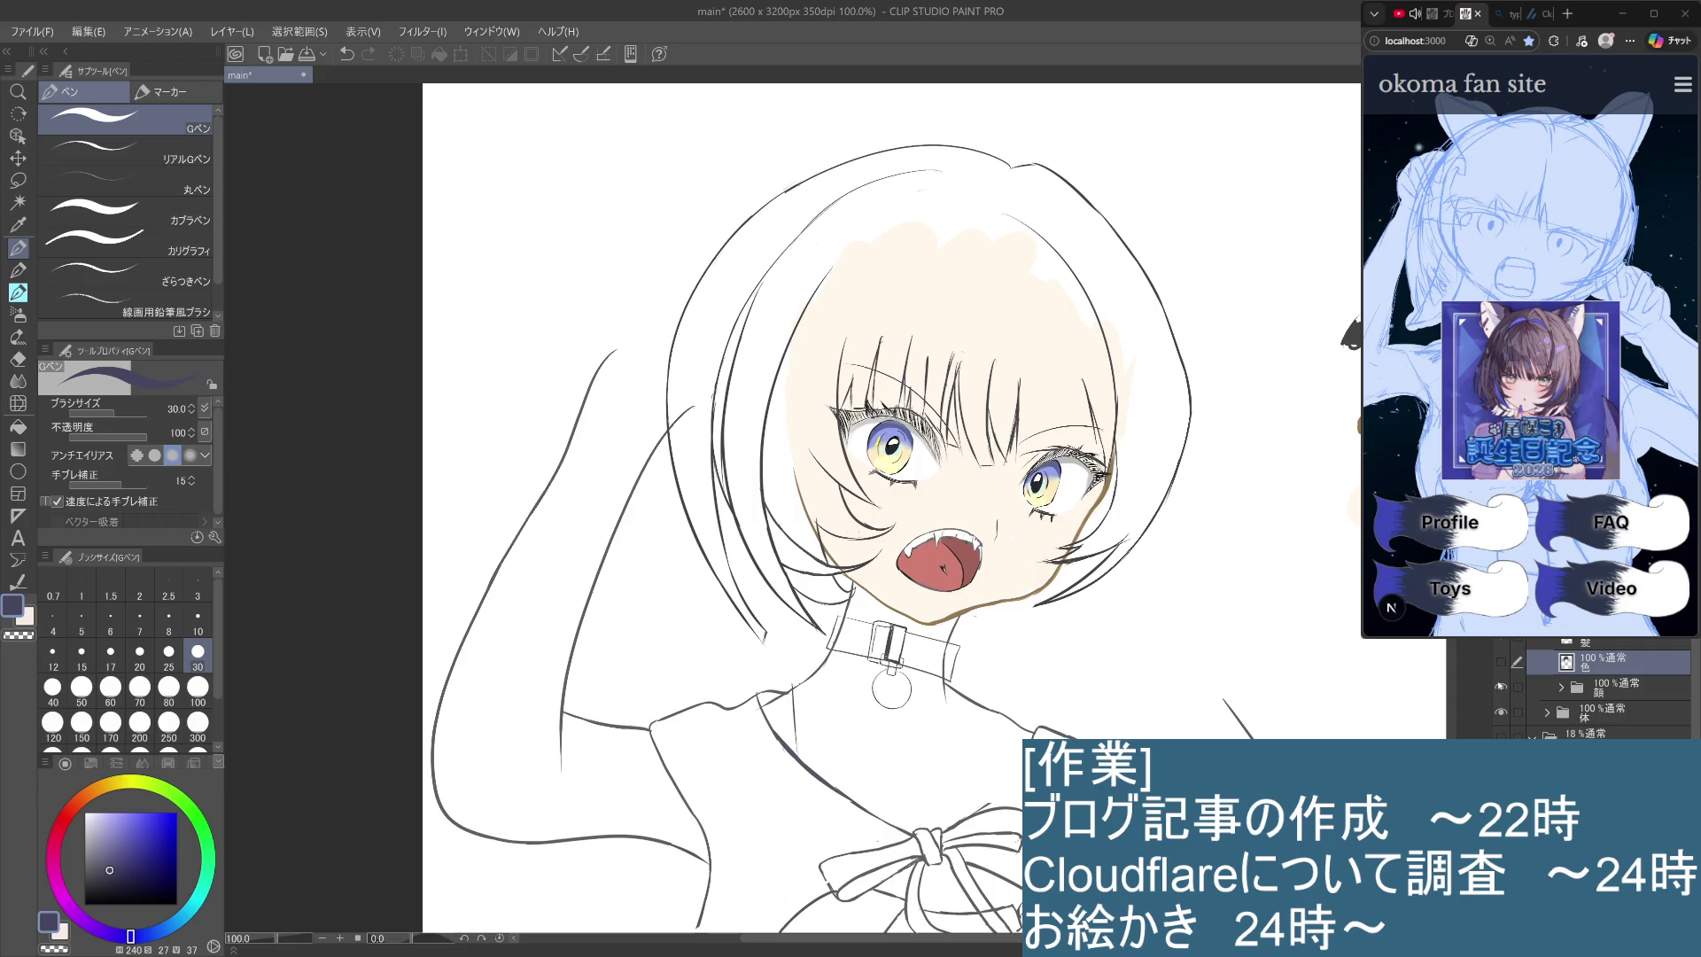
{"action": "left_click", "coordinate": [1501, 662]}
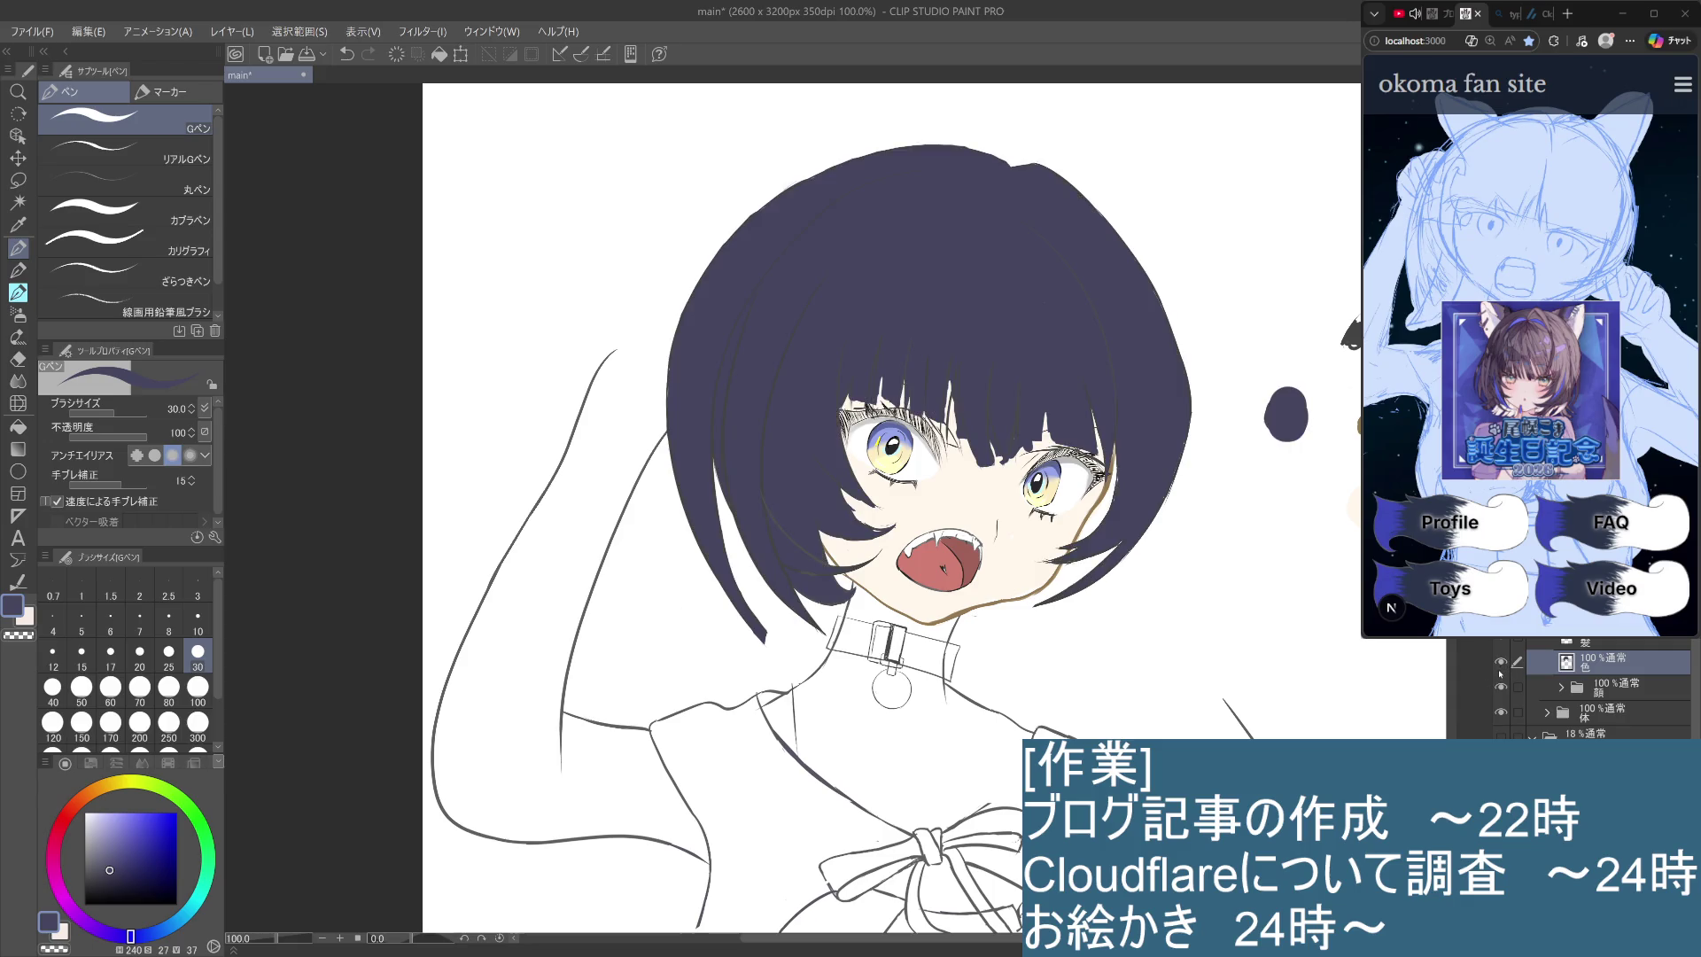
{"action": "left_click", "coordinate": [1501, 665]}
{"action": "left_click", "coordinate": [1500, 674]}
{"action": "left_click", "coordinate": [1501, 674]}
{"action": "left_click", "coordinate": [1501, 673]}
{"action": "left_click", "coordinate": [1501, 674]}
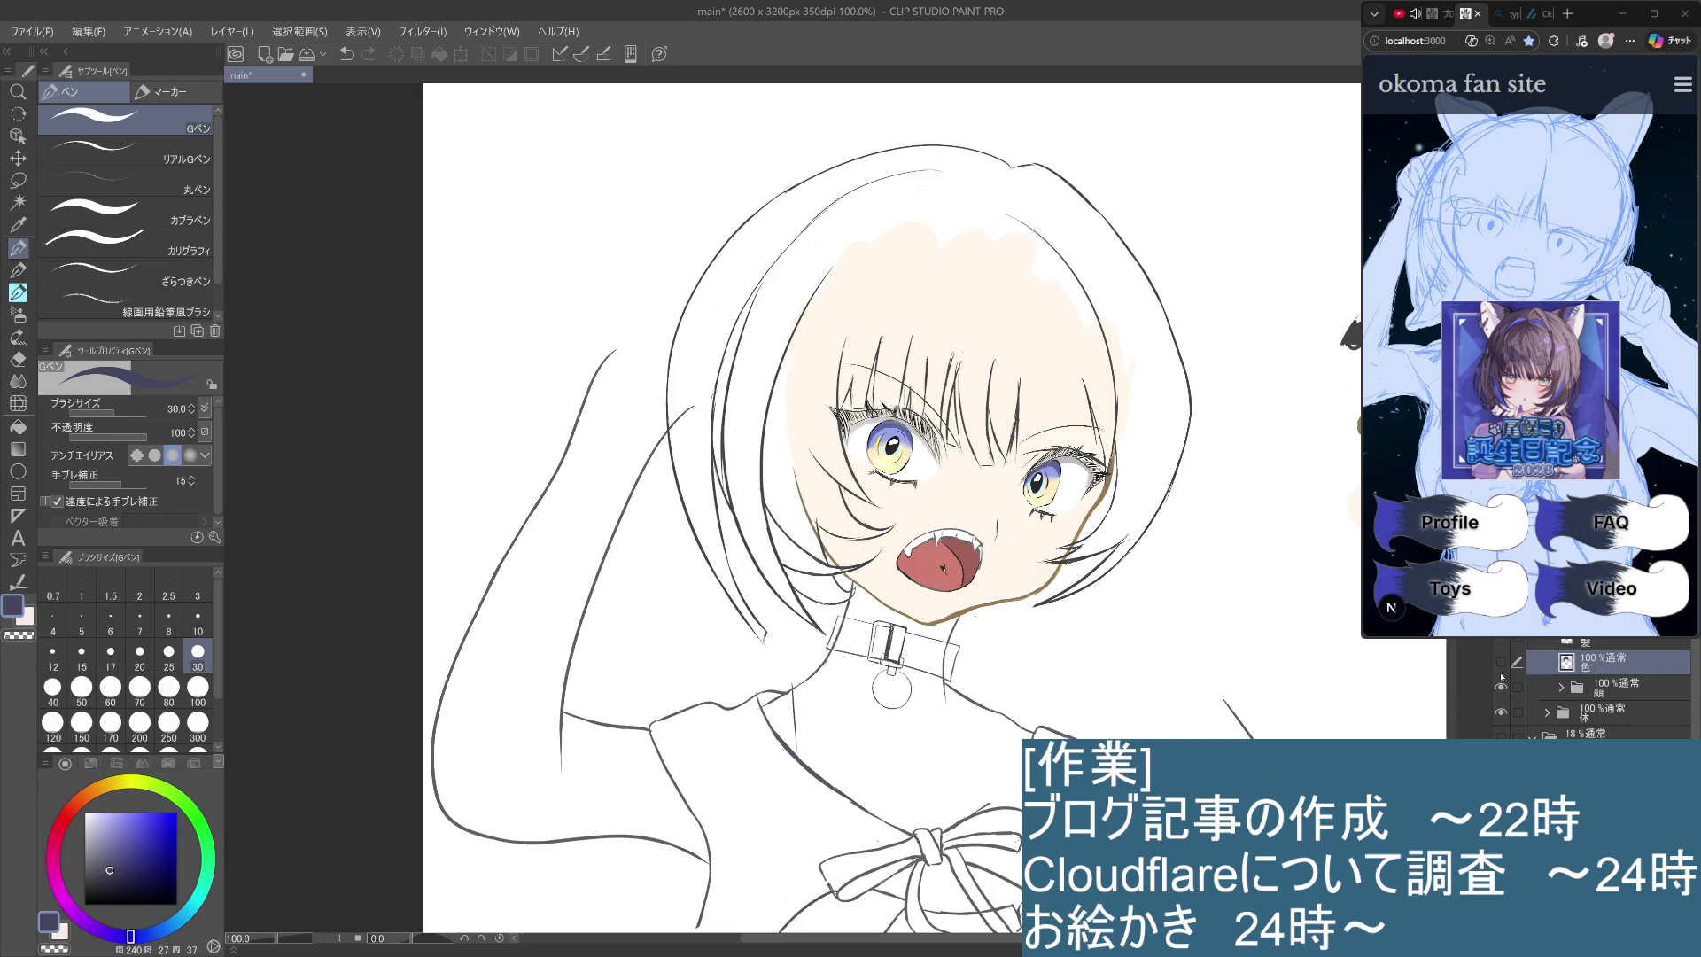
{"action": "left_click", "coordinate": [1500, 681]}
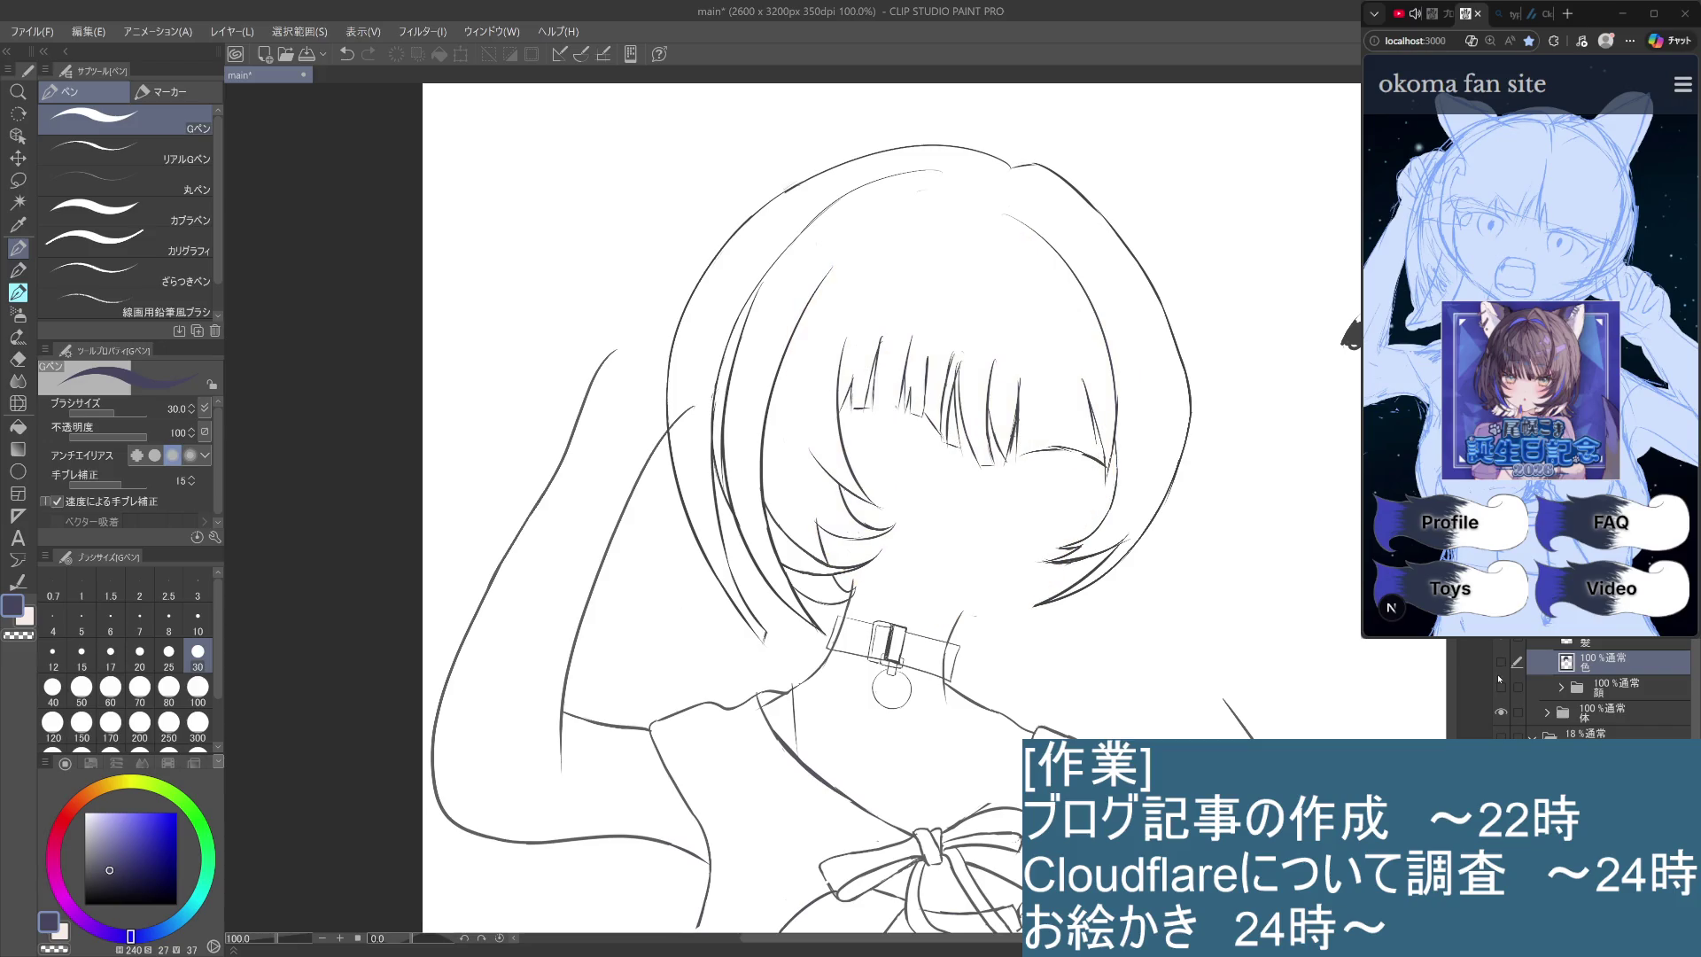
{"action": "left_click", "coordinate": [1500, 682]}
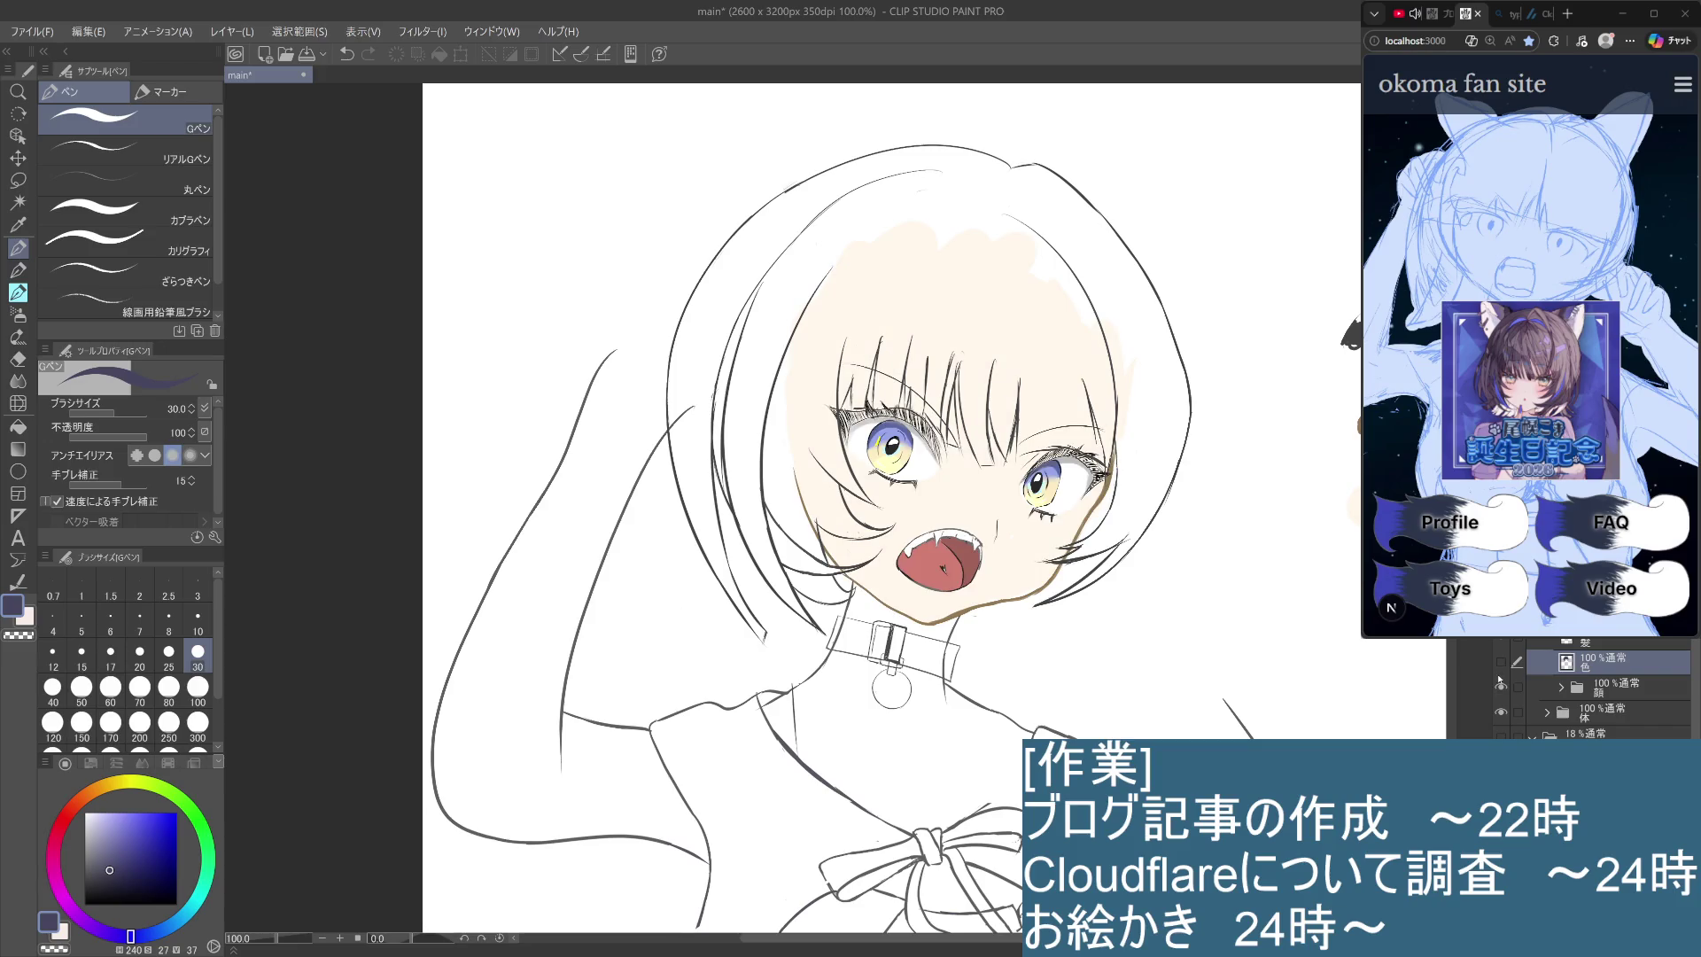
{"action": "left_click", "coordinate": [1500, 680]}
{"action": "left_click", "coordinate": [1500, 680]}
{"action": "left_click", "coordinate": [1500, 663]}
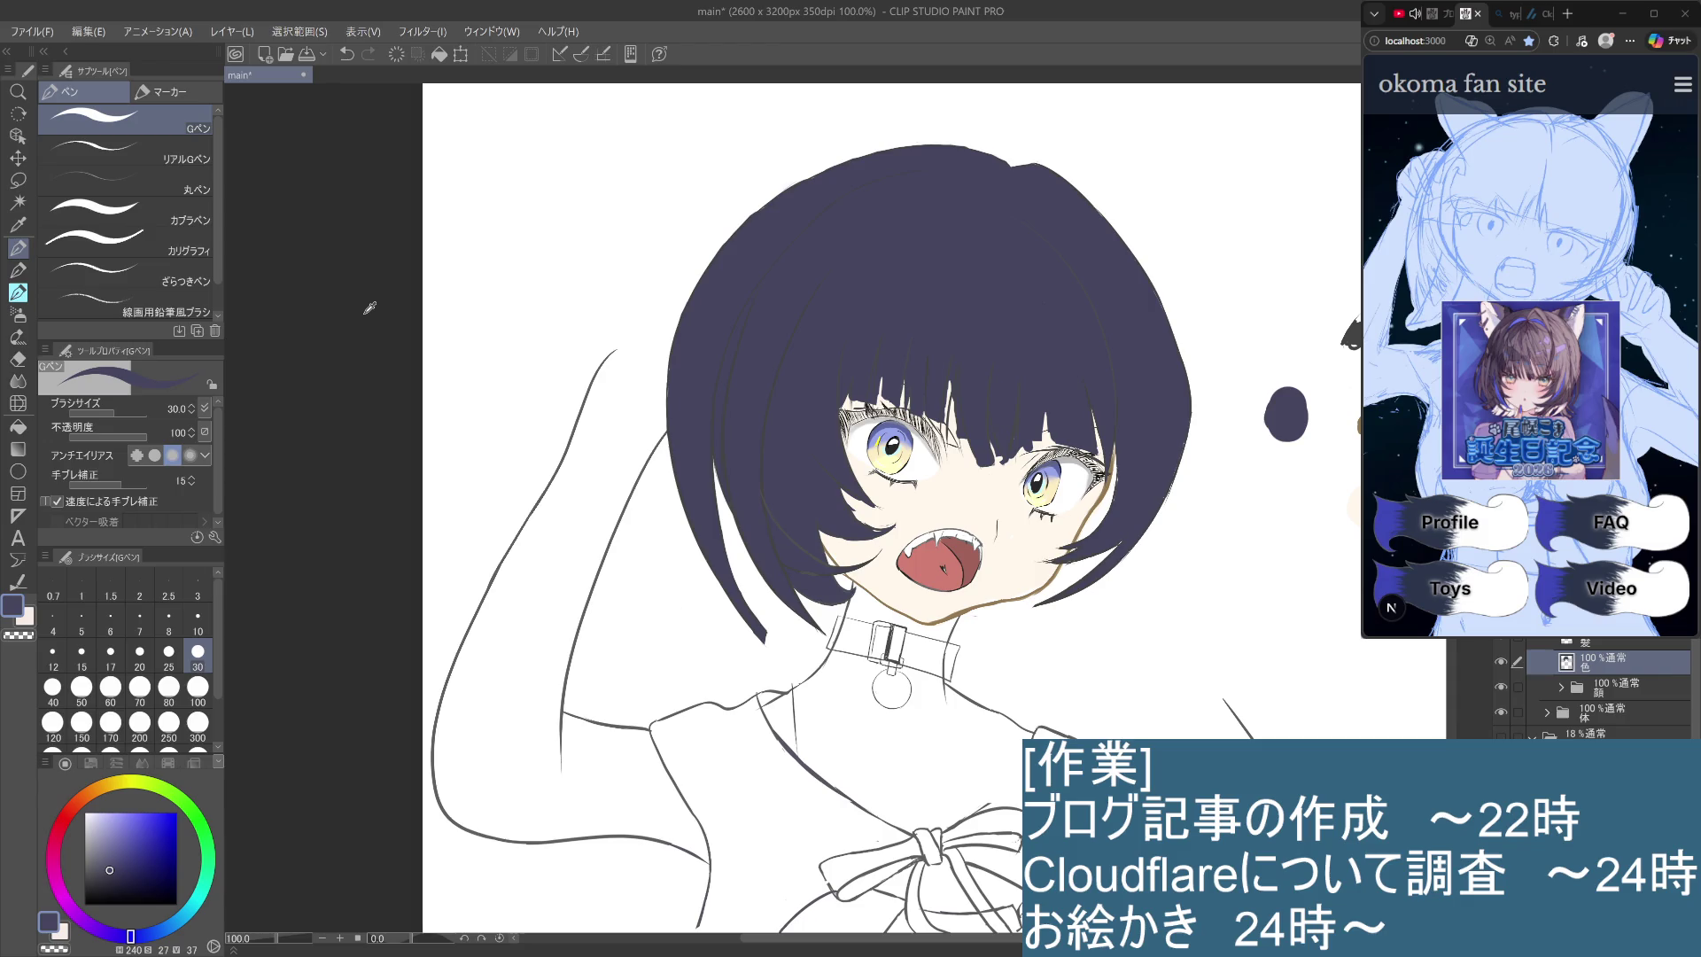
Zoom out and in to review the figure, settling on the upper body, and undo the last hair stroke.
{"action": "key", "text": "ctrl+minus"}
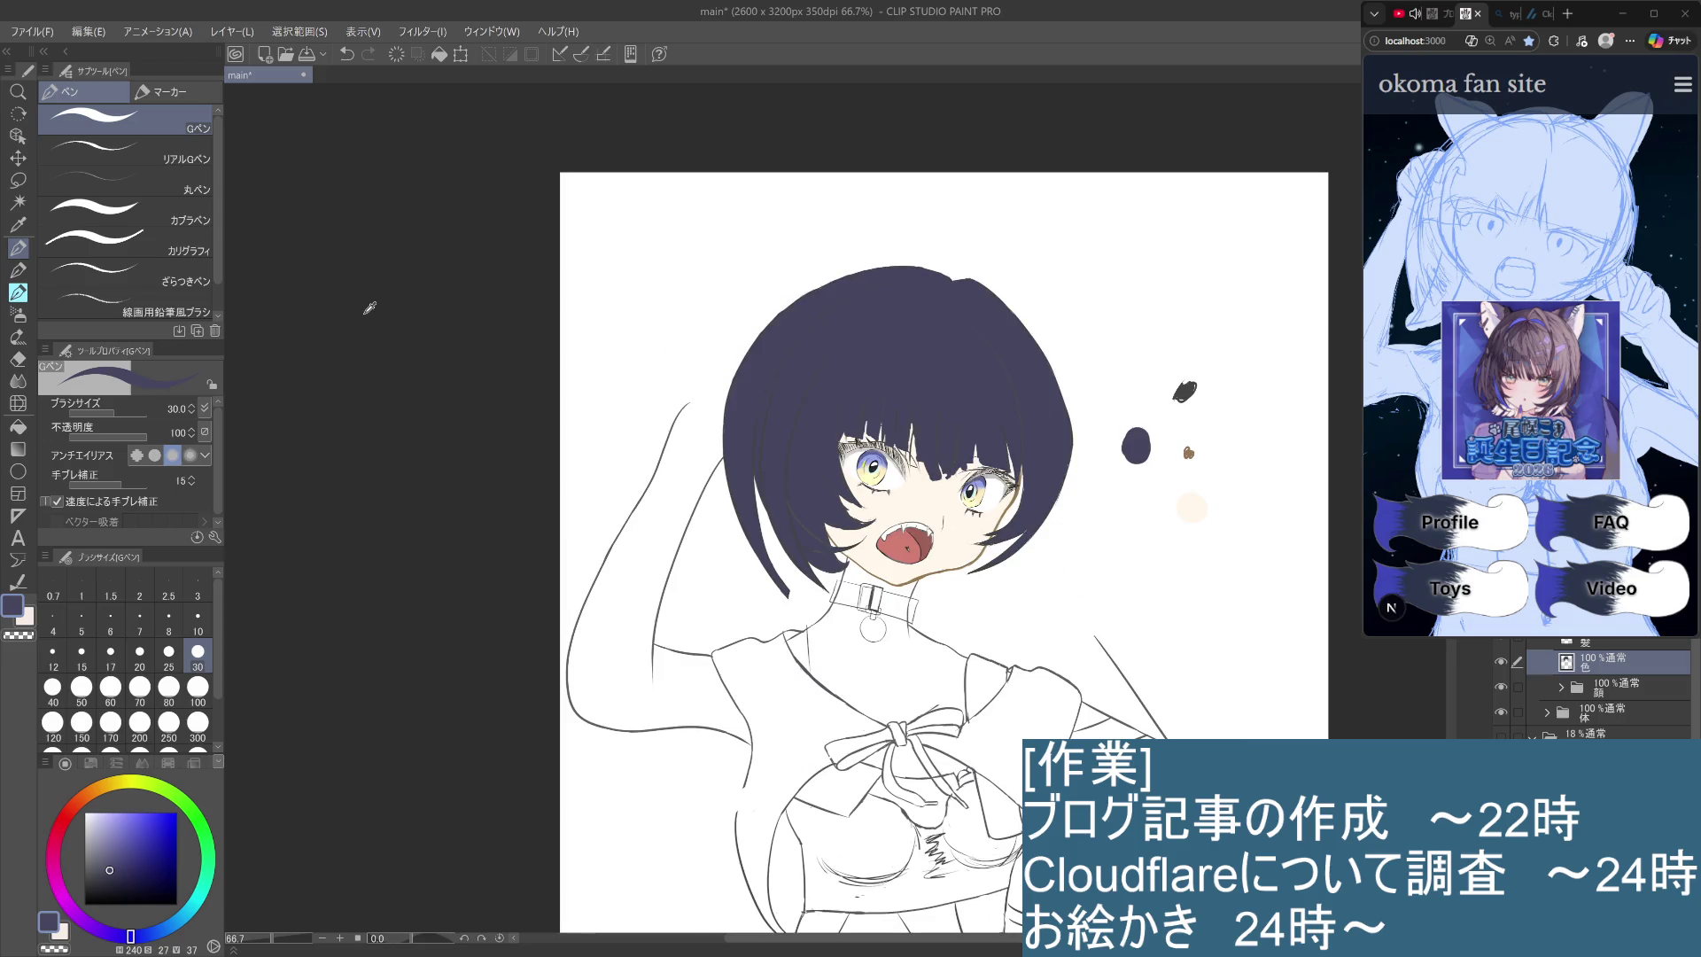
{"action": "key", "text": "ctrl+plus"}
{"action": "key", "text": "ctrl+minus"}
{"action": "key", "text": "ctrl+minus"}
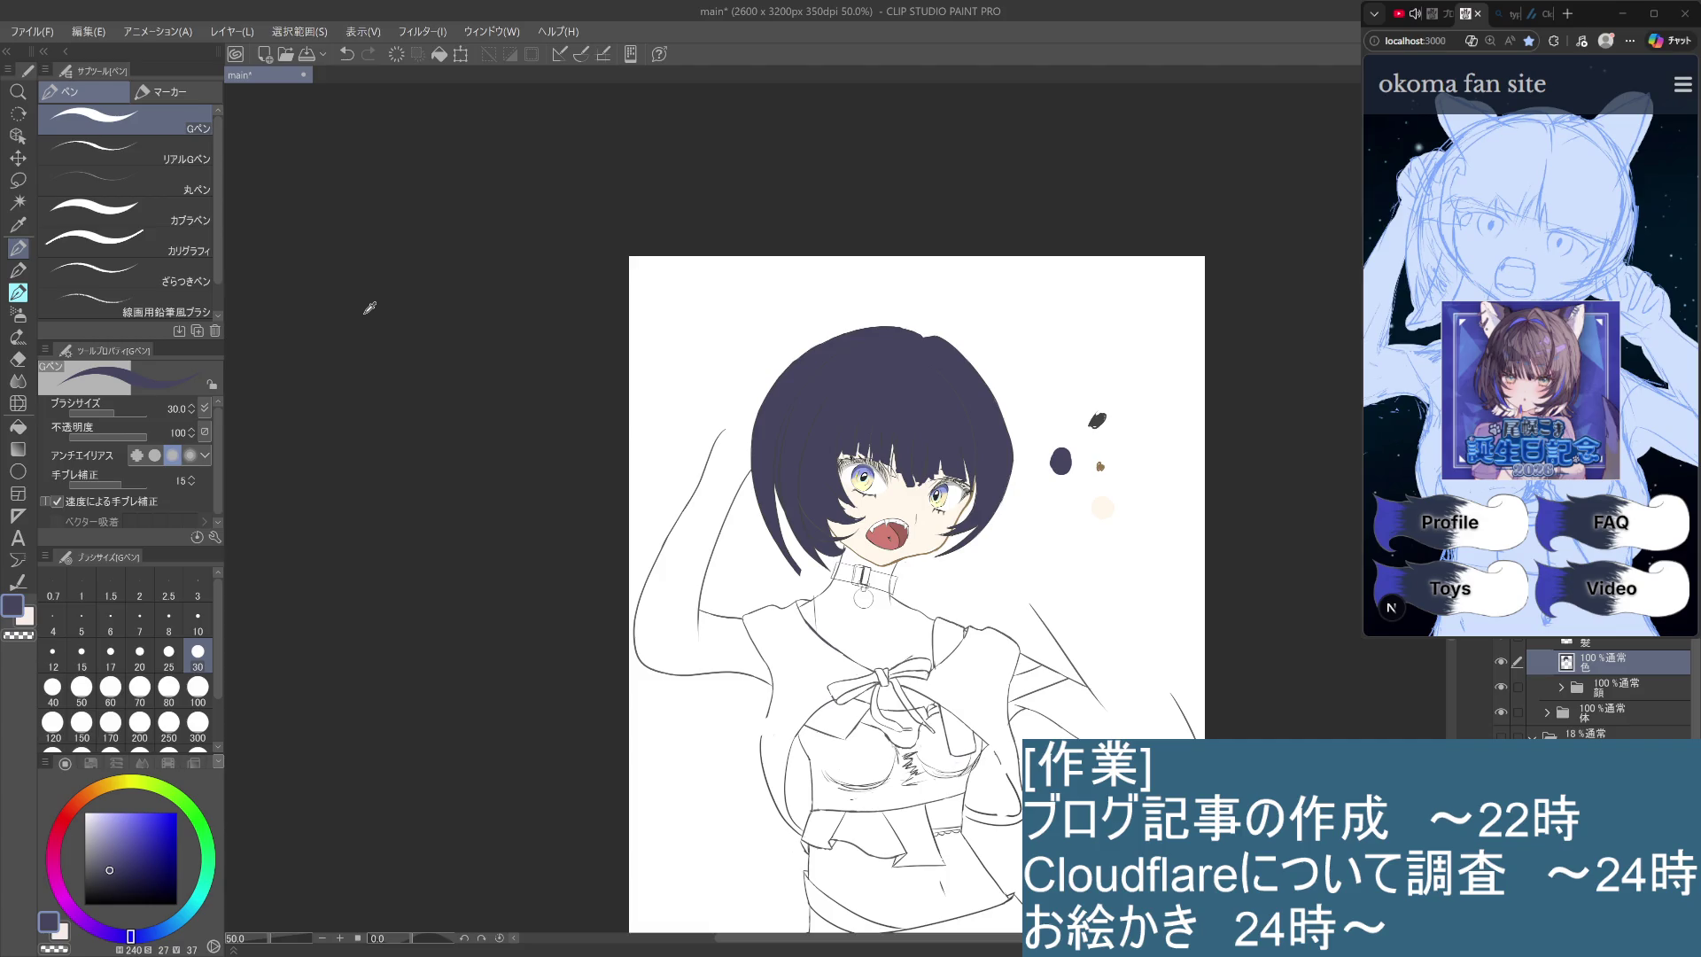
{"action": "key", "text": "ctrl+plus"}
{"action": "key", "text": "ctrl+minus"}
{"action": "key", "text": "ctrl+minus"}
{"action": "key", "text": "ctrl+plus"}
{"action": "key", "text": "ctrl+plus"}
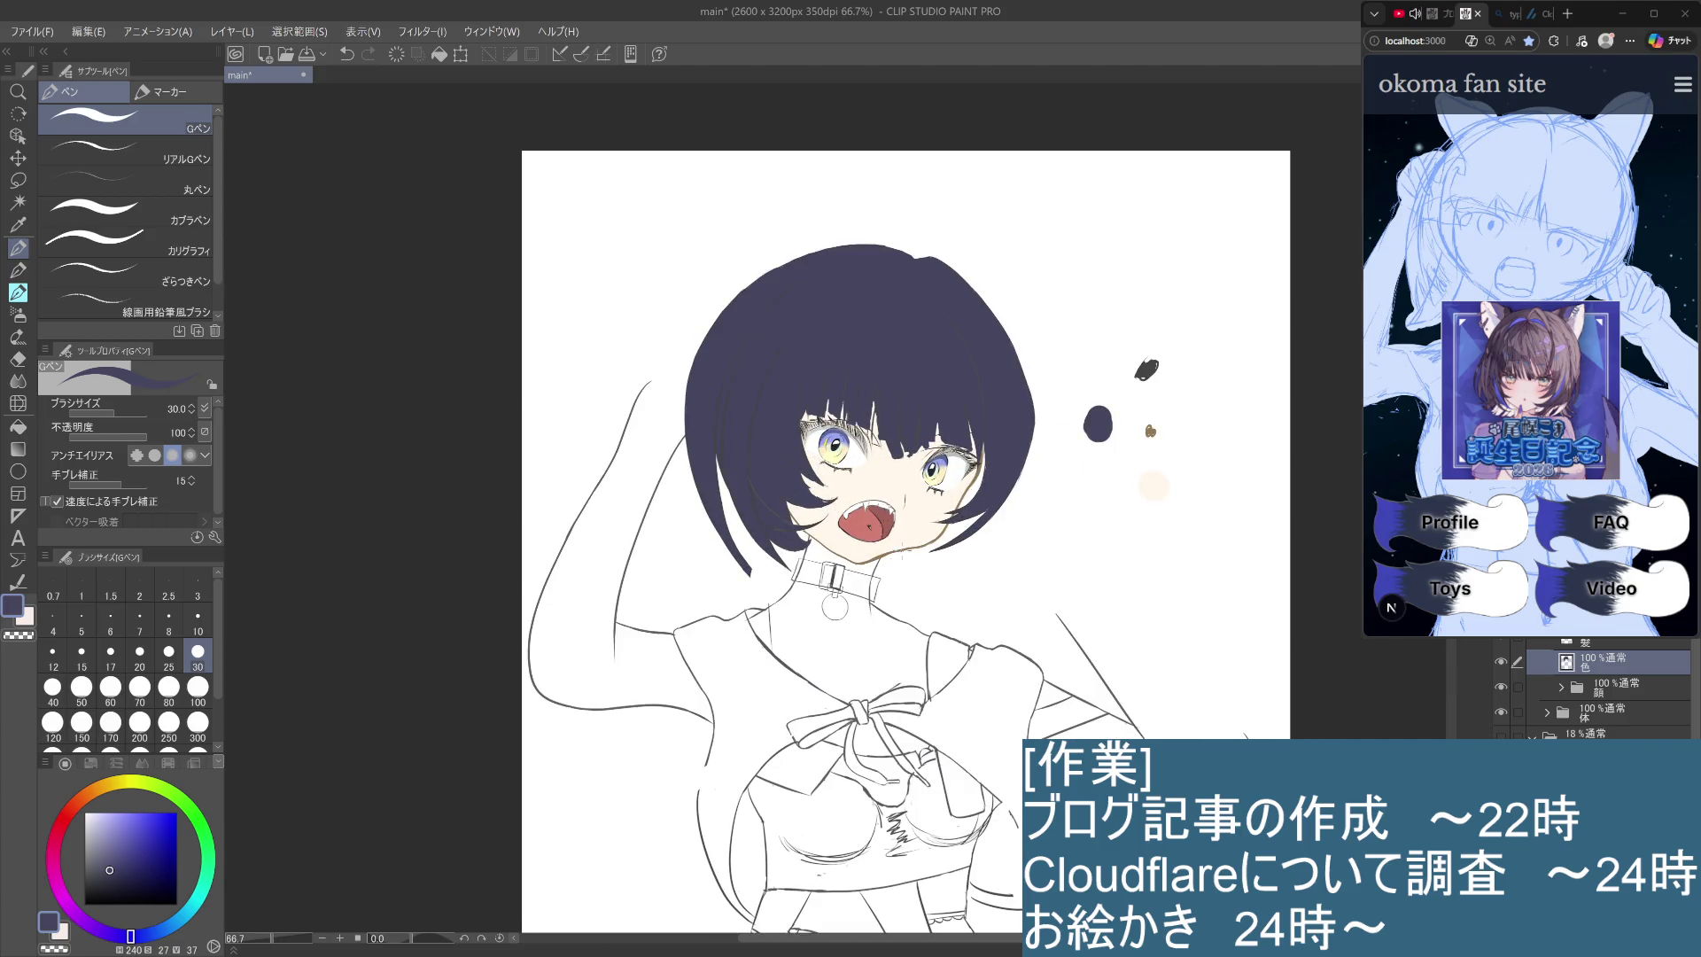
{"action": "key", "text": "ctrl+plus"}
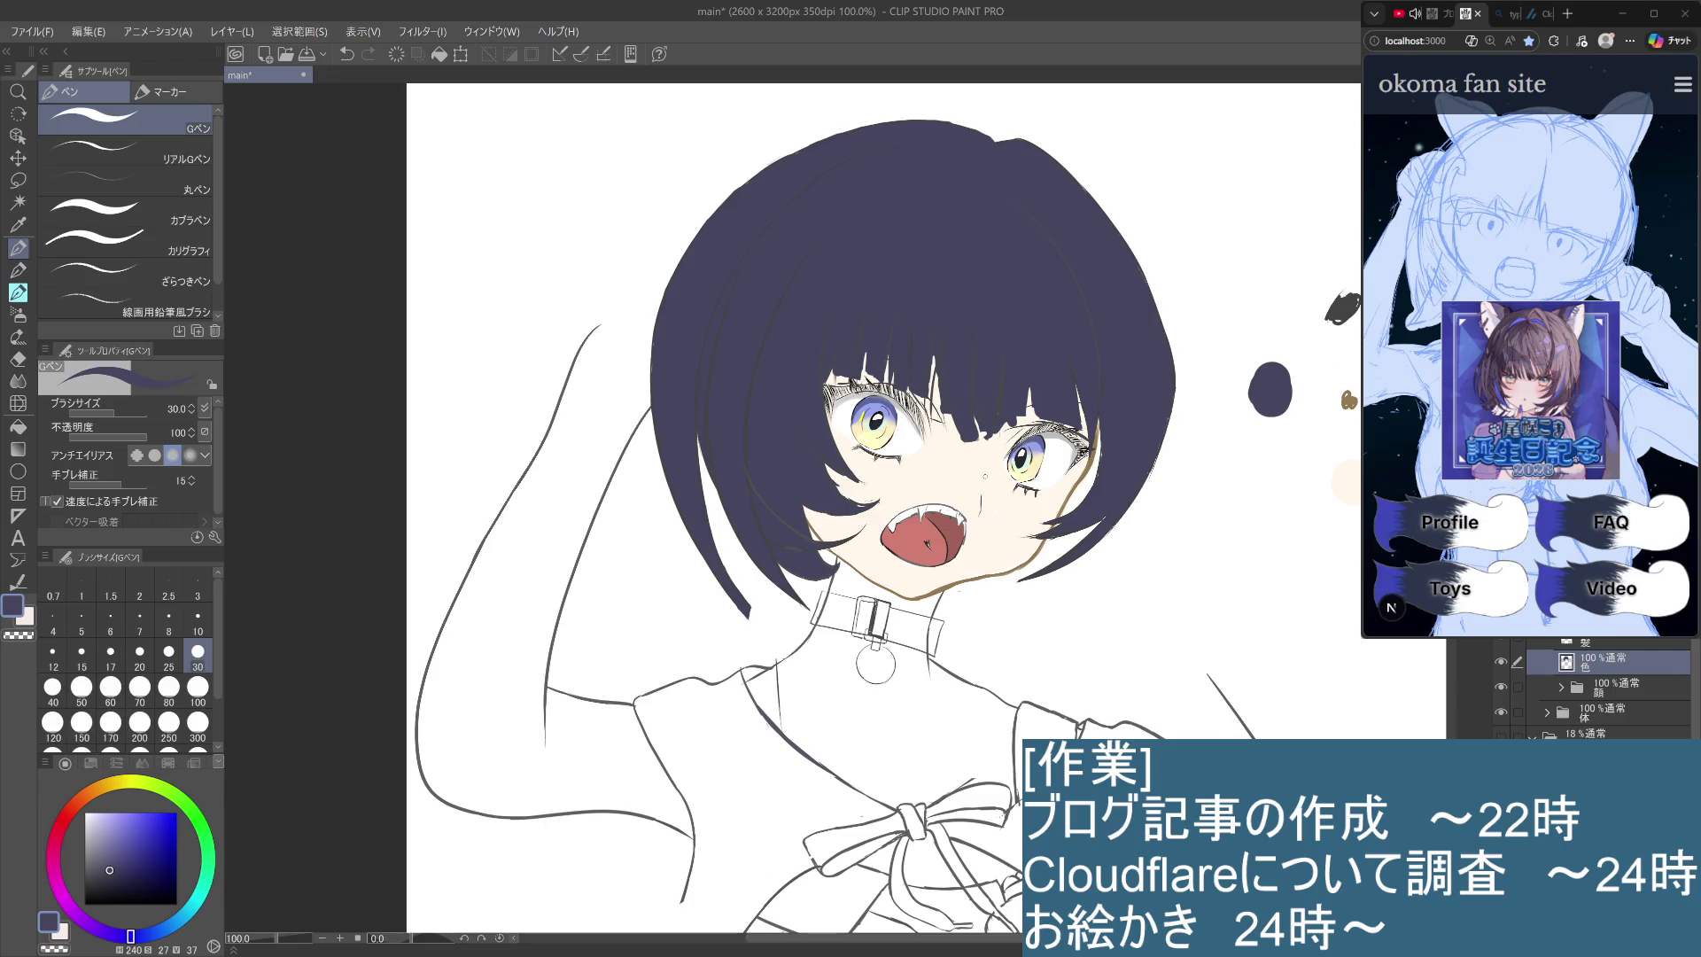
{"action": "key", "text": "ctrl+z"}
Pick a greyer hair colour and retouch the hair strands beside the left cheek and eye.
{"action": "key", "text": "ctrl+y"}
{"action": "key", "text": "ctrl+y"}
{"action": "key", "text": "ctrl+y"}
{"action": "left_click_drag", "start_coordinate": [109, 869], "coordinate": [94, 868]}
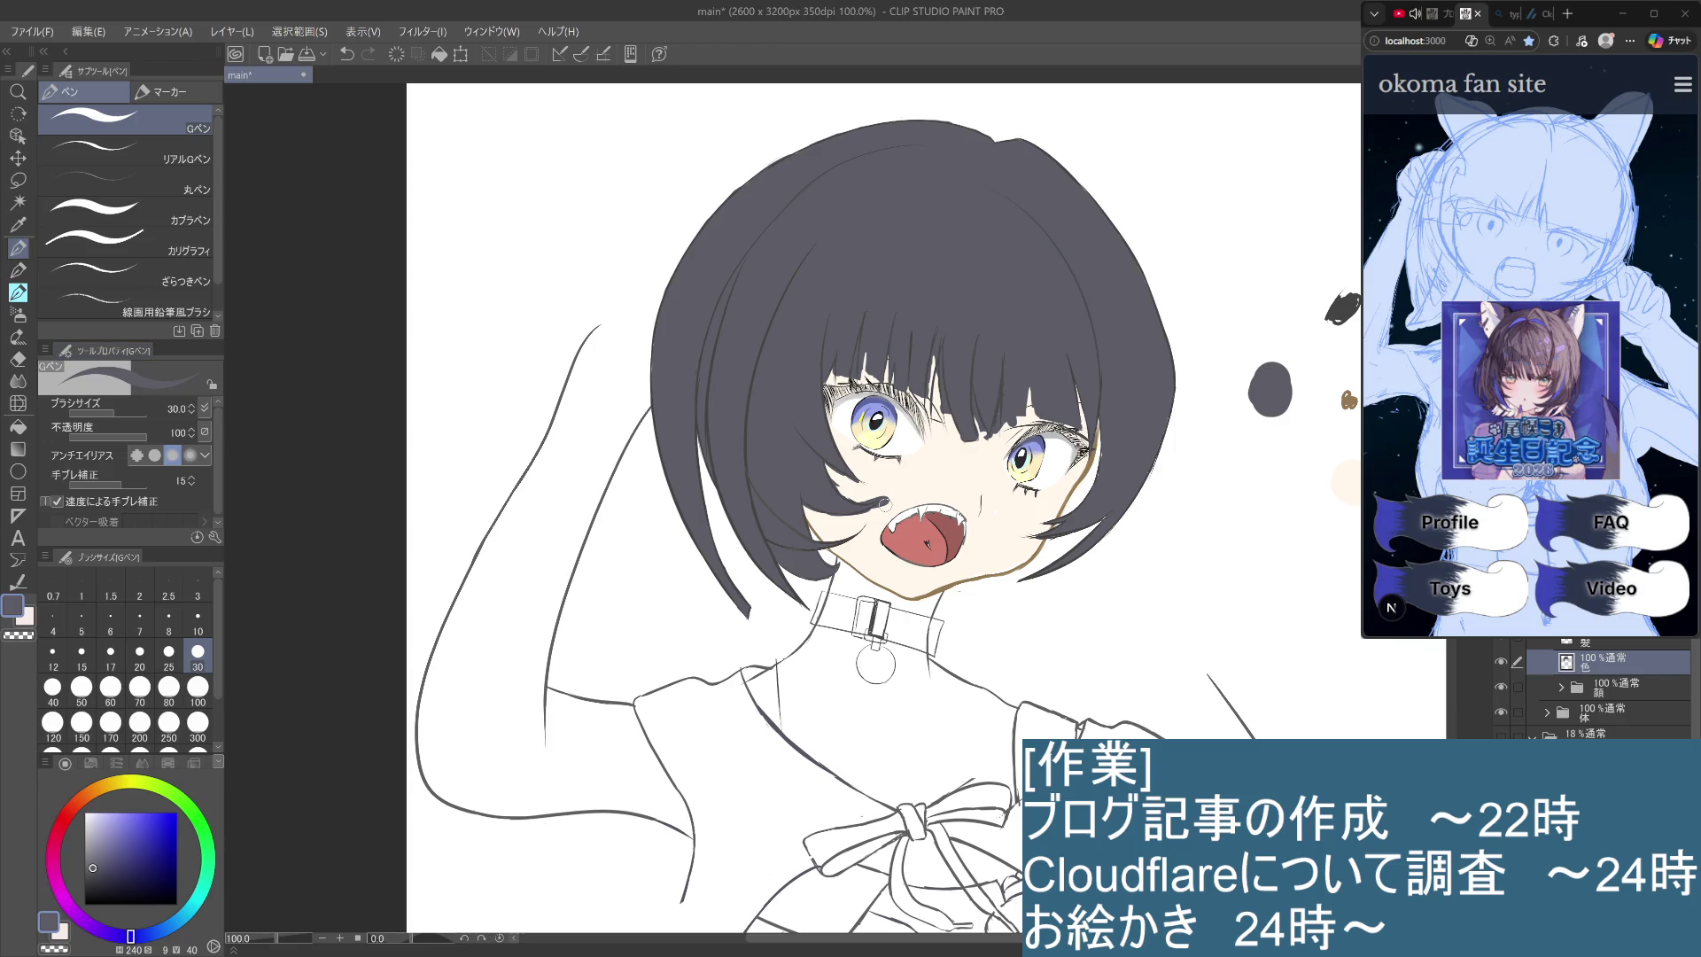
{"action": "left_click_drag", "start_coordinate": [890, 499], "coordinate": [868, 520]}
{"action": "key", "text": "ctrl+z"}
{"action": "key", "text": "ctrl+z"}
{"action": "key", "text": "ctrl+z"}
{"action": "key", "text": "ctrl+z"}
{"action": "mouse_move", "coordinate": [850, 507]}
{"action": "left_mouse_down"}
{"action": "mouse_move", "coordinate": [884, 500]}
{"action": "mouse_move", "coordinate": [898, 463]}
{"action": "left_mouse_up"}
{"action": "left_click", "coordinate": [886, 491]}
{"action": "left_click_drag", "start_coordinate": [823, 461], "coordinate": [855, 481]}
{"action": "key", "text": "ctrl+z"}
{"action": "key", "text": "ctrl+y"}
Expand the 顔 folder, check the face outline, show the skin fill and hide the hair colour layer.
{"action": "left_click", "coordinate": [1561, 688]}
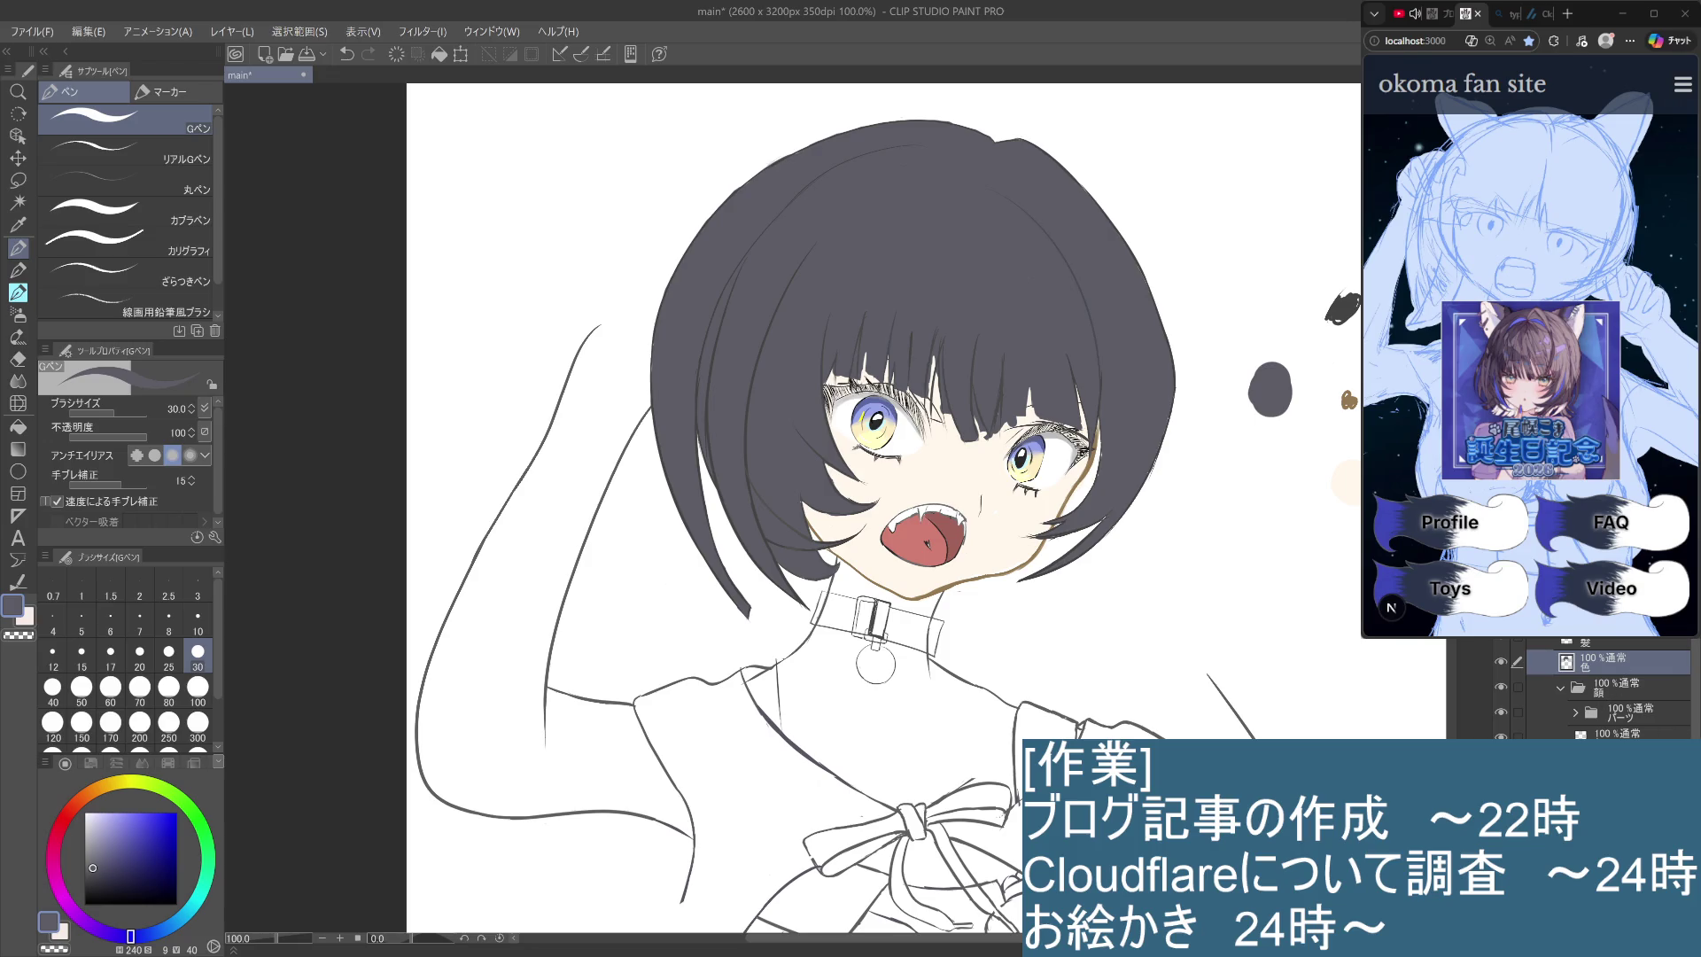
{"action": "left_click", "coordinate": [1501, 736]}
{"action": "left_click", "coordinate": [1501, 736]}
{"action": "left_click", "coordinate": [1501, 711]}
{"action": "left_click", "coordinate": [1505, 663]}
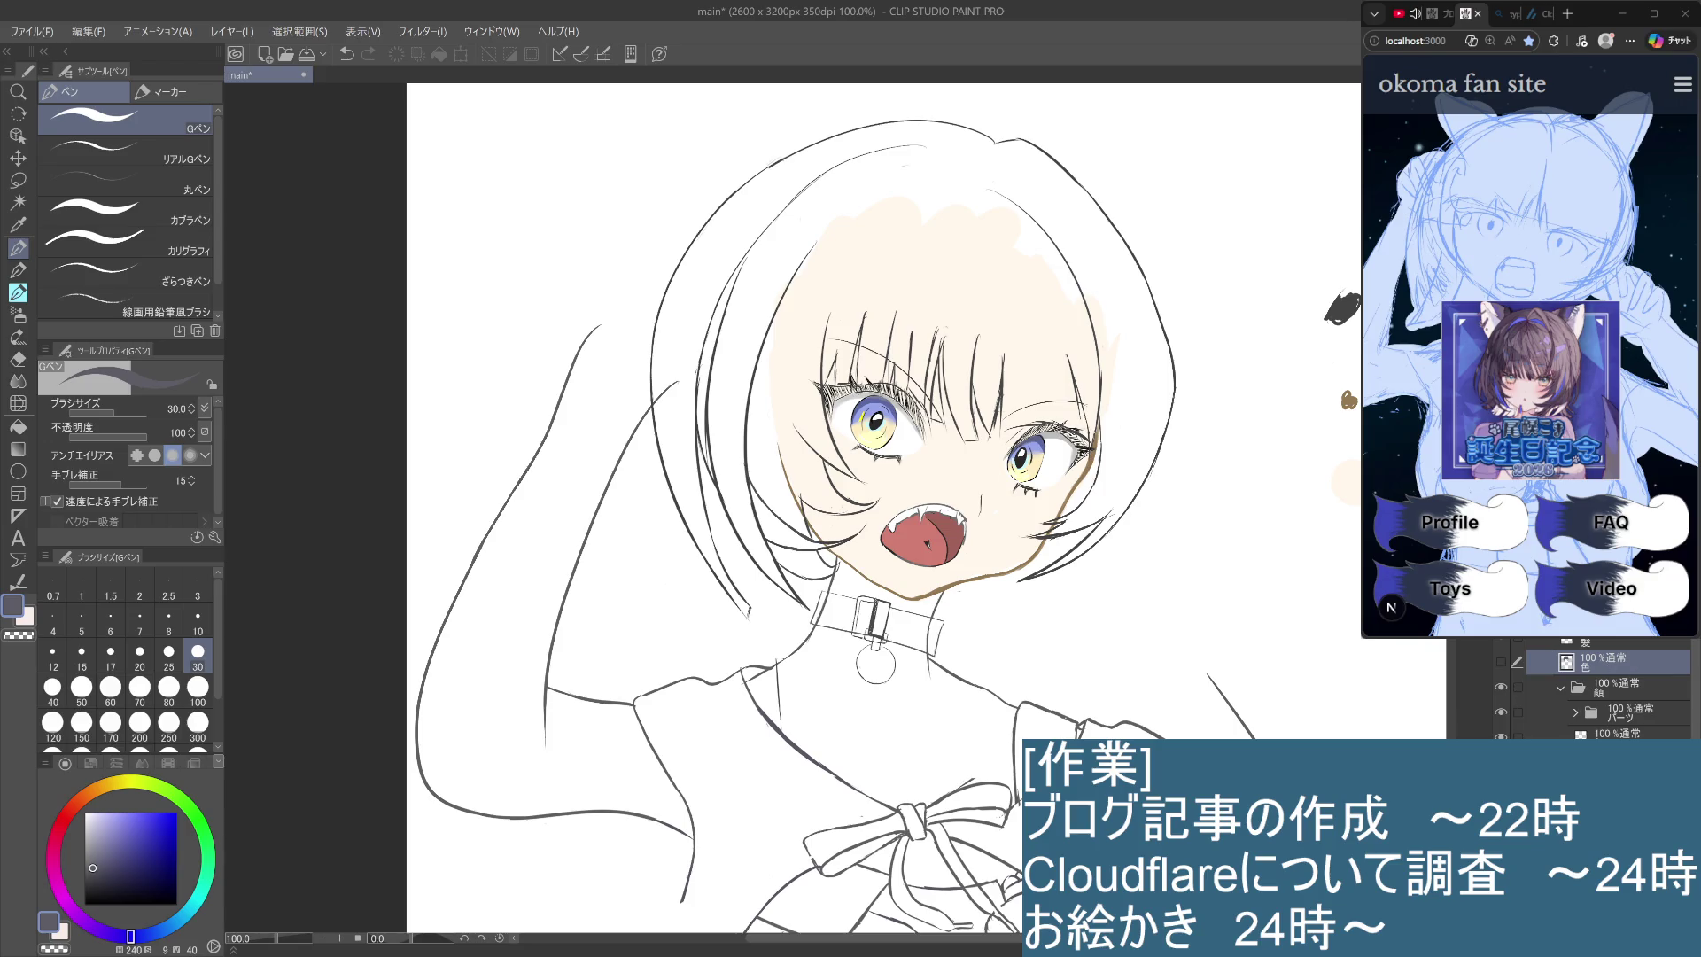
Select a layer in the face group, sample the chin outline's brown, and pick the watercolour brush.
{"action": "key", "text": "alt+]"}
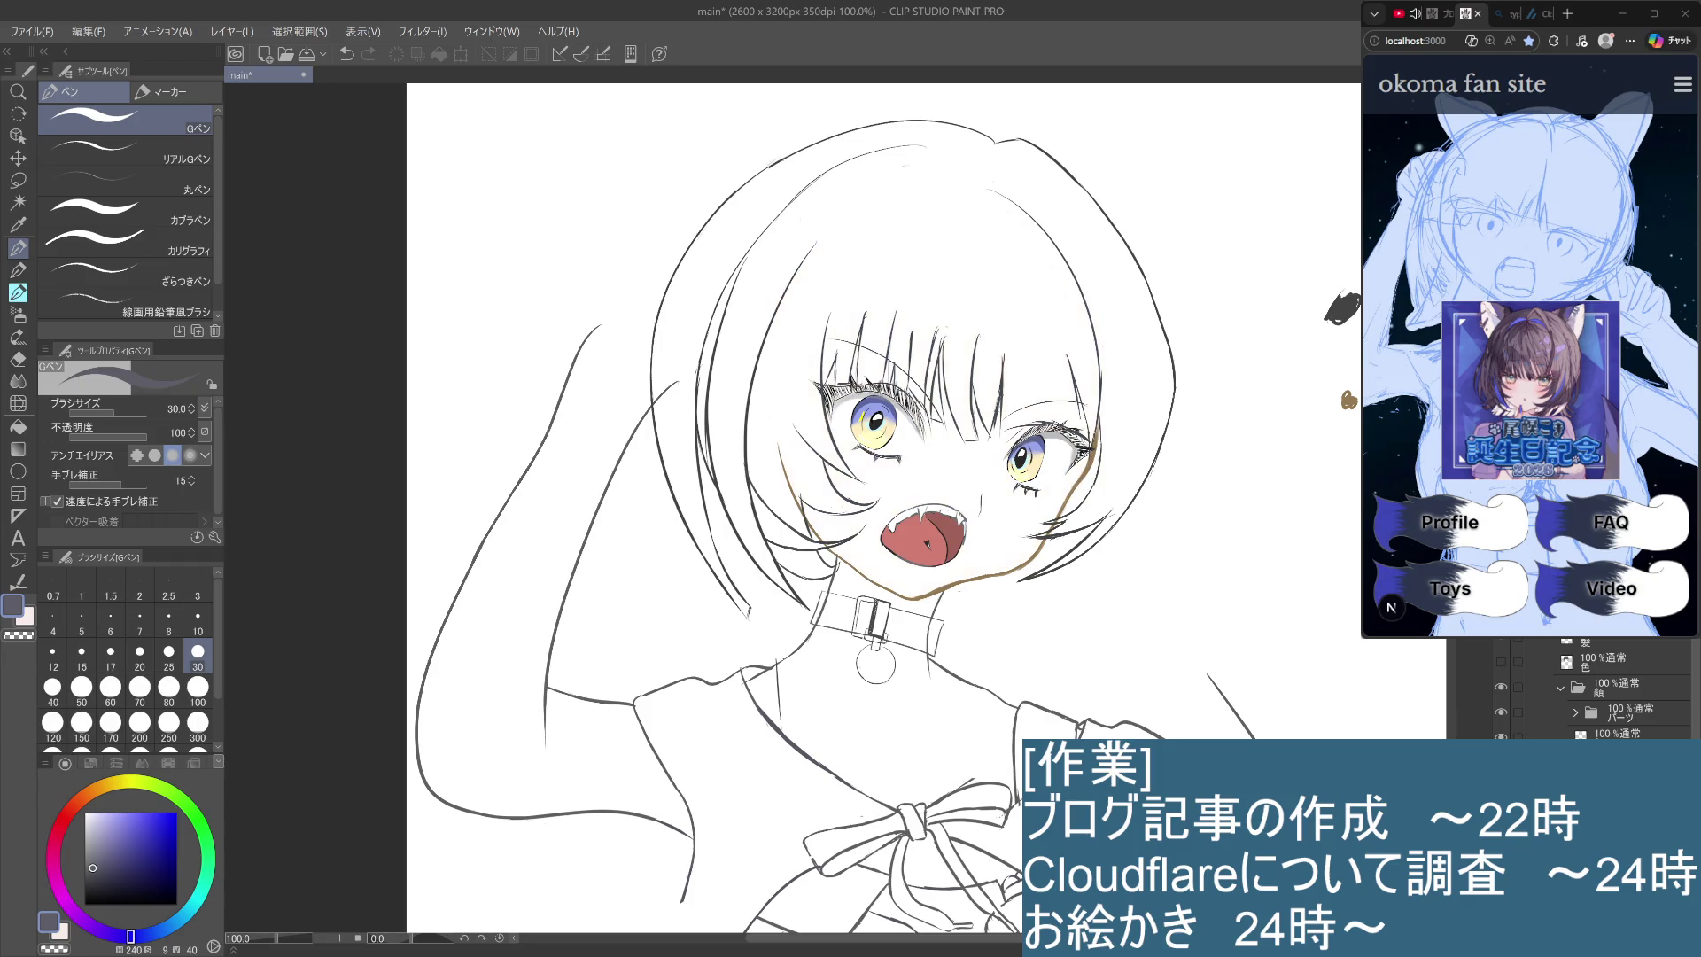
{"action": "left_click", "coordinate": [1622, 733]}
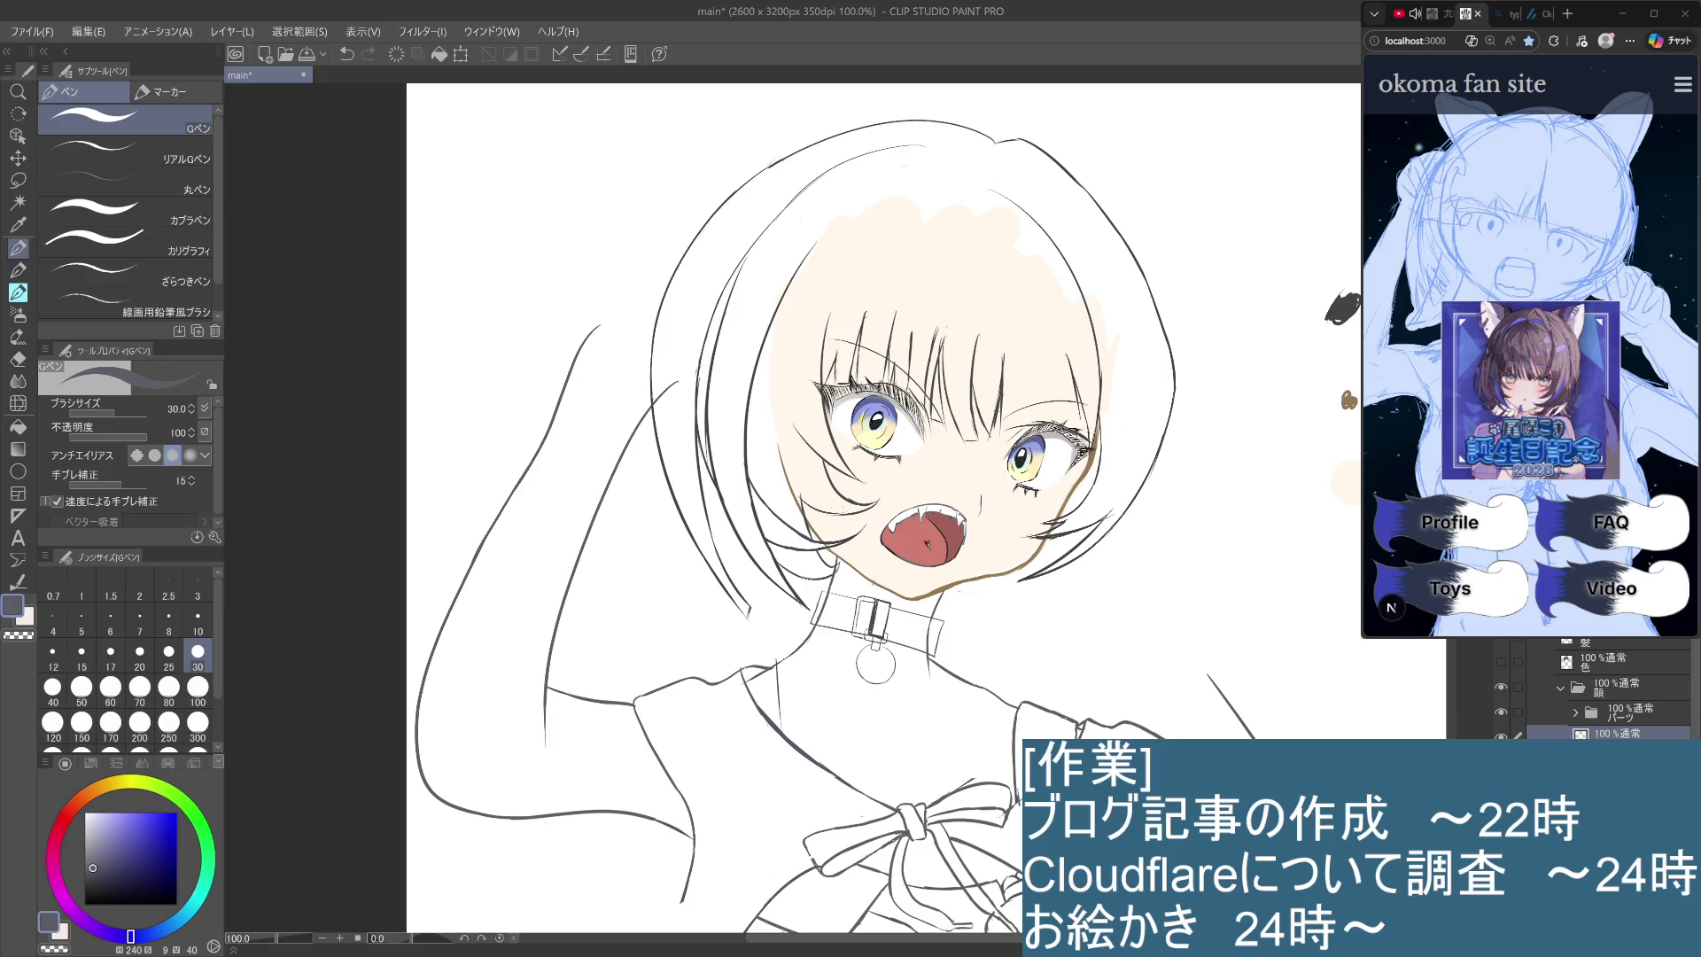
{"action": "key", "text": "ctrl+z"}
{"action": "left_click", "coordinate": [884, 585], "text": "alt"}
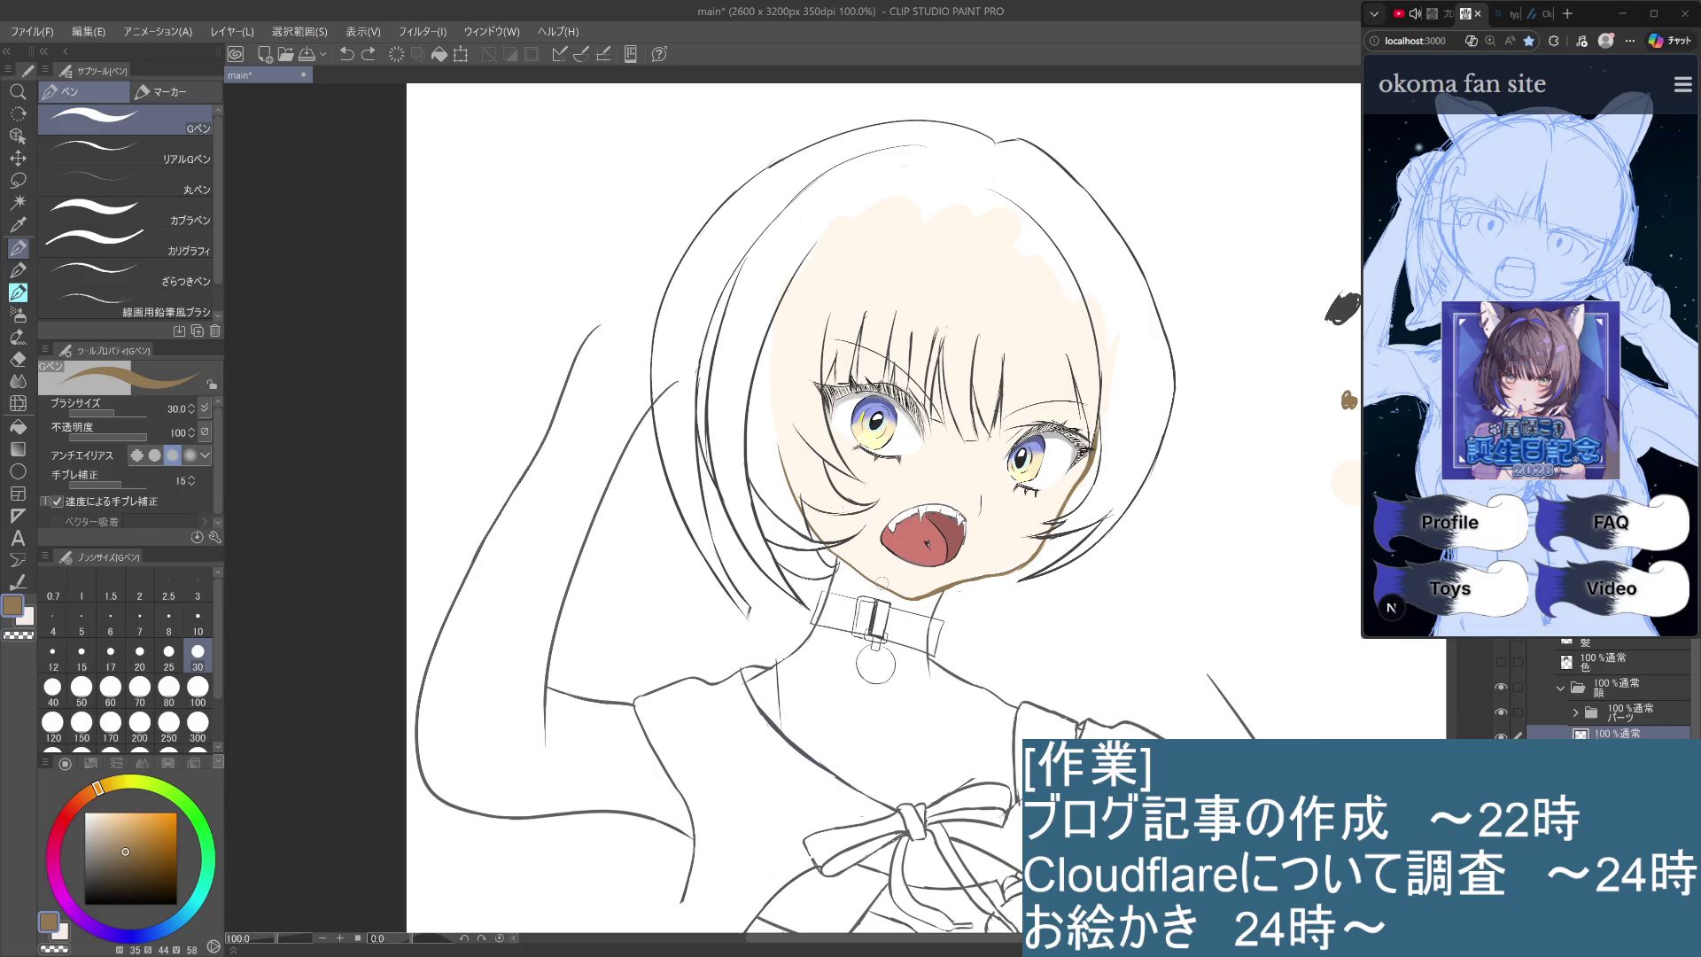
{"action": "left_click", "coordinate": [18, 270]}
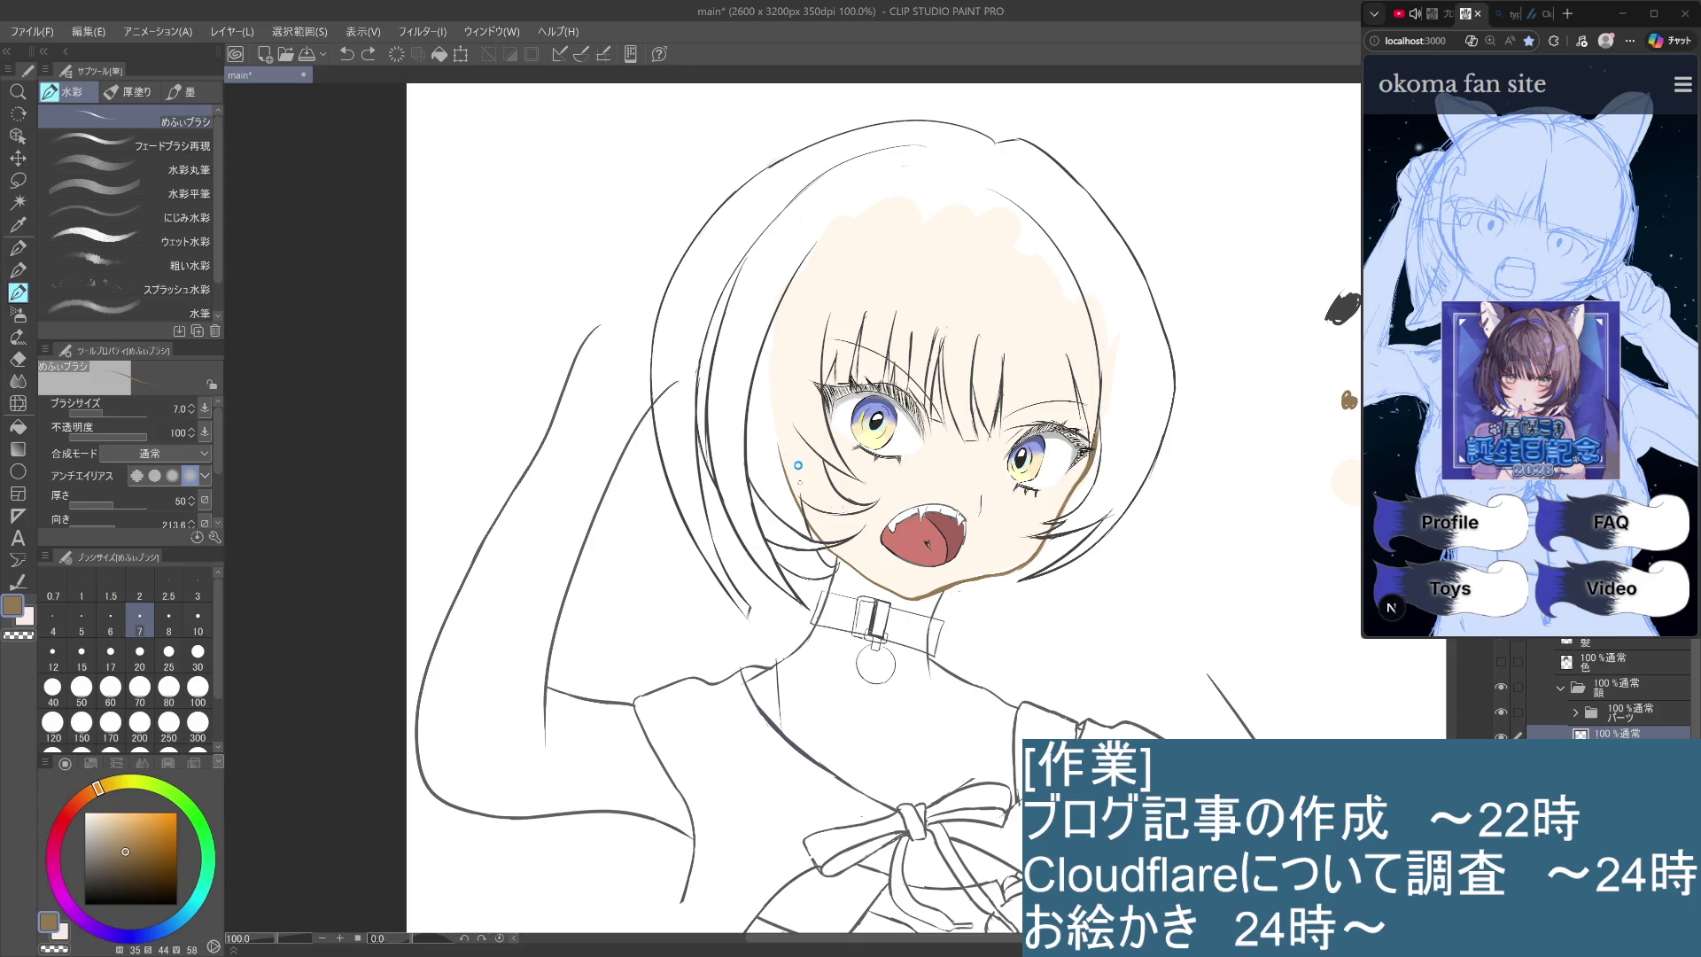
Save, then rework the brown stroke down the face's left edge through several retries.
{"action": "key", "text": "ctrl+s"}
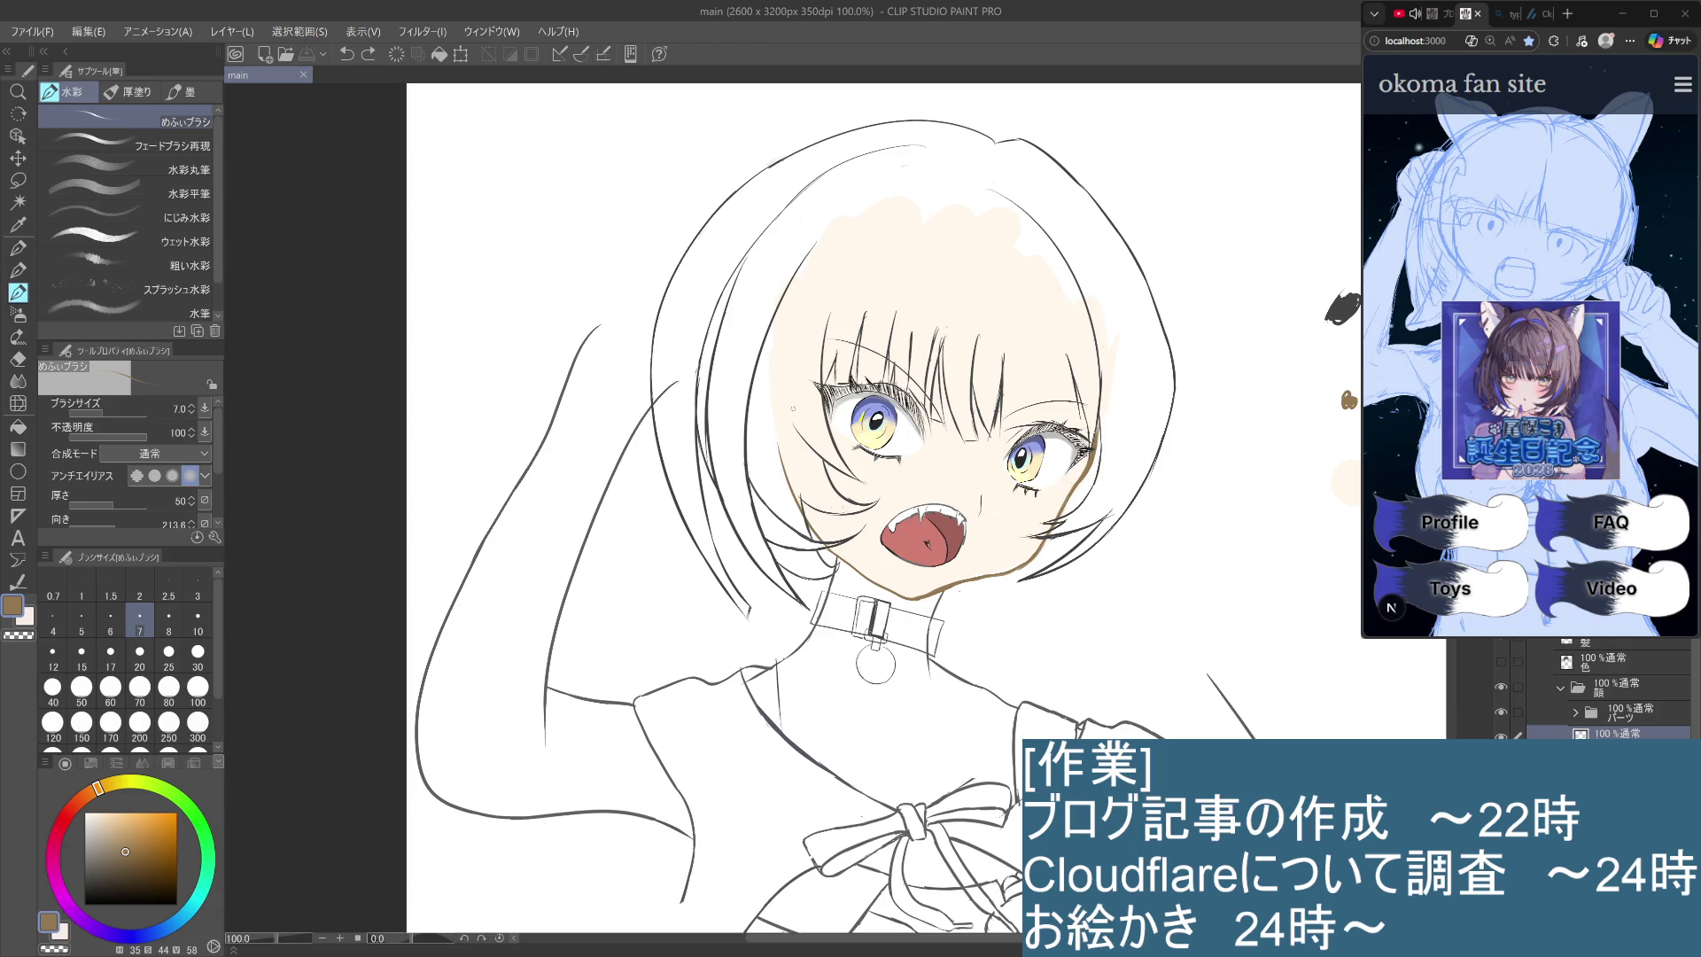
{"action": "left_click_drag", "start_coordinate": [797, 471], "coordinate": [792, 537]}
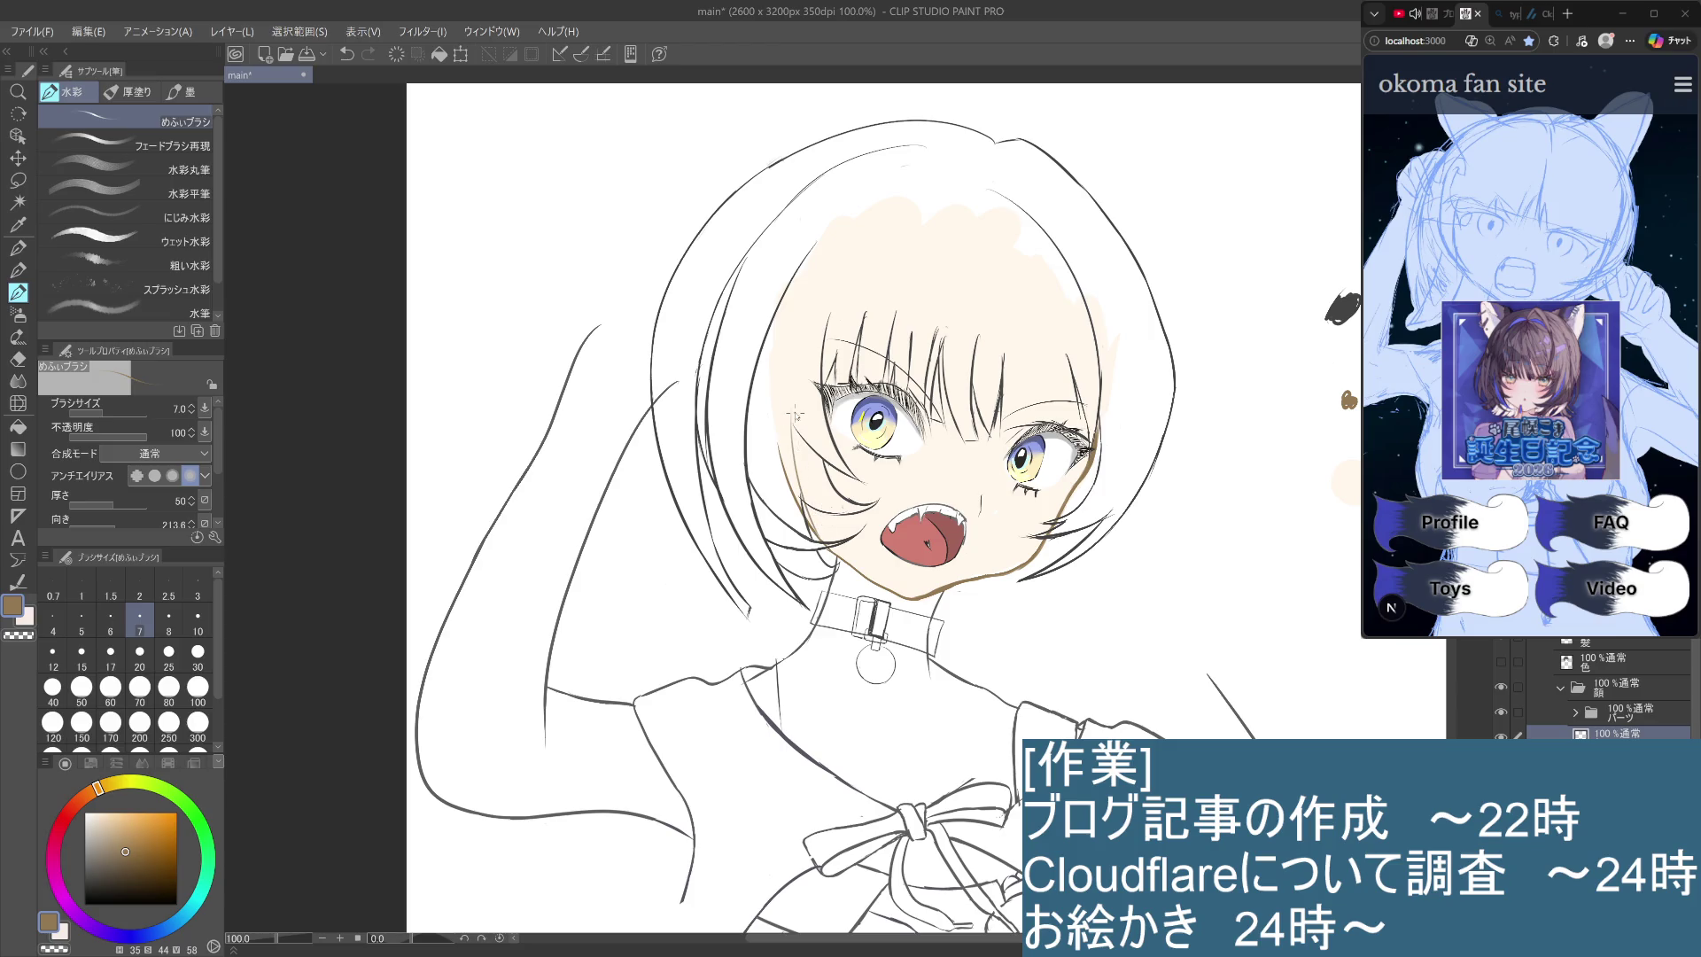
{"action": "key", "text": "ctrl+z"}
{"action": "left_click_drag", "start_coordinate": [793, 416], "coordinate": [815, 524]}
{"action": "key", "text": "ctrl+z"}
{"action": "left_click_drag", "start_coordinate": [820, 440], "coordinate": [794, 538]}
{"action": "key", "text": "ctrl+z"}
{"action": "left_click_drag", "start_coordinate": [817, 430], "coordinate": [833, 551]}
{"action": "key", "text": "ctrl+z"}
{"action": "key", "text": "ctrl+y"}
{"action": "key", "text": "ctrl+z"}
{"action": "left_click_drag", "start_coordinate": [808, 462], "coordinate": [831, 549]}
{"action": "key", "text": "ctrl+z"}
{"action": "mouse_move", "coordinate": [798, 449]}
{"action": "left_mouse_down"}
{"action": "mouse_move", "coordinate": [818, 524]}
{"action": "mouse_move", "coordinate": [778, 443]}
{"action": "left_mouse_up"}
Lighten part of the face-edge line, comparing before and after, then hide the hair line art.
{"action": "left_click_drag", "start_coordinate": [817, 541], "coordinate": [812, 526]}
{"action": "key", "text": "ctrl+z"}
{"action": "key", "text": "ctrl+z"}
{"action": "key", "text": "ctrl+y"}
{"action": "key", "text": "ctrl+y"}
{"action": "key", "text": "ctrl+z"}
{"action": "key", "text": "ctrl+y"}
{"action": "key", "text": "ctrl+z"}
{"action": "key", "text": "ctrl+z"}
{"action": "key", "text": "ctrl+y"}
{"action": "key", "text": "ctrl+z"}
{"action": "key", "text": "ctrl+z"}
{"action": "left_click", "coordinate": [1514, 639]}
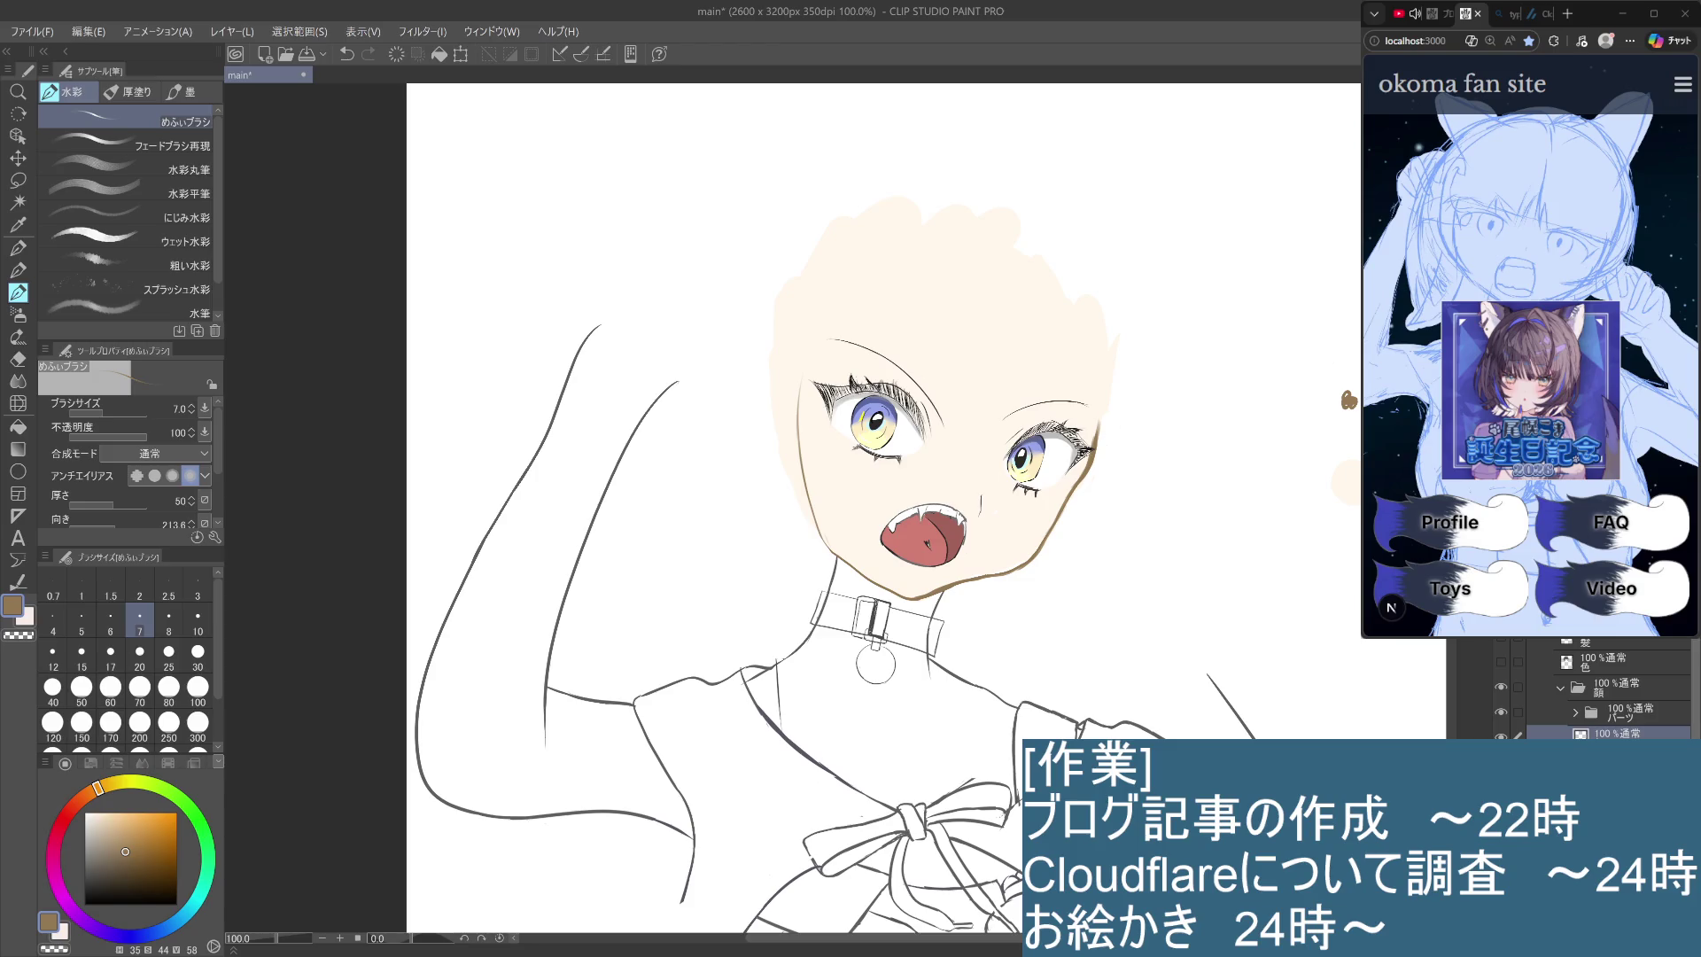
Show the ラフ rough sketch underneath and remove the stray stroke beside the left eye.
{"action": "scroll", "coordinate": [1577, 691], "scroll_direction": "down", "scroll_amount": 2}
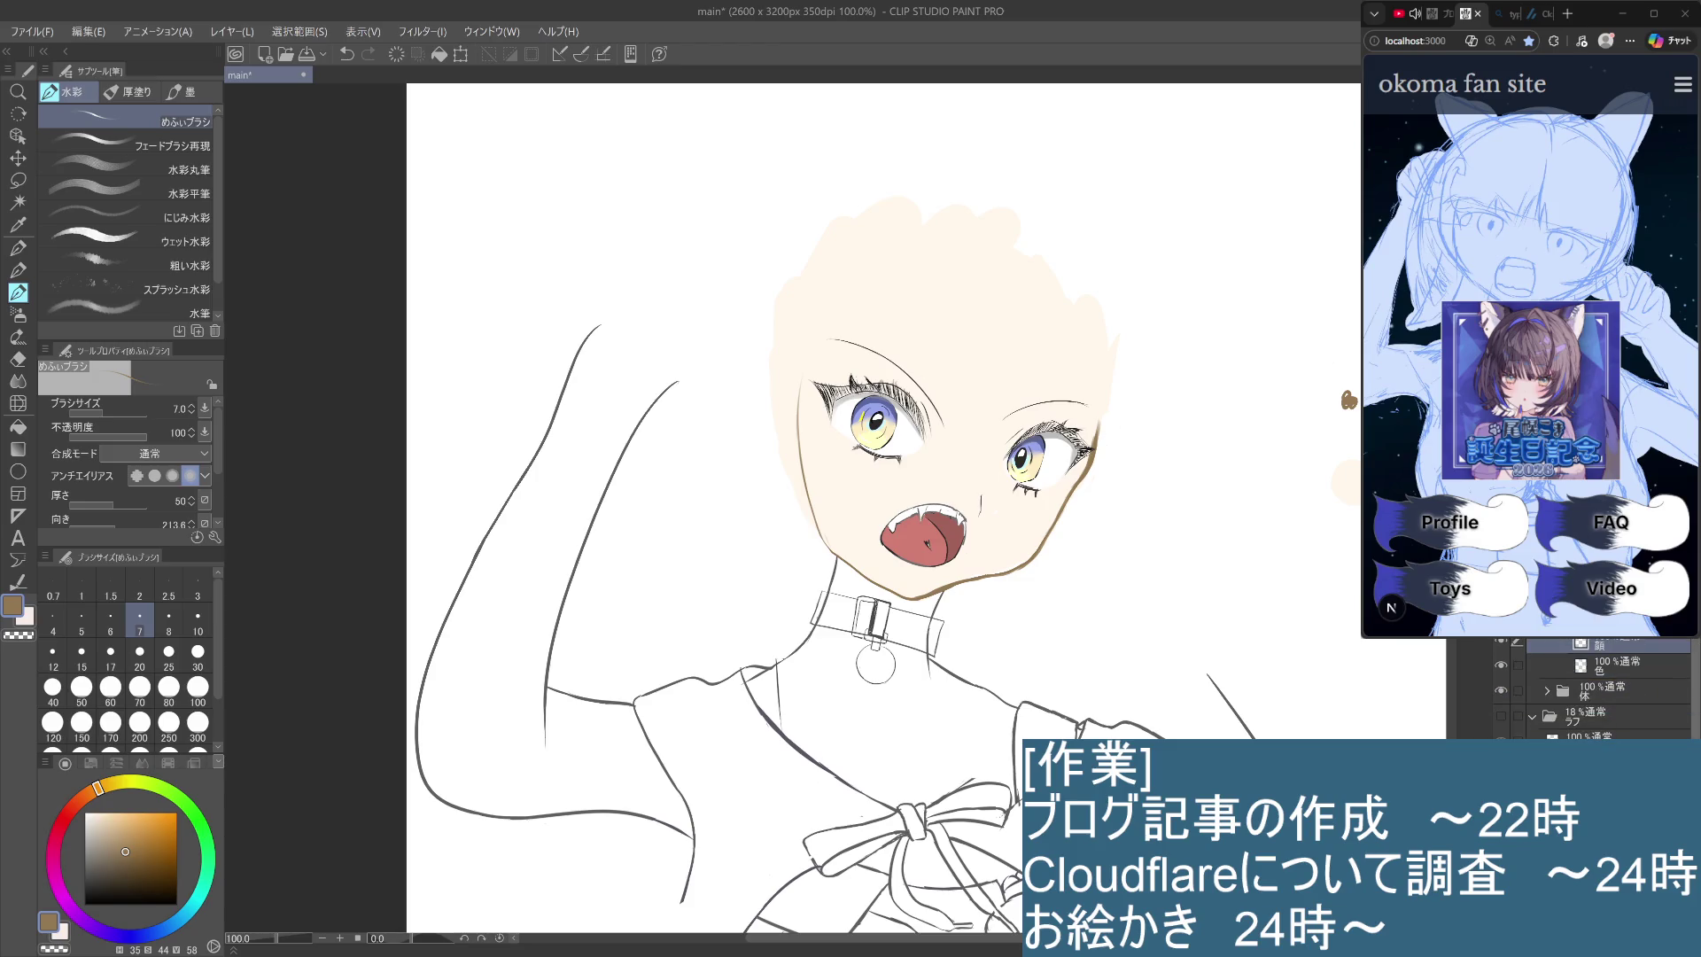
{"action": "left_click", "coordinate": [1501, 716]}
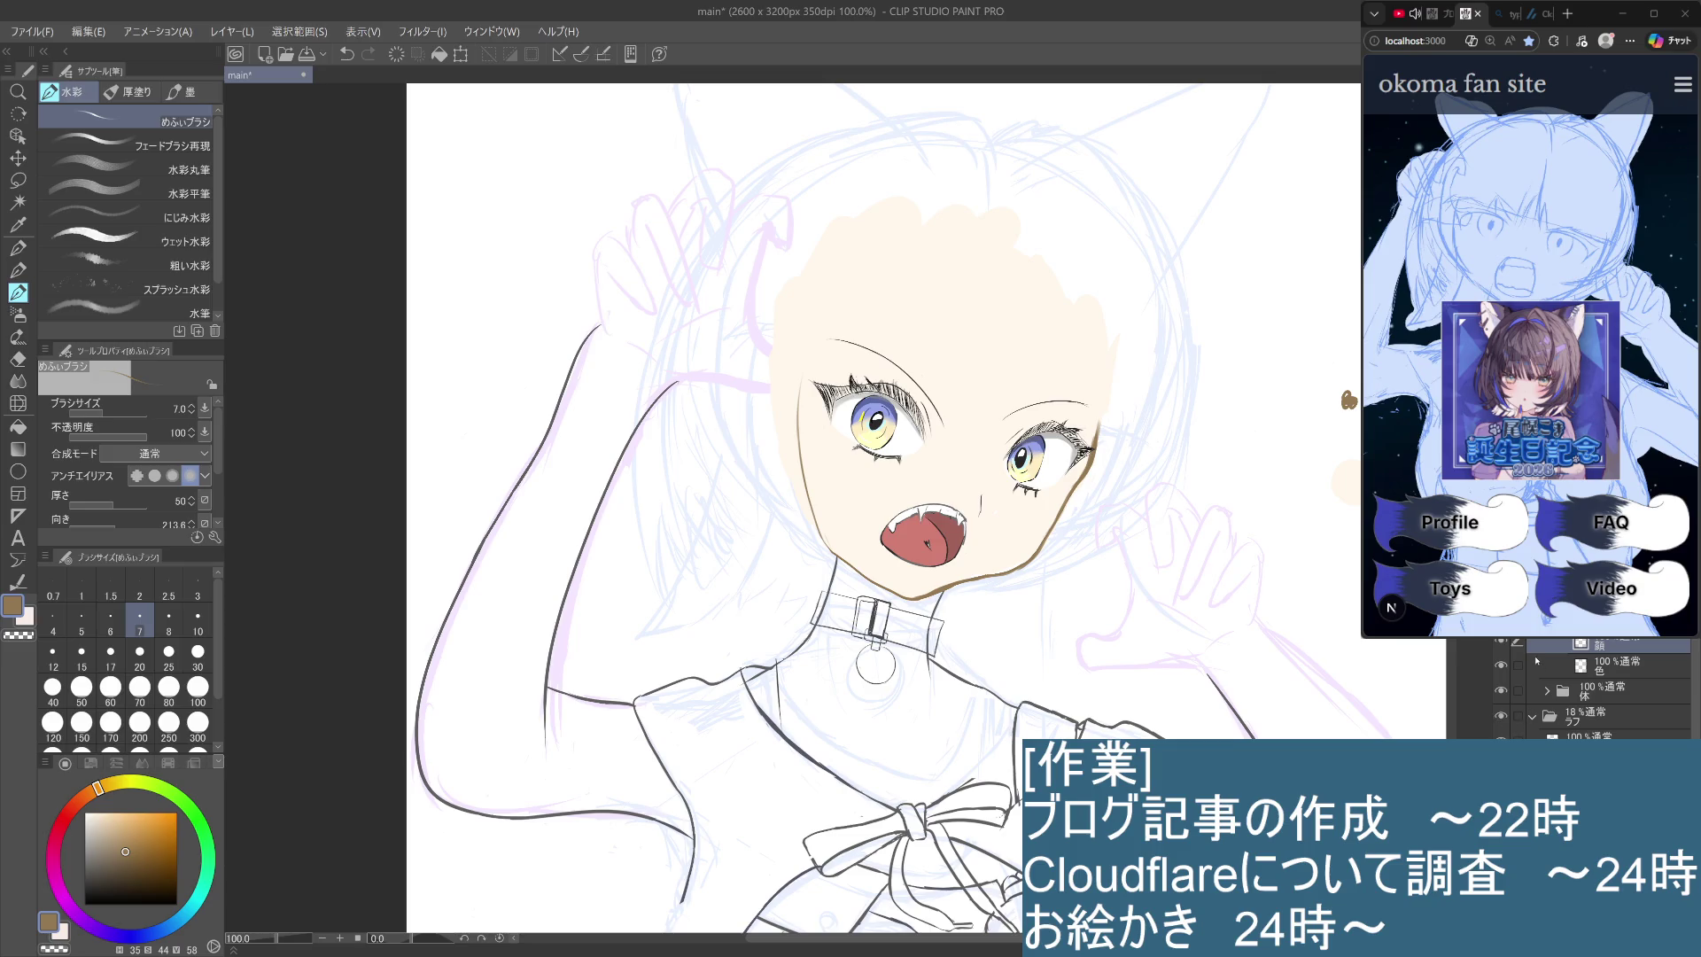
{"action": "key", "text": "ctrl+z"}
{"action": "key", "text": "ctrl+z"}
{"action": "key", "text": "ctrl+z"}
{"action": "key", "text": "ctrl+z"}
Smooth the face's left edge with size-10 skin-tone strokes, then rotate the canvas view.
{"action": "left_click", "coordinate": [198, 620]}
{"action": "left_click_drag", "start_coordinate": [787, 458], "coordinate": [829, 537]}
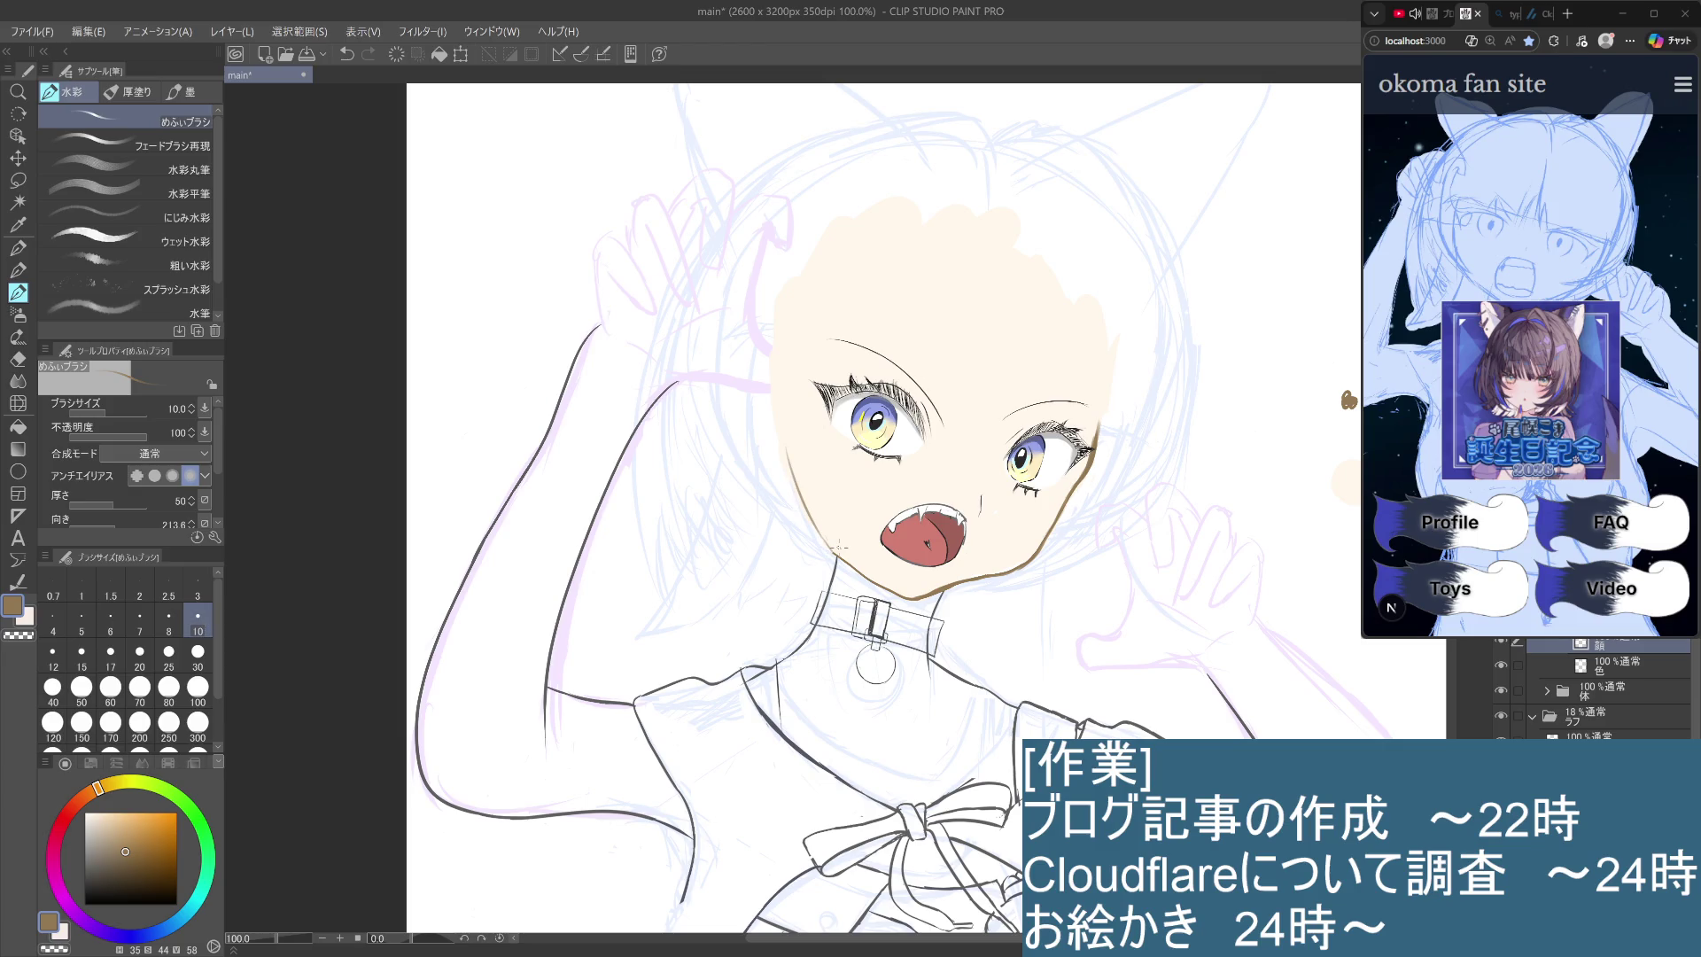
{"action": "left_click_drag", "start_coordinate": [779, 431], "coordinate": [795, 491]}
{"action": "left_click_drag", "start_coordinate": [780, 393], "coordinate": [782, 433]}
{"action": "mouse_move", "coordinate": [1208, 407]}
{"action": "left_mouse_down"}
{"action": "mouse_move", "coordinate": [1317, 297]}
{"action": "mouse_move", "coordinate": [1127, 271]}
{"action": "left_mouse_up"}
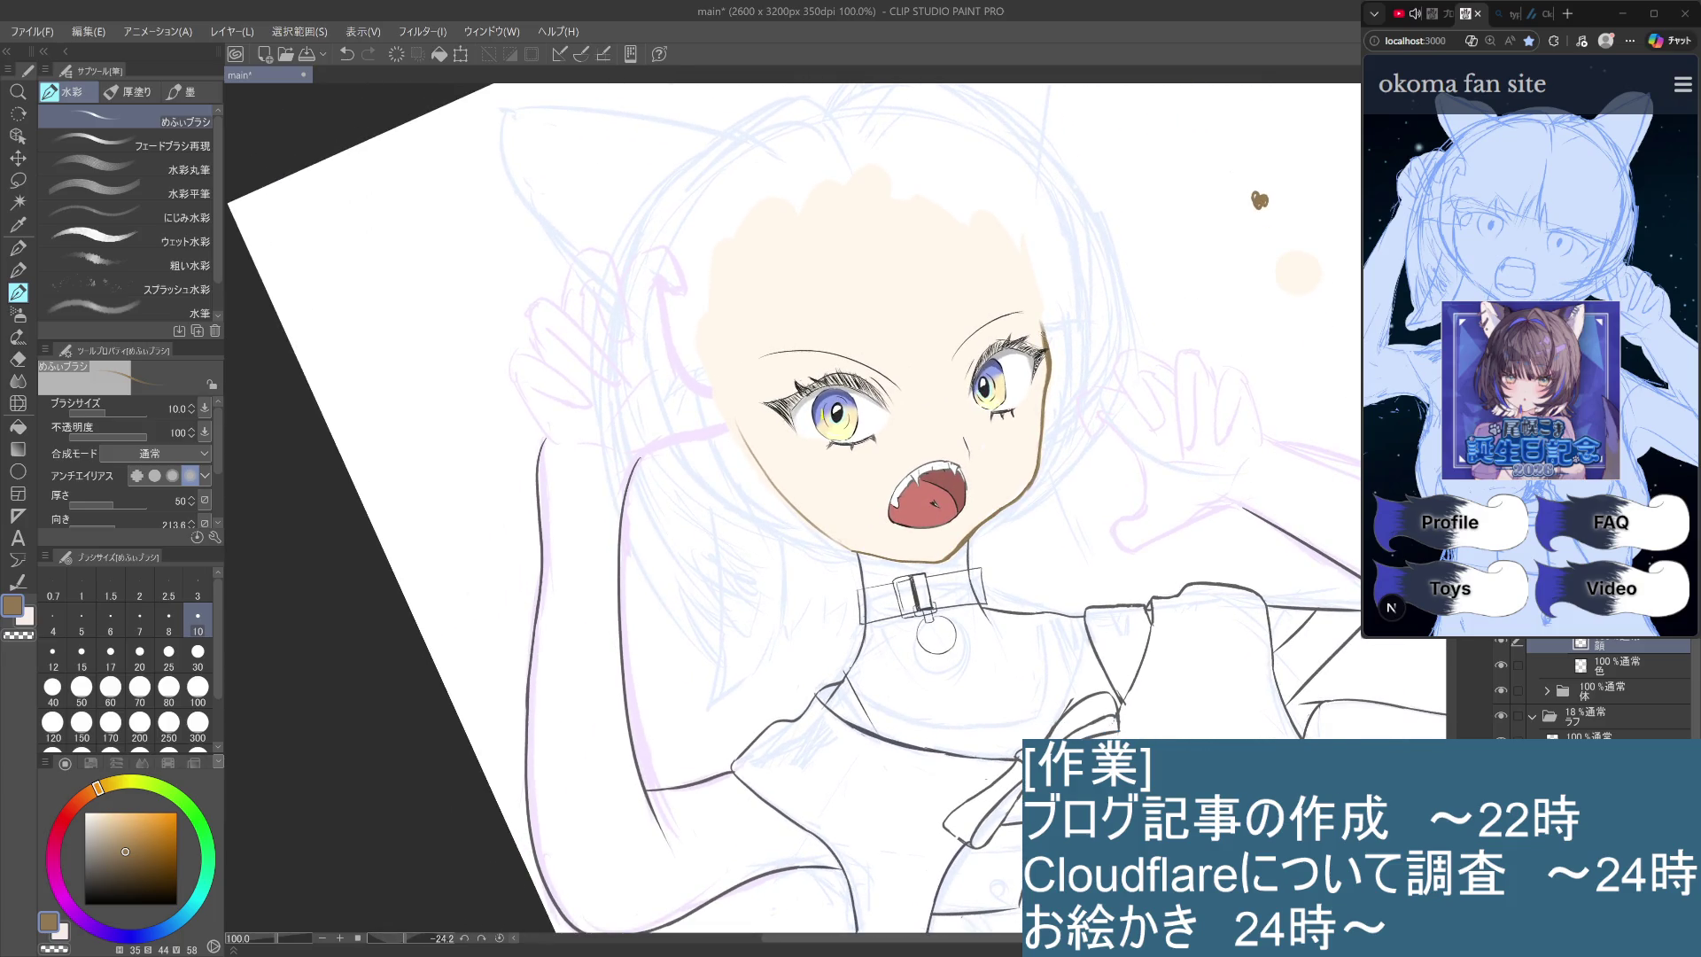
Try brown outline strokes beside the right eye and down the cheek, comparing versions.
{"action": "left_click_drag", "start_coordinate": [1044, 324], "coordinate": [1048, 379]}
{"action": "key", "text": "ctrl+z"}
{"action": "key", "text": "ctrl+z"}
{"action": "left_click_drag", "start_coordinate": [1045, 379], "coordinate": [1038, 446]}
{"action": "key", "text": "ctrl+z"}
{"action": "key", "text": "ctrl+z"}
{"action": "key", "text": "ctrl+z"}
{"action": "left_click_drag", "start_coordinate": [1047, 376], "coordinate": [1041, 467]}
{"action": "left_click_drag", "start_coordinate": [1047, 381], "coordinate": [1038, 460]}
{"action": "key", "text": "ctrl+z"}
{"action": "left_click_drag", "start_coordinate": [1052, 398], "coordinate": [1052, 469]}
{"action": "key", "text": "ctrl+z"}
{"action": "key", "text": "ctrl+z"}
{"action": "key", "text": "ctrl+z"}
{"action": "key", "text": "ctrl+z"}
{"action": "mouse_move", "coordinate": [1047, 380]}
{"action": "left_mouse_down"}
{"action": "mouse_move", "coordinate": [1039, 452]}
{"action": "mouse_move", "coordinate": [1045, 407]}
{"action": "left_mouse_up"}
{"action": "left_click_drag", "start_coordinate": [1052, 338], "coordinate": [1049, 380]}
{"action": "key", "text": "ctrl+z"}
{"action": "key", "text": "ctrl+z"}
{"action": "key", "text": "ctrl+y"}
{"action": "key", "text": "ctrl+y"}
Redraw the right cheek outline toward the jaw, then sample cream skin on the 色 layer.
{"action": "key", "text": "ctrl+z"}
{"action": "key", "text": "ctrl+y"}
{"action": "key", "text": "ctrl+z"}
{"action": "key", "text": "ctrl+y"}
{"action": "key", "text": "ctrl+z"}
{"action": "key", "text": "ctrl+y"}
{"action": "key", "text": "ctrl+y"}
{"action": "key", "text": "ctrl+z"}
{"action": "left_click_drag", "start_coordinate": [1048, 368], "coordinate": [1041, 441]}
{"action": "key", "text": "ctrl+z"}
{"action": "left_click_drag", "start_coordinate": [1046, 339], "coordinate": [1035, 482]}
{"action": "key", "text": "ctrl+z"}
{"action": "left_click_drag", "start_coordinate": [1047, 356], "coordinate": [1038, 465]}
{"action": "key", "text": "ctrl+z"}
{"action": "left_click_drag", "start_coordinate": [1043, 307], "coordinate": [1050, 378]}
{"action": "key", "text": "ctrl+z"}
{"action": "left_click_drag", "start_coordinate": [1043, 314], "coordinate": [1044, 338]}
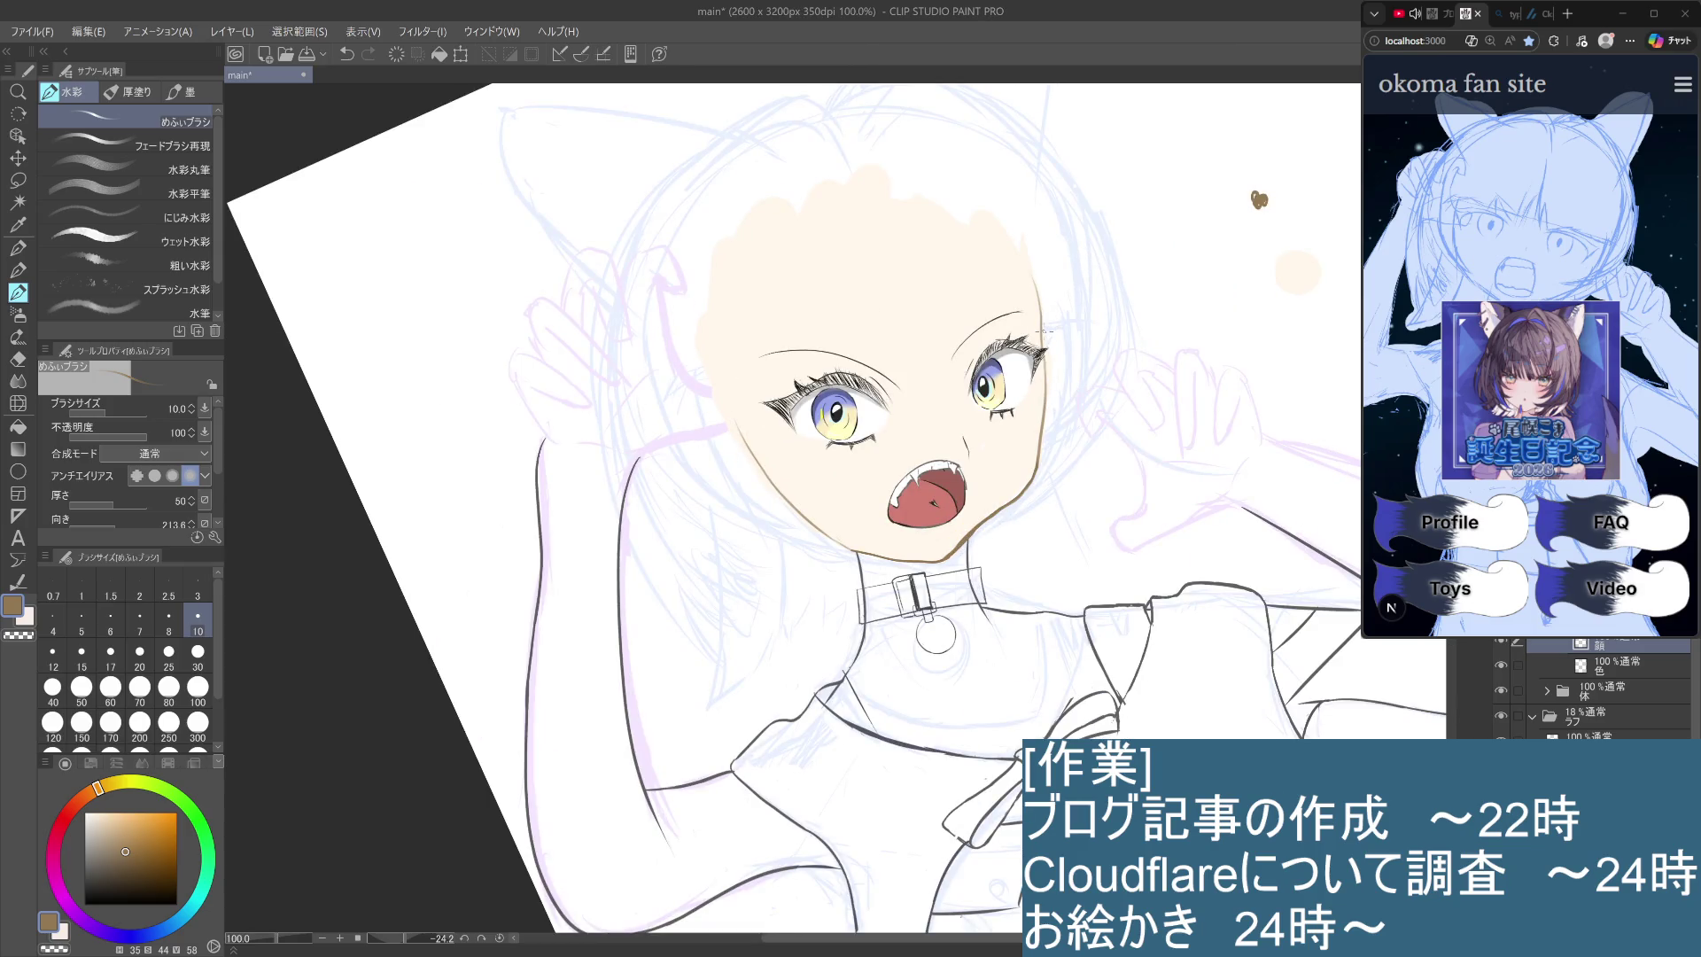
{"action": "left_click", "coordinate": [1626, 664]}
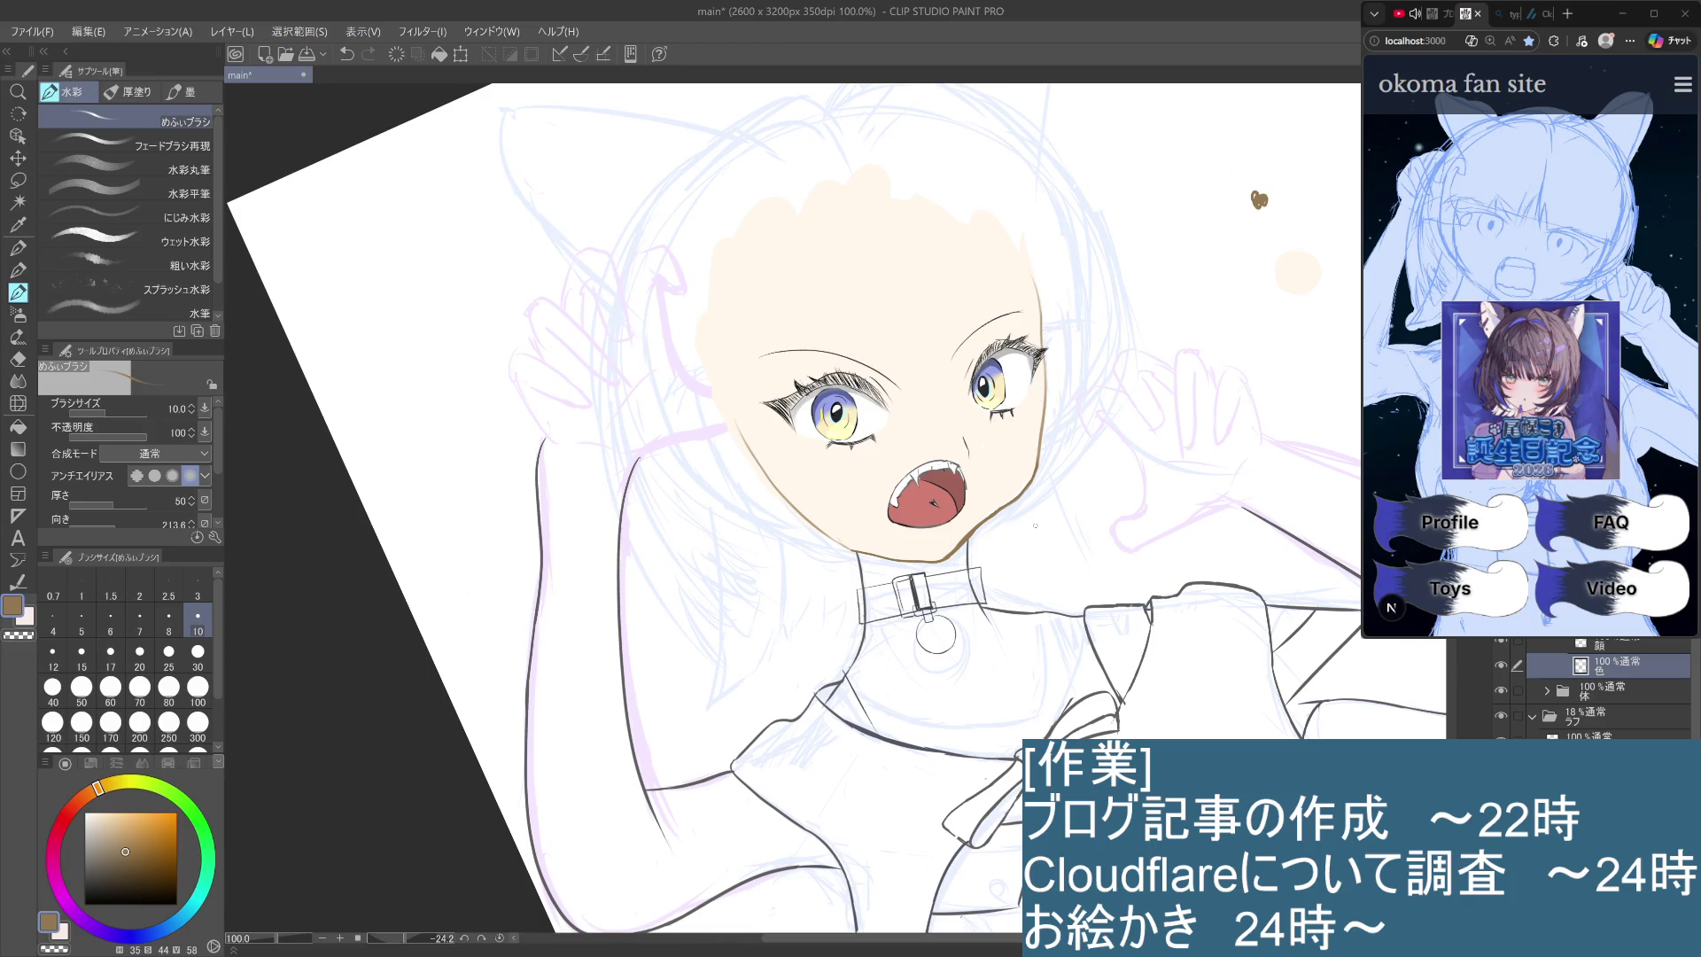
{"action": "left_click", "coordinate": [1008, 460], "text": "alt"}
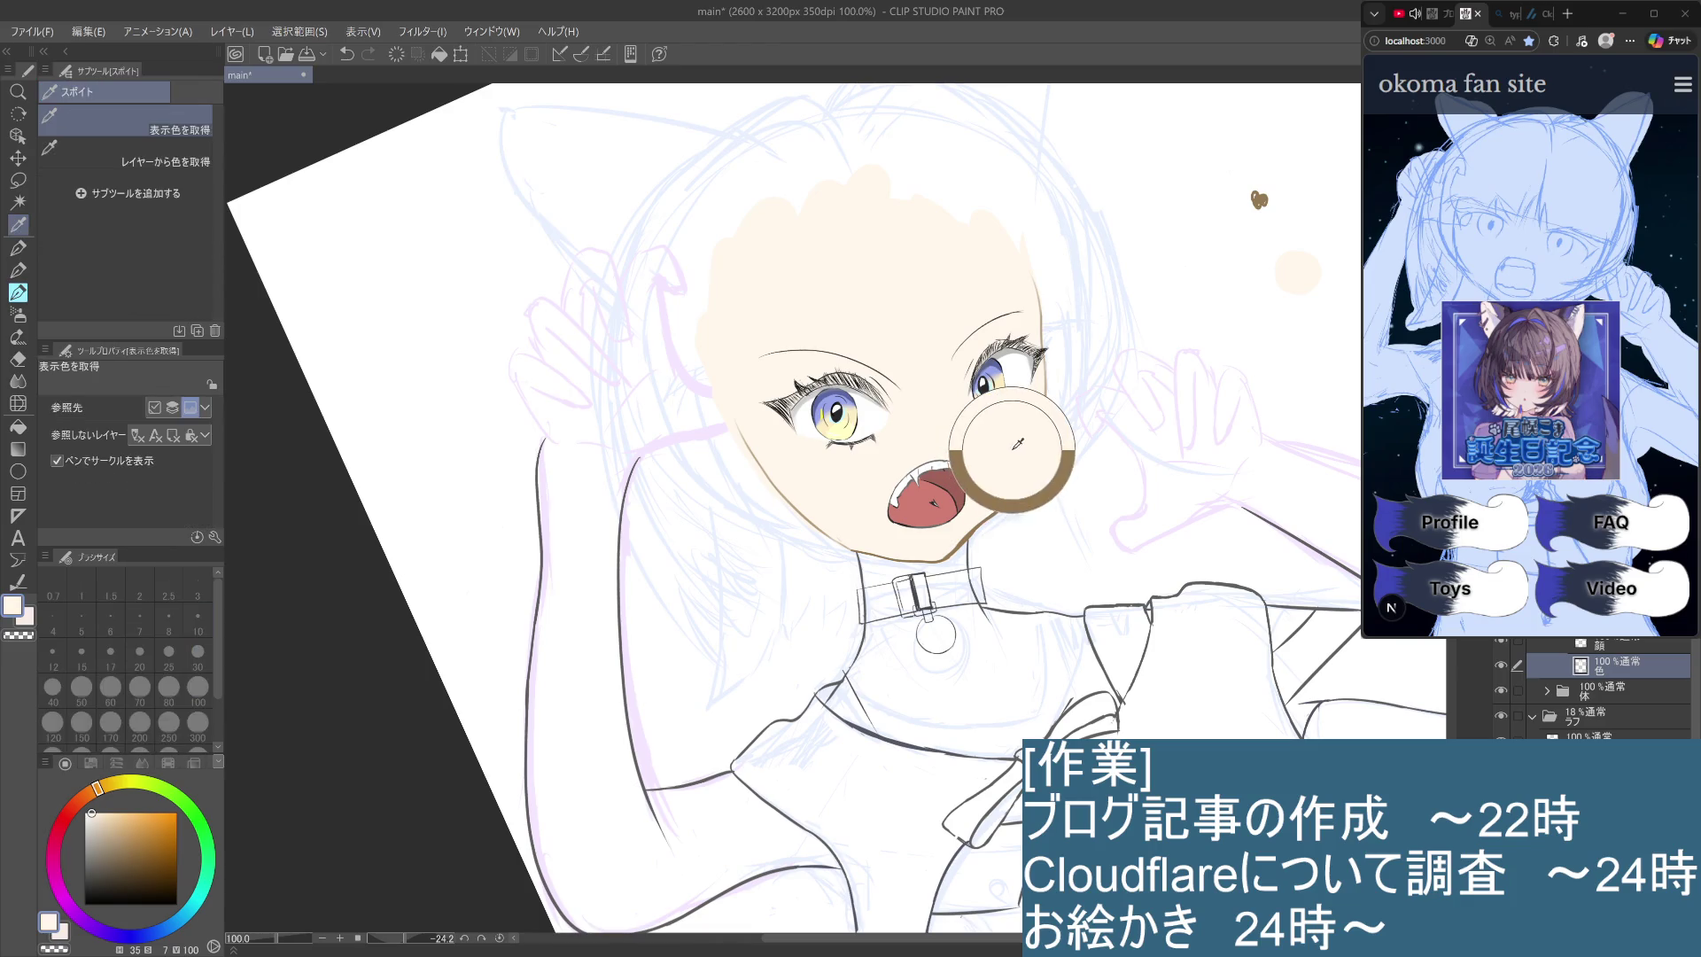
Briefly try the Pencil, then on the 顔 layer load the watercolour brush with a sampled tan.
{"action": "scroll", "coordinate": [1035, 461], "scroll_direction": "up", "scroll_amount": 2}
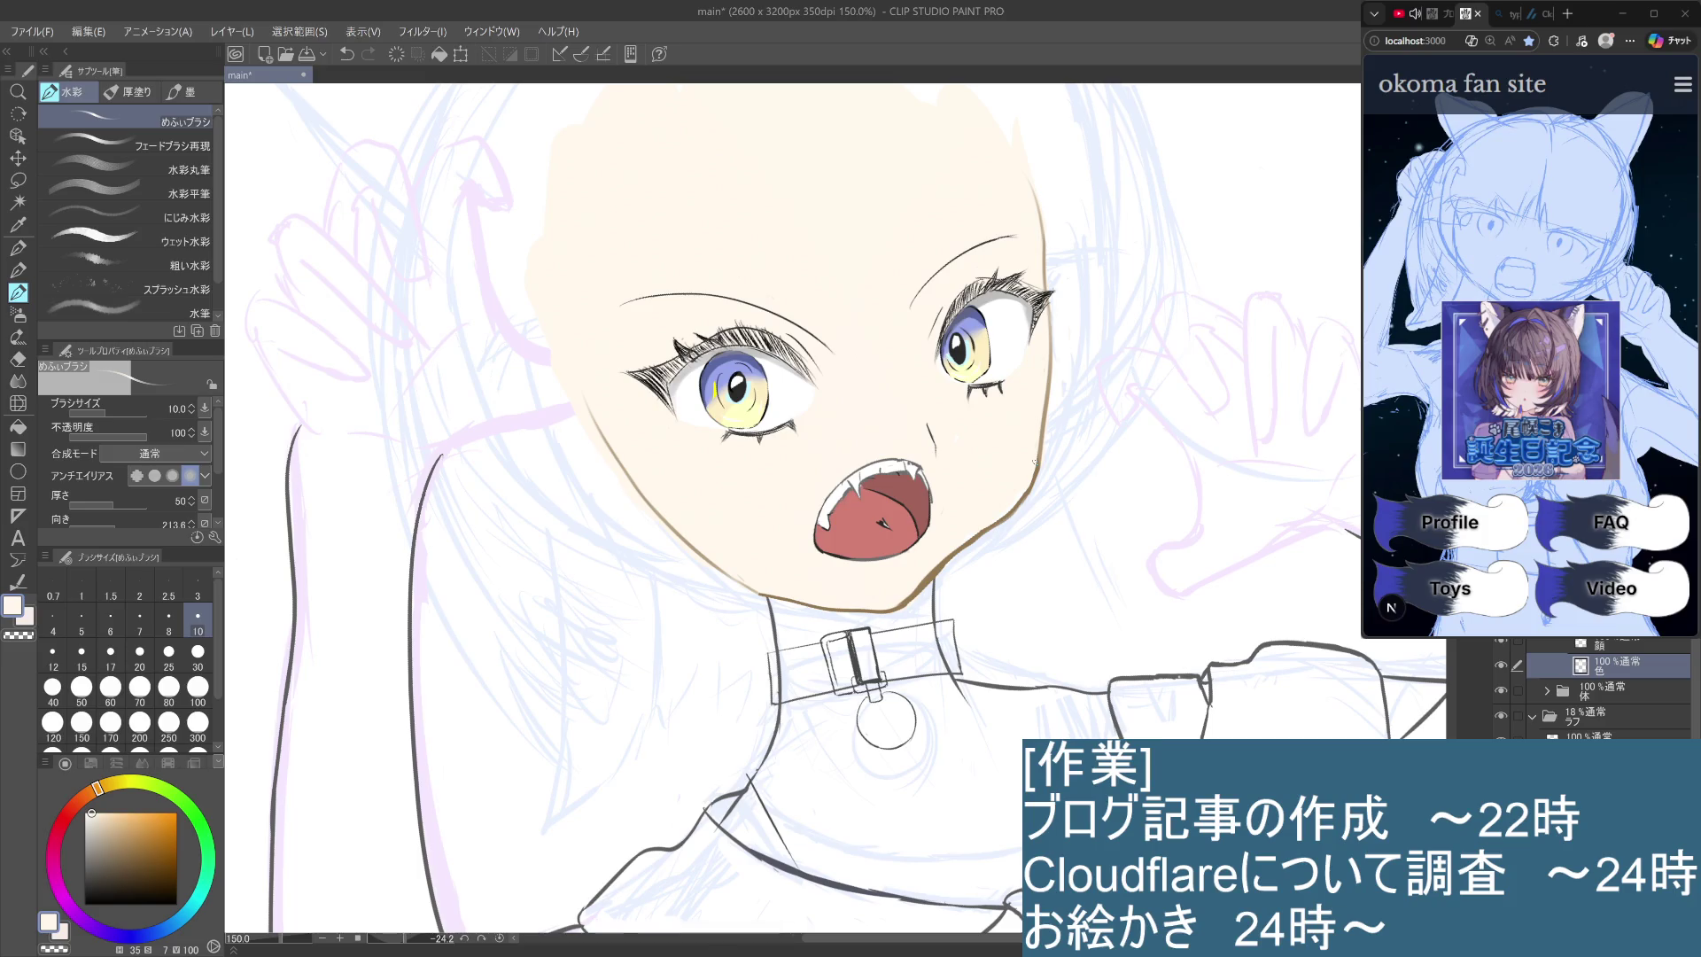
{"action": "left_click", "coordinate": [20, 268]}
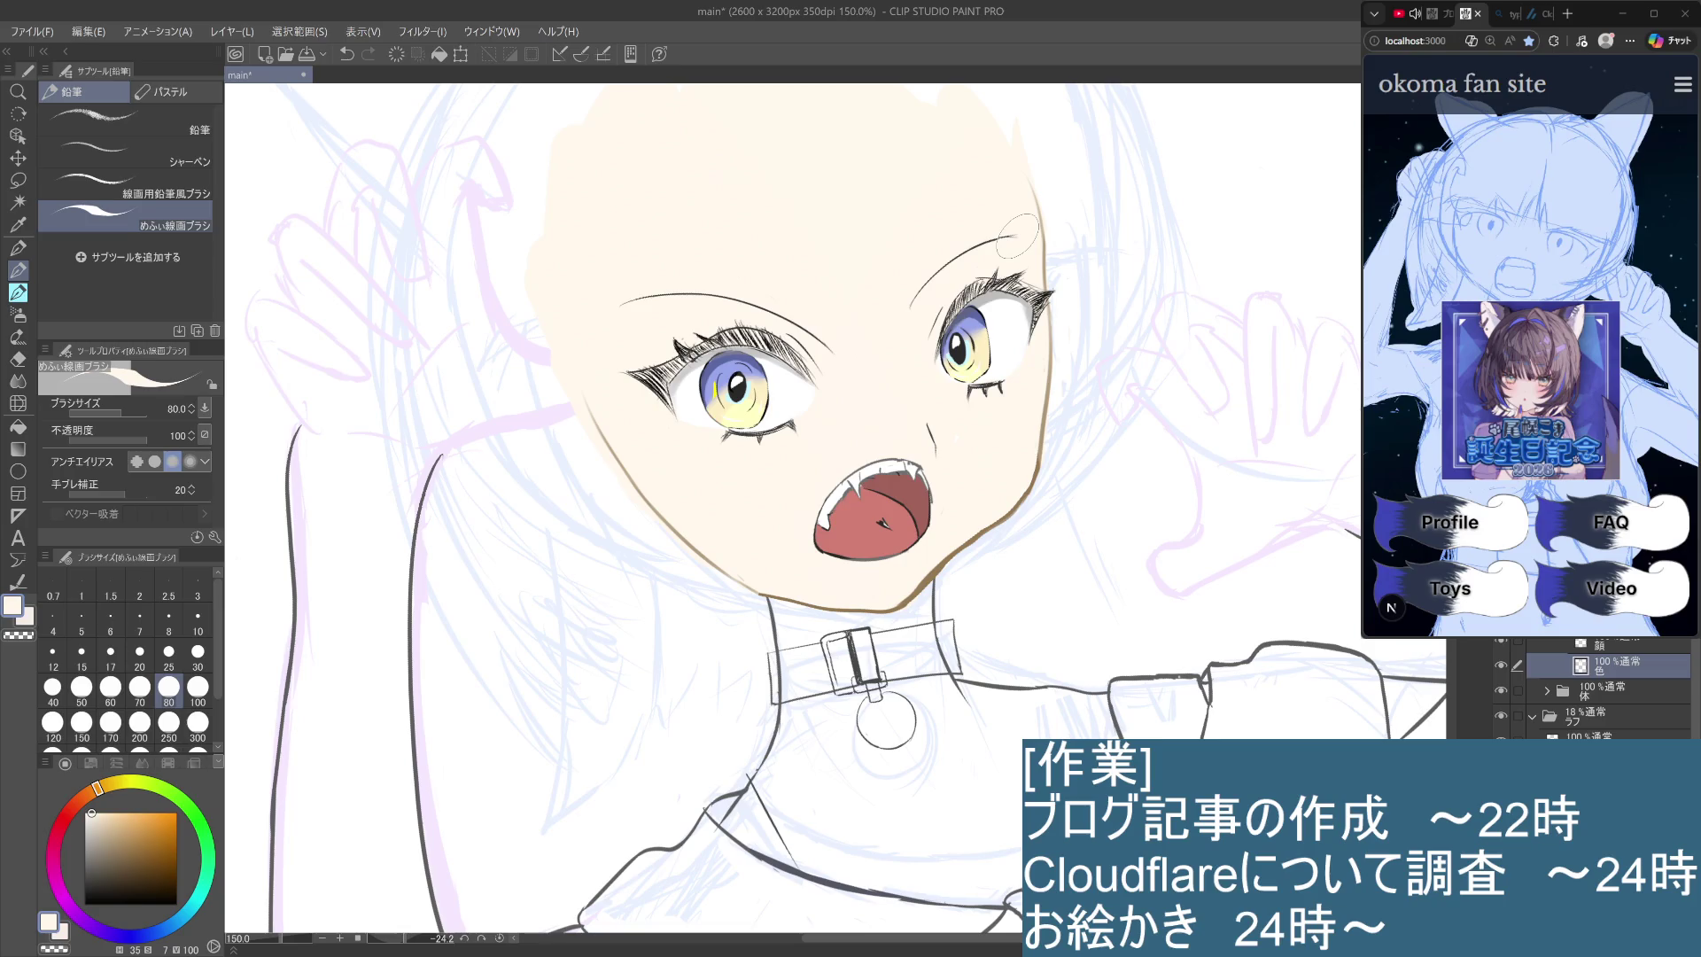
{"action": "scroll", "coordinate": [1017, 234], "scroll_direction": "down", "scroll_amount": 3}
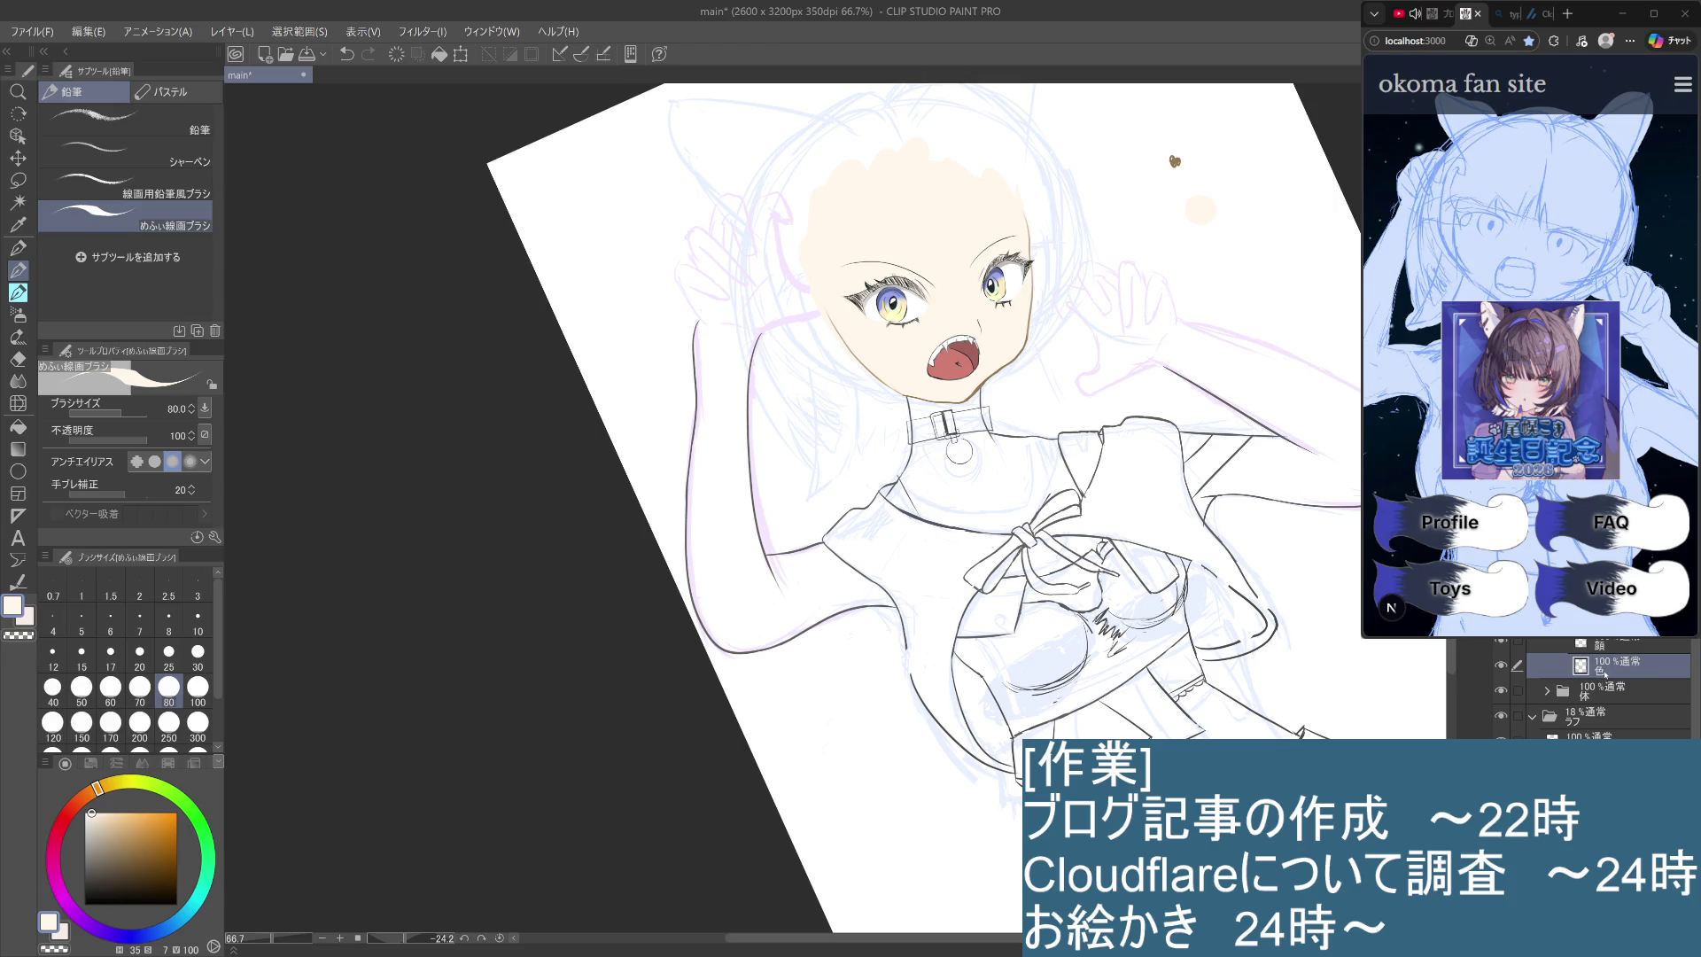
{"action": "left_click", "coordinate": [1626, 646]}
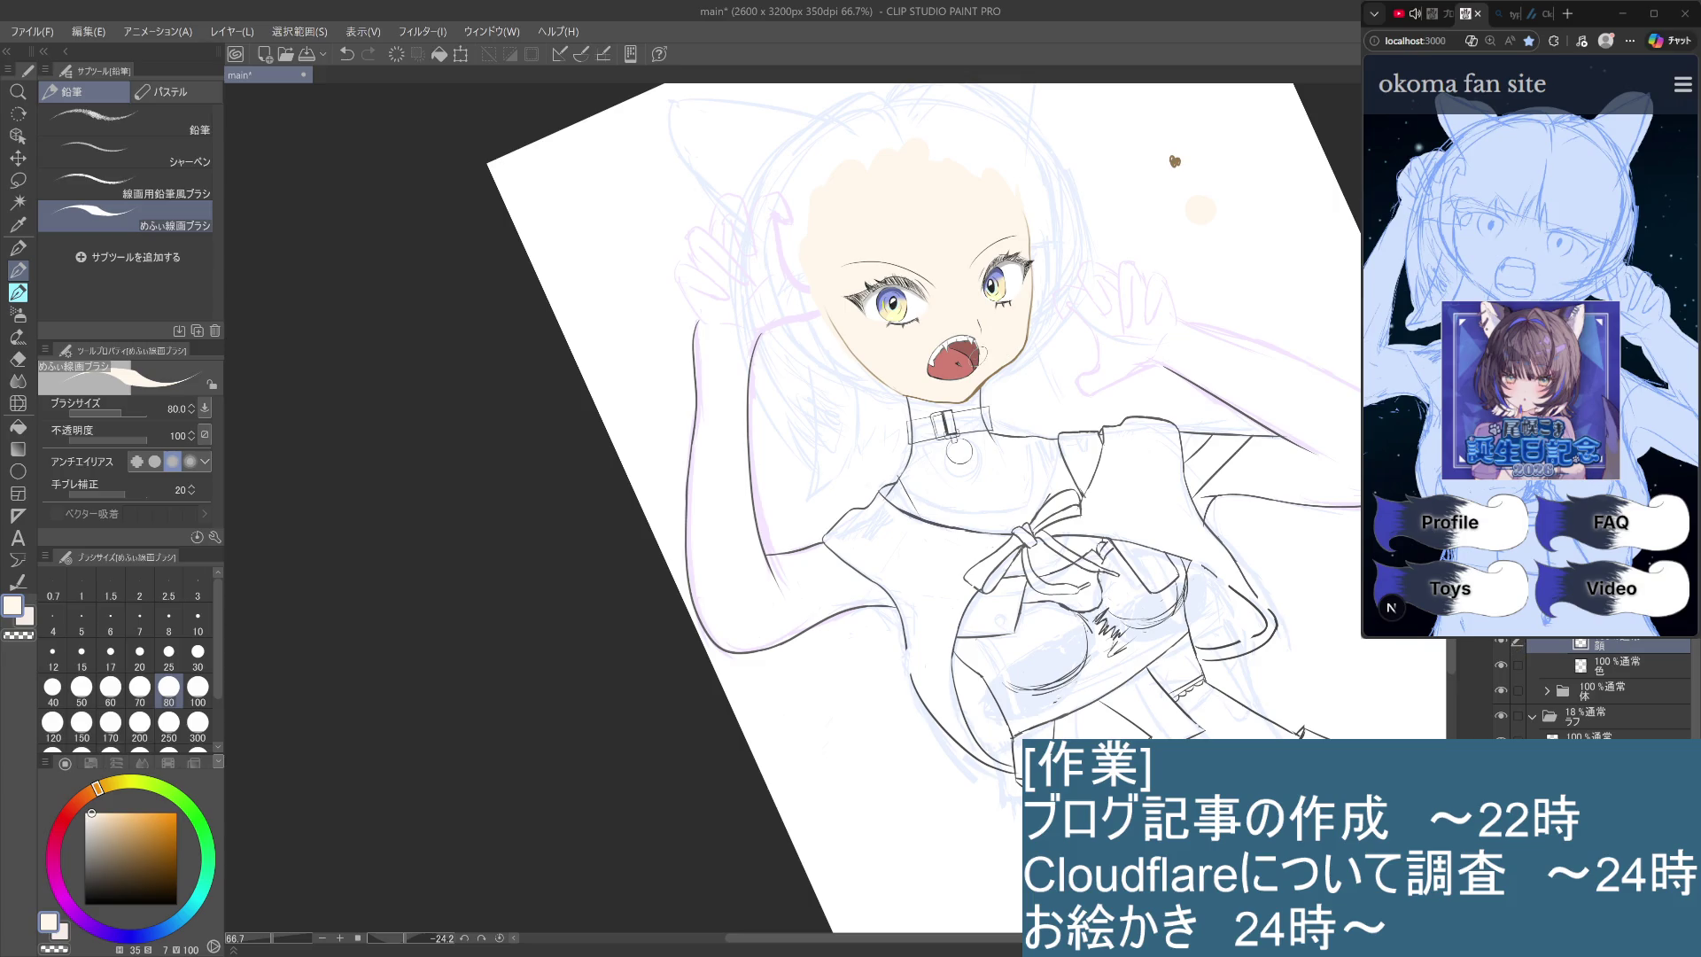
{"action": "left_click", "coordinate": [17, 292]}
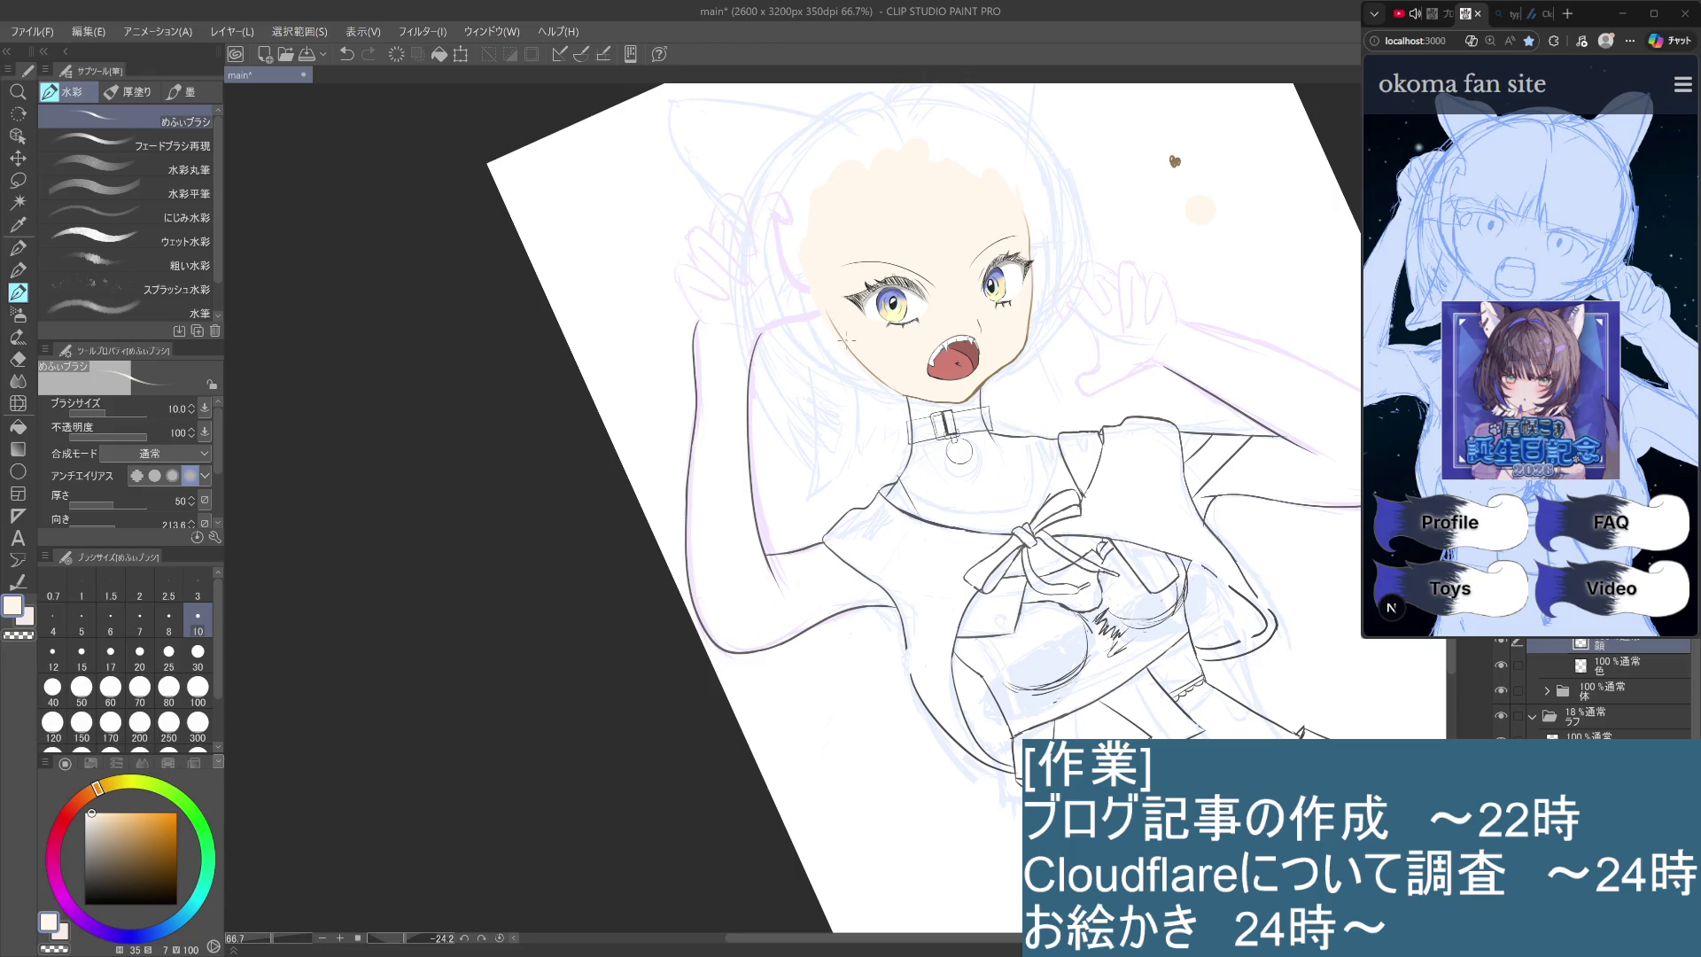
{"action": "key", "text": "i"}
{"action": "left_click_drag", "start_coordinate": [852, 348], "coordinate": [857, 346]}
{"action": "key", "text": "b"}
Shade the left cheek, eye side and jaw edge with size-30 tan watercolour strokes.
{"action": "key", "text": "ctrl+z"}
{"action": "left_click", "coordinate": [197, 656]}
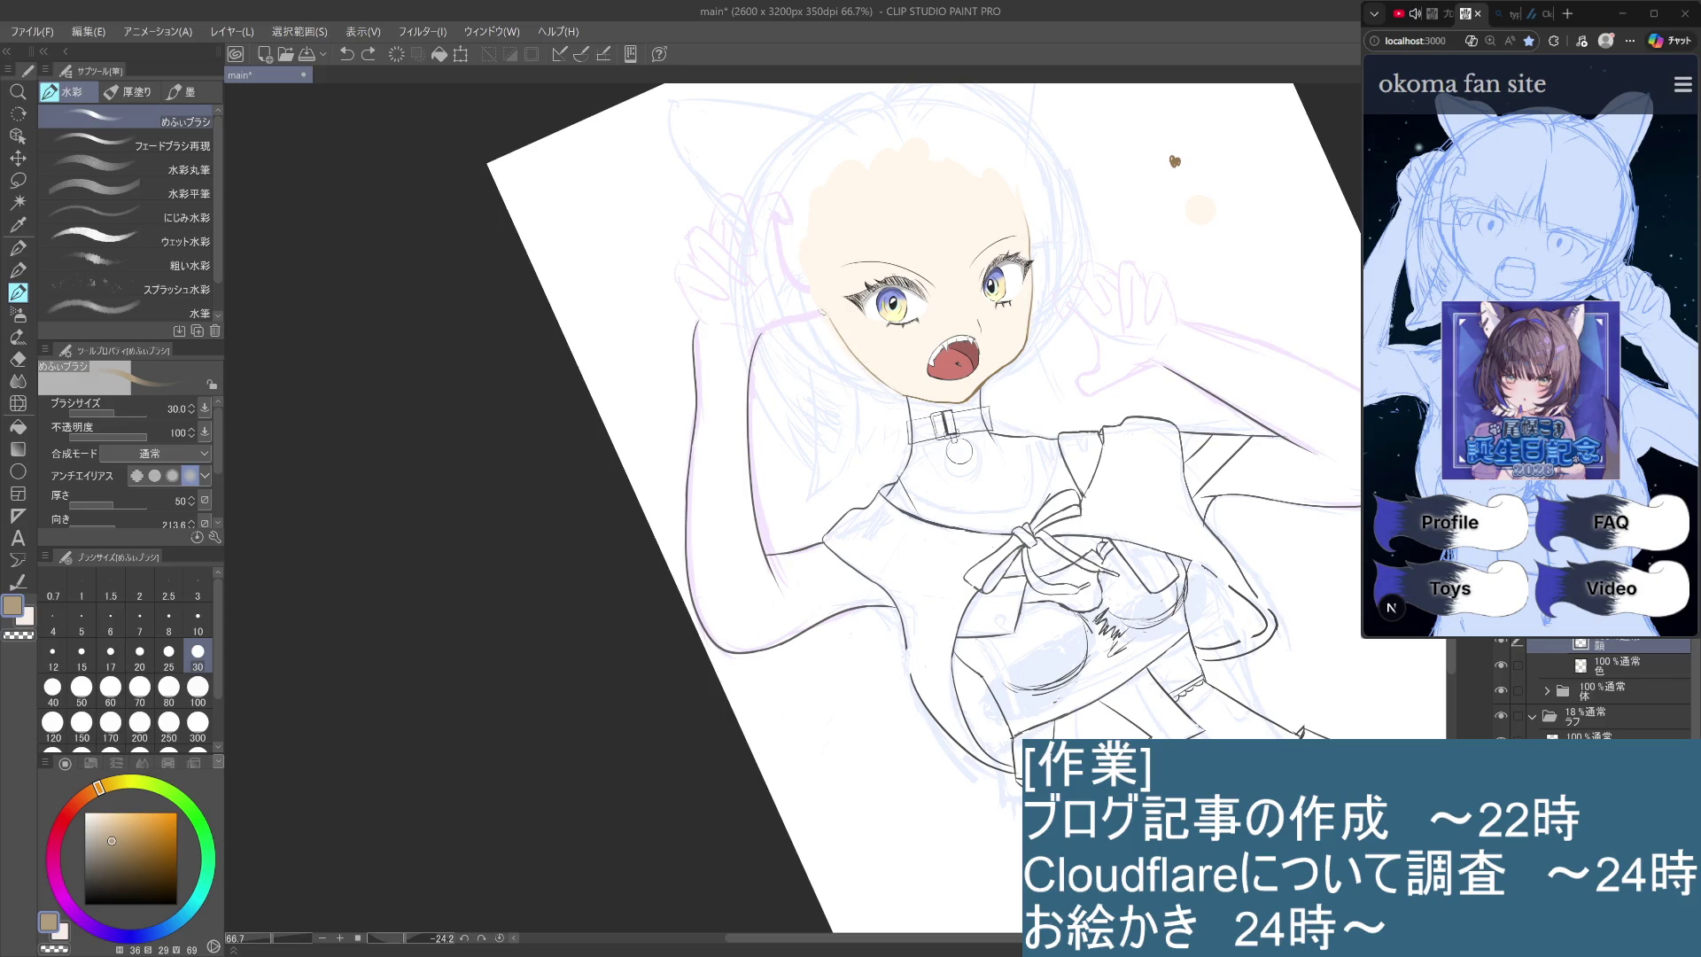
{"action": "key", "text": "ctrl+z"}
{"action": "left_click_drag", "start_coordinate": [824, 315], "coordinate": [899, 390]}
{"action": "left_click_drag", "start_coordinate": [826, 300], "coordinate": [866, 349]}
{"action": "mouse_move", "coordinate": [815, 287]}
{"action": "left_mouse_down"}
{"action": "mouse_move", "coordinate": [829, 335]}
{"action": "mouse_move", "coordinate": [834, 321]}
{"action": "left_mouse_up"}
{"action": "left_click_drag", "start_coordinate": [842, 338], "coordinate": [893, 379]}
{"action": "key", "text": "ctrl+z"}
{"action": "key", "text": "ctrl+y"}
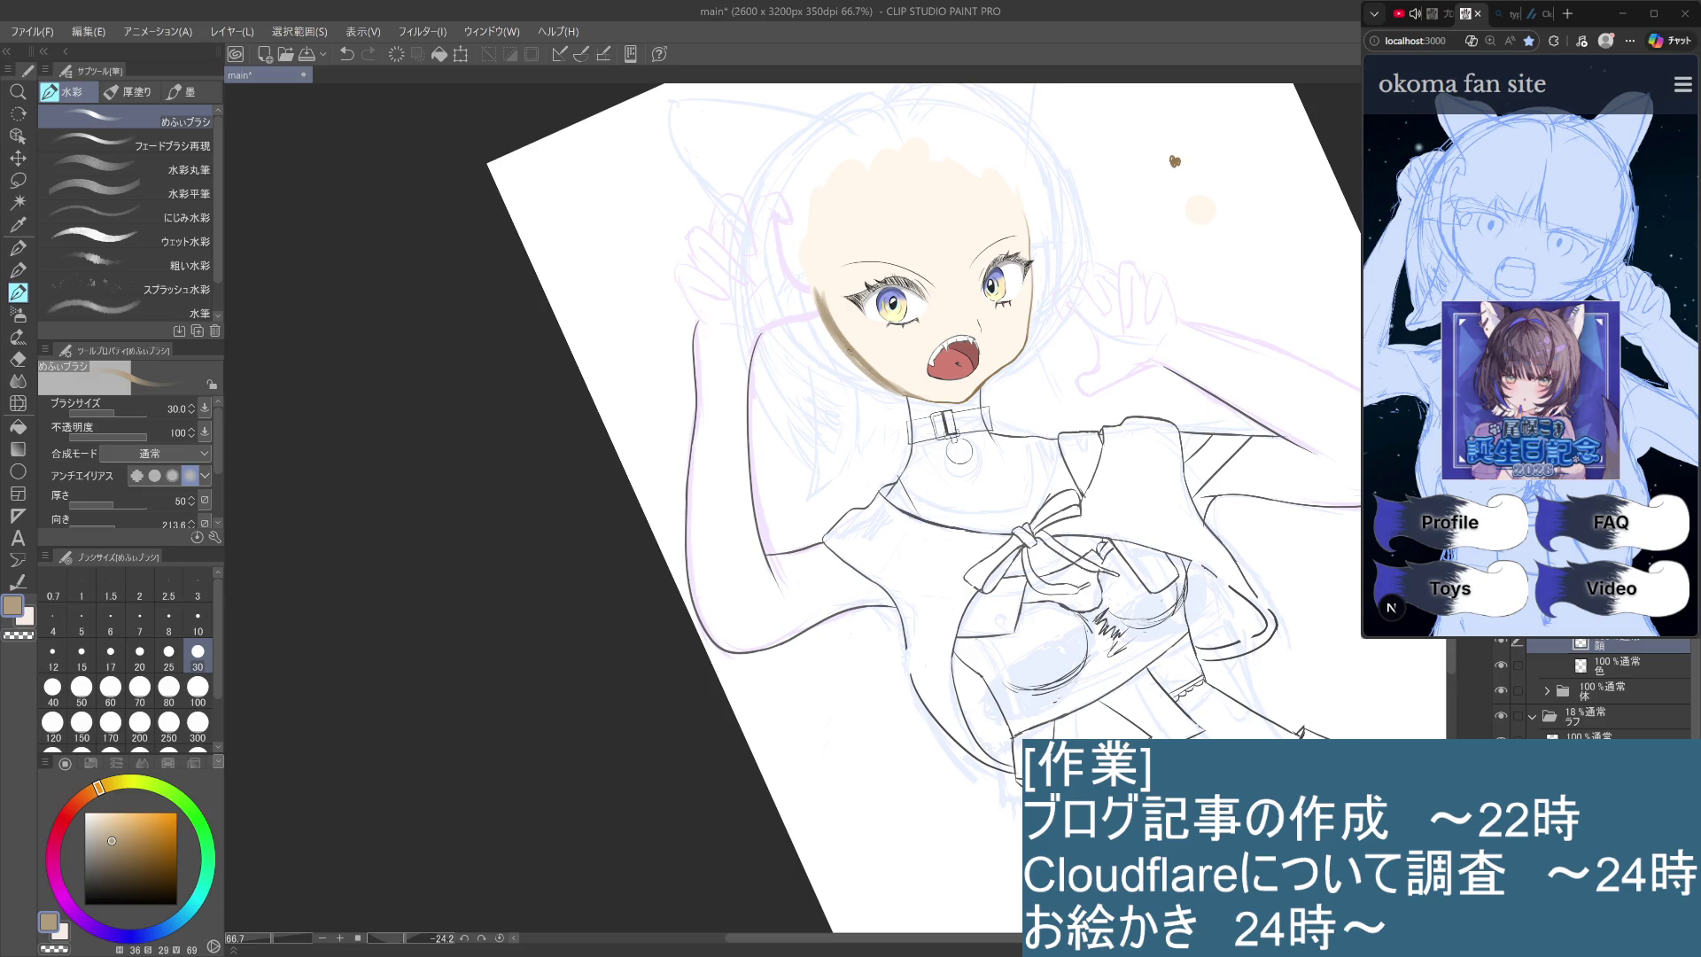
{"action": "key", "text": "ctrl+z"}
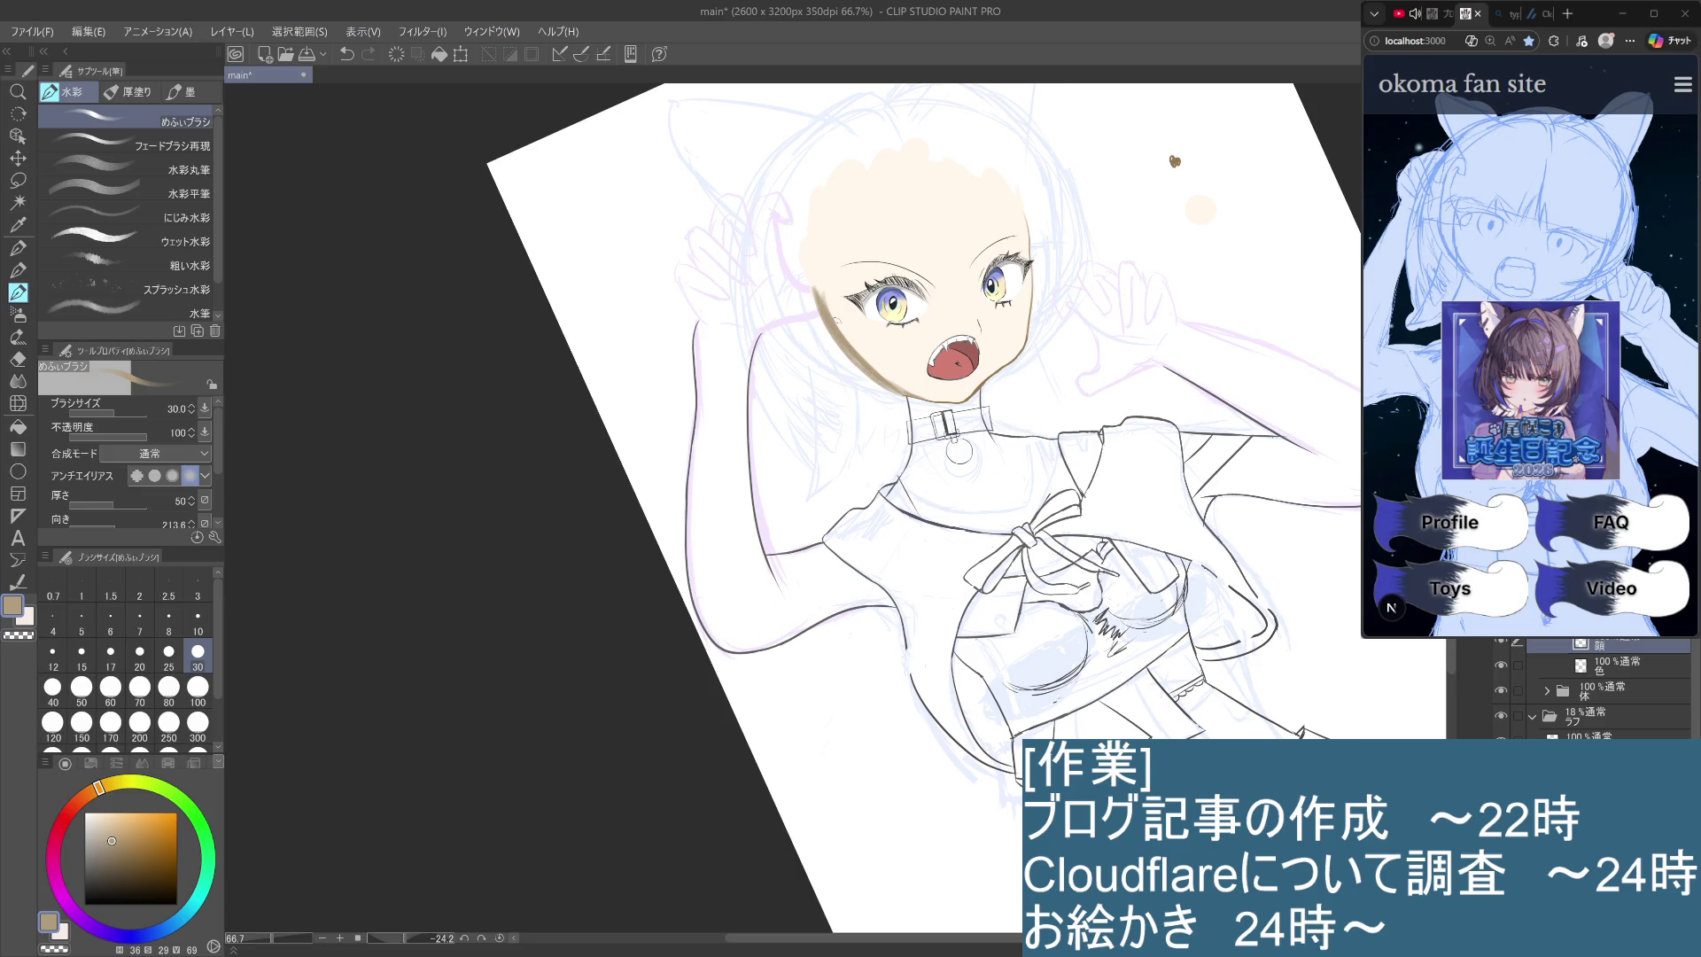